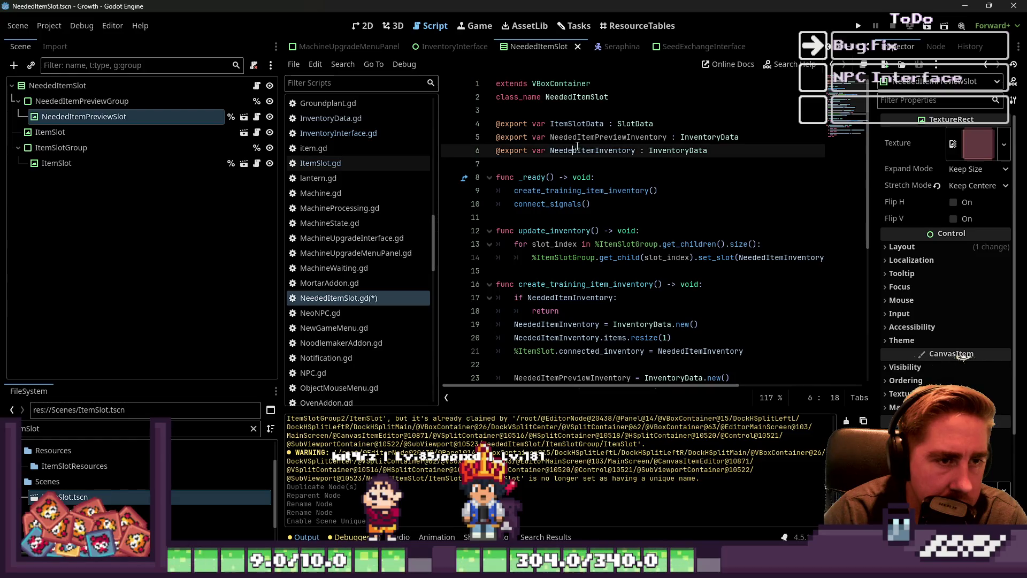
Delete the ItemSlotData export line from NeededItemSlot.gd and save the script.
drag(655, 124, 498, 124)
key(BackSpace)
key(BackSpace)
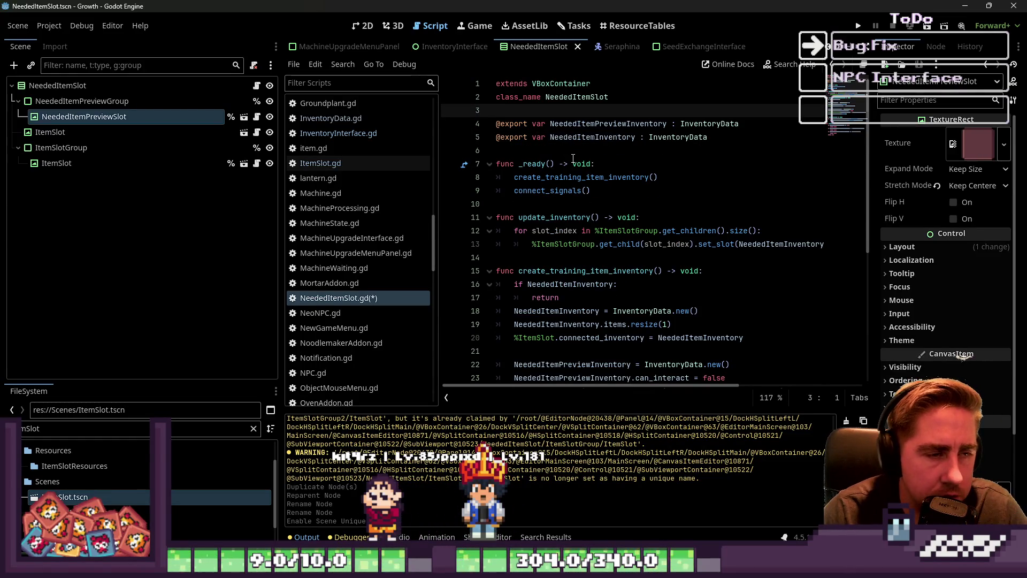
key(ctrl+s)
Open SeedExchangeMenuPanel.gd and scroll to the item slot code around line 46.
scroll(363, 225, up, 3)
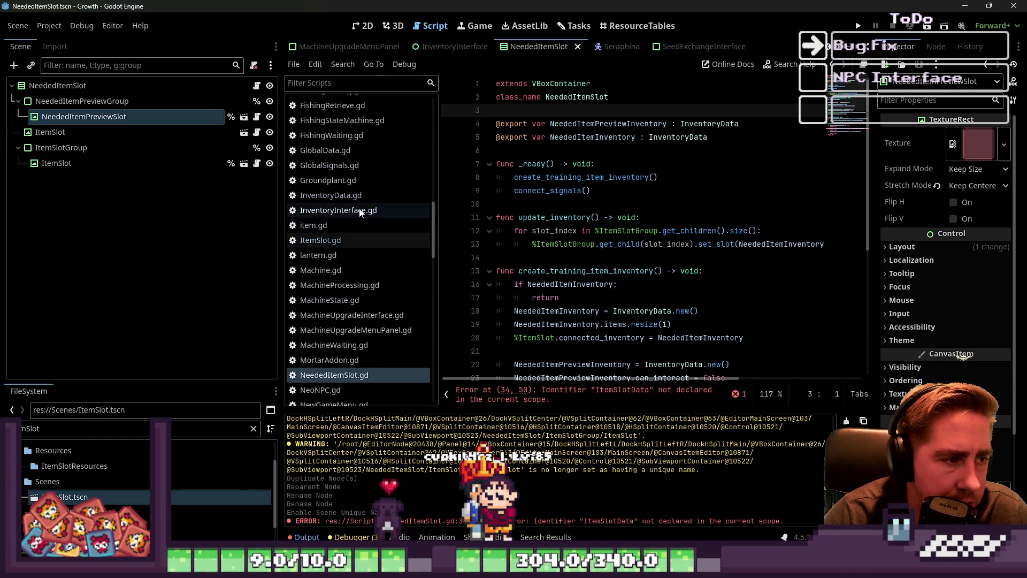
scroll(361, 213, down, 5)
click(363, 137)
scroll(377, 250, down, 7)
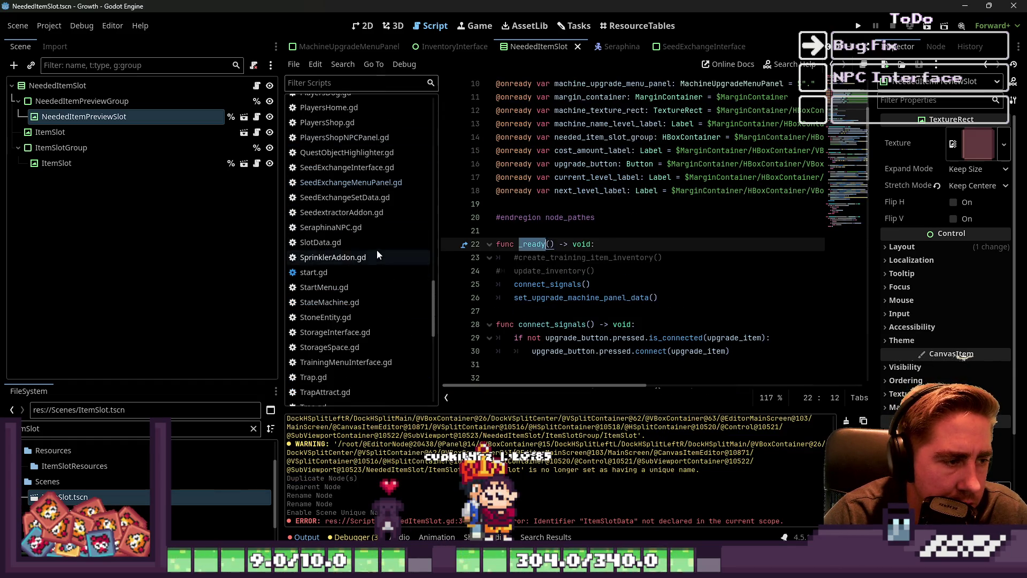
click(354, 183)
click(563, 207)
scroll(559, 204, down, 5)
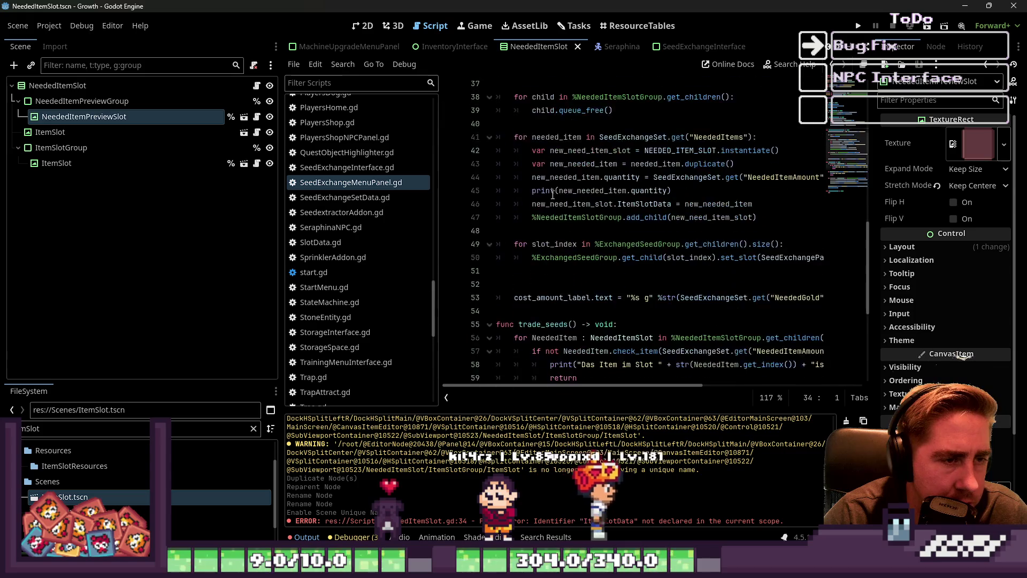
click(566, 179)
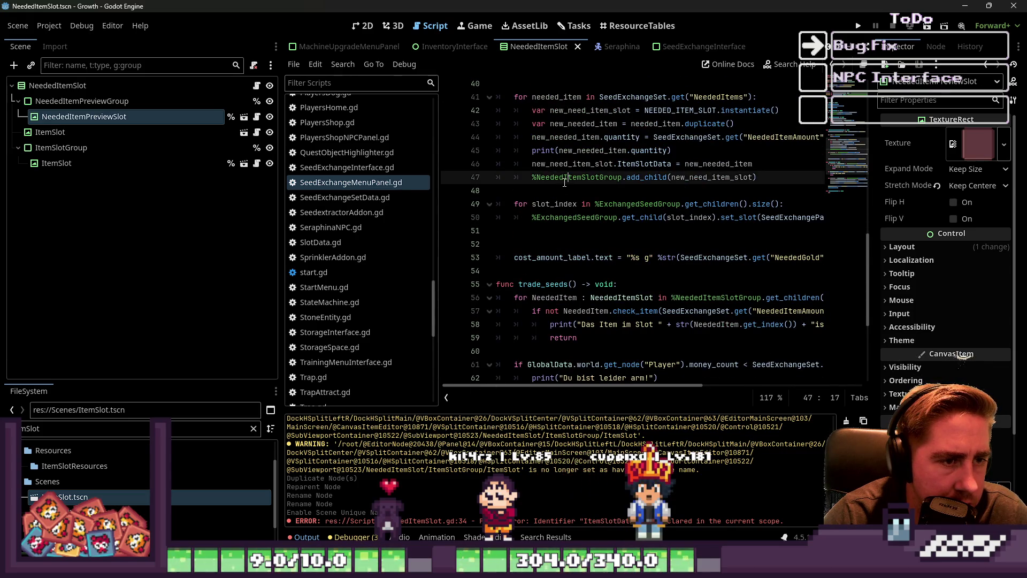
Change line 46 to assign new_needed_item to new_need_item_slot.Needed.
double_click(569, 164)
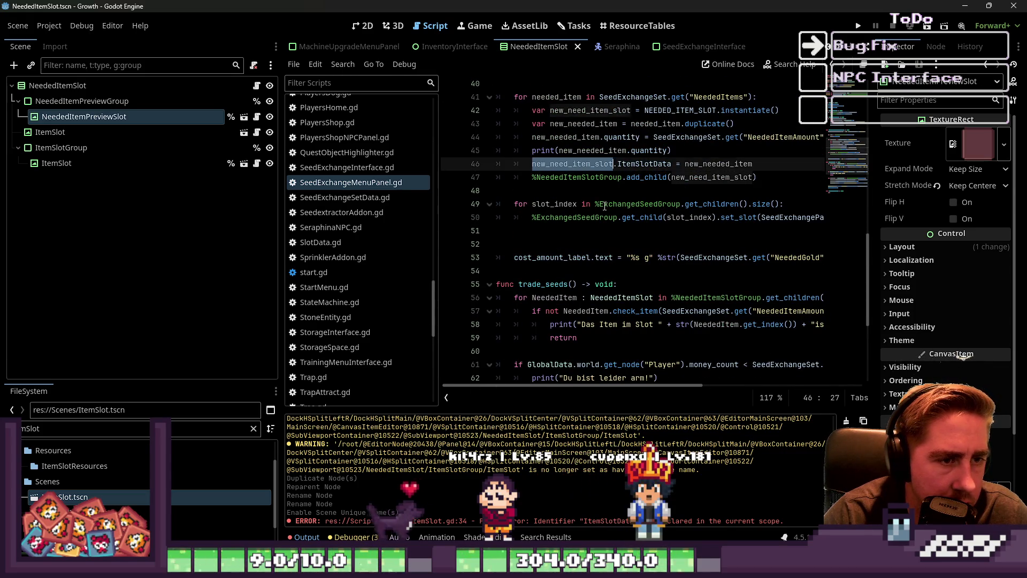
scroll(610, 207, up, 1)
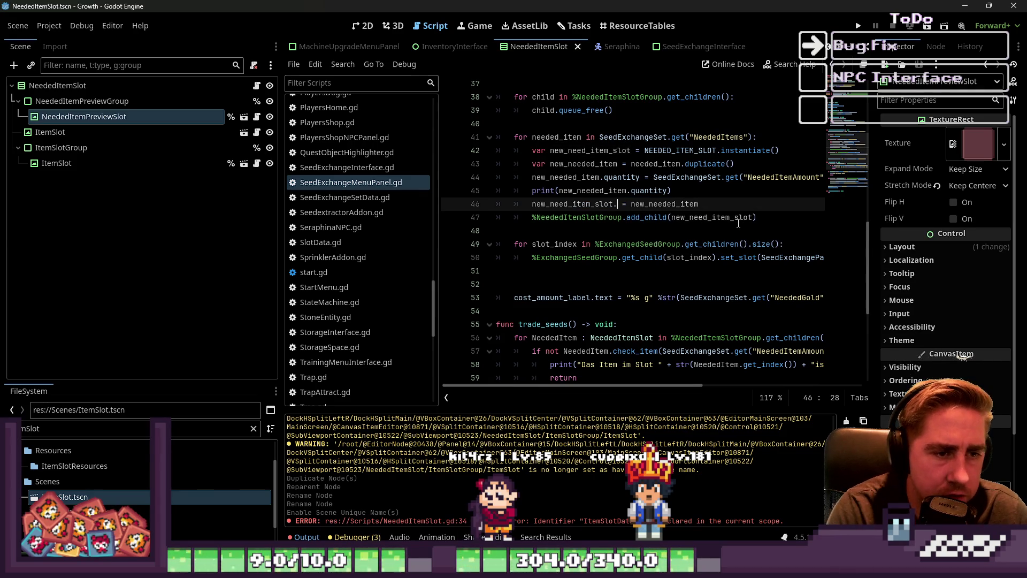
scroll(336, 213, up, 5)
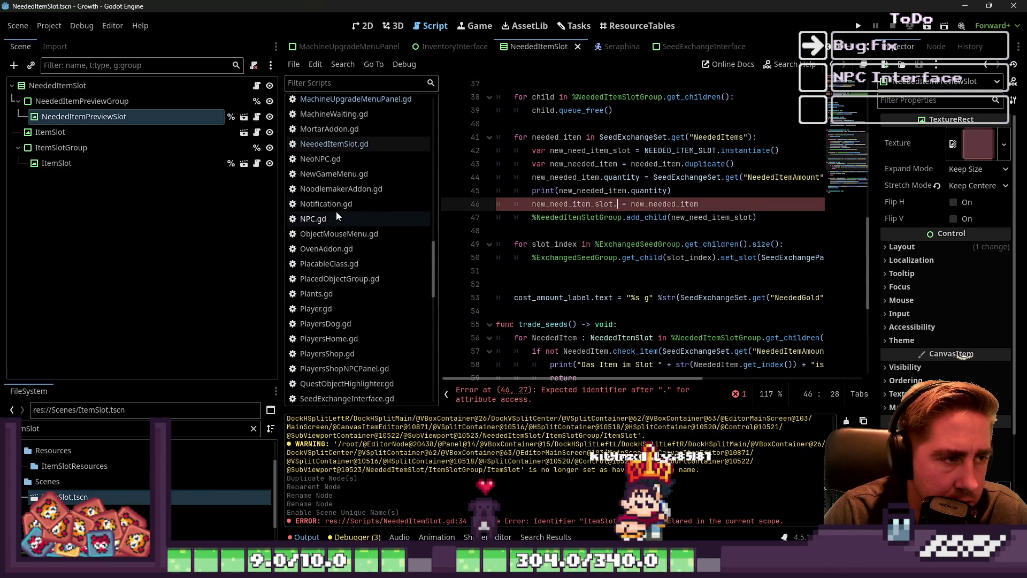
text(Item)
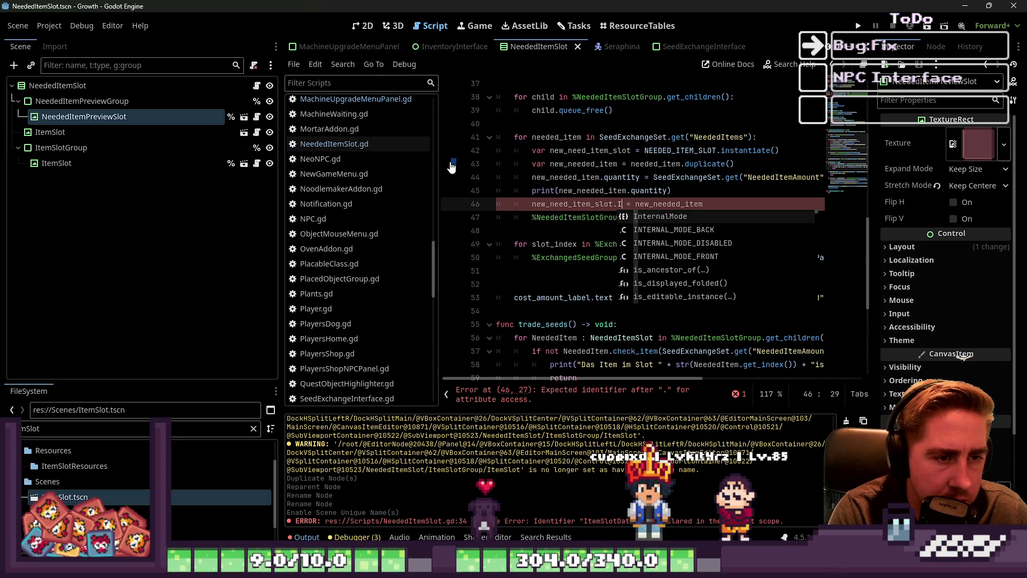
key(BackSpace)
key(BackSpace)
key(BackSpace)
text(Needed)
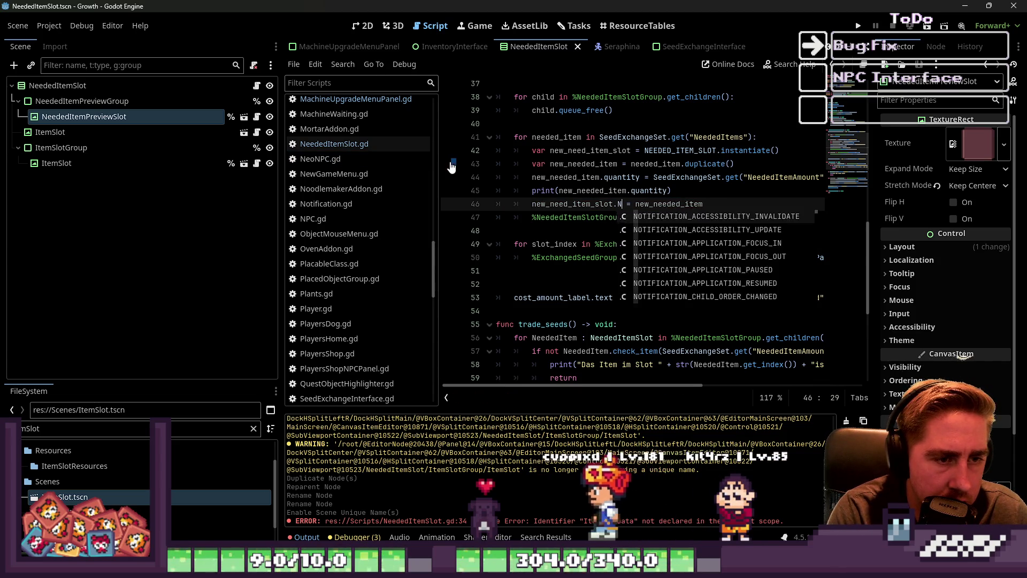
scroll(338, 182, up, 5)
scroll(343, 252, down, 2)
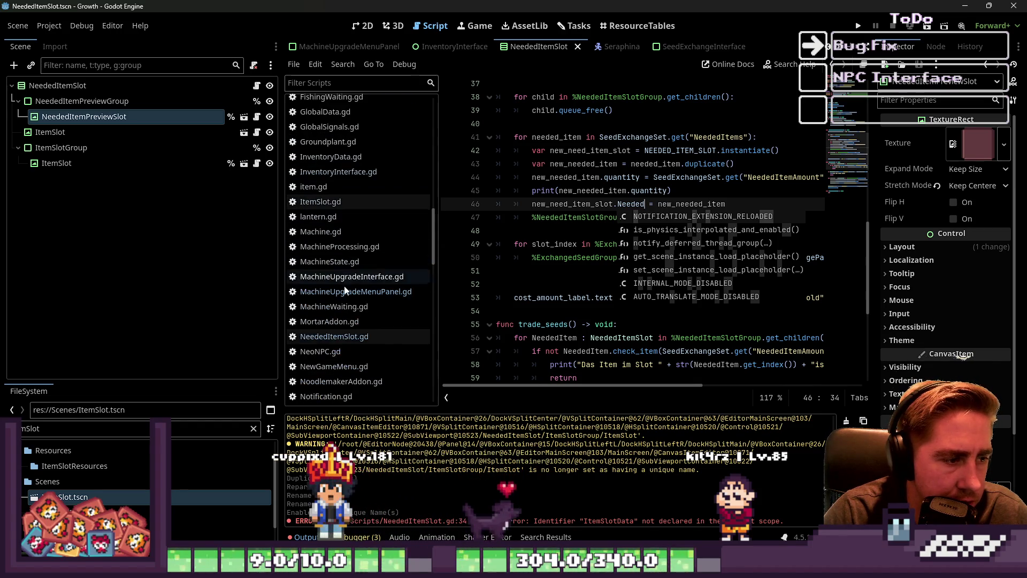
click(334, 336)
Review the InventoryInterface and MachineUpgradeMenuPanel scripts, ending back in NeededItemSlot.gd.
double_click(578, 122)
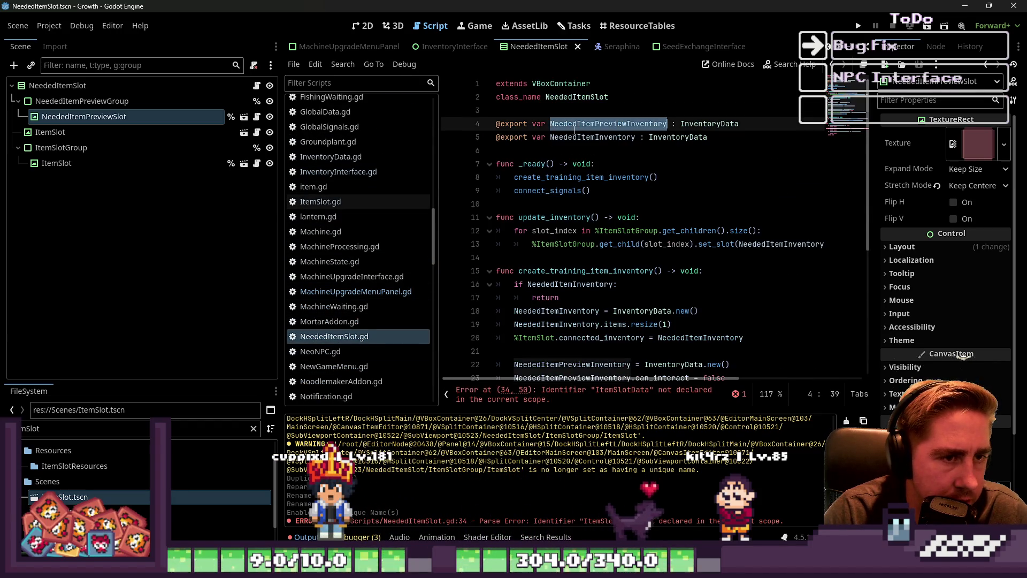
scroll(354, 290, up, 3)
click(355, 288)
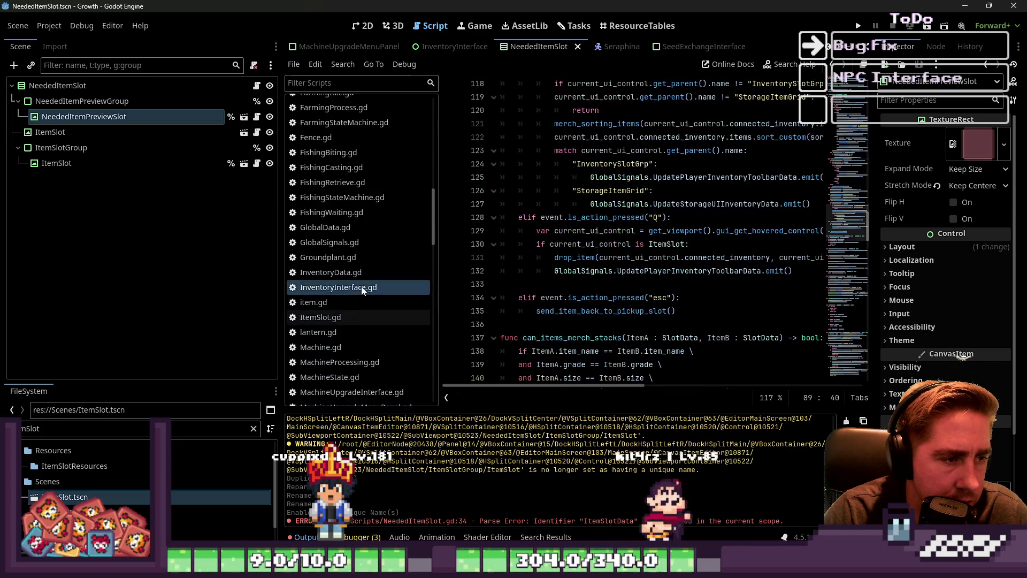
scroll(360, 252, down, 5)
click(370, 222)
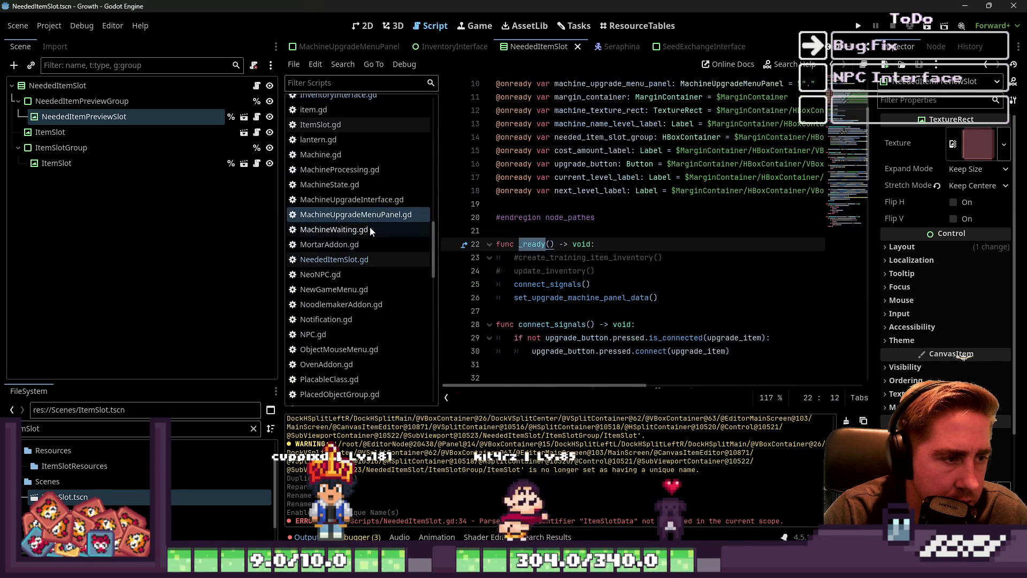
click(356, 262)
scroll(357, 268, down, 3)
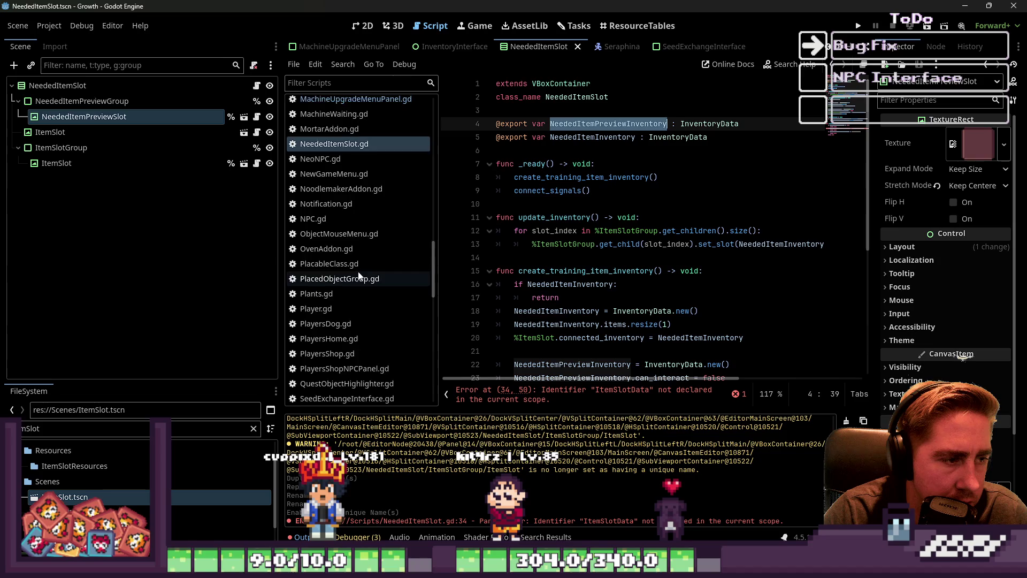
scroll(357, 272, up, 8)
click(342, 288)
scroll(343, 241, down, 5)
click(335, 259)
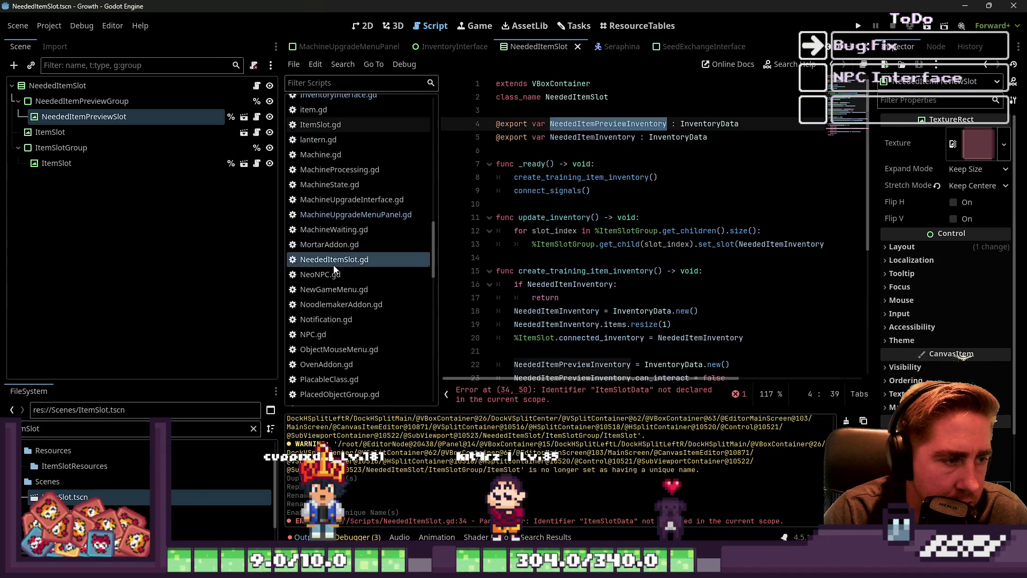
Move the items resize(1) line above the NeededItemPreviewSlot connection and save the script.
double_click(588, 283)
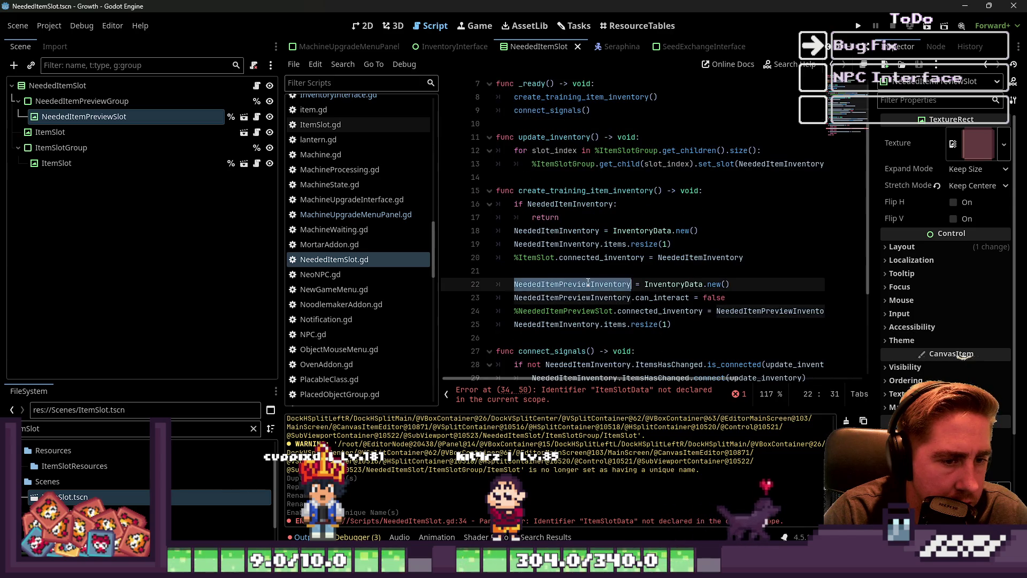
mouse_move(603, 282)
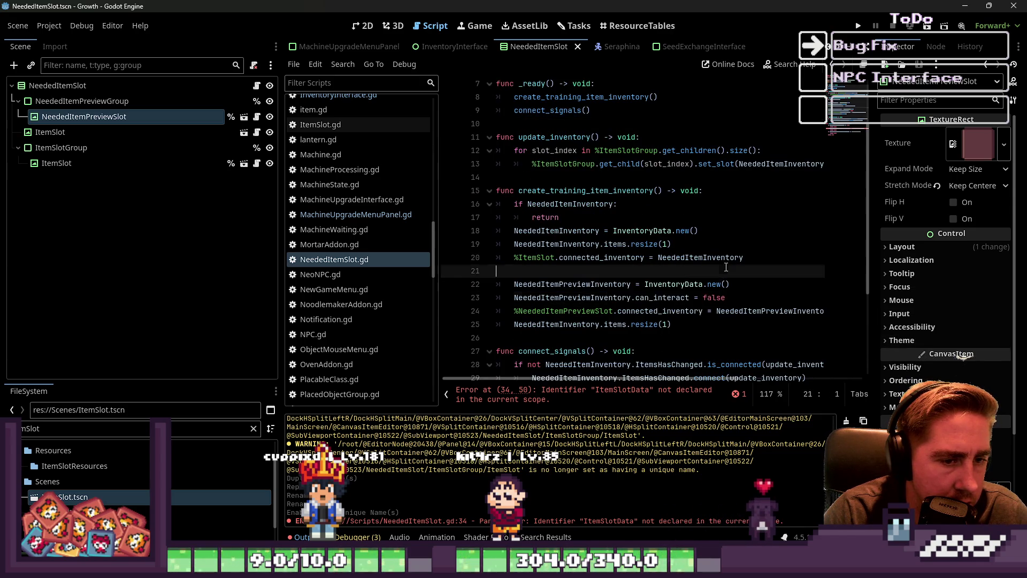
double_click(715, 297)
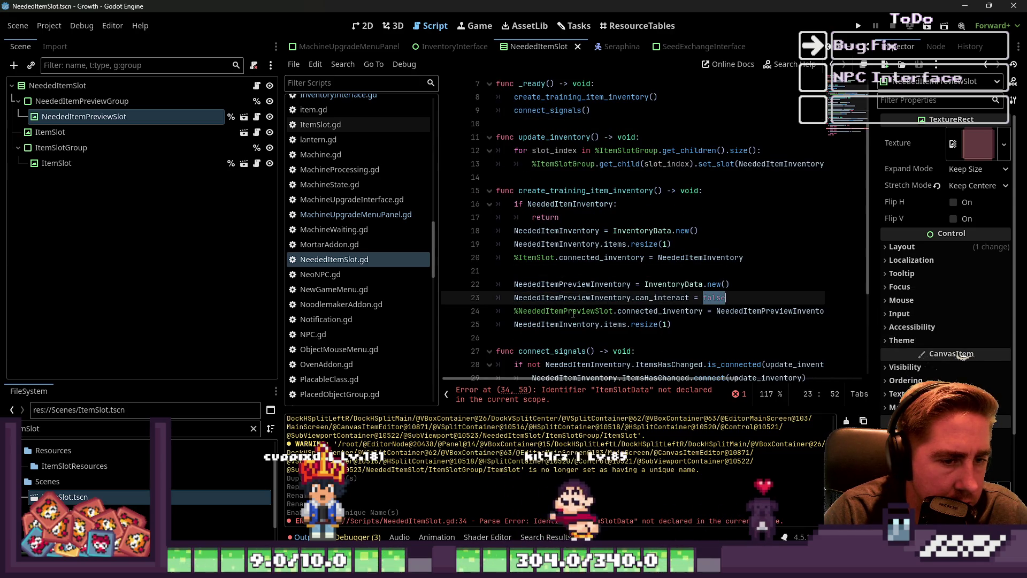
click(533, 270)
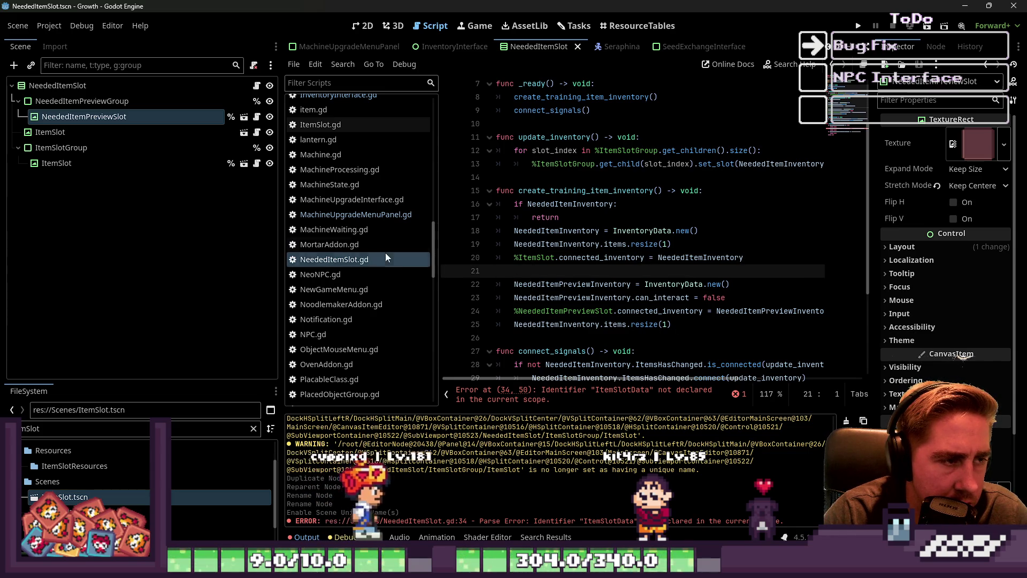
key(Down)
key(Down)
key(Down)
key(shift+Up)
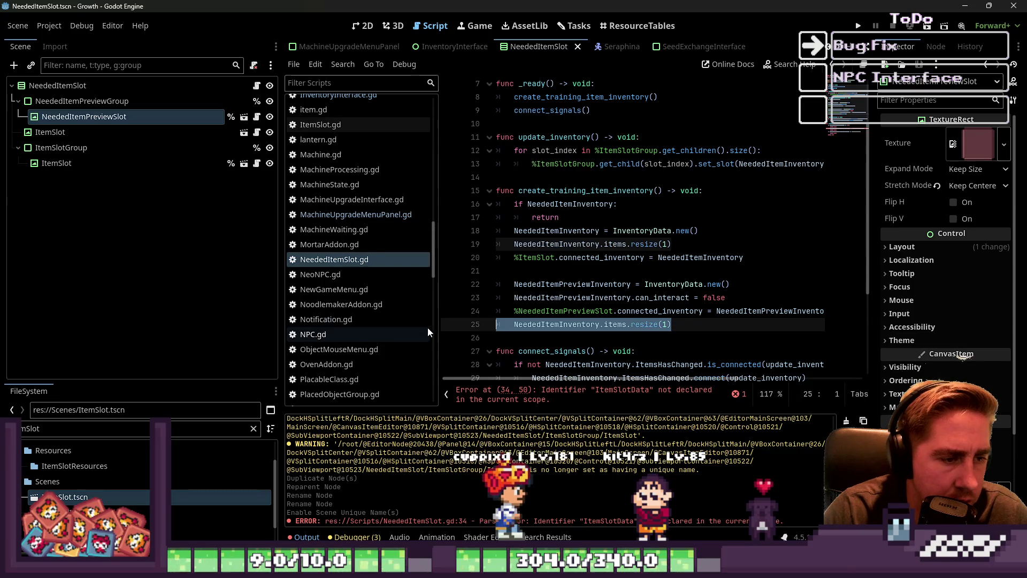
key(alt+Up)
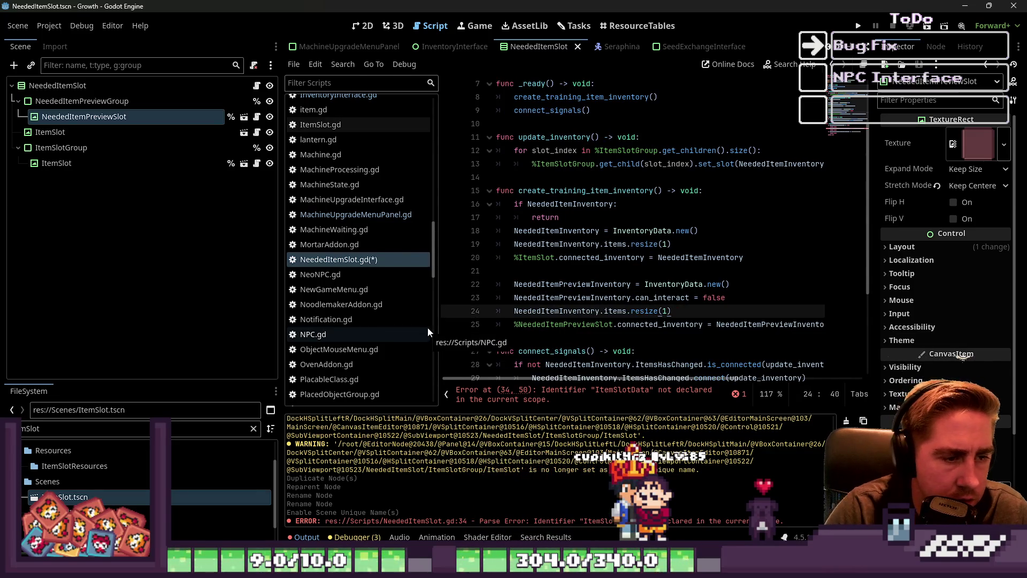
key(ctrl+s)
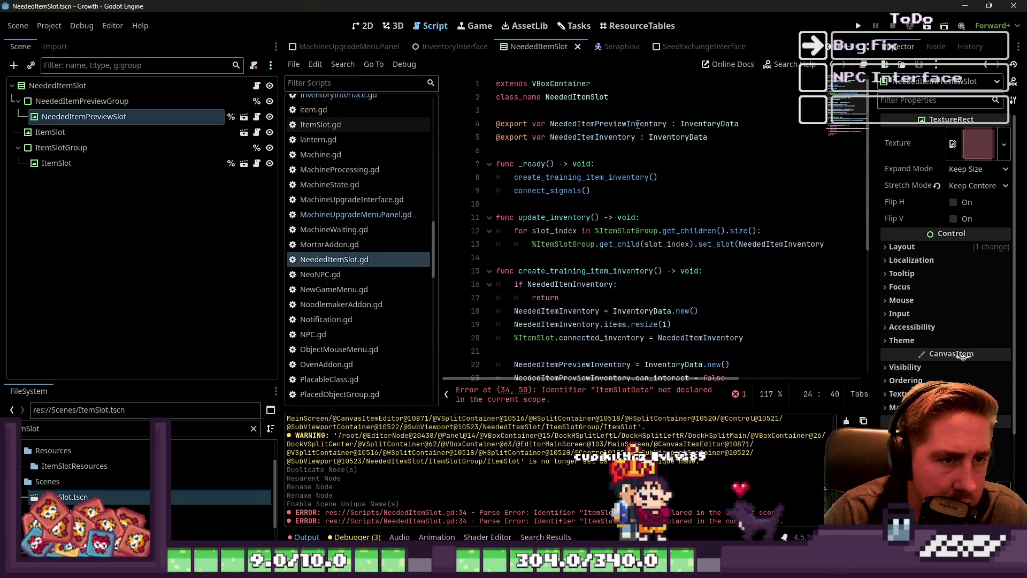
double_click(638, 124)
key(ctrl+c)
scroll(303, 297, down, 6)
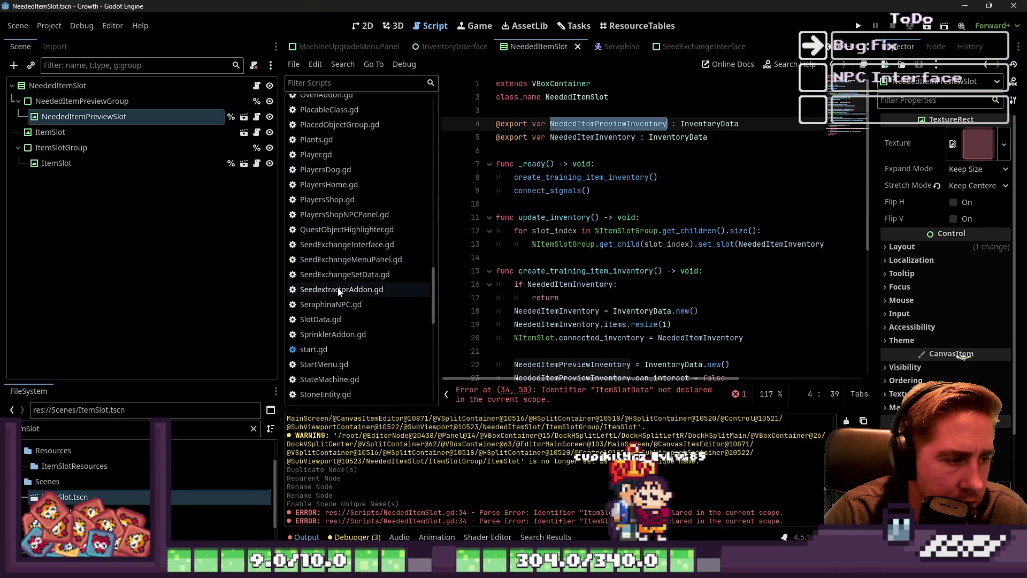
Replace the old property on line 46 of SeedExchangeMenuPanel.gd with NeededItemPreviewInventory.items.
click(355, 263)
double_click(658, 204)
key(ctrl+v)
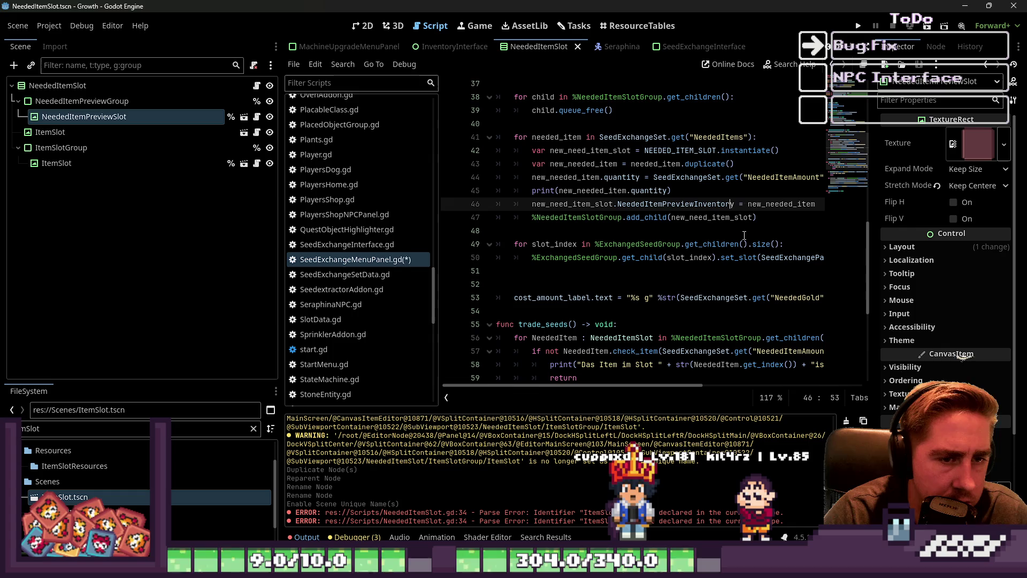
text(.items)
key(End)
Add the [0] index after items on line 46 and save the script.
key(Left)
key(Left)
key(Left)
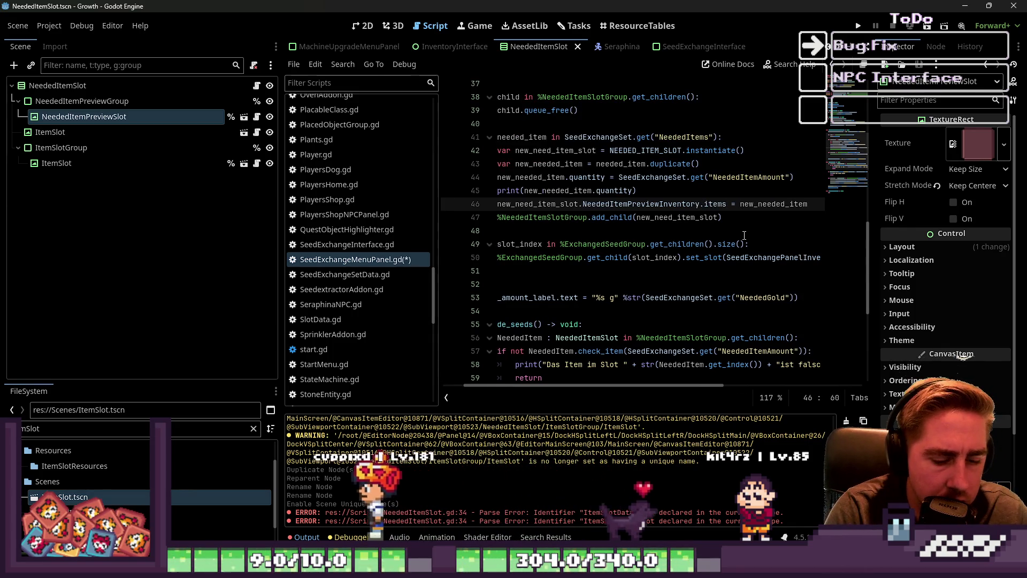
key(End)
key(Down)
key(Up)
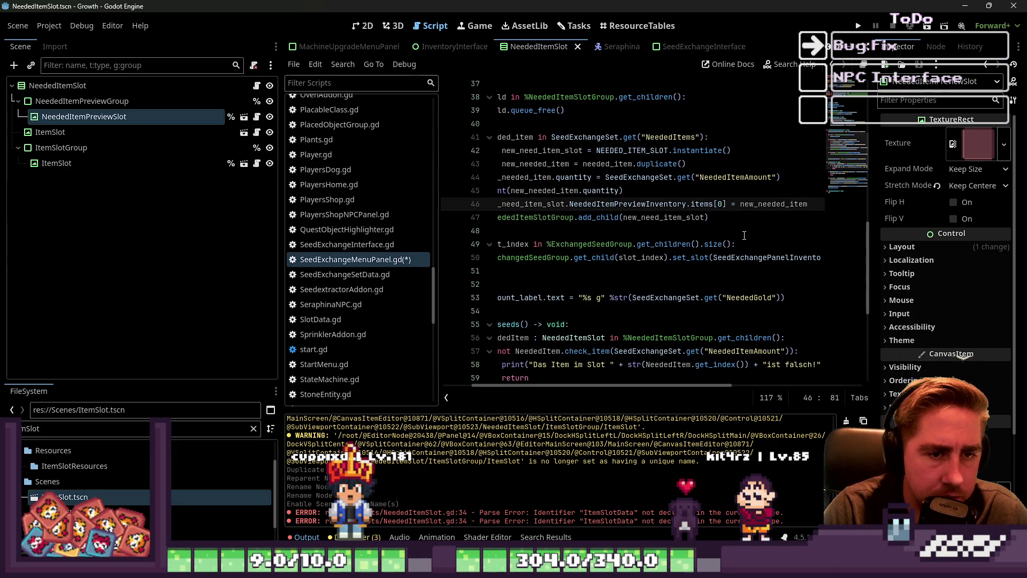
key(ctrl+shift+Left)
key(Home)
key(Home)
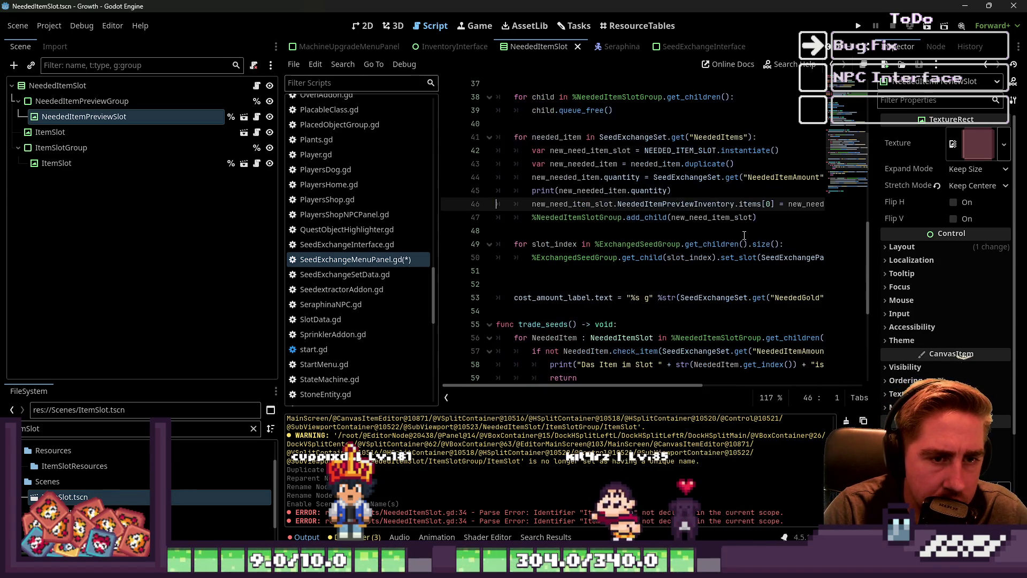
key(Down)
key(Down)
key(ctrl+s)
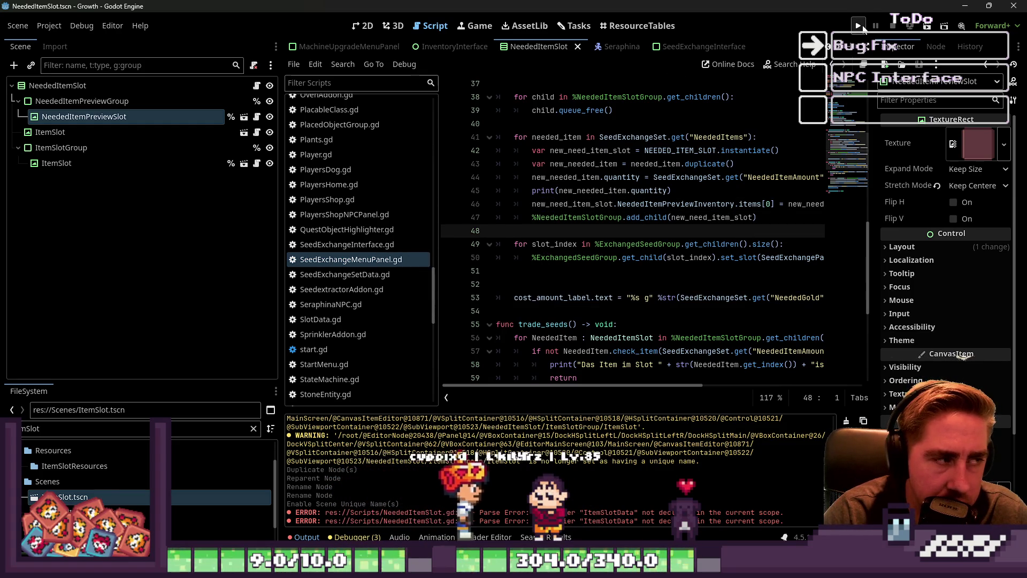
click(364, 26)
Delete the extra root-level ItemSlot from the NeededItemSlot scene, then save and run the project.
click(72, 132)
click(70, 116)
click(67, 101)
click(60, 118)
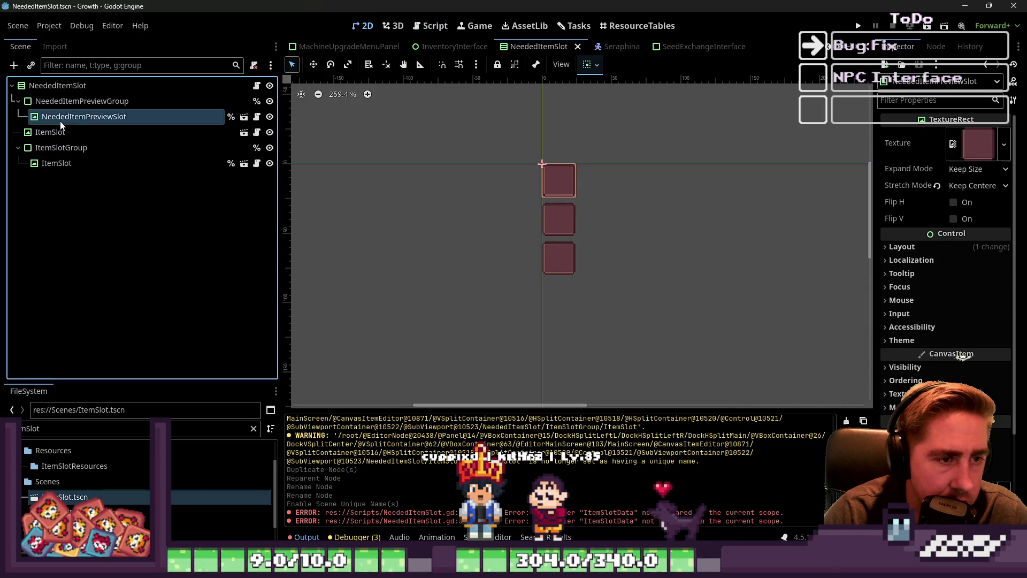
click(58, 133)
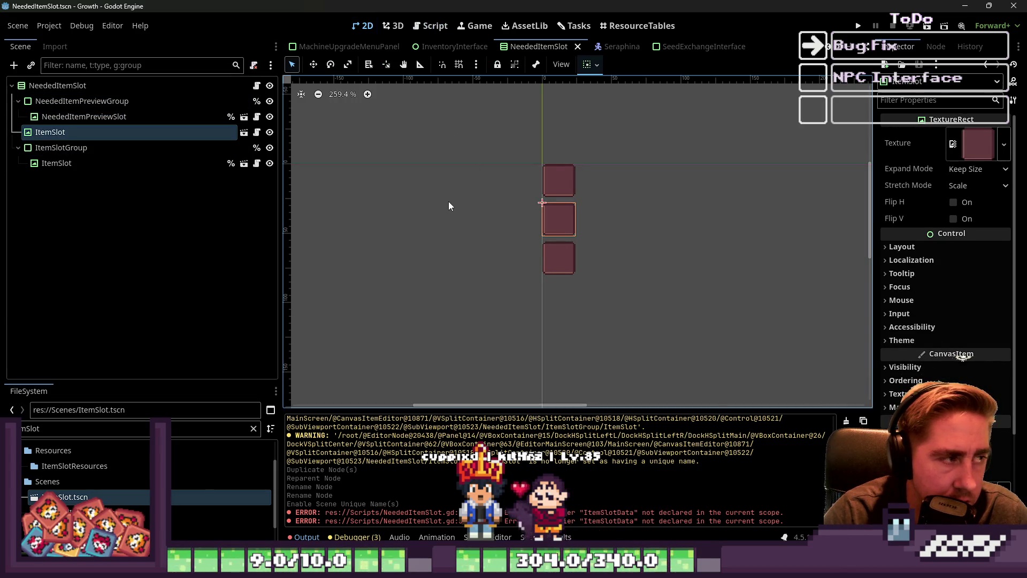
key(Delete)
key(Return)
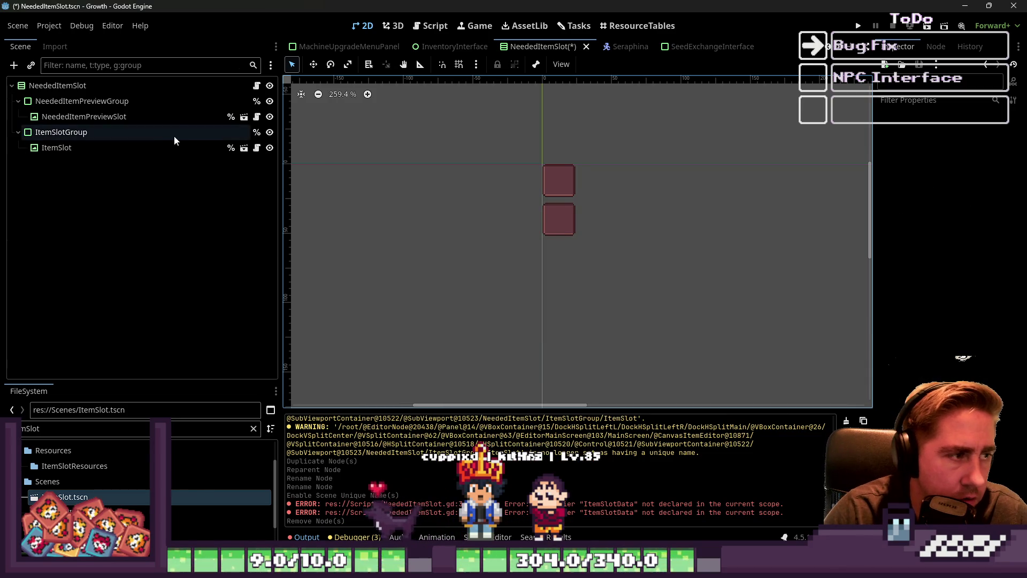
click(166, 147)
click(857, 27)
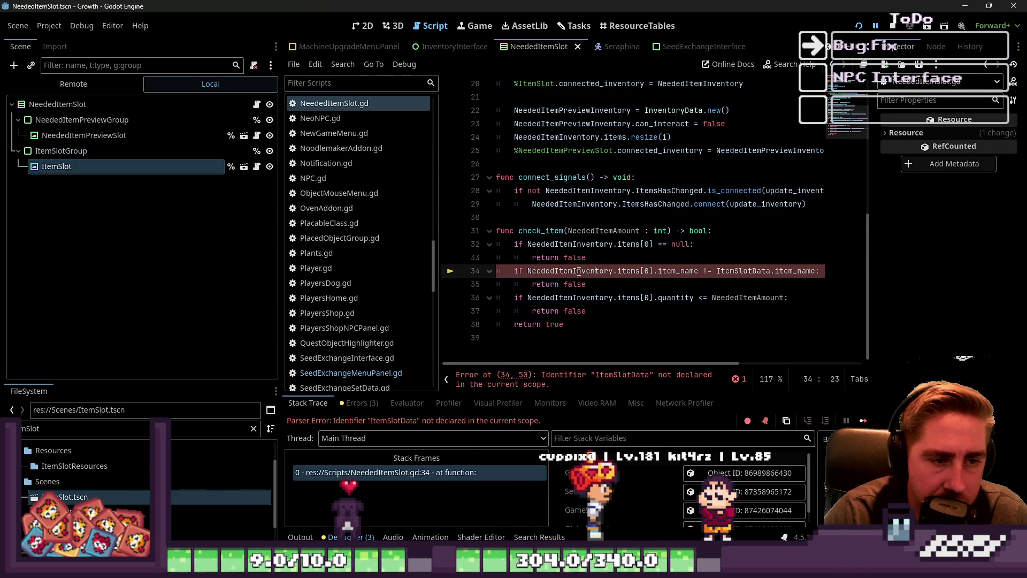
Inspect the check on line 34 and copy the NeededItemPreviewInventory variable name from line 4.
double_click(533, 271)
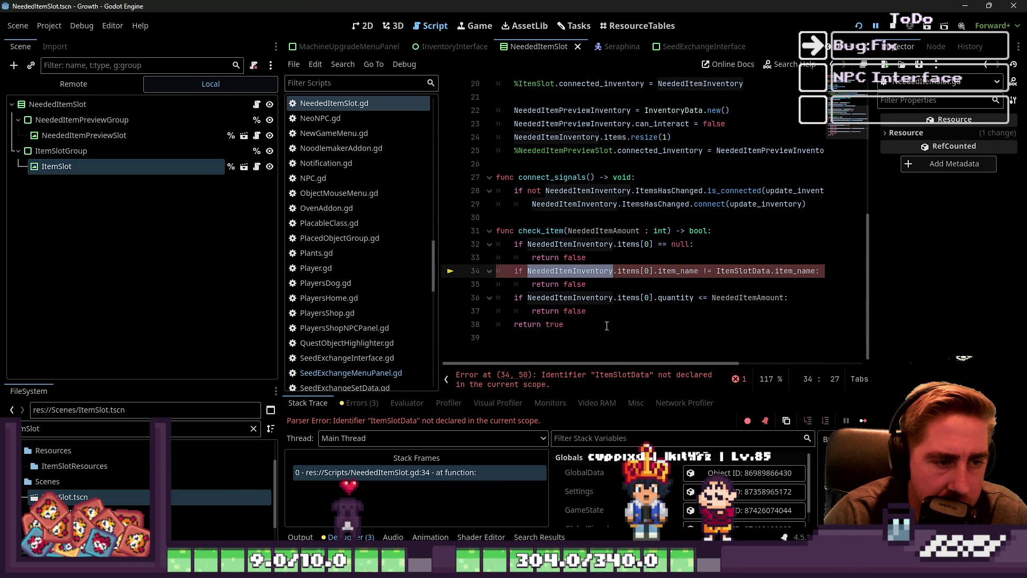
click(585, 324)
mouse_move(620, 365)
mouse_down()
mouse_move(659, 363)
mouse_move(642, 358)
mouse_up()
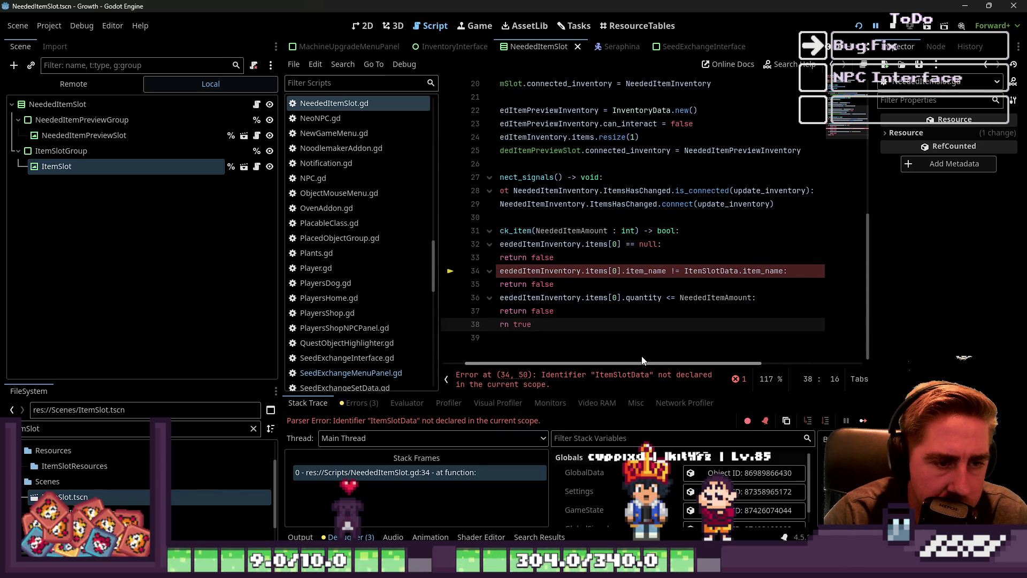
scroll(643, 360, left, 3)
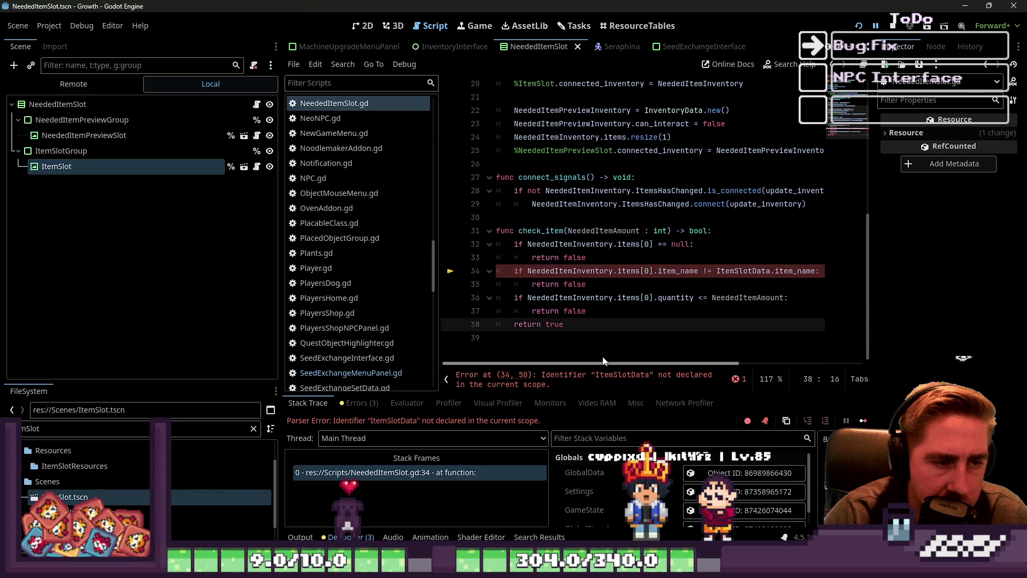
double_click(541, 230)
scroll(578, 257, up, 6)
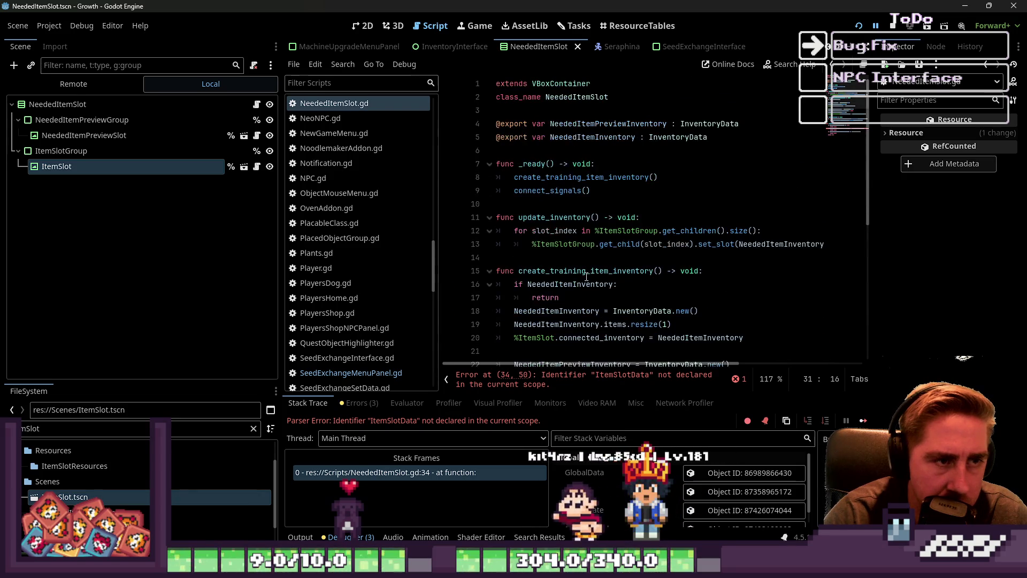
scroll(590, 277, down, 6)
scroll(662, 306, right, 3)
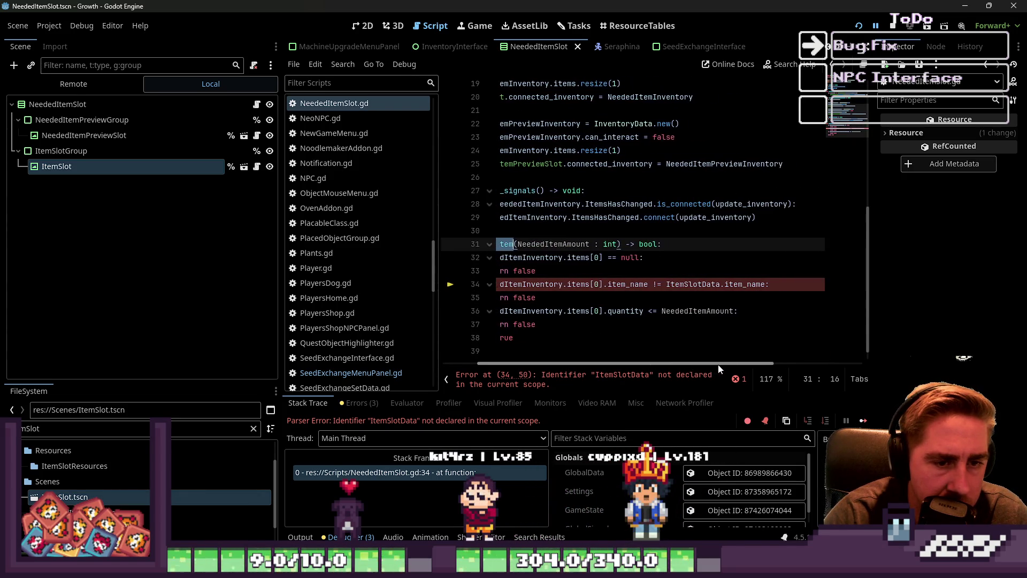
scroll(518, 365, left, 3)
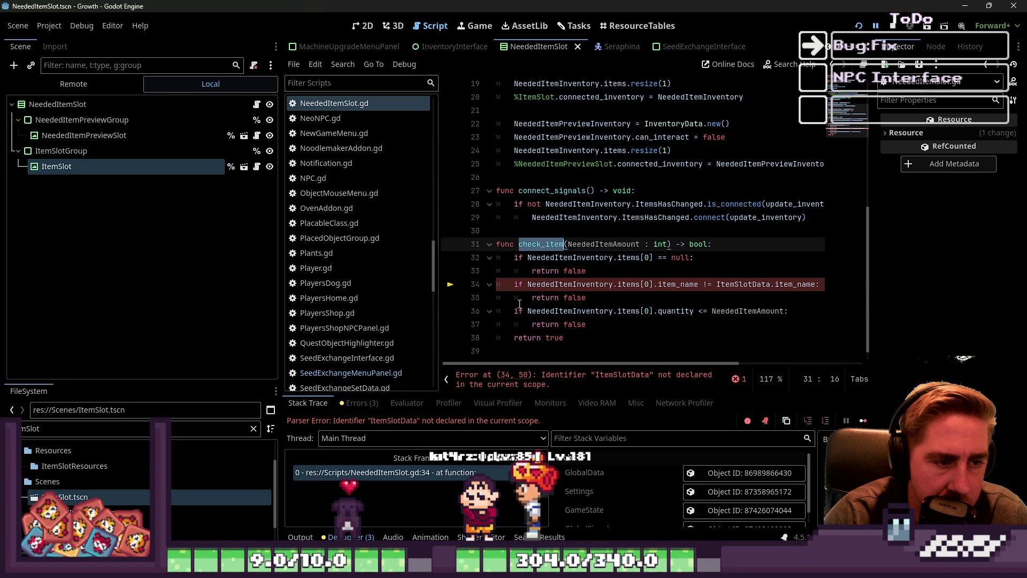
double_click(537, 286)
scroll(536, 289, up, 6)
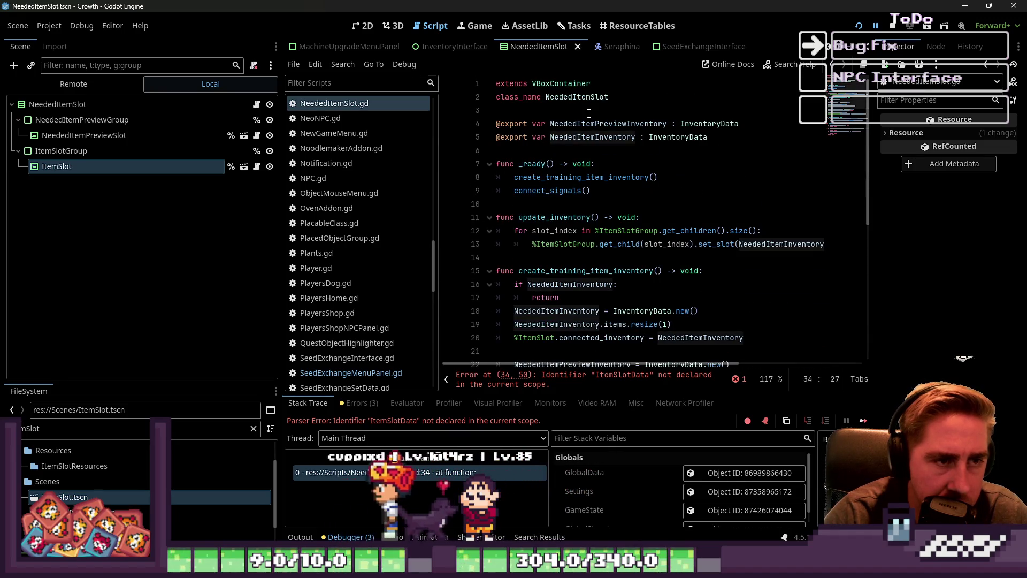
click(582, 123)
double_click(582, 123)
Replace ItemSlotData on line 34 with NeededItemPreviewInventory.items and stop the debug session.
scroll(602, 319, down, 6)
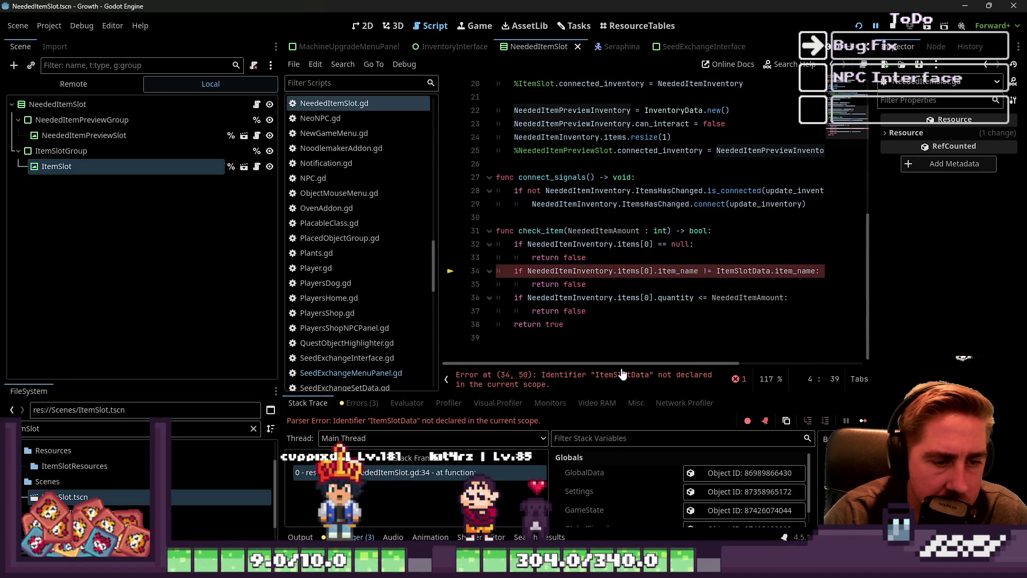
scroll(623, 369, right, 3)
double_click(640, 283)
key(ctrl+v)
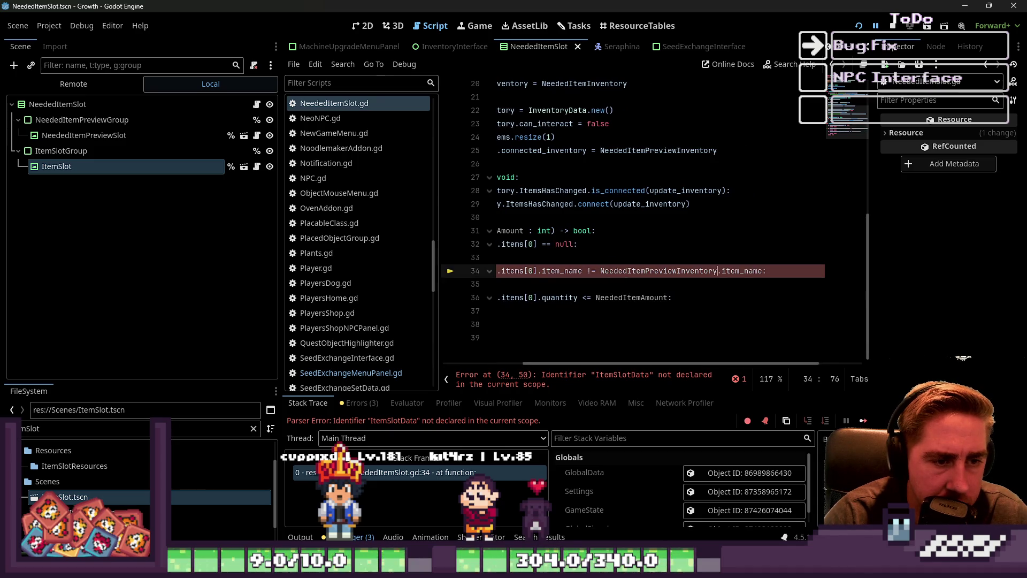
text(.)
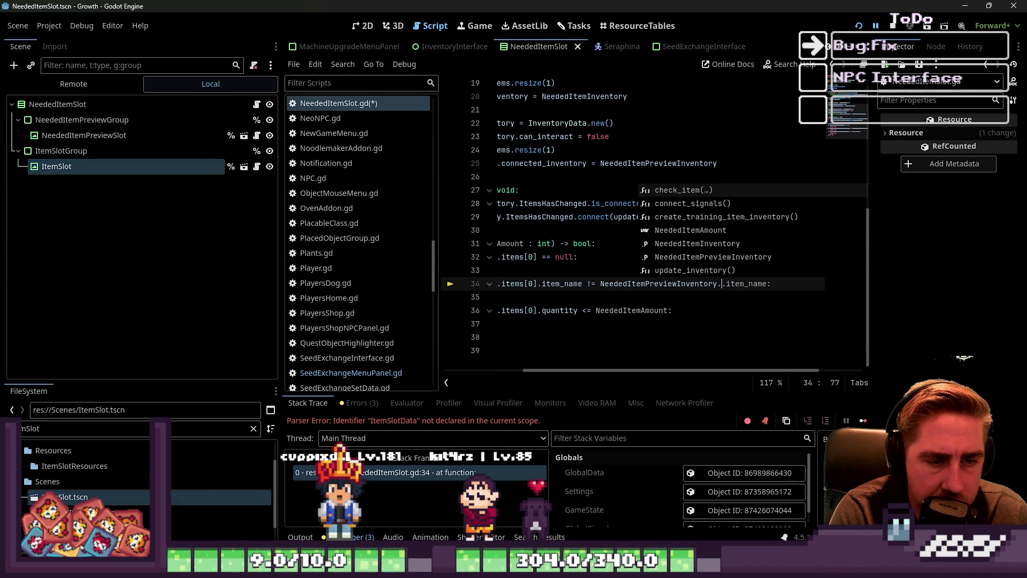
text(items)
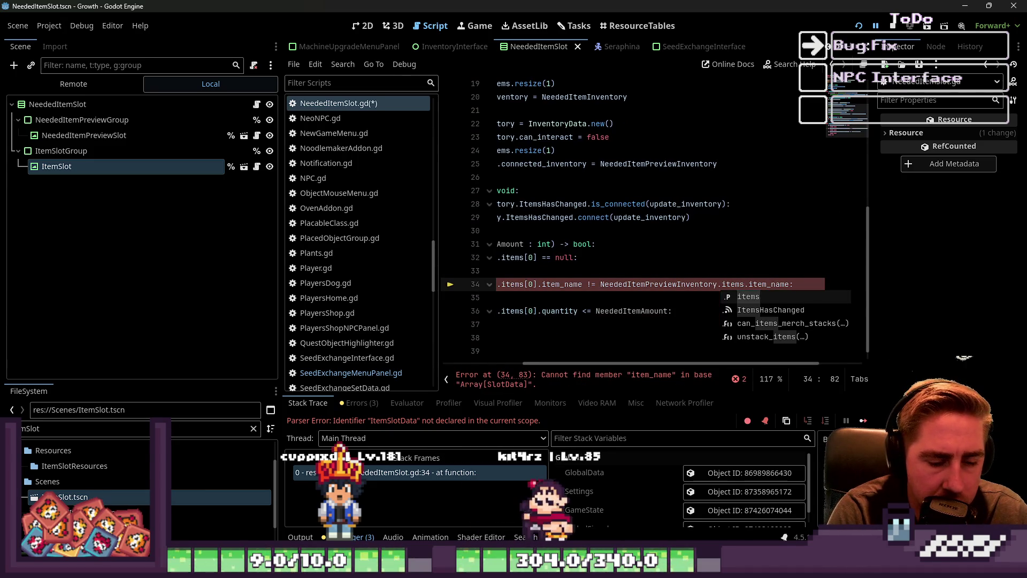
key(Escape)
key(Home)
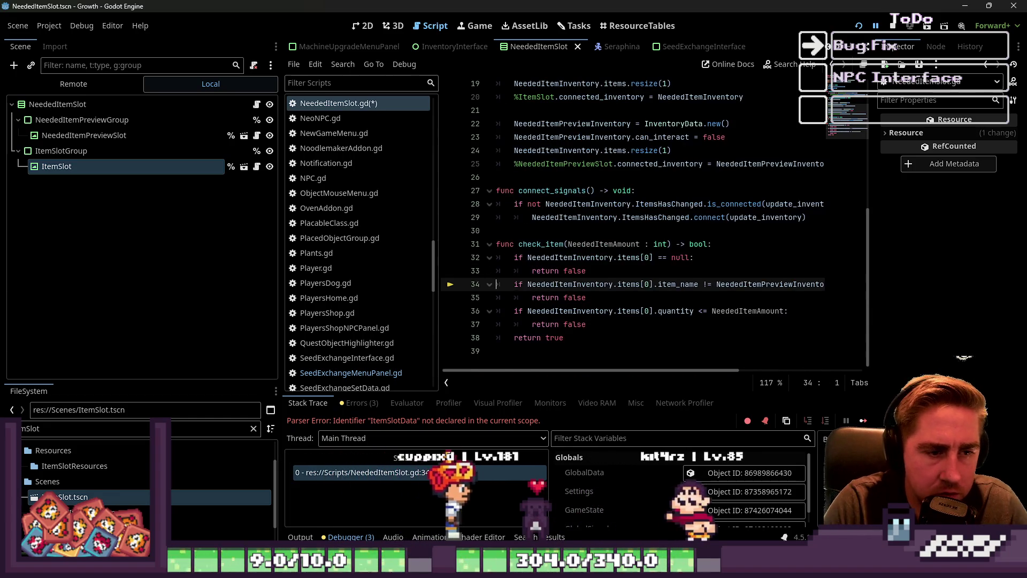
click(877, 27)
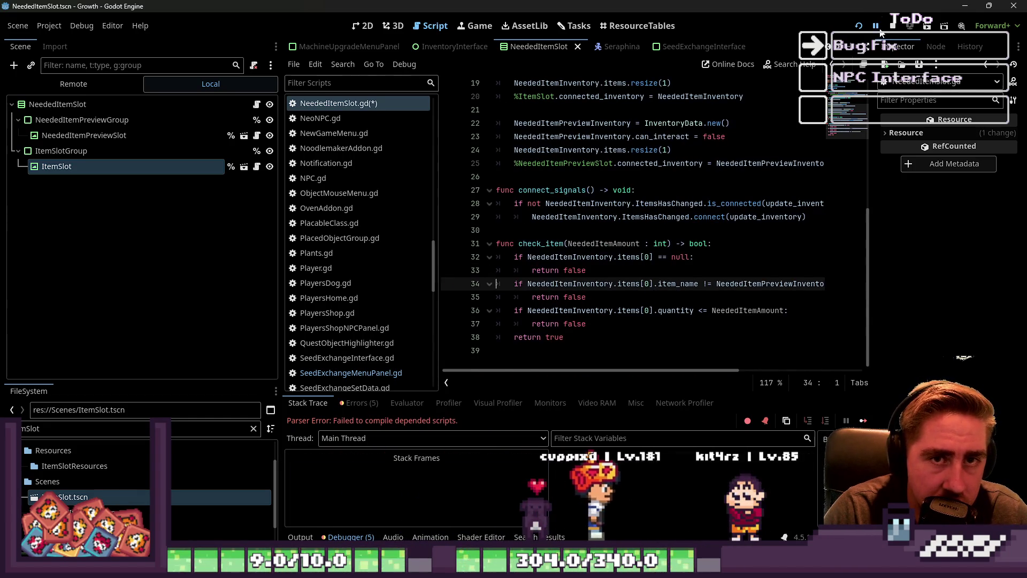
key(F8)
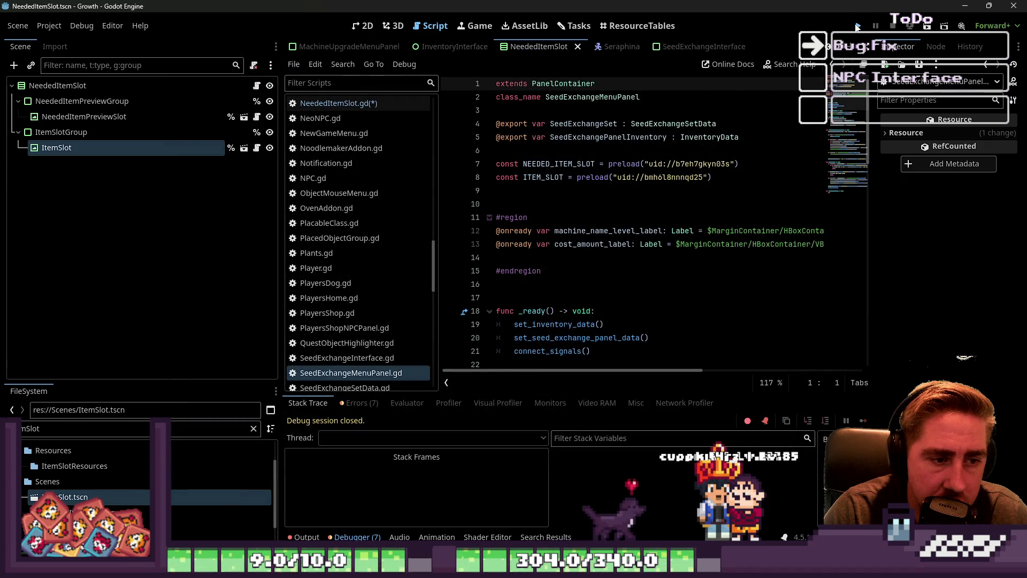
Run the project and start a new game with a character named 'adw'.
click(858, 27)
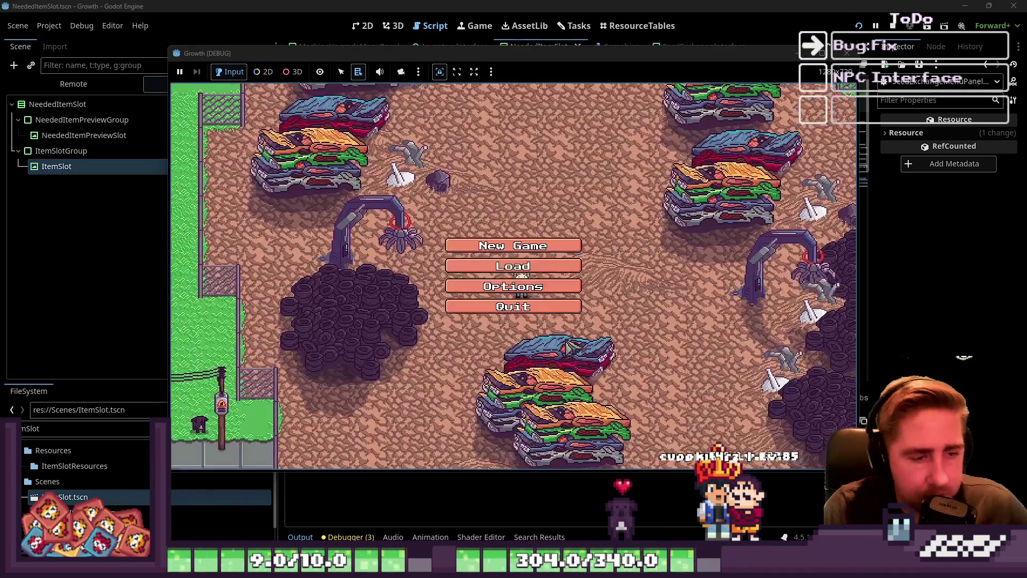
click(500, 240)
text(adw)
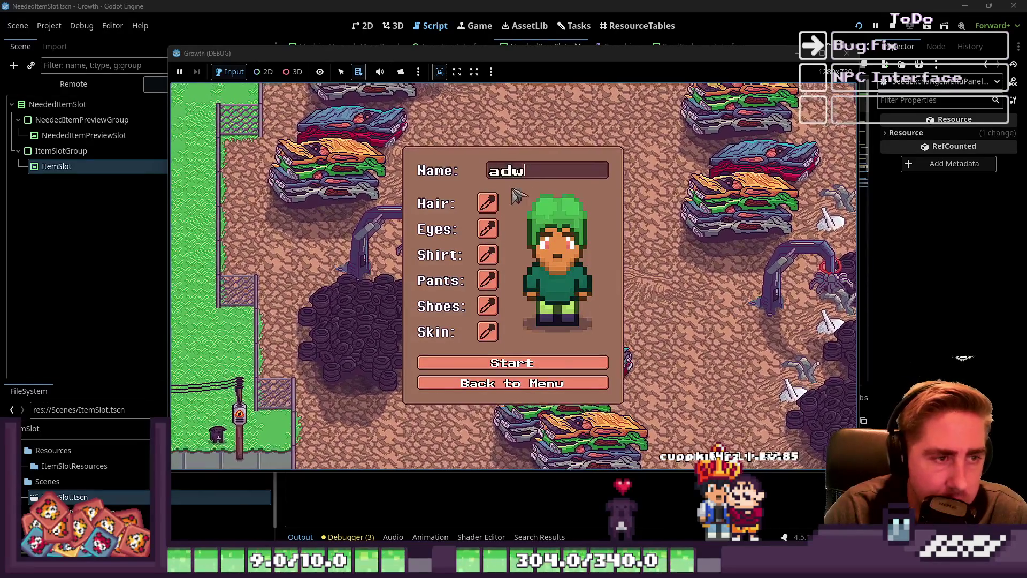
click(538, 364)
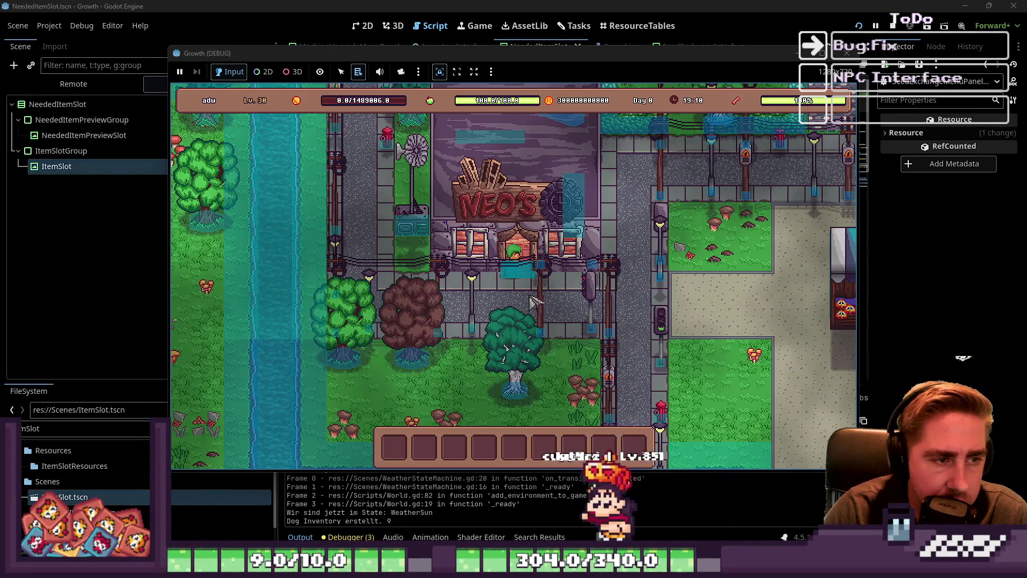
Walk to Seraphina's shop, talk to her and open Exchange Seeds.
key(d)
key(w)
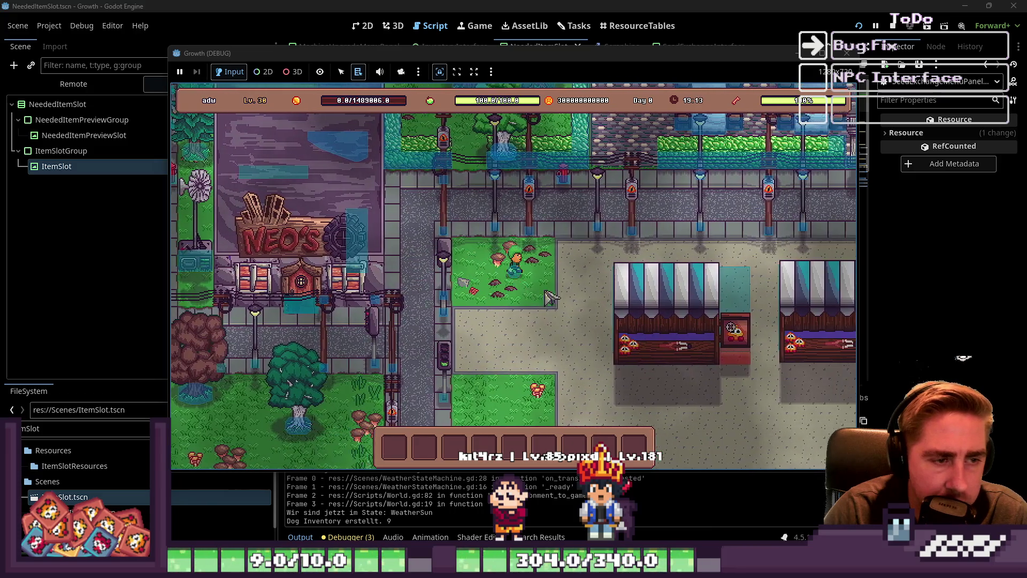
key(d)
key(w)
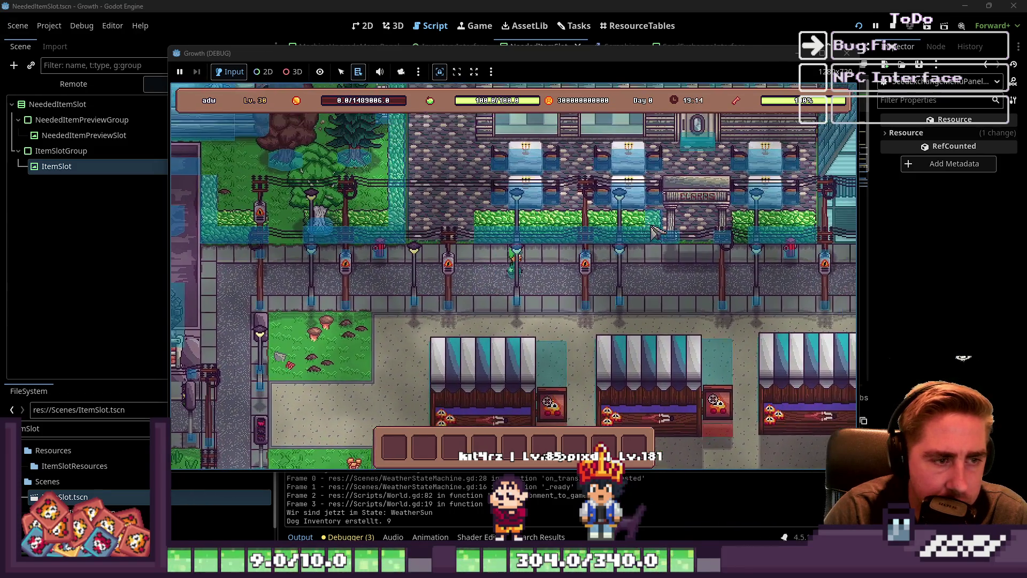
key(d)
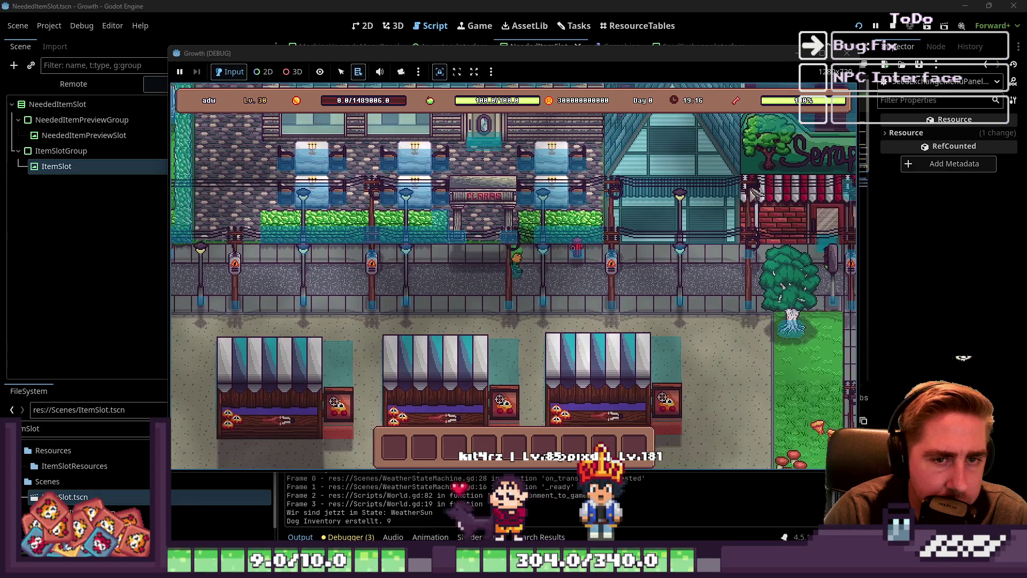
key(d)
key(e)
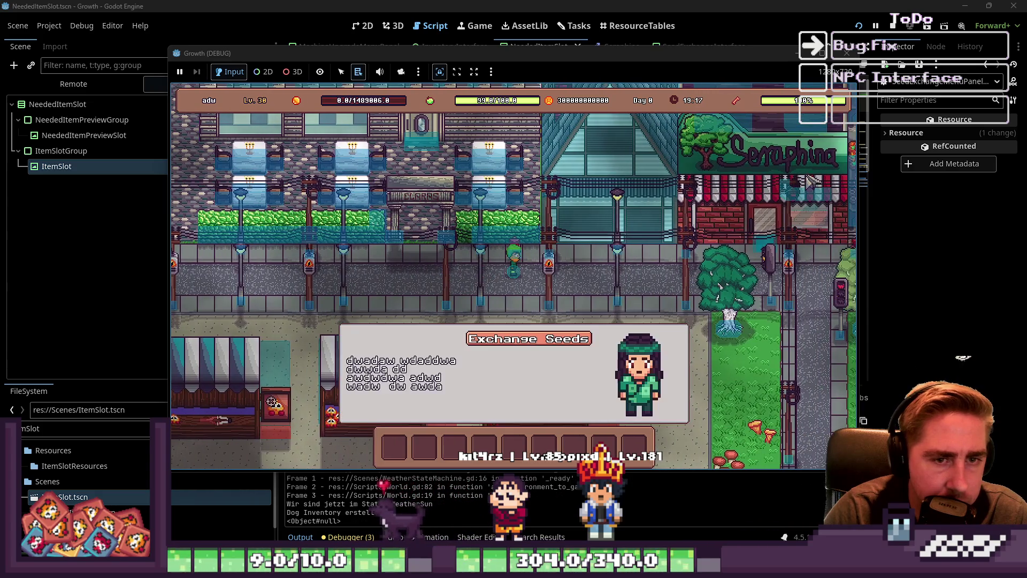
click(557, 345)
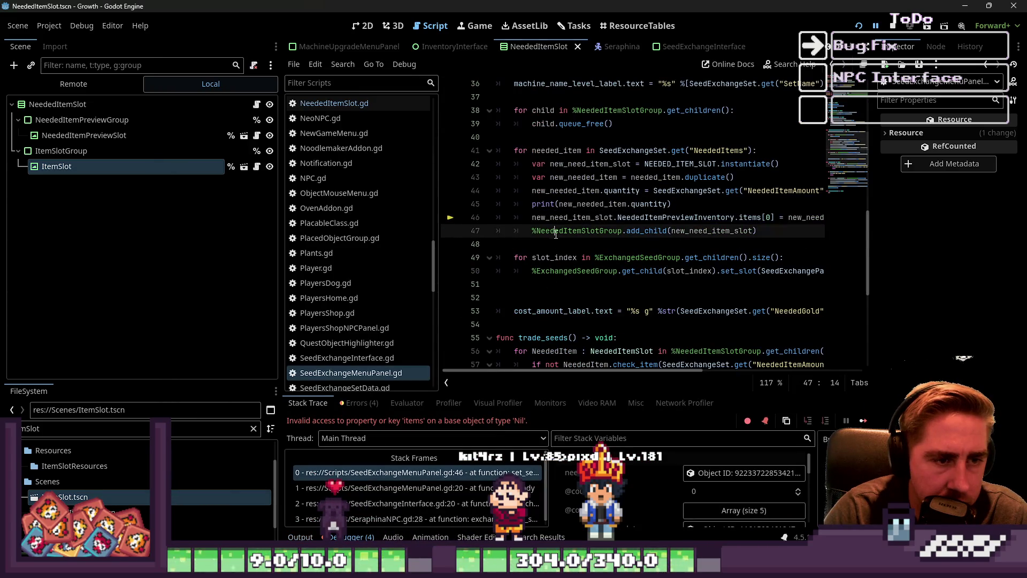
Remove the debug print statement and the empty line inside the loop in SeedExchangeMenuPanel.gd.
drag(607, 218, 828, 227)
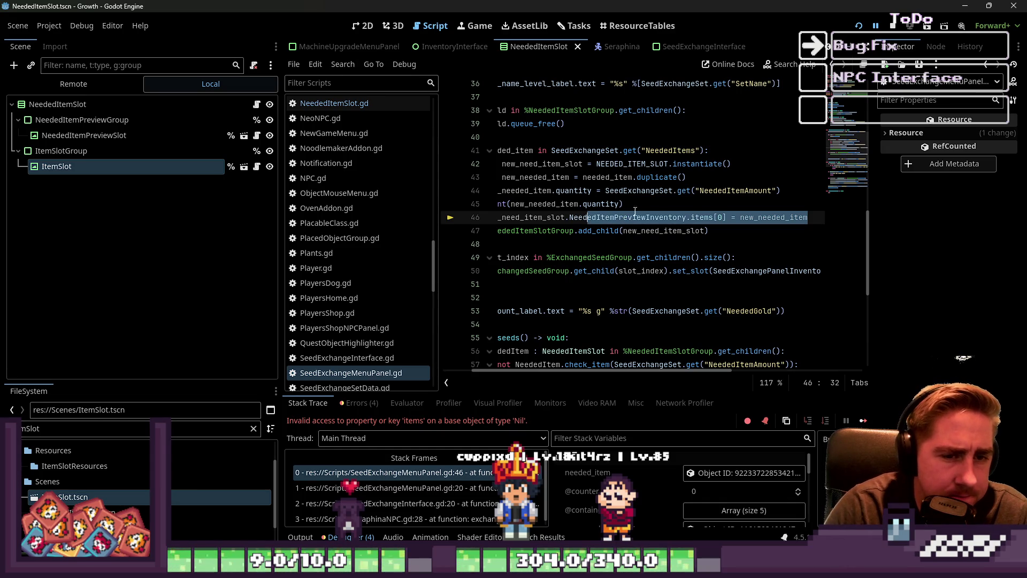
drag(770, 213, 485, 220)
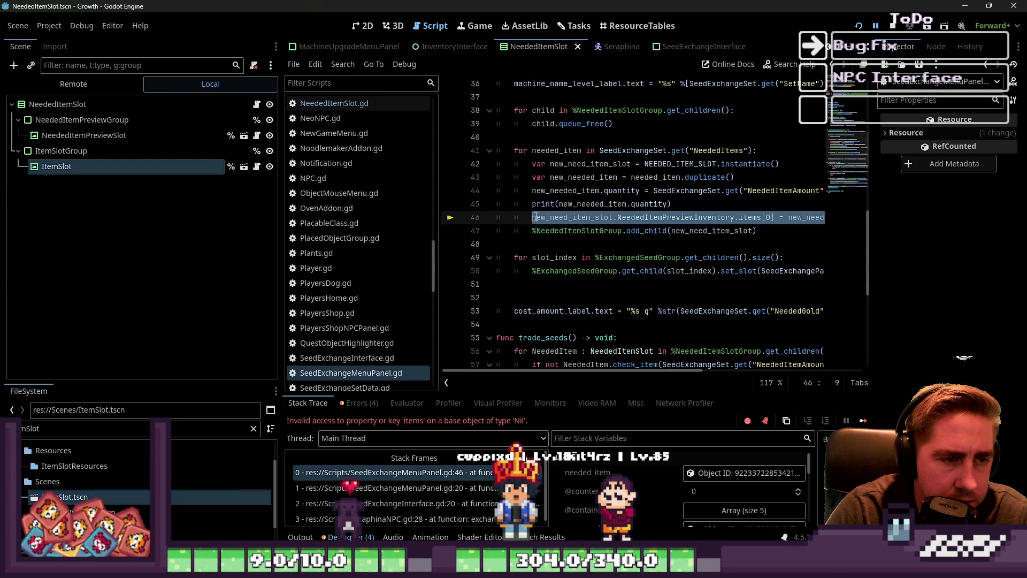
mouse_move(535, 217)
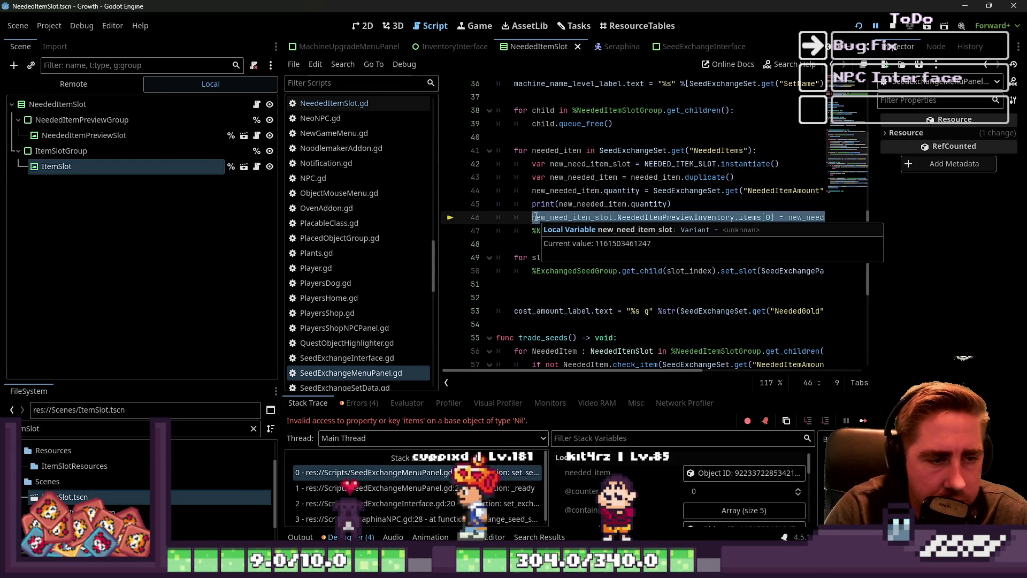
drag(671, 204, 532, 205)
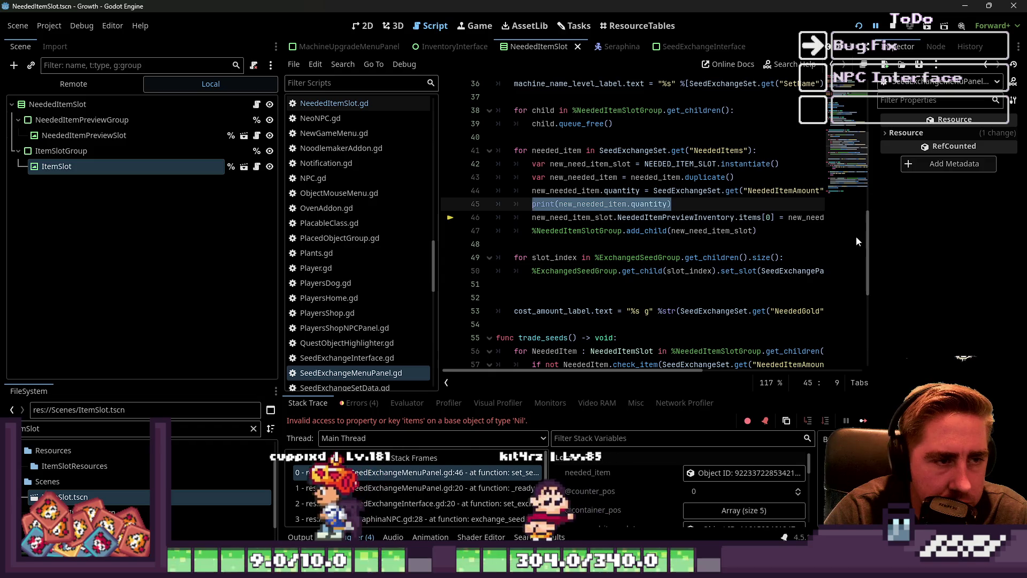
key(BackSpace)
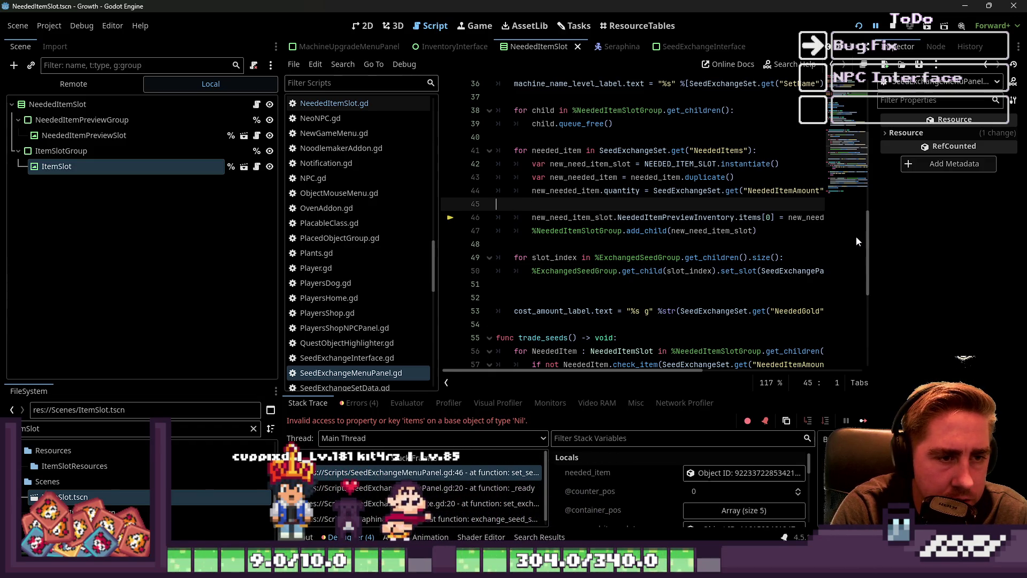
key(ctrl+shift+k)
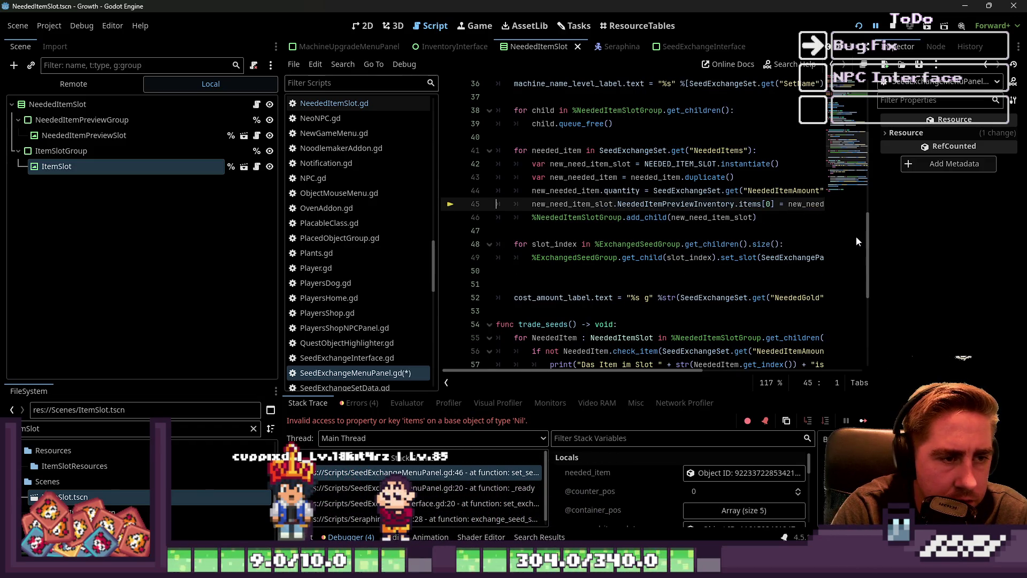
Insert a blank line after the items[0] assignment line.
key(Down)
key(Up)
key(Up)
key(Up)
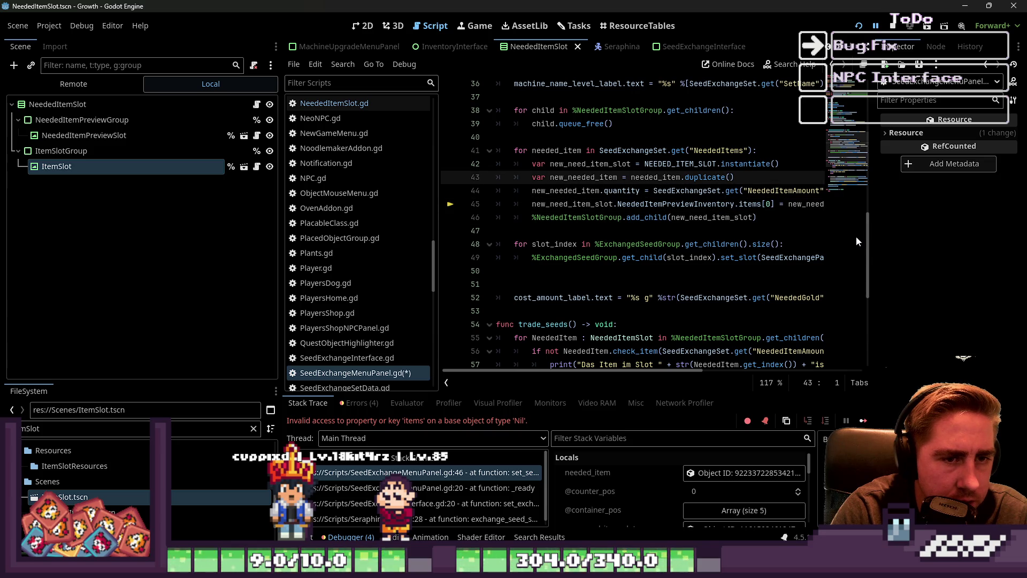
key(Down)
key(Down)
key(Down)
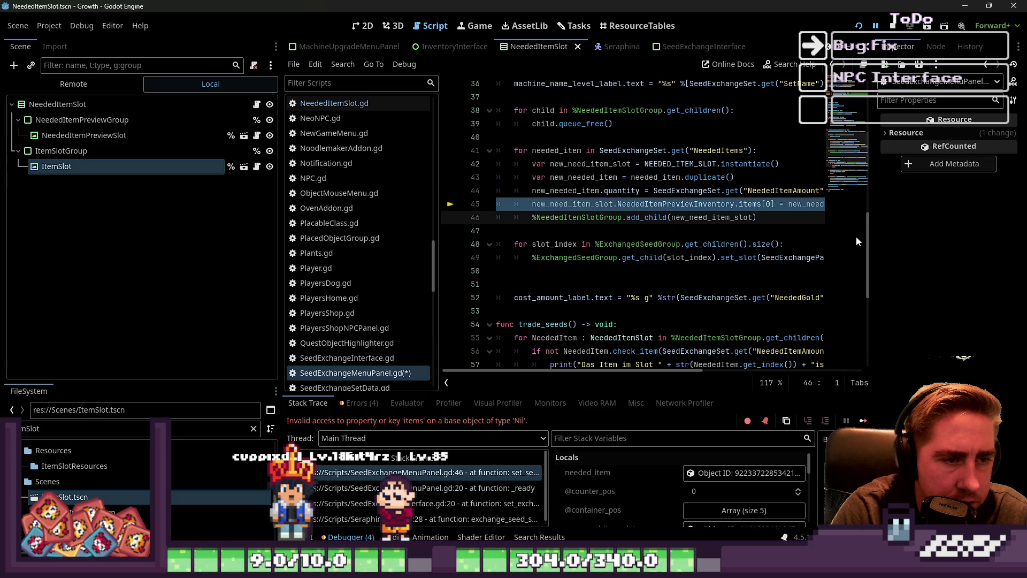
key(Return)
key(Up)
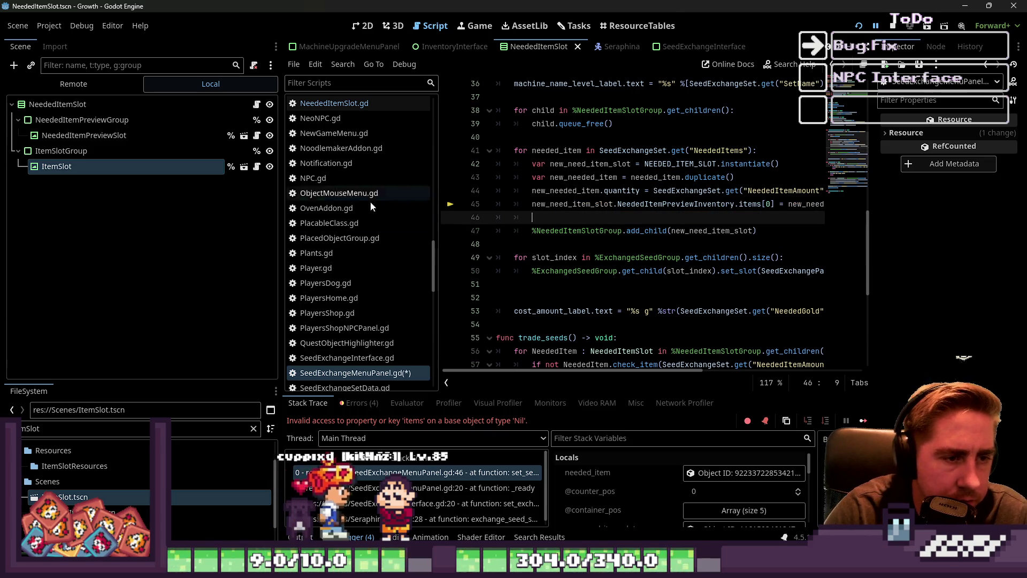
scroll(337, 219, up, 5)
scroll(328, 221, down, 3)
click(342, 176)
Delete the create_training_item_inventory() call from _ready in NeededItemSlot.gd.
scroll(616, 214, up, 6)
click(642, 189)
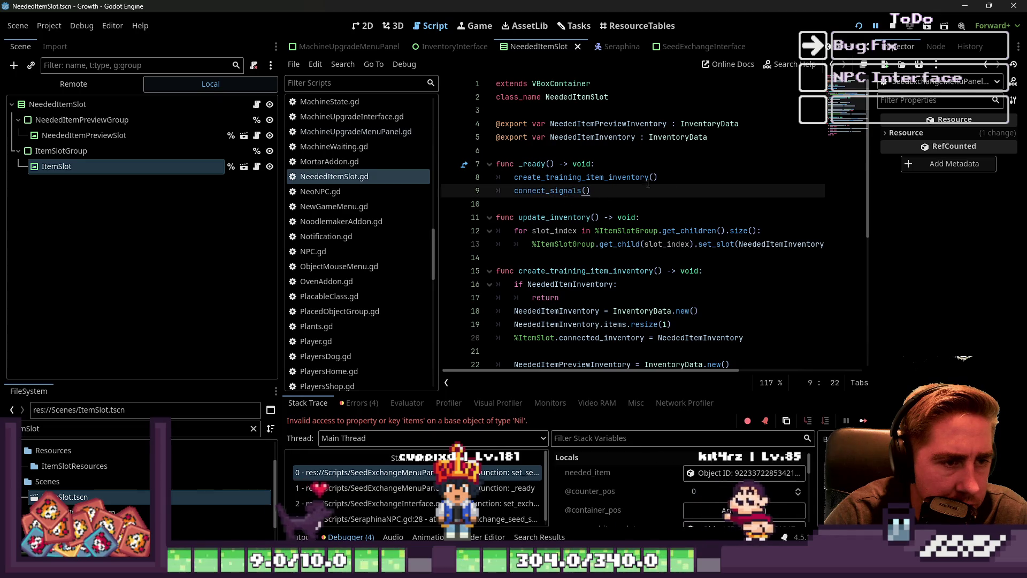
drag(659, 177, 513, 177)
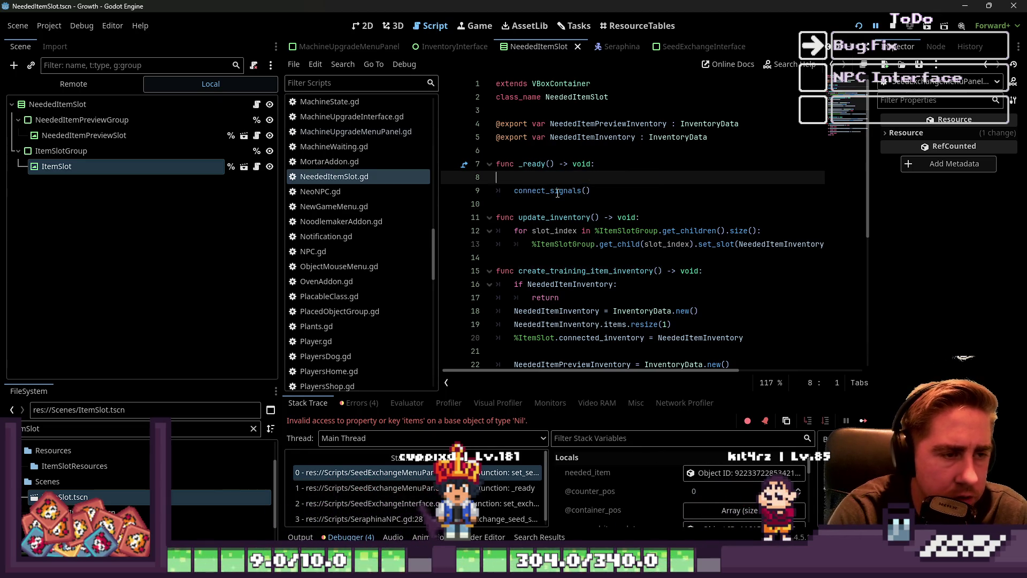
key(BackSpace)
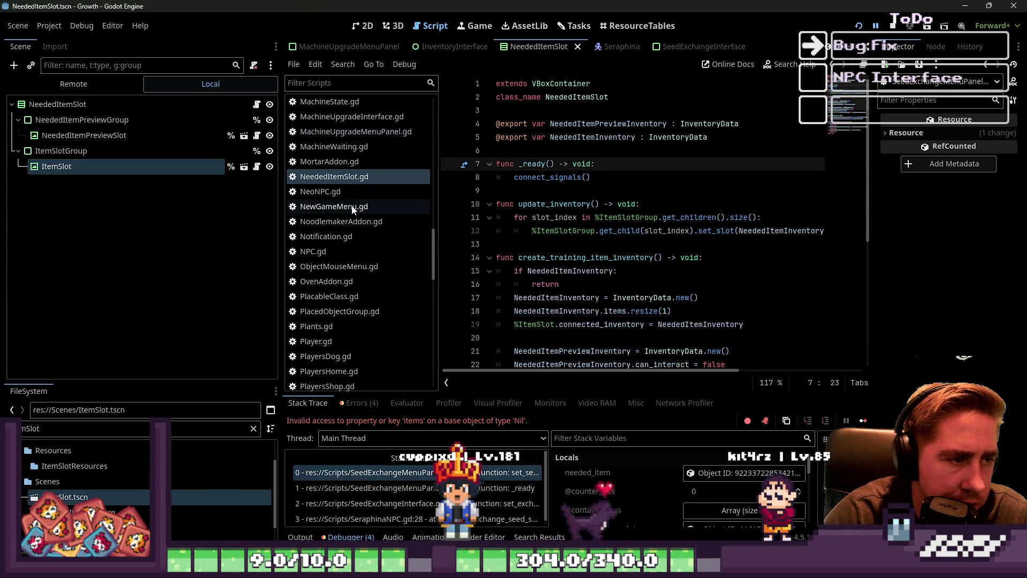
scroll(357, 241, down, 5)
scroll(358, 239, down, 1)
Add a create_training_item_inventory() call on the item slot at line 46 of SeedExchangeMenuPanel.gd.
click(353, 263)
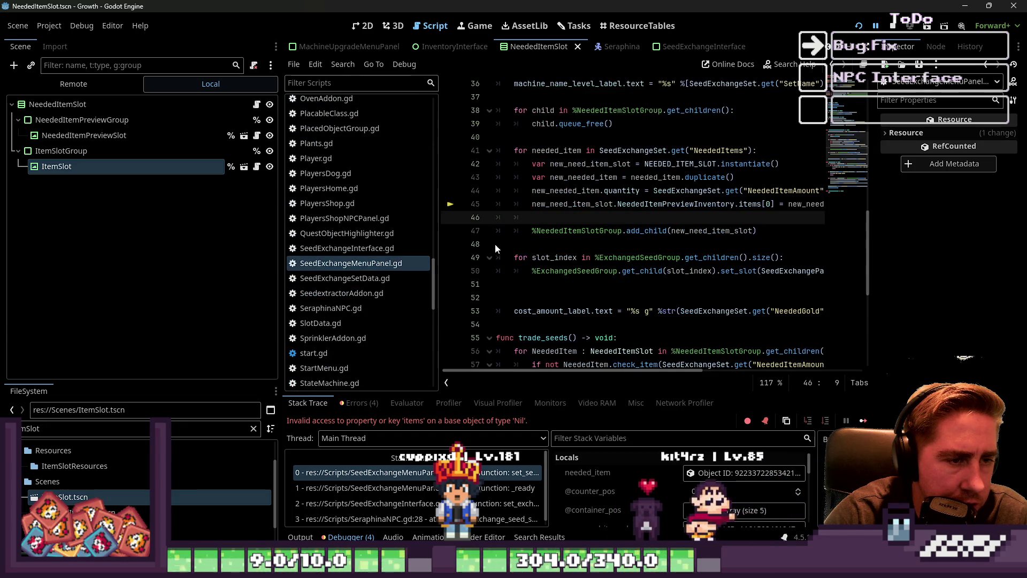
click(690, 213)
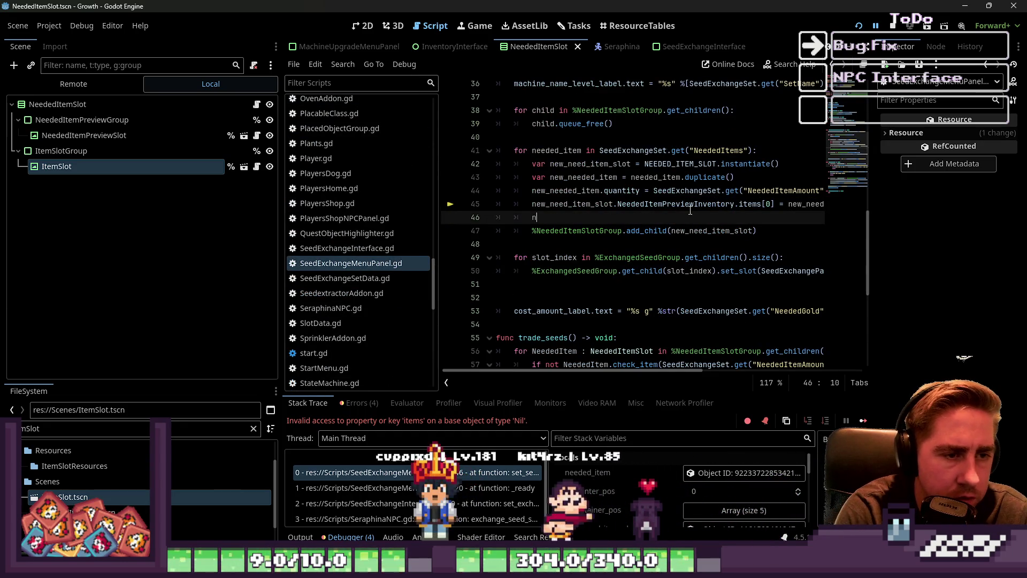
text(new)
key(Return)
text(-)
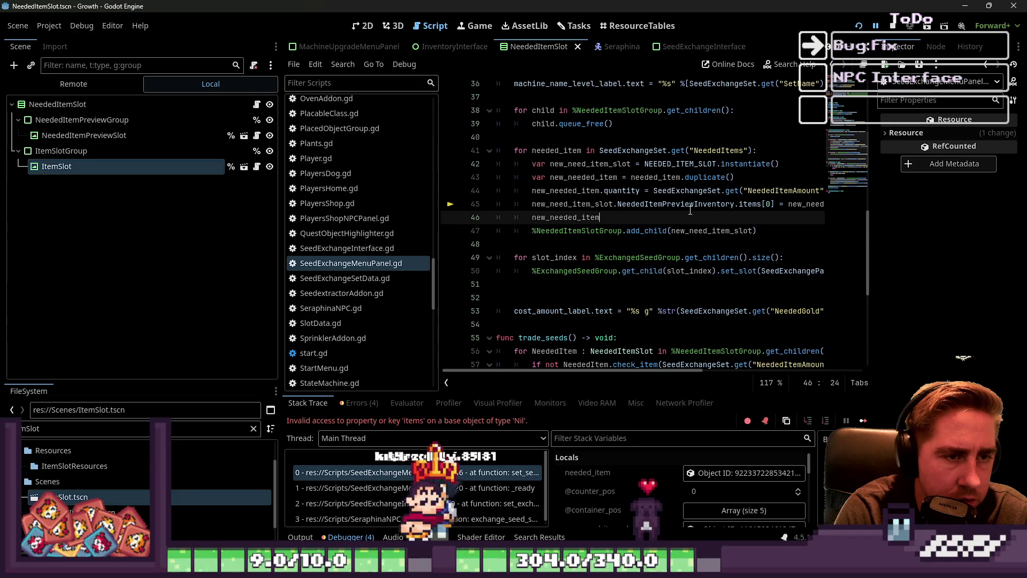
text(_sl)
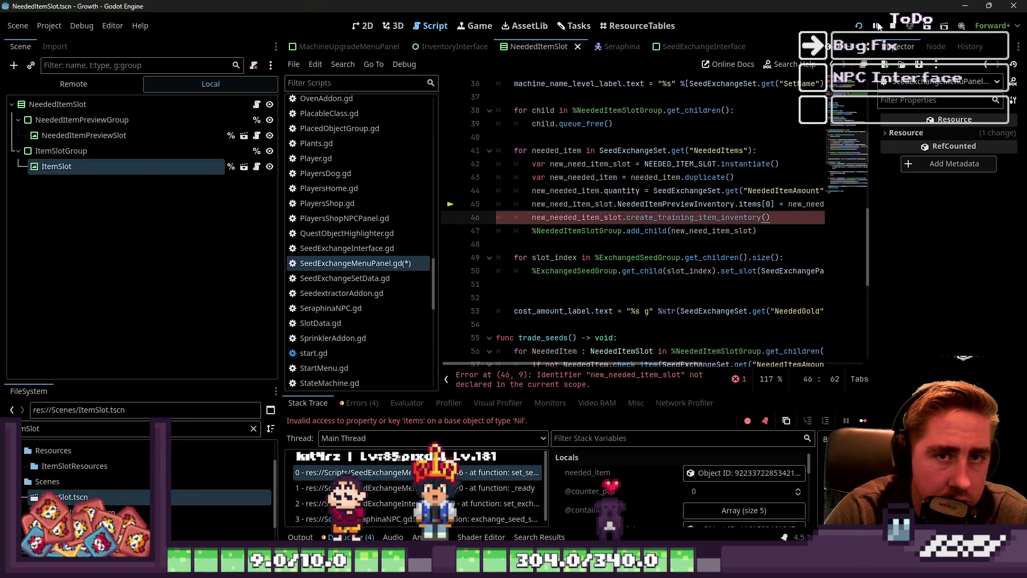
key(F12)
key(ctrl+s)
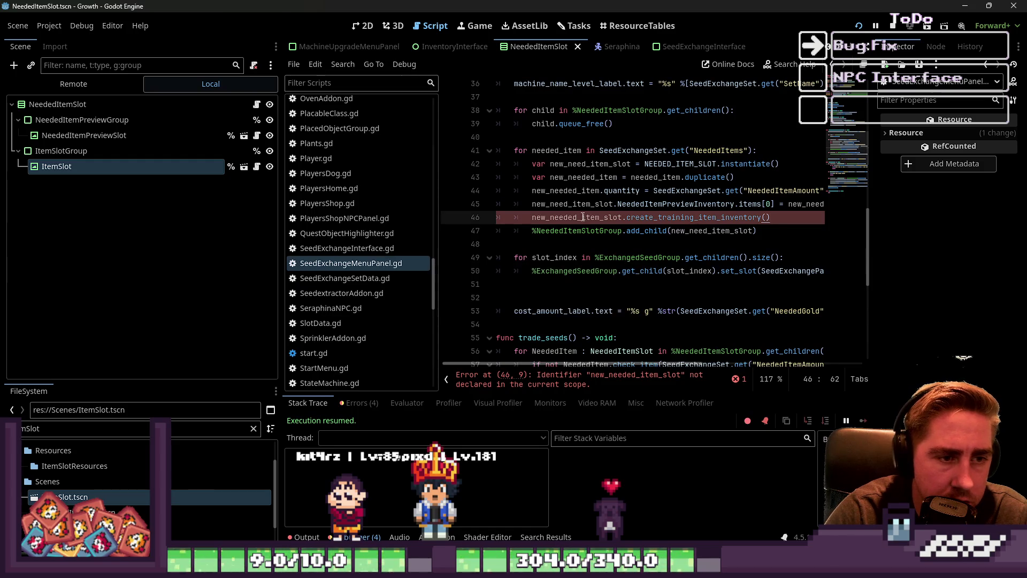
Copy the slot variable name from line 42 over the misspelled name on line 46 and save.
double_click(575, 169)
key(ctrl+c)
double_click(569, 218)
key(ctrl+v)
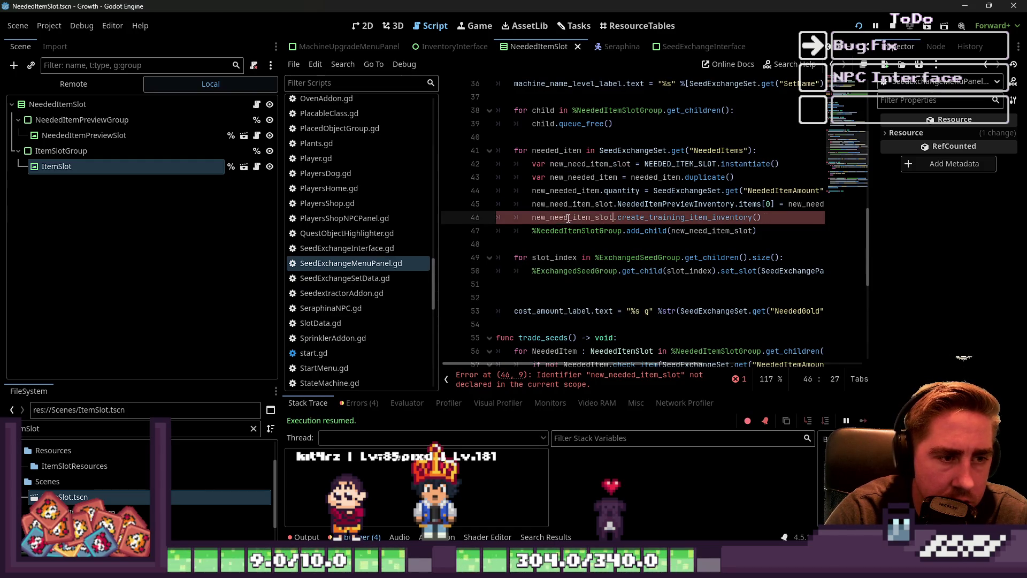
key(ctrl+s)
click(876, 27)
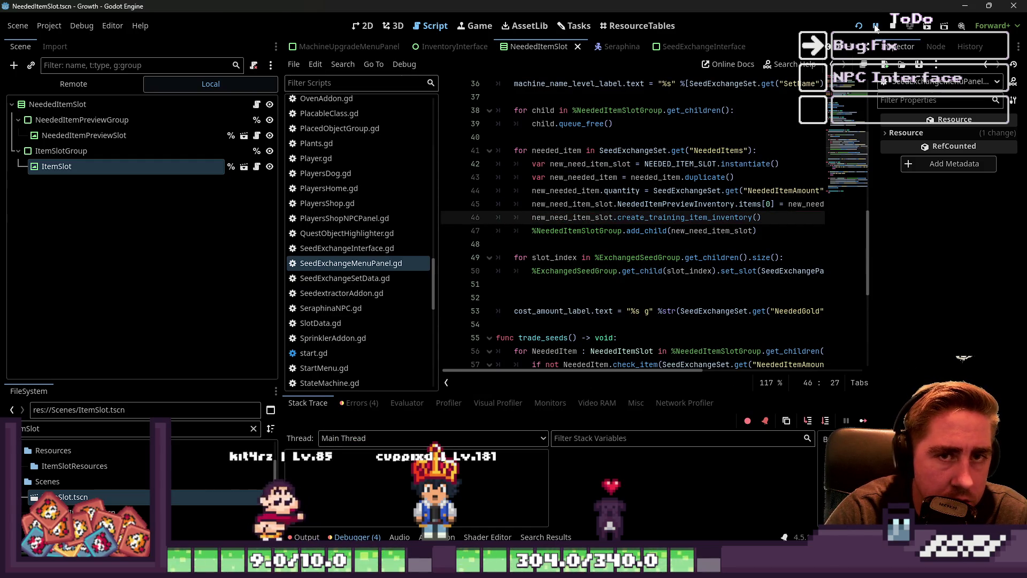
Resume the game and trigger Exchange Seeds to test the current code.
click(876, 26)
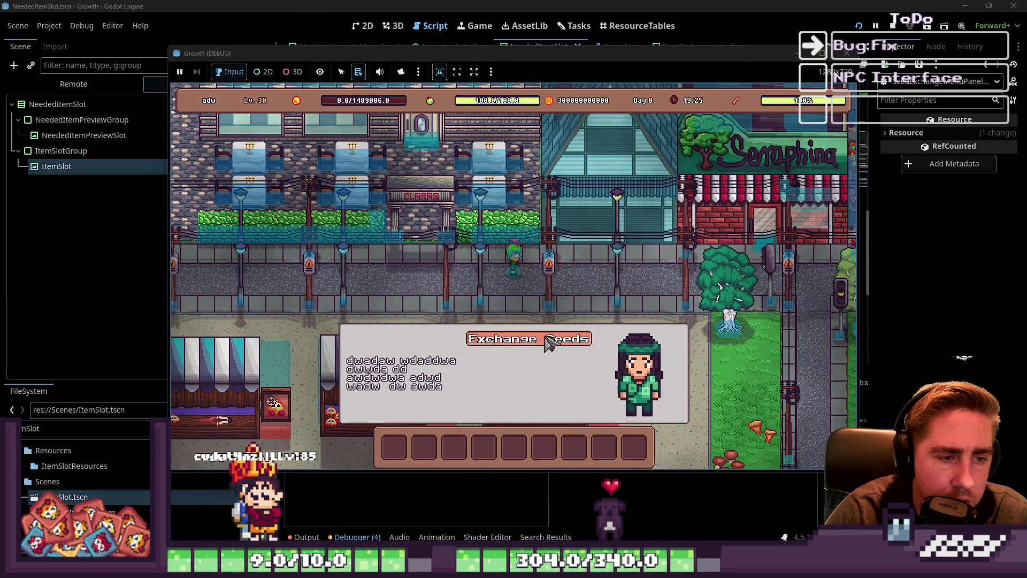
click(541, 337)
click(575, 245)
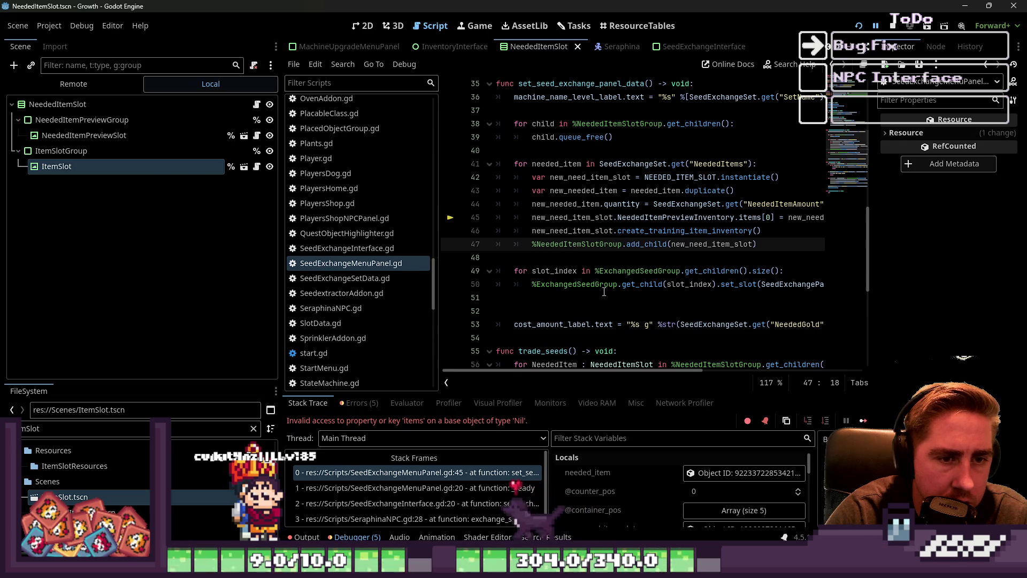
Move the items[0] assignment below create_training_item_inventory() and save the script.
click(505, 219)
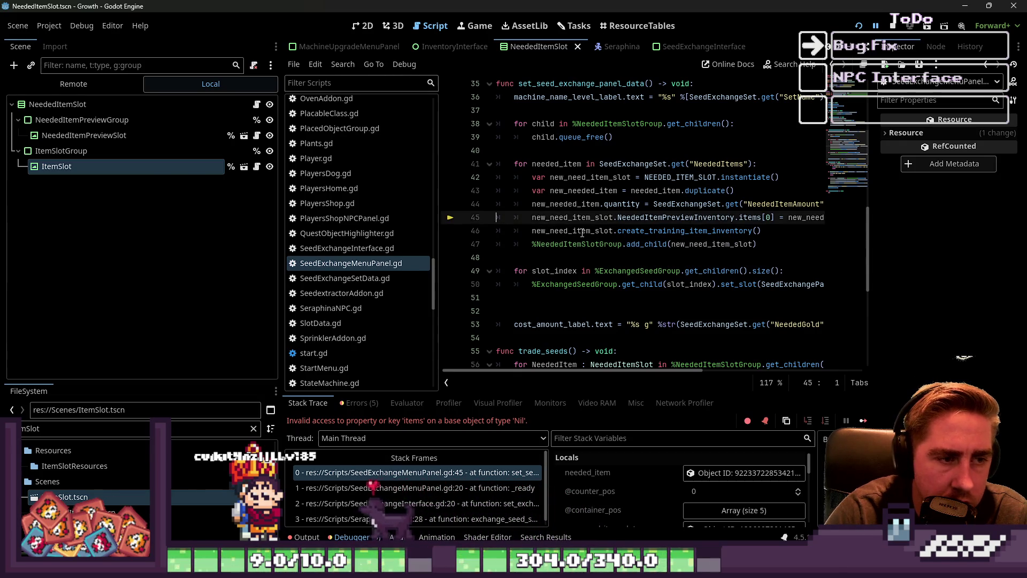
key(shift+Down)
key(BackSpace)
key(Down)
key(Return)
key(Up)
key(ctrl+v)
key(ctrl+s)
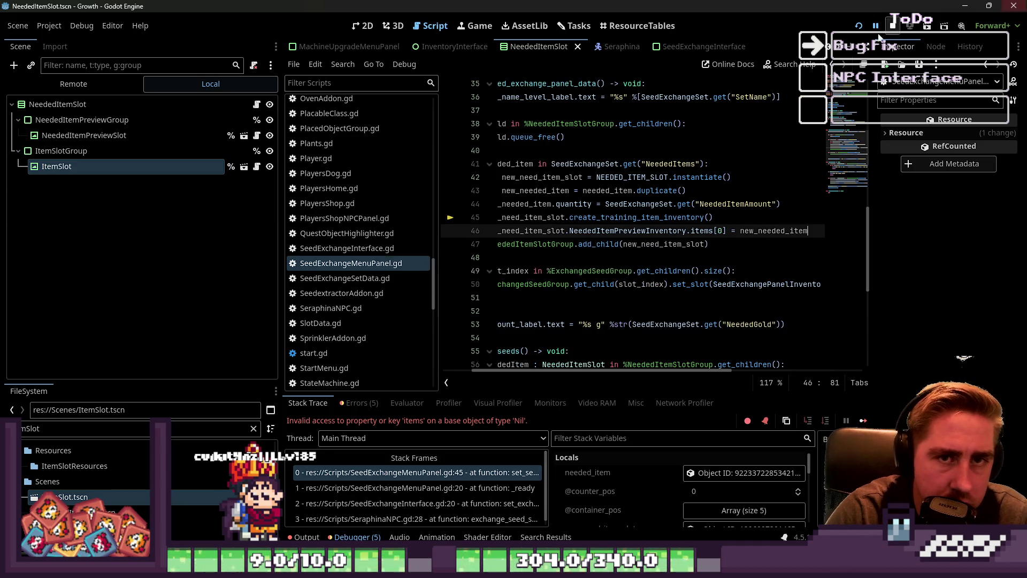
Retest Exchange Seeds in the game, which now stops on an invalid index-0 assignment error.
click(876, 26)
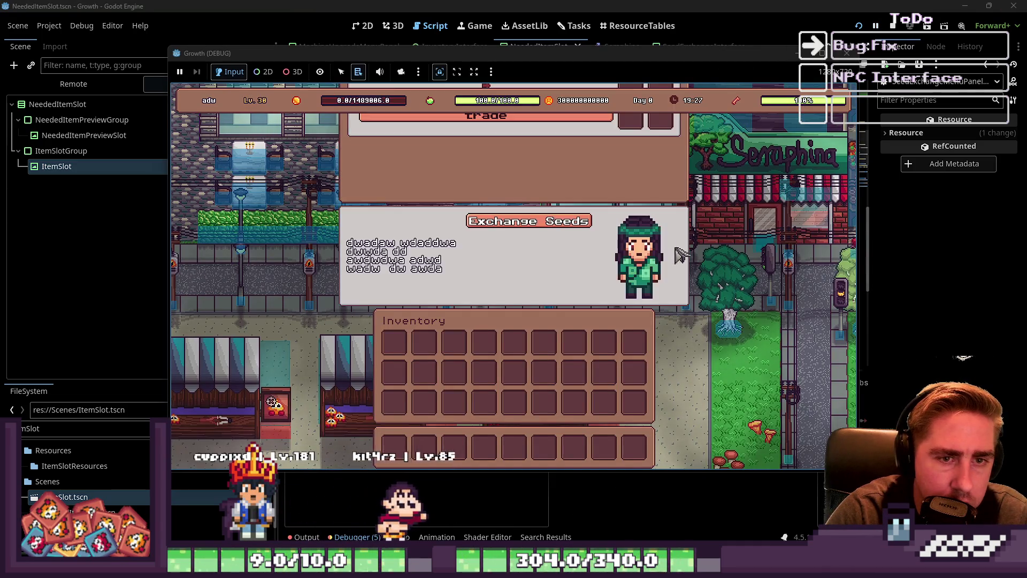
click(574, 221)
click(606, 243)
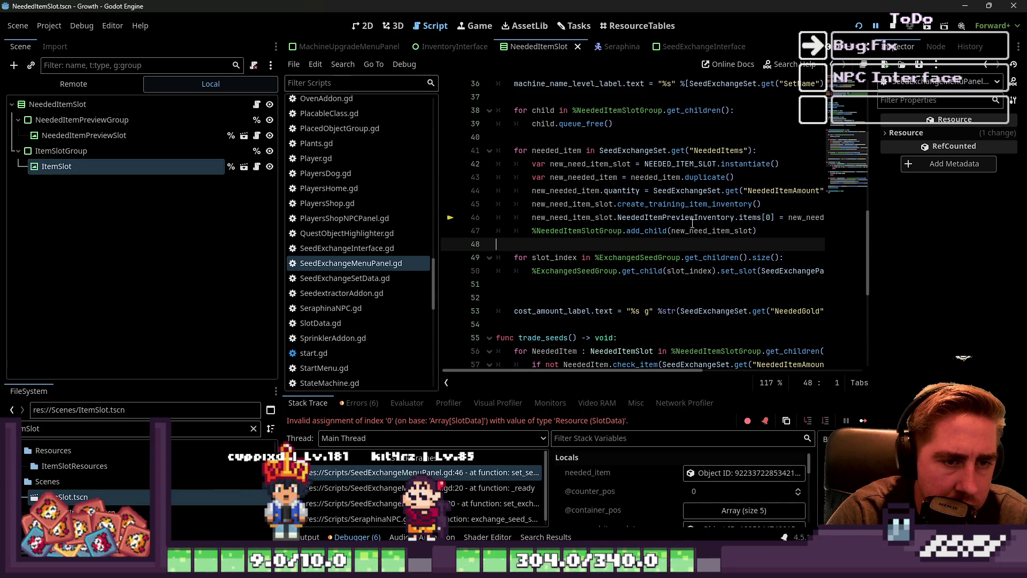
click(709, 217)
double_click(709, 217)
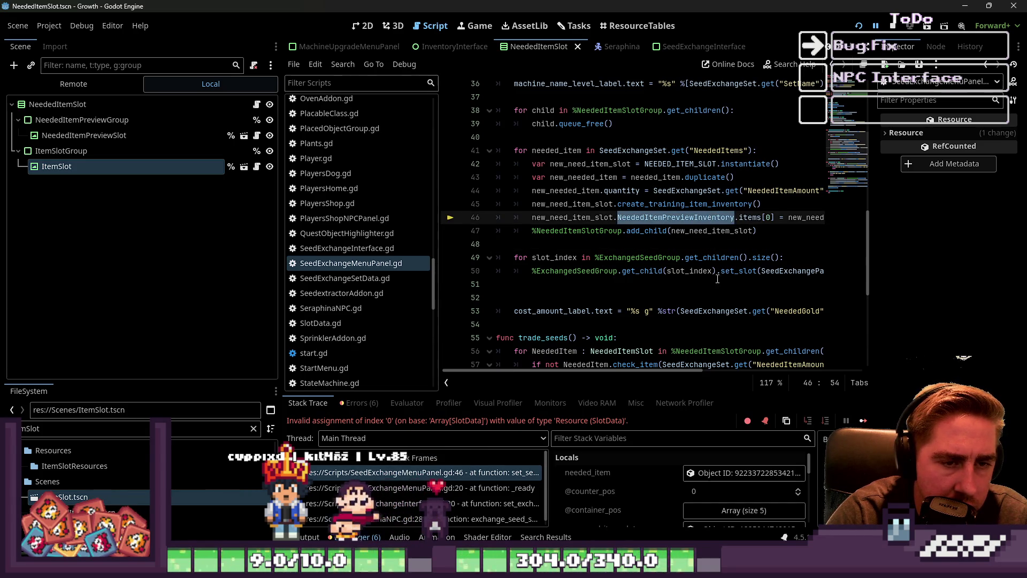
mouse_move(675, 369)
mouse_down()
mouse_move(736, 363)
mouse_move(681, 350)
mouse_up()
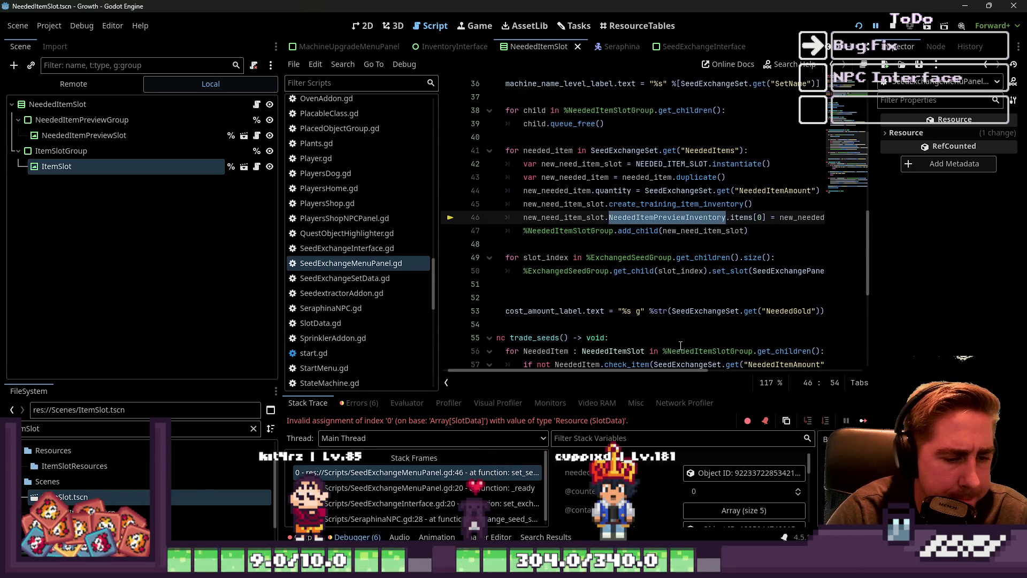
scroll(638, 478, down, 3)
scroll(638, 464, down, 1)
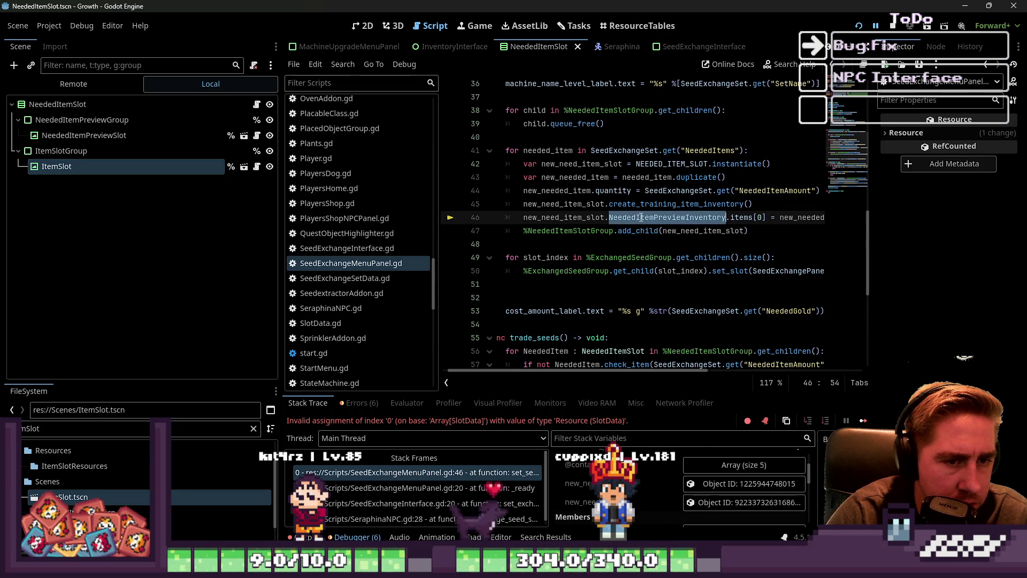
drag(589, 371, 627, 376)
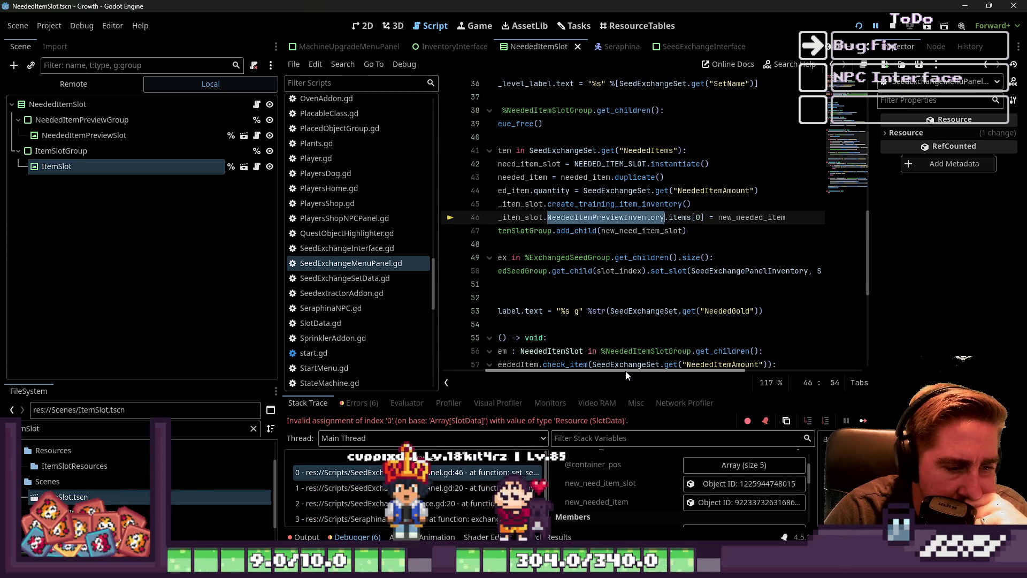
drag(626, 375, 621, 374)
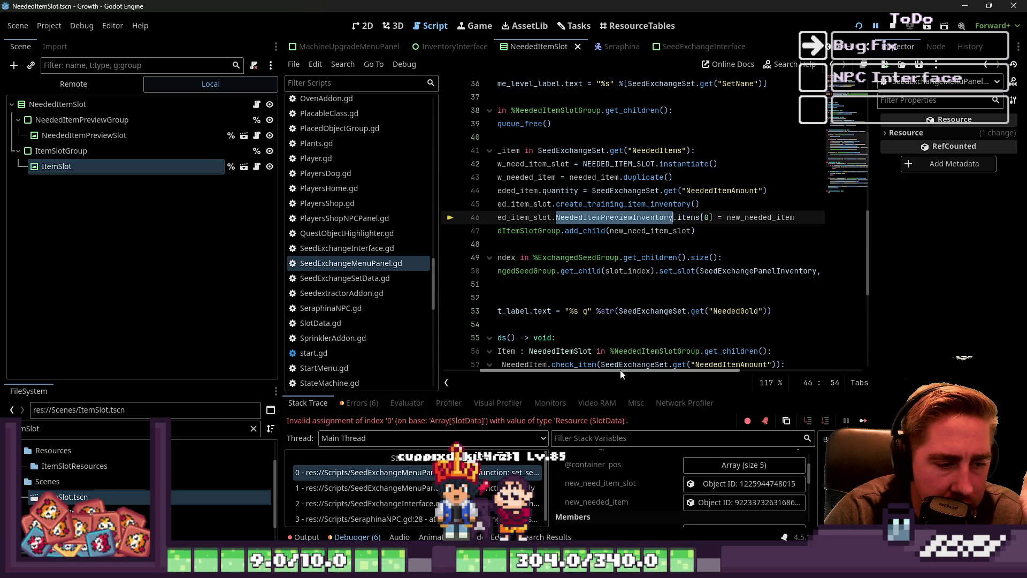
drag(620, 375, 557, 374)
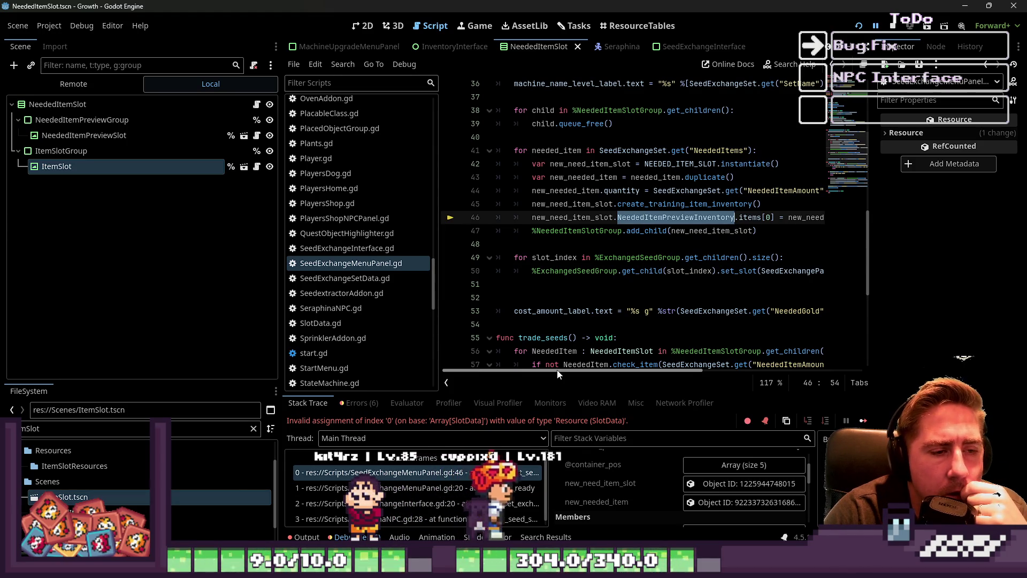
Add 'await' before the create_training_item_inventory call and save the script.
click(532, 205)
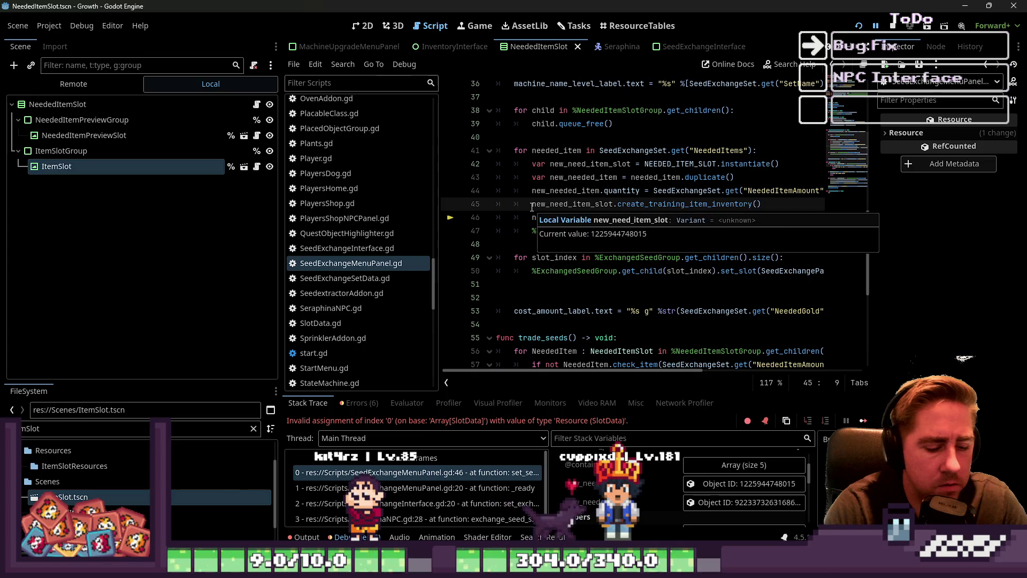
text(await)
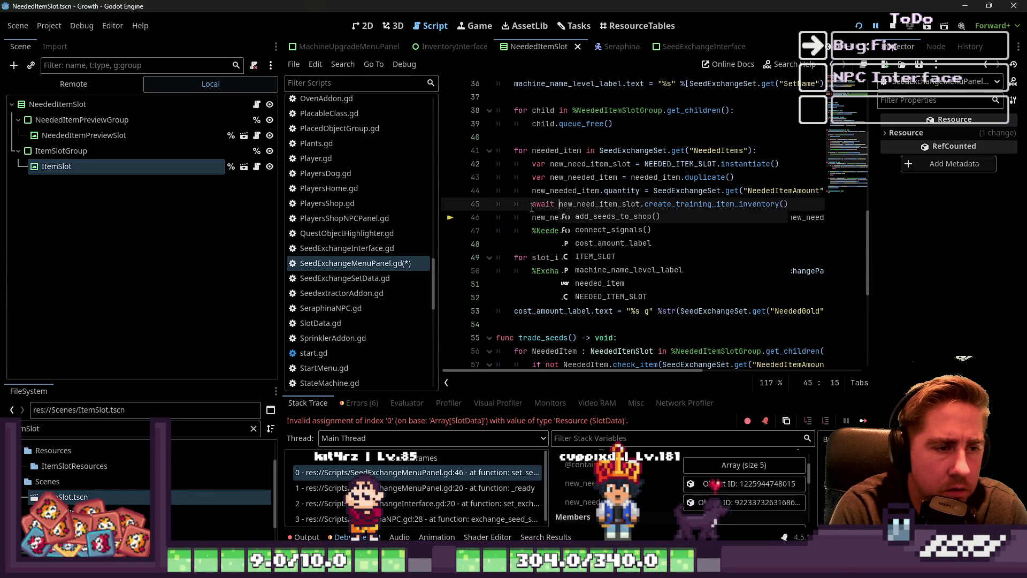
click(552, 152)
key(ctrl+s)
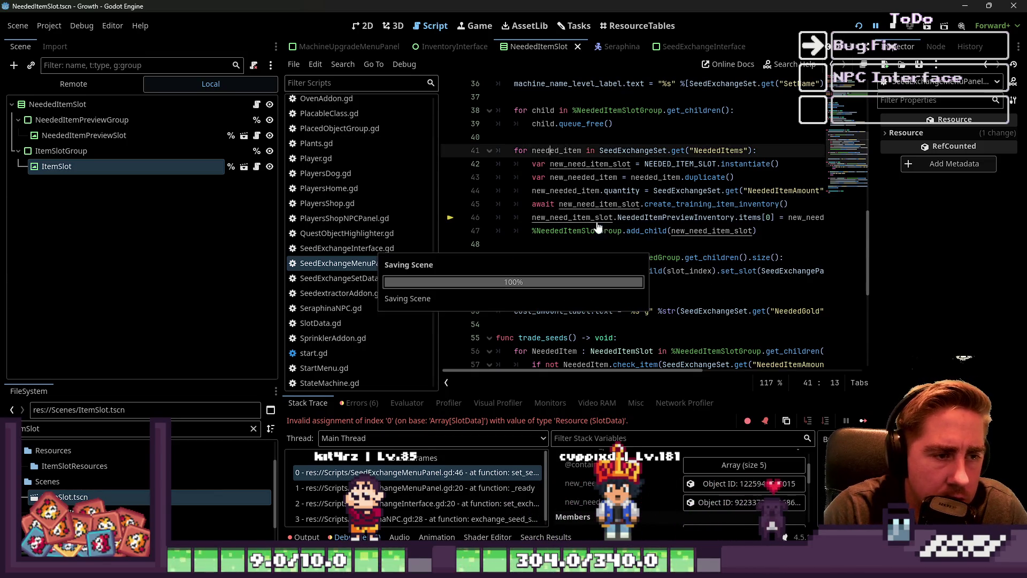
Resume the game and open Seraphina's seed exchange, hitting the line 46 error.
click(863, 421)
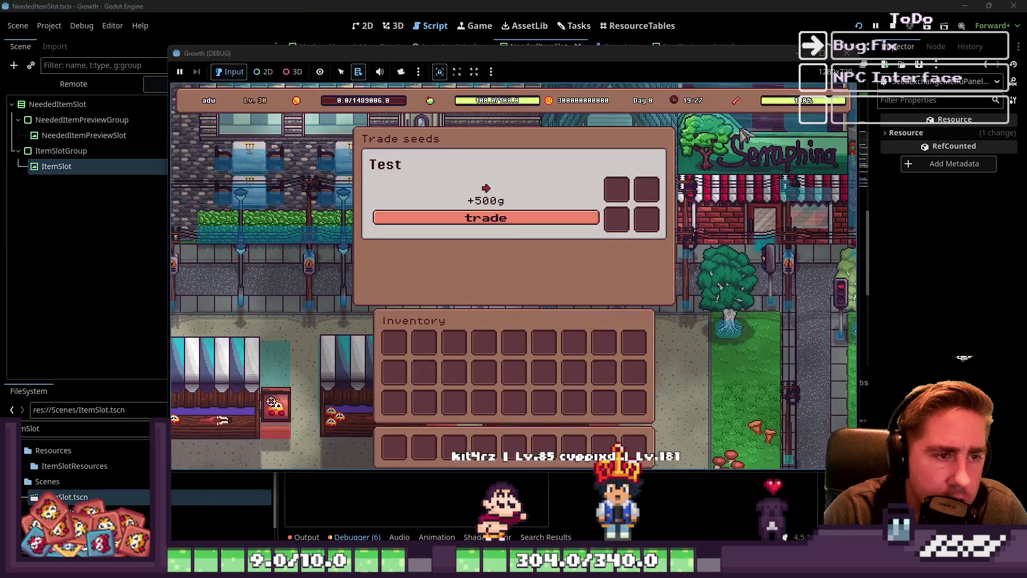
key(e)
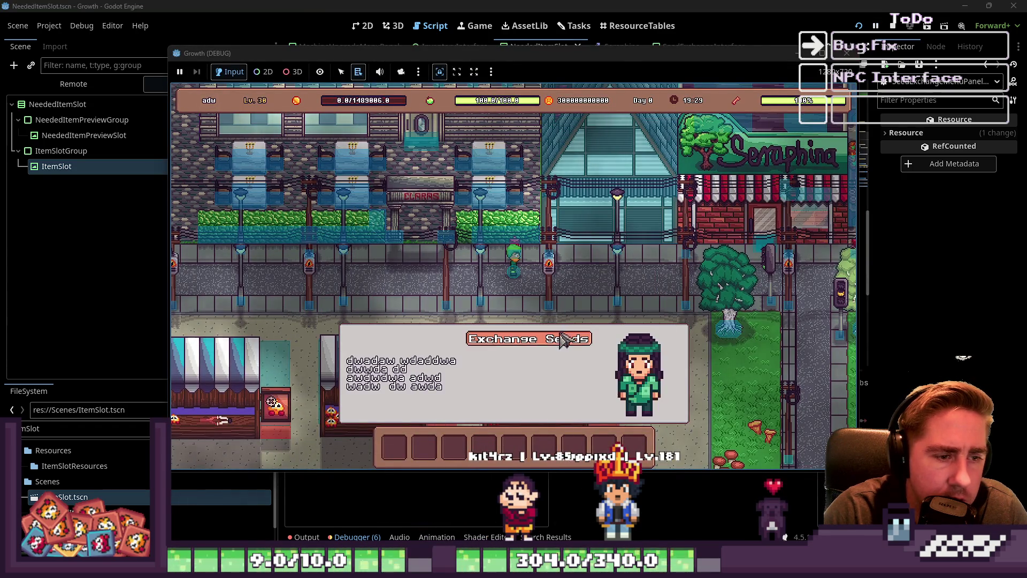
click(562, 339)
click(586, 244)
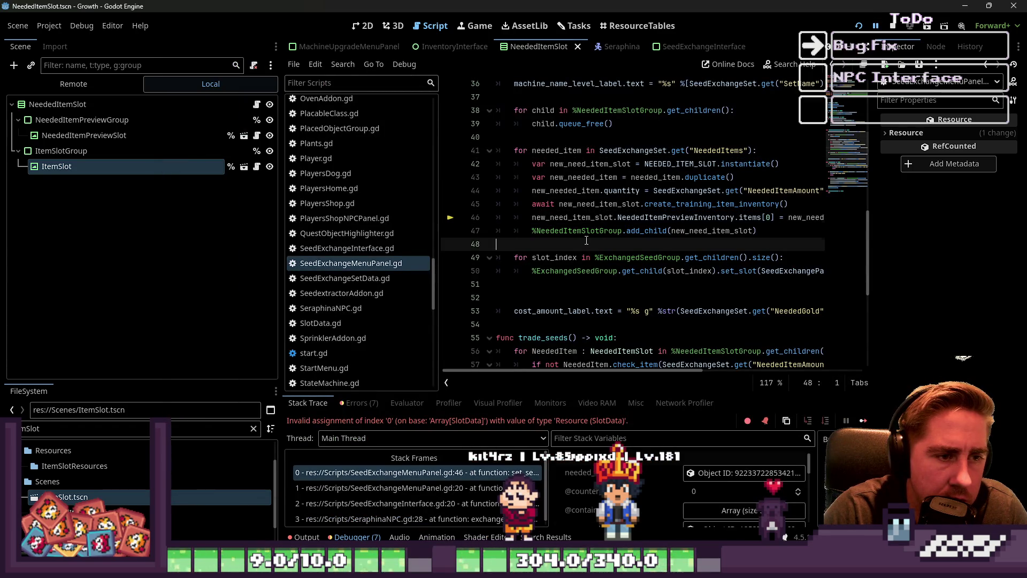
Delete the 'await' keyword from line 45's create_training_item_inventory() call.
click(591, 196)
key(Down)
key(ctrl+Left)
key(BackSpace)
key(BackSpace)
key(BackSpace)
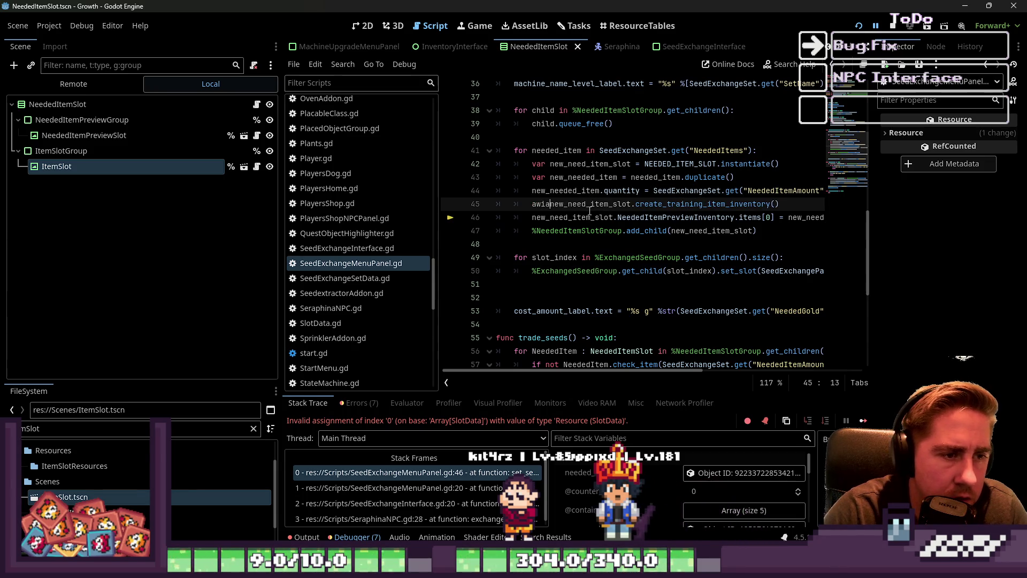
key(BackSpace)
key(BackSpace)
key(BackSpace)
scroll(638, 471, down, 1)
scroll(635, 460, down, 3)
Inspect SeedExchangePanelInventory's Items array from the Debugger's Stack Variables.
scroll(685, 490, down, 2)
click(718, 497)
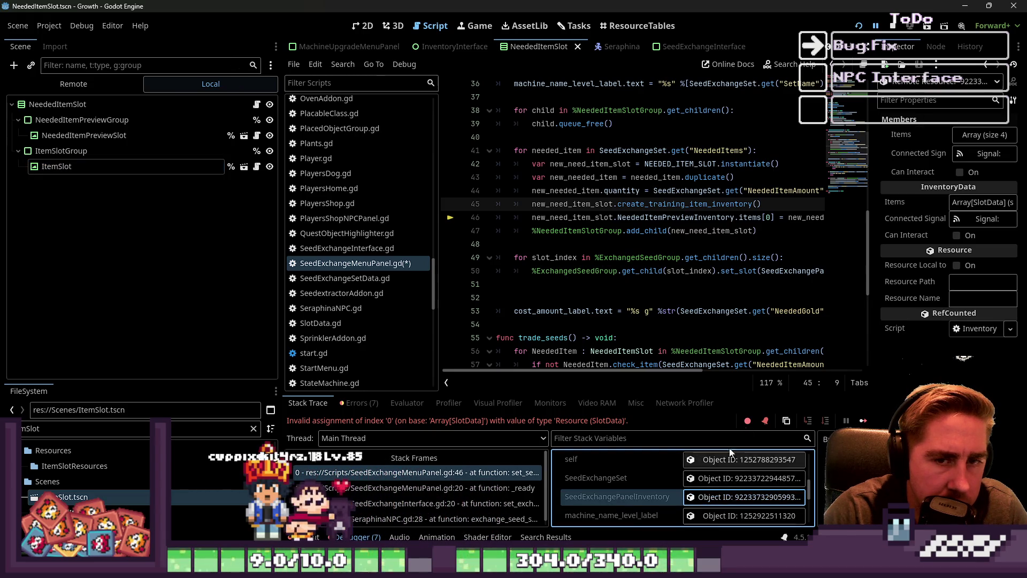
click(982, 136)
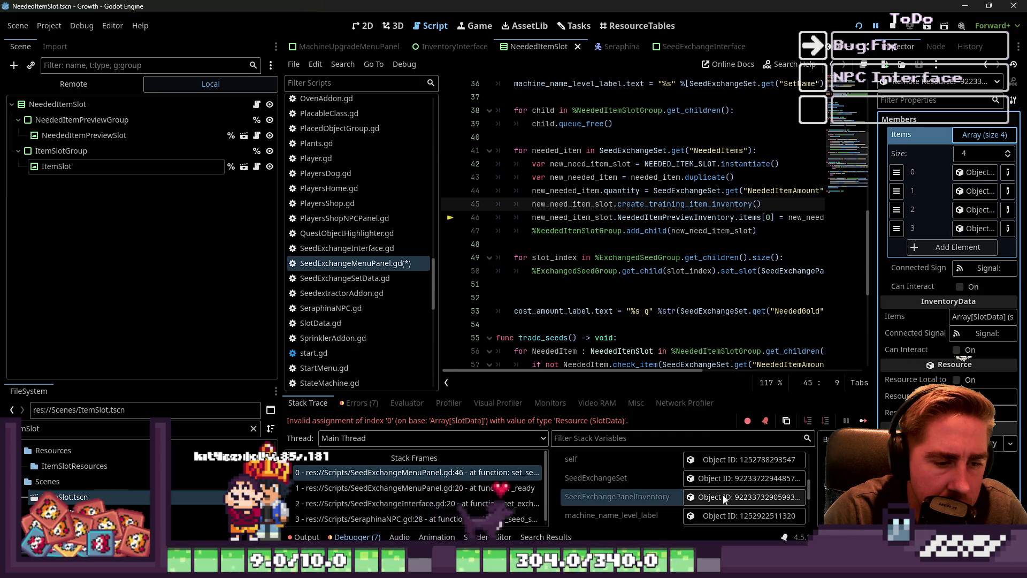
scroll(719, 495, down, 3)
scroll(726, 495, up, 5)
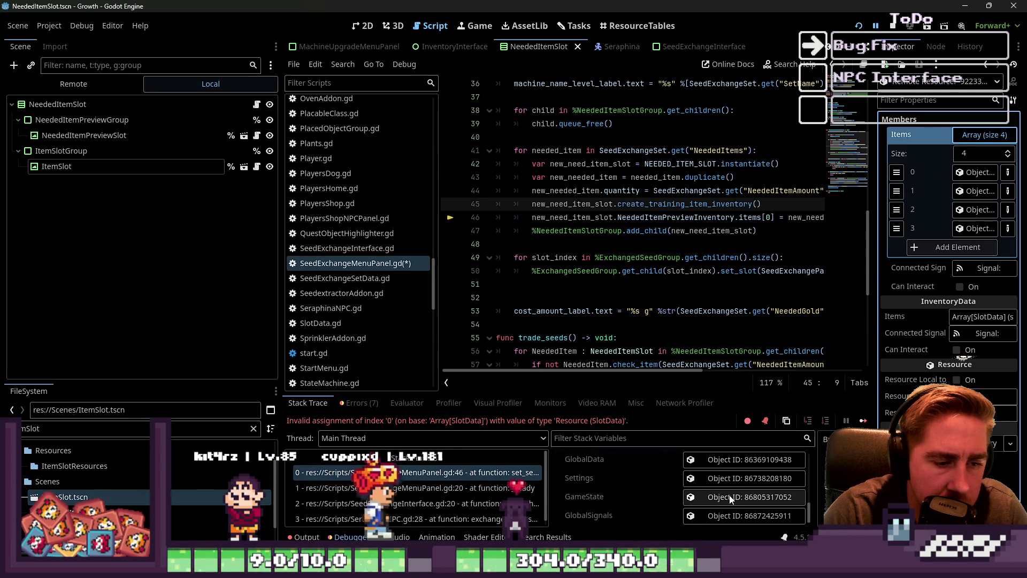
scroll(737, 503, down, 2)
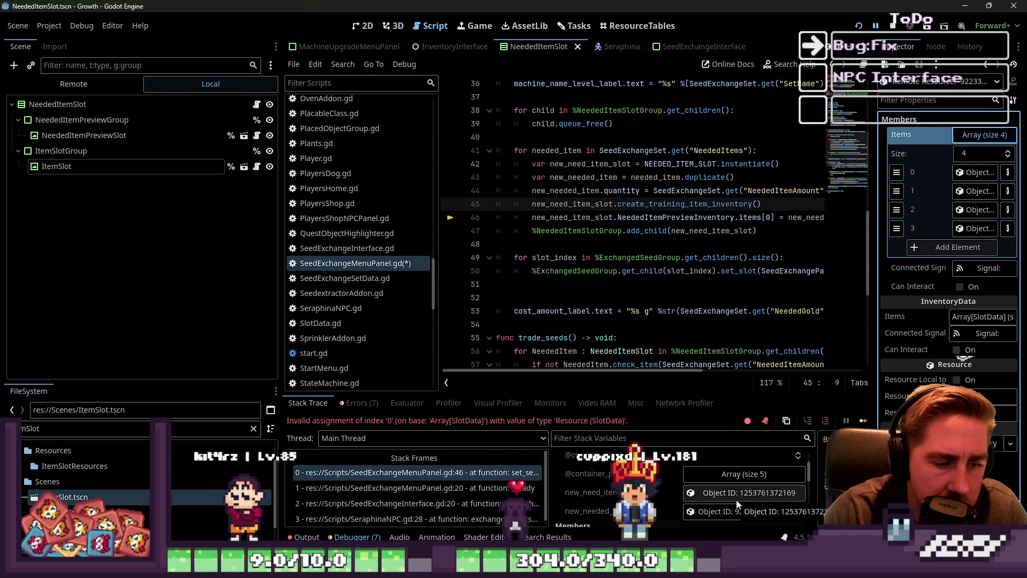
Inspect new_need_item_slot's inventory resource, finding an empty Items array, and select it on line 46.
click(736, 499)
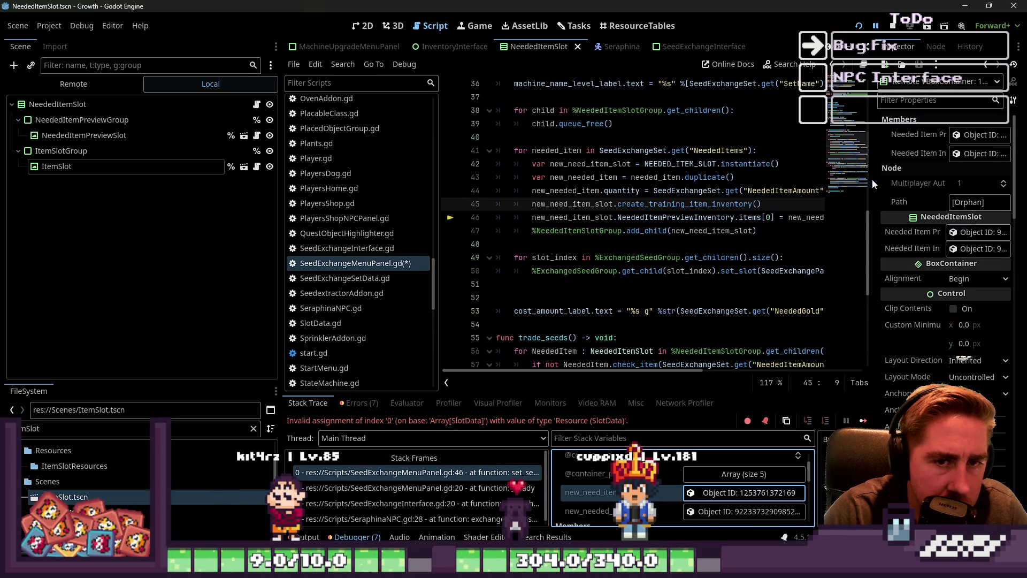
drag(869, 182, 796, 182)
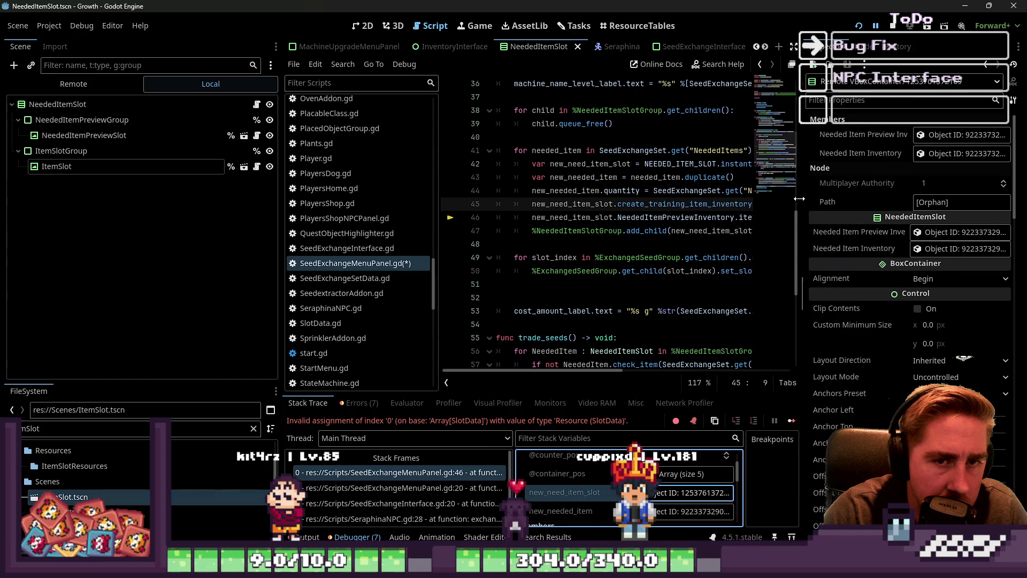
click(974, 135)
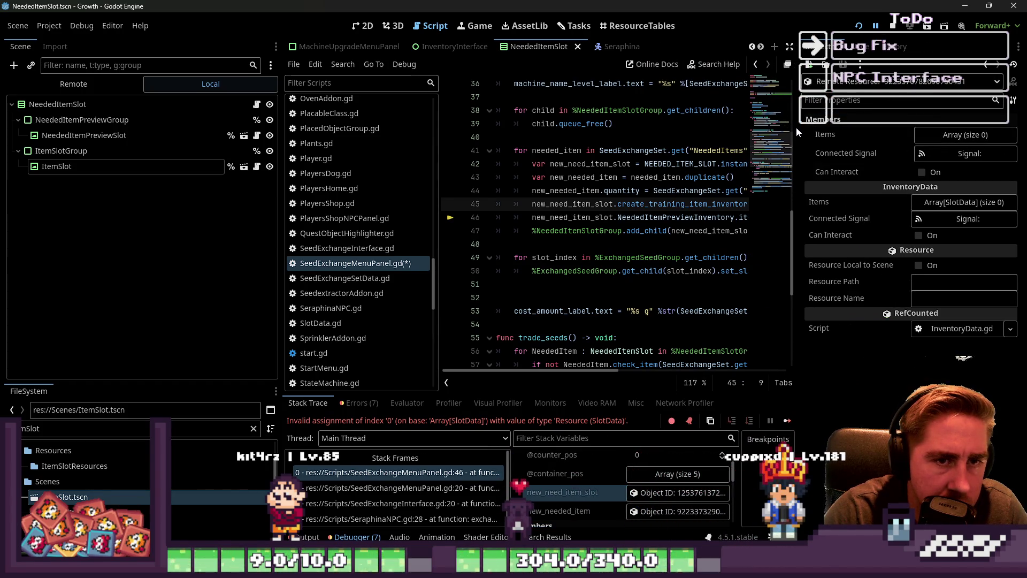
drag(798, 129, 867, 107)
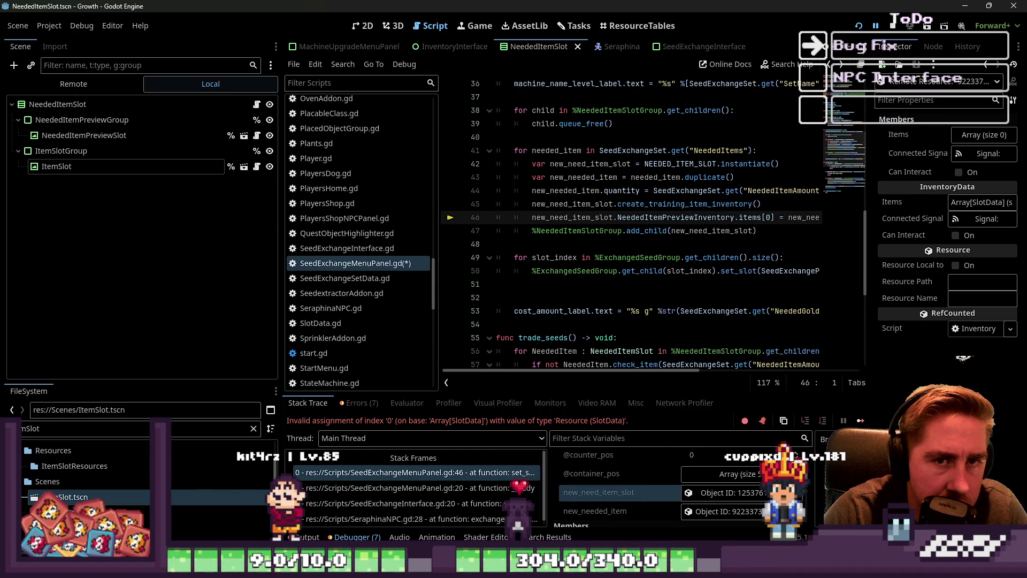
click(988, 65)
click(971, 158)
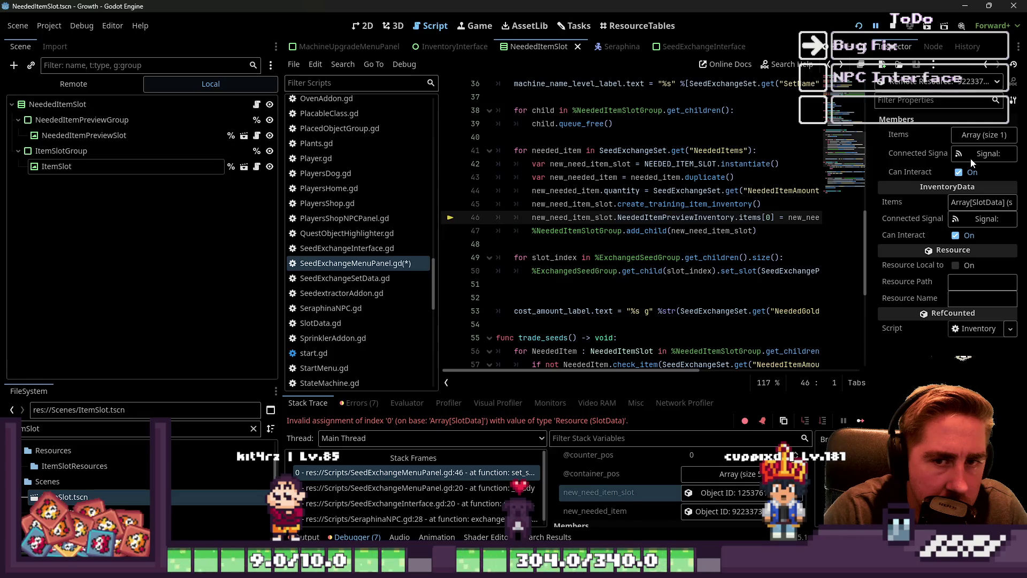
click(990, 68)
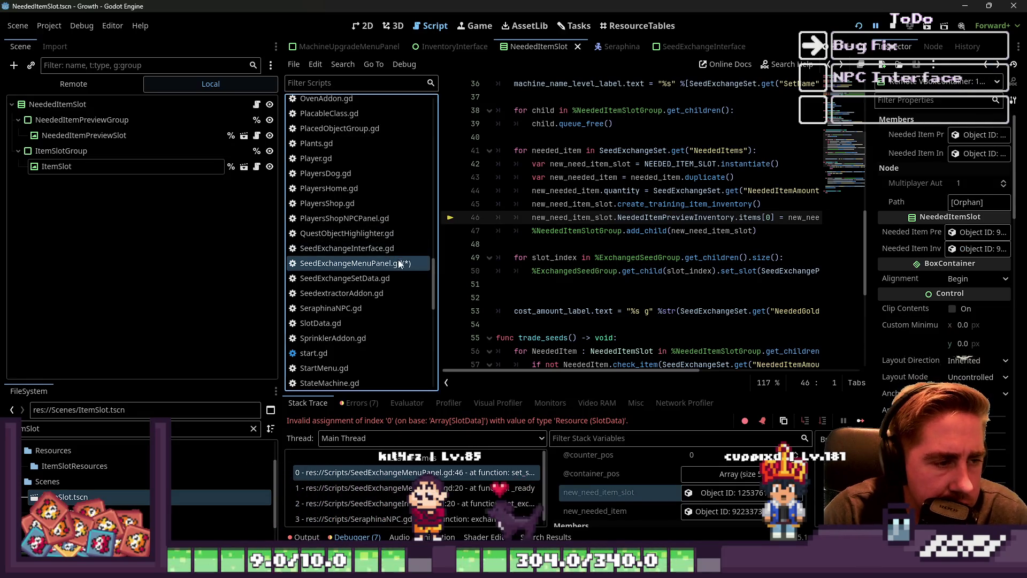
scroll(390, 250, down, 8)
scroll(390, 247, down, 3)
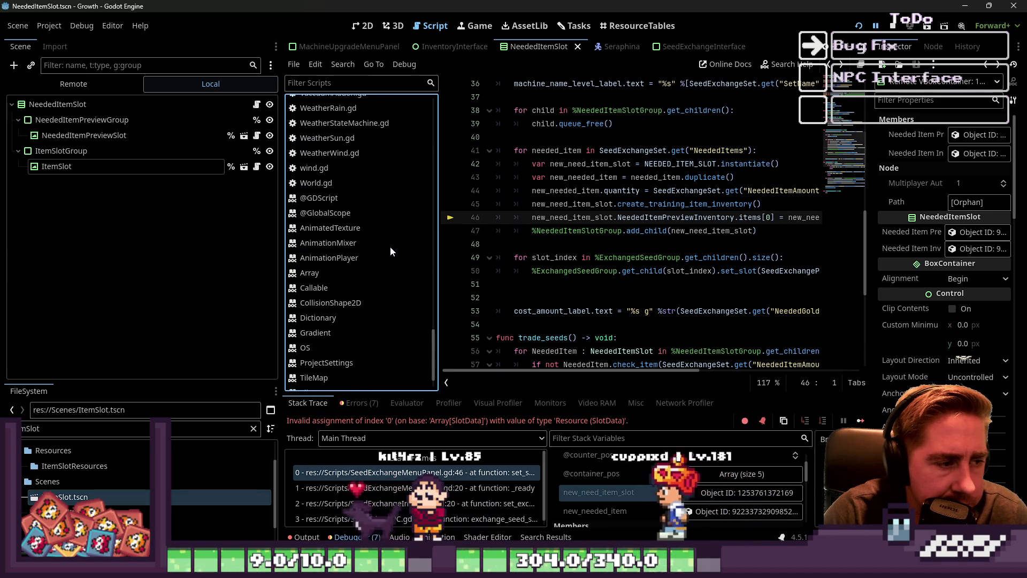
click(623, 218)
double_click(595, 217)
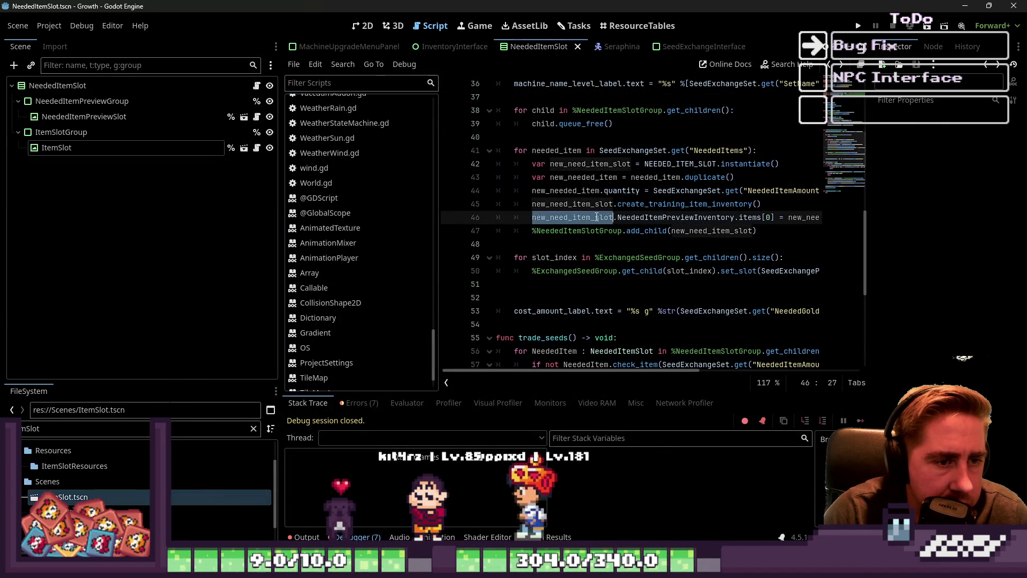
In NeededItemSlot.gd, change line 23's NeededItemInventory to NeededItemPreviewInventory and run the project with F5.
click(595, 218)
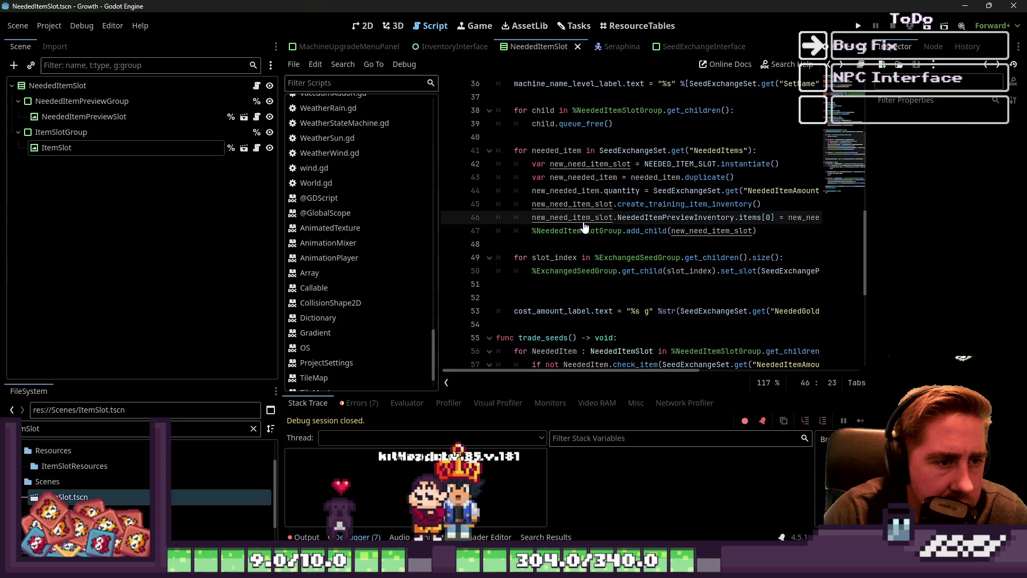
key(ctrl+z)
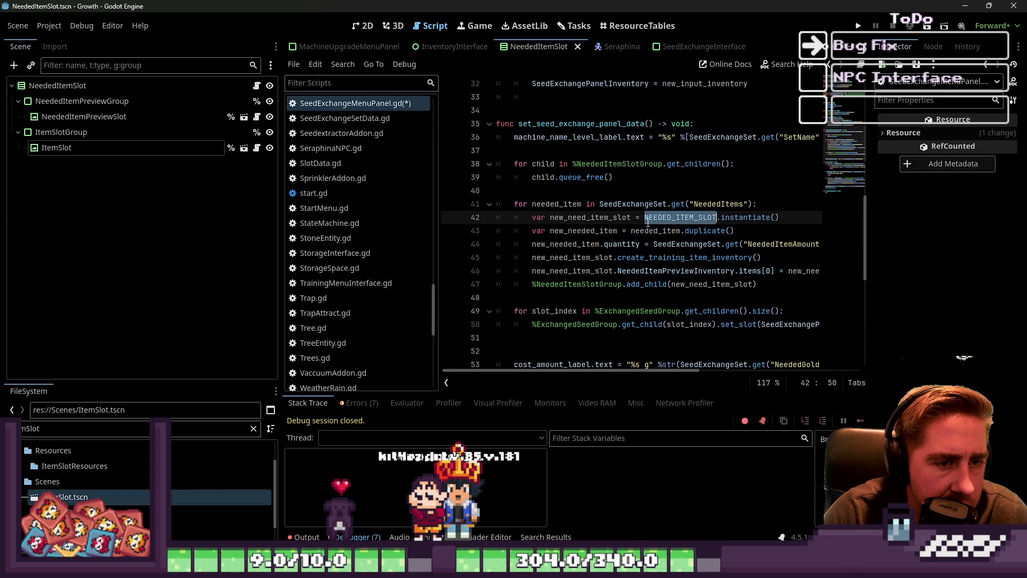
scroll(328, 236, up, 10)
click(330, 215)
click(331, 202)
scroll(640, 230, down, 5)
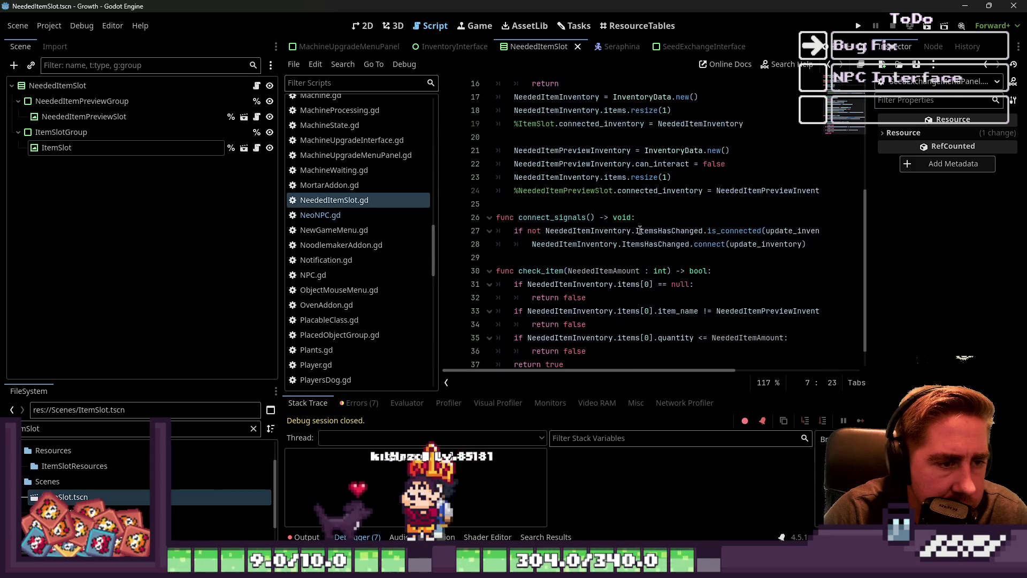
click(615, 191)
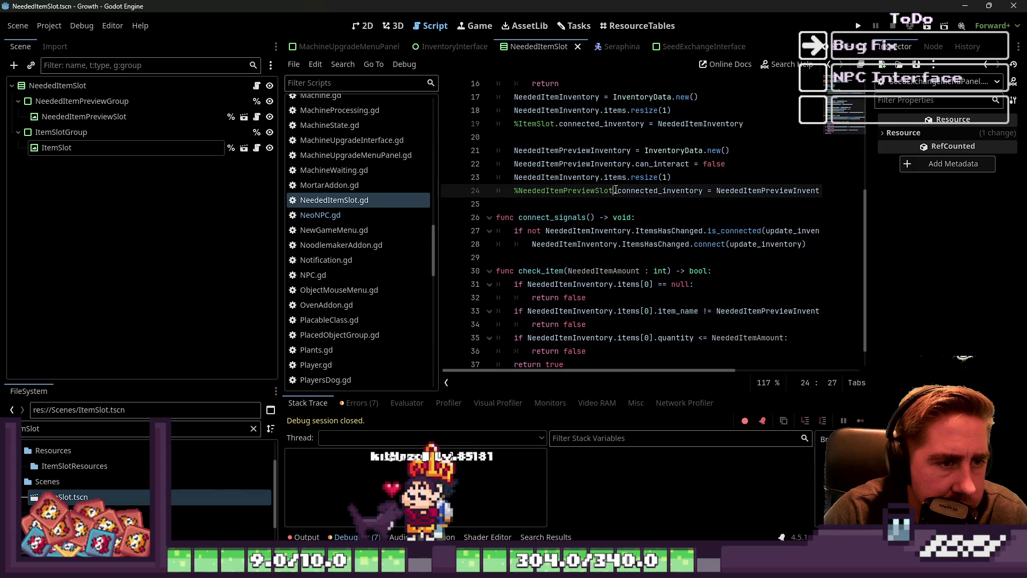
double_click(550, 176)
text(NeededItemPreviewInventory)
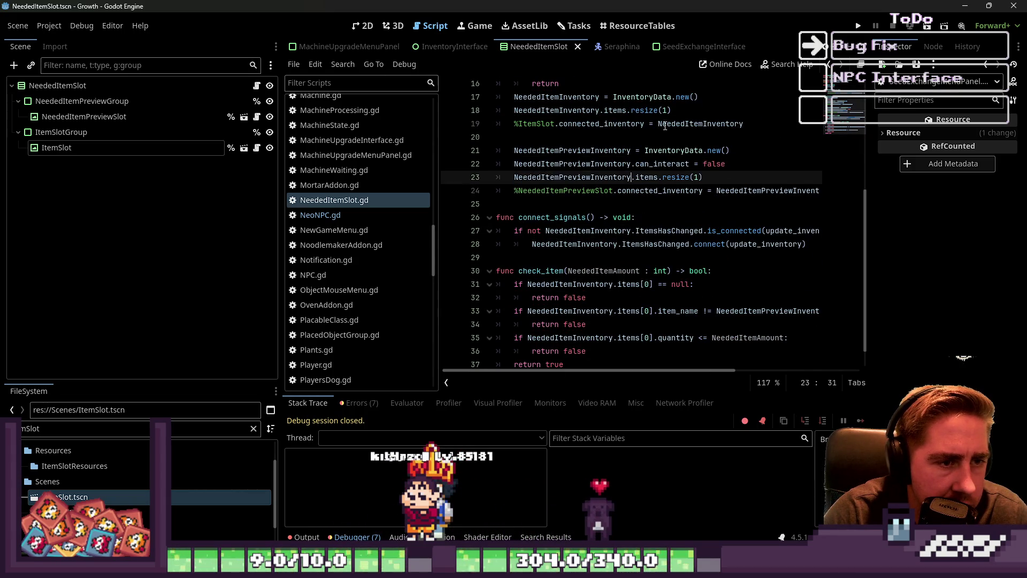
key(F5)
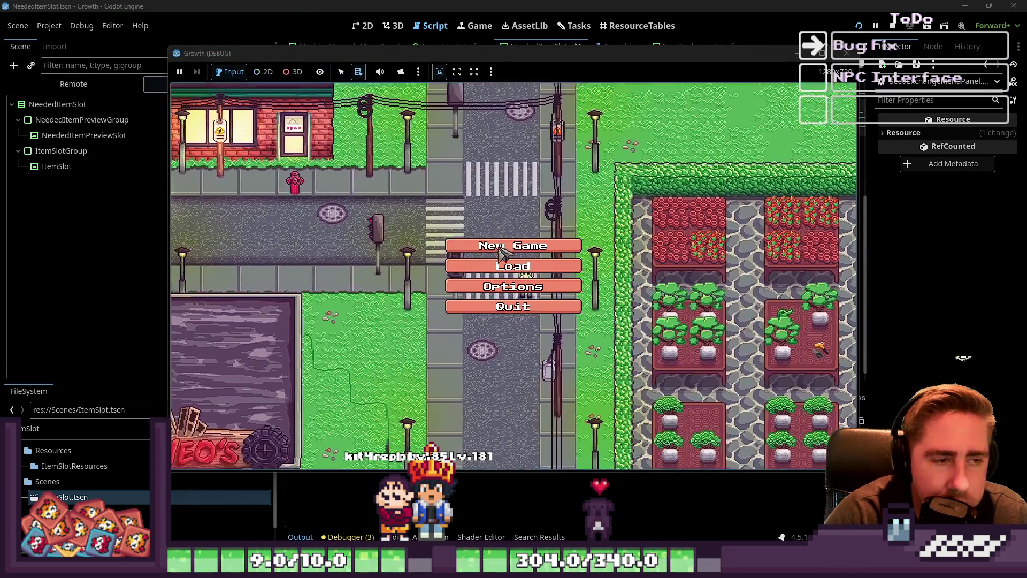
Start a new game and enter a character name.
click(491, 259)
text(daw)
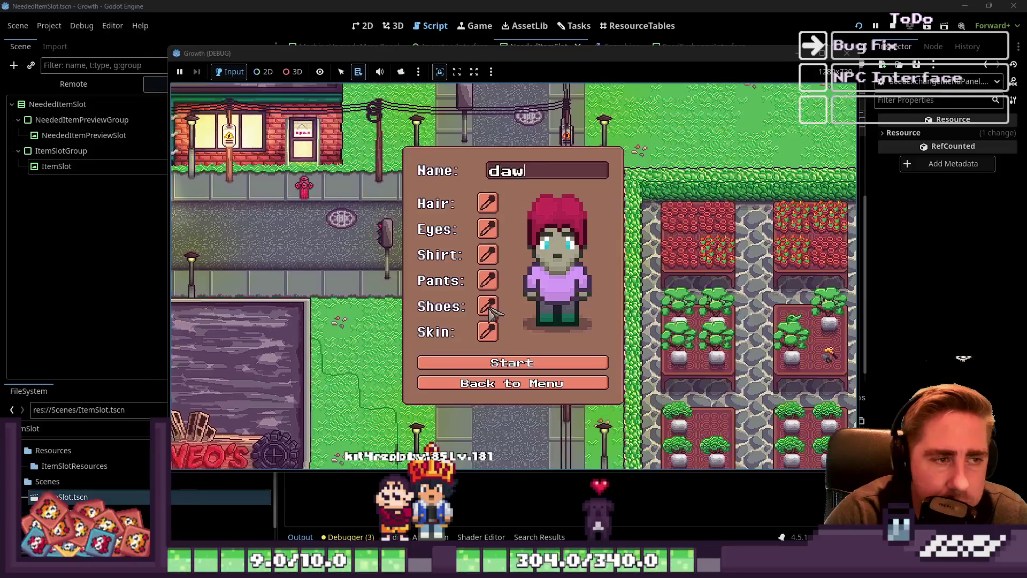
click(499, 366)
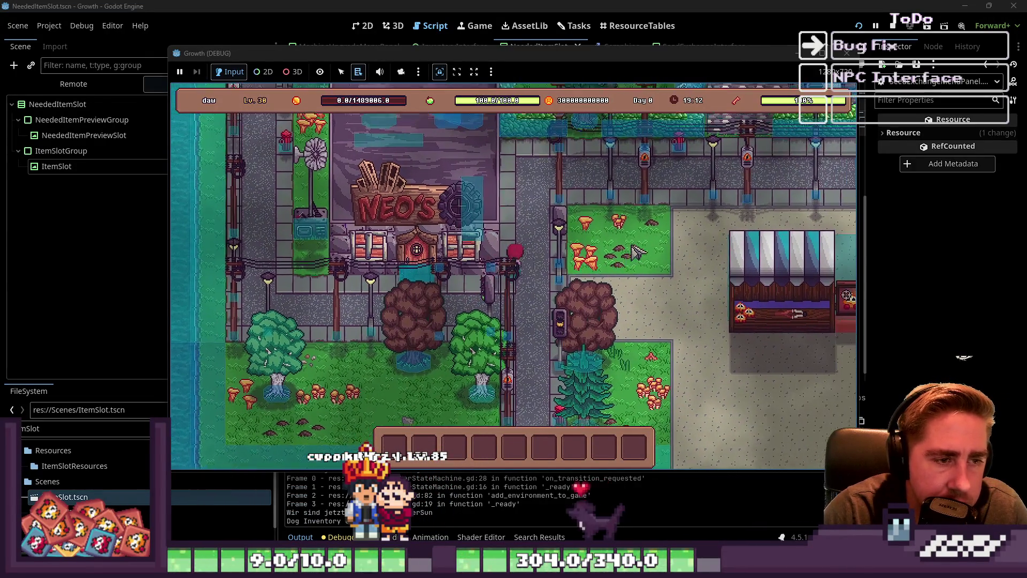
Walk to Seraphina, open the seed trade panel to check its filled slots, then stop with F8.
key(d)
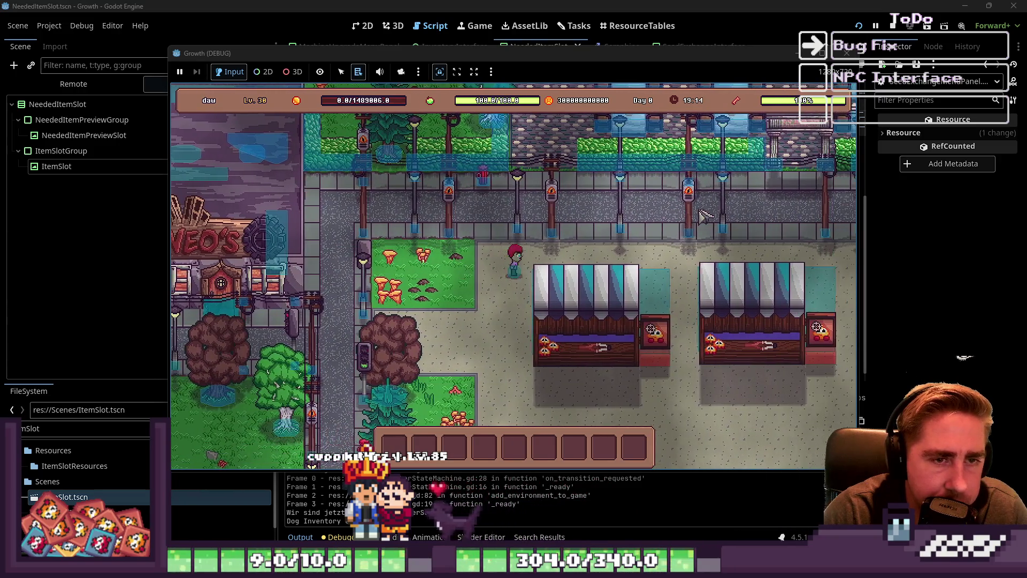
key(w)
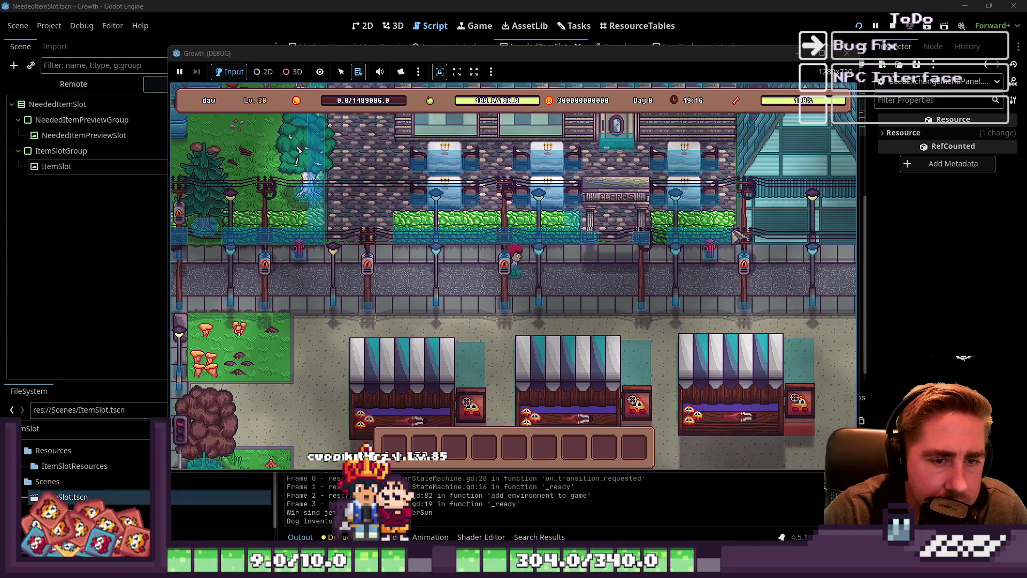
key(d)
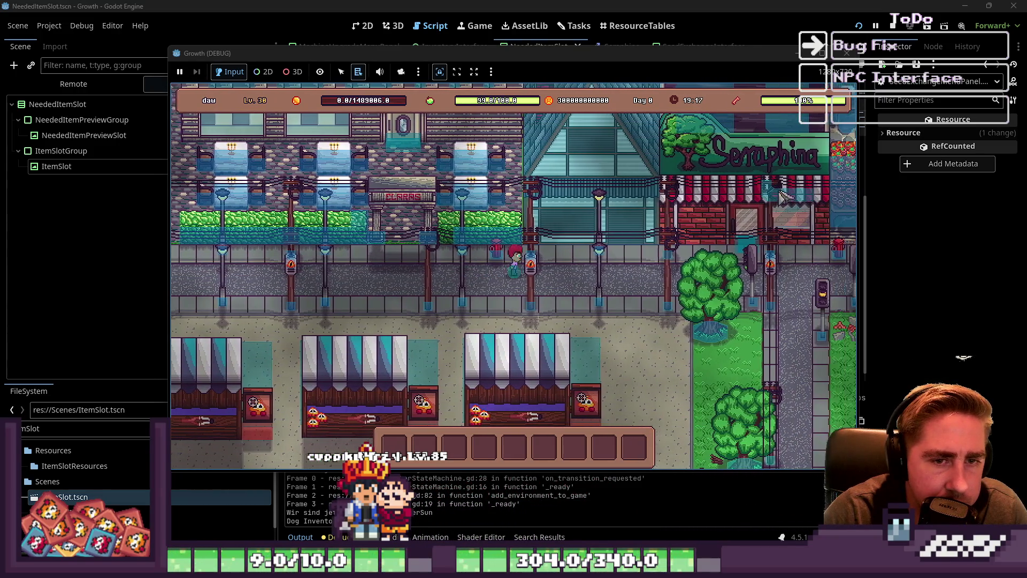
key(e)
click(541, 342)
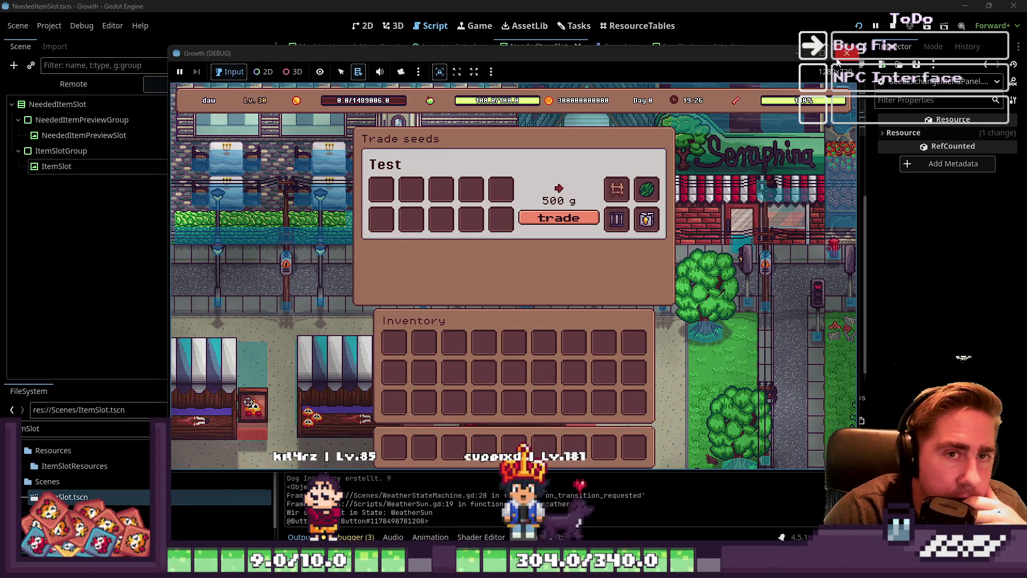
mouse_move(420, 197)
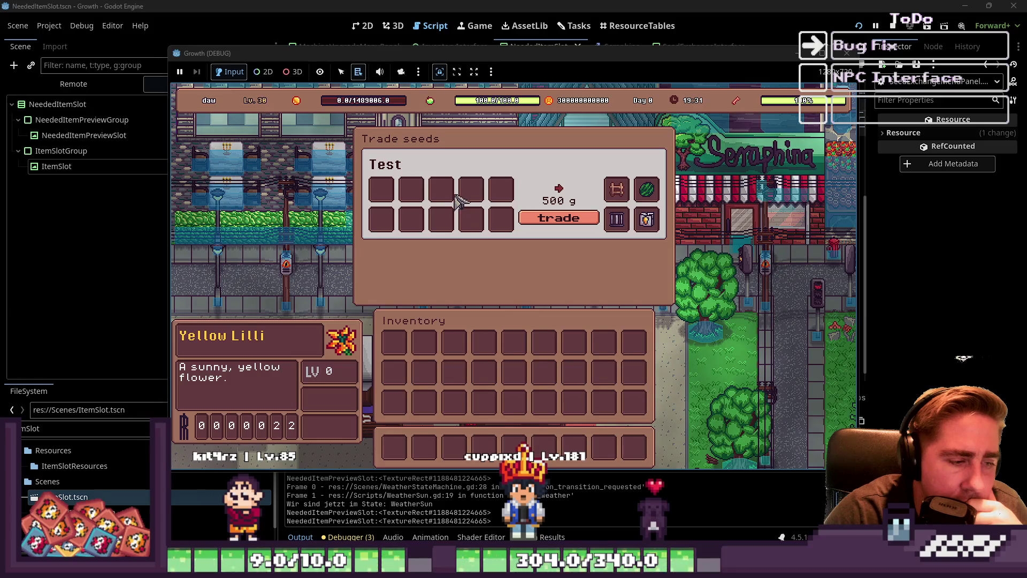
mouse_move(515, 190)
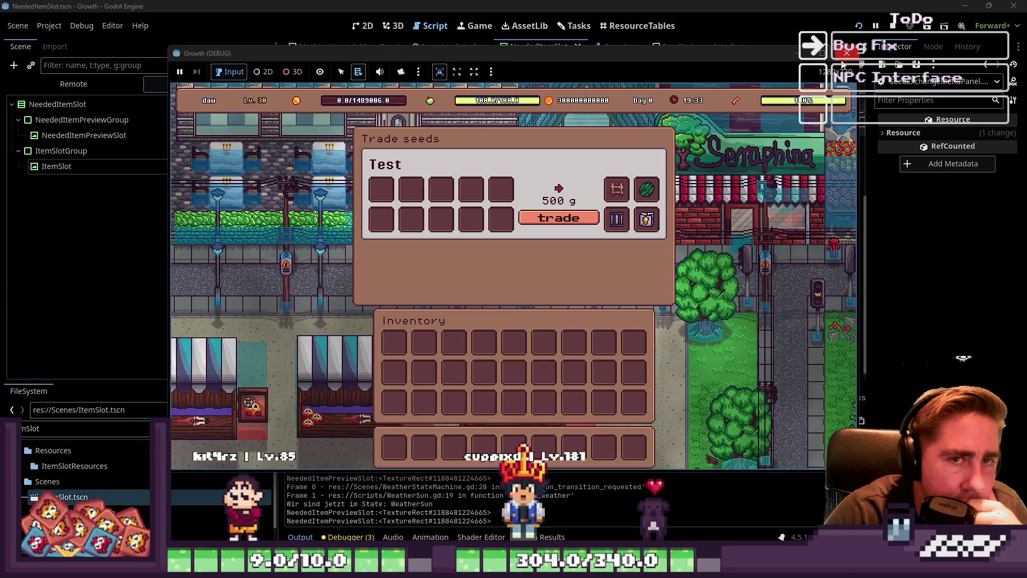
key(F8)
click(635, 208)
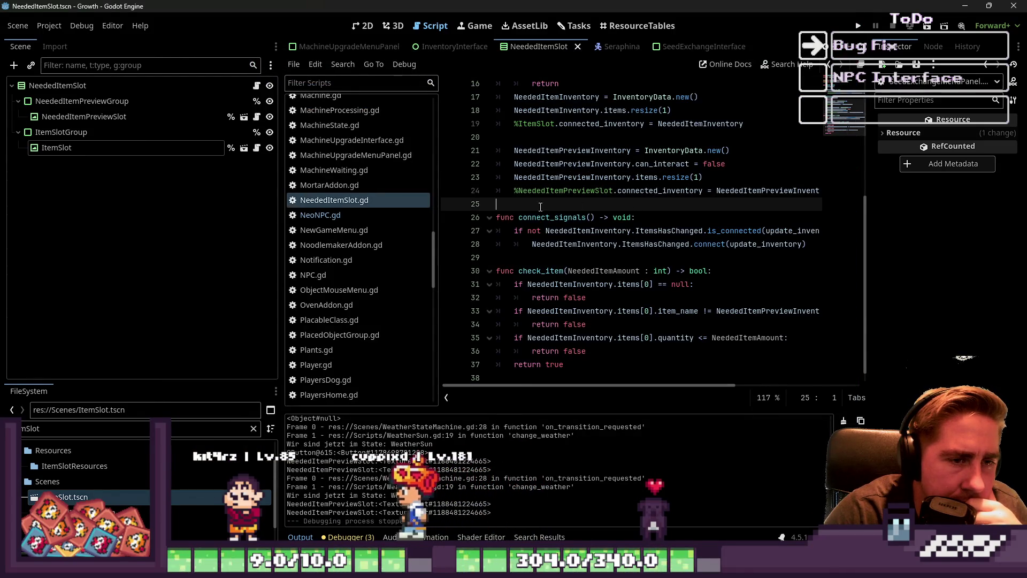
Open NeoNPC.gd and look at the toggle_inventory call in machine_upgrade.
click(358, 218)
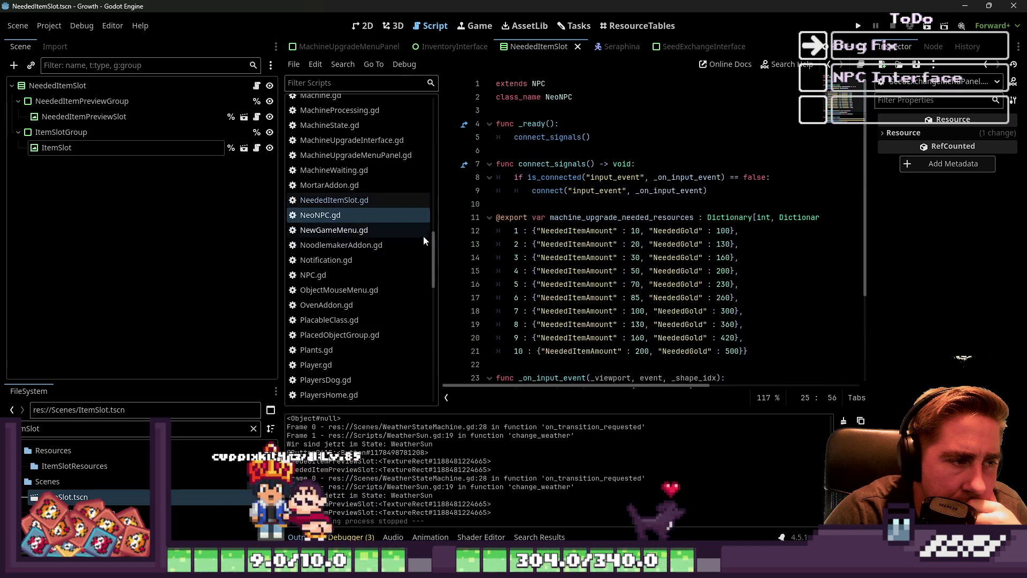
click(542, 357)
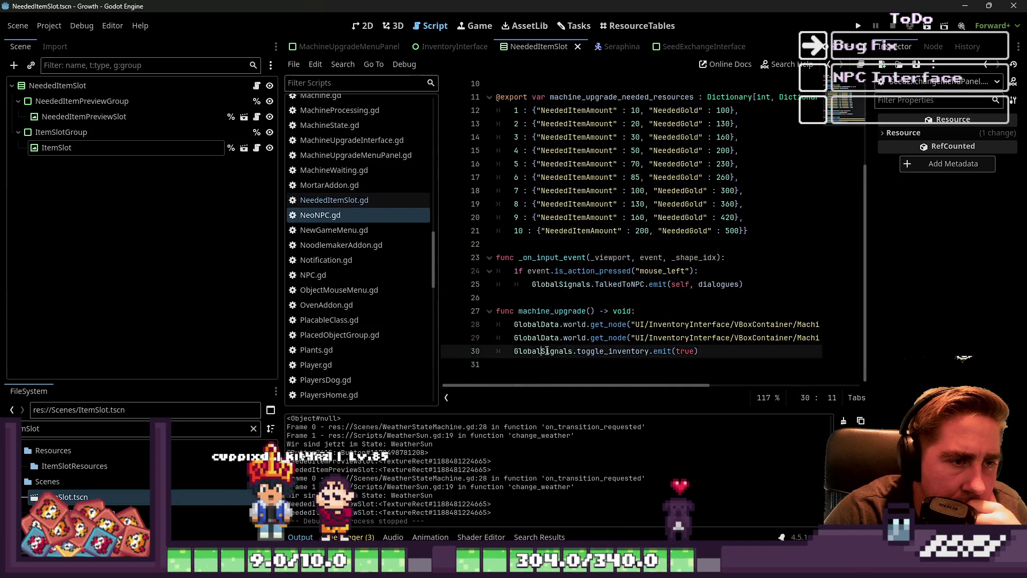
scroll(547, 334, up, 3)
Return to NeededItemSlot.gd and scroll through its code from the top.
click(354, 203)
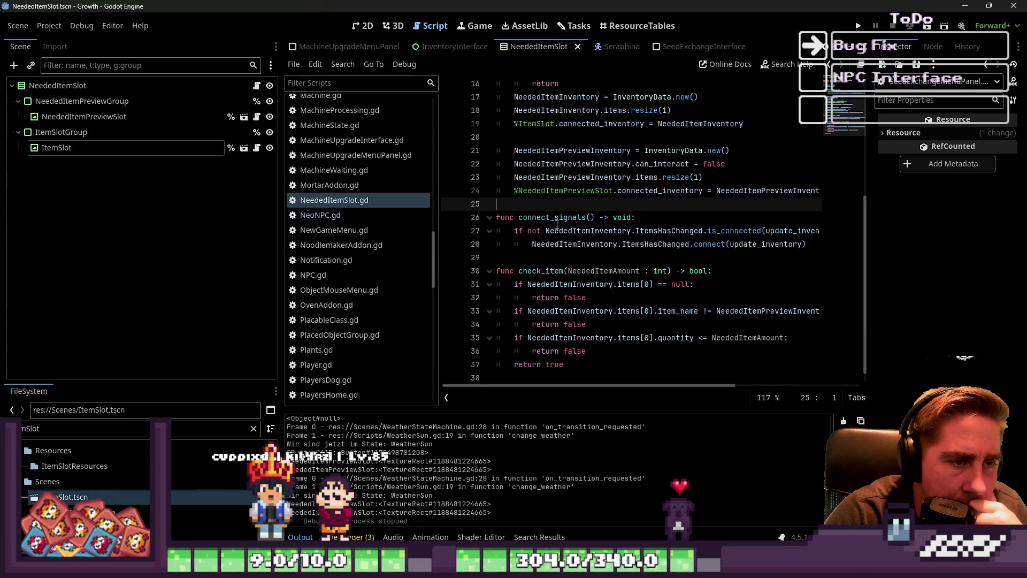
scroll(567, 208, up, 2)
scroll(386, 215, up, 6)
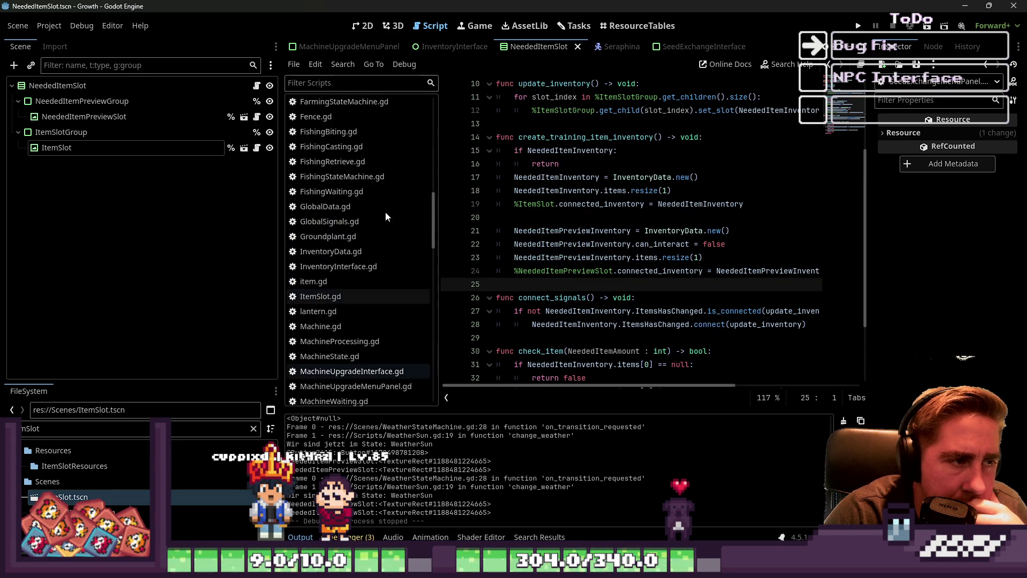
scroll(386, 236, down, 4)
scroll(386, 236, up, 3)
scroll(379, 247, down, 4)
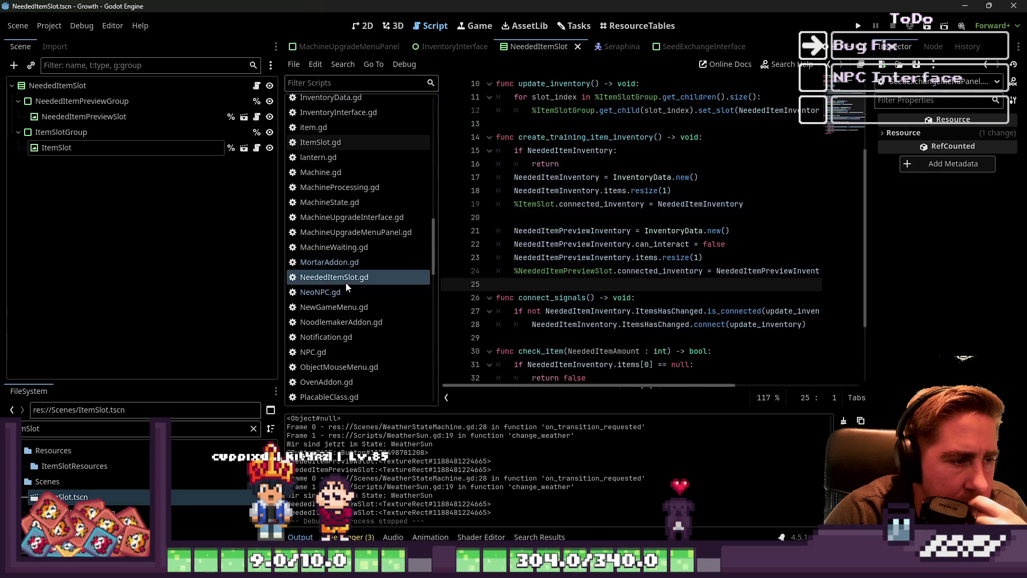
scroll(597, 270, down, 2)
scroll(597, 270, up, 2)
scroll(583, 263, up, 2)
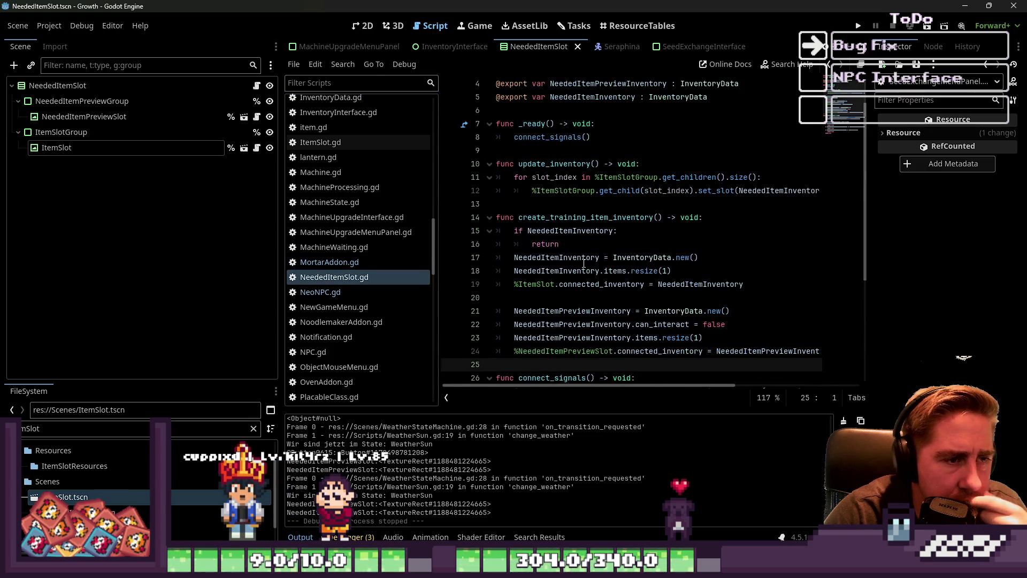
scroll(576, 254, down, 3)
scroll(535, 269, down, 2)
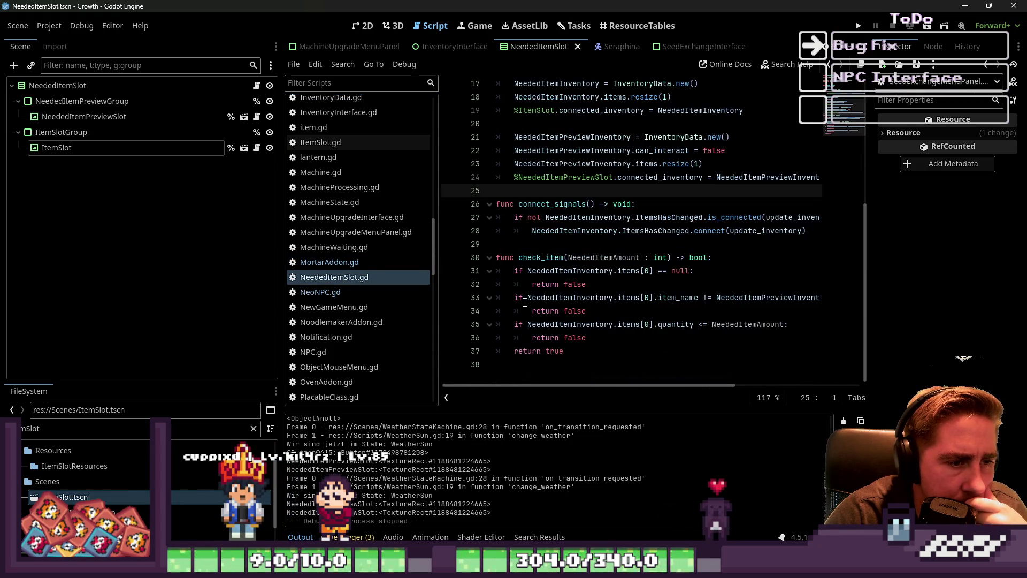
scroll(536, 256, up, 5)
scroll(535, 243, down, 1)
Select the update_inventory function name and drag the splitter to widen the code editor.
double_click(588, 217)
double_click(554, 164)
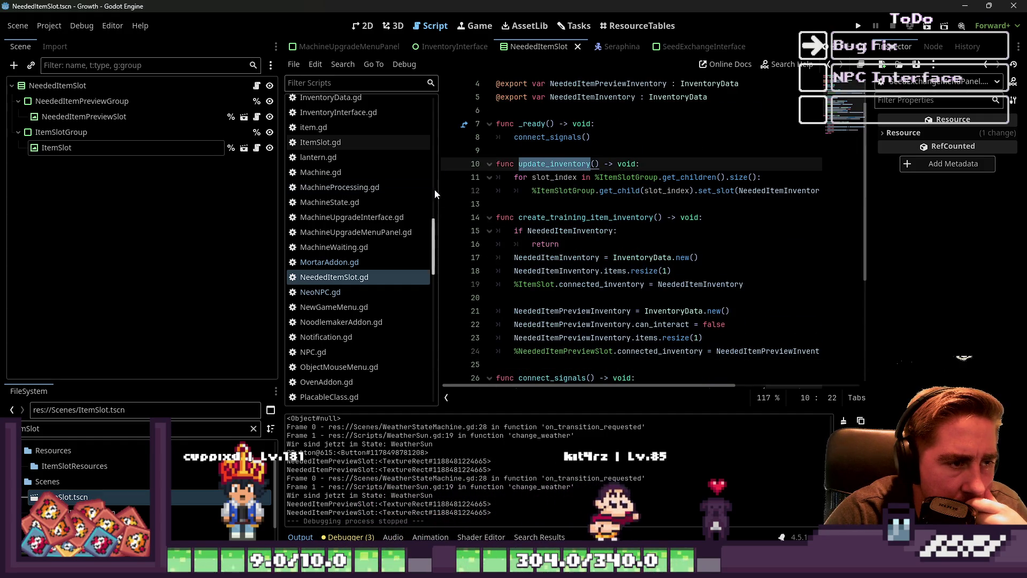
mouse_move(437, 190)
mouse_down()
mouse_move(97, 203)
mouse_move(206, 205)
mouse_up()
scroll(406, 221, up, 1)
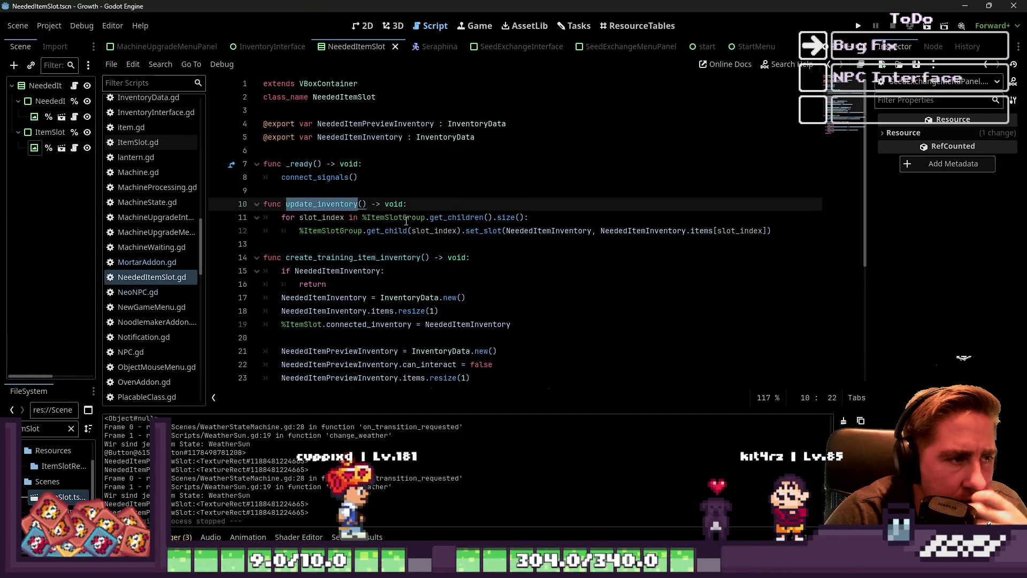
double_click(322, 218)
double_click(377, 218)
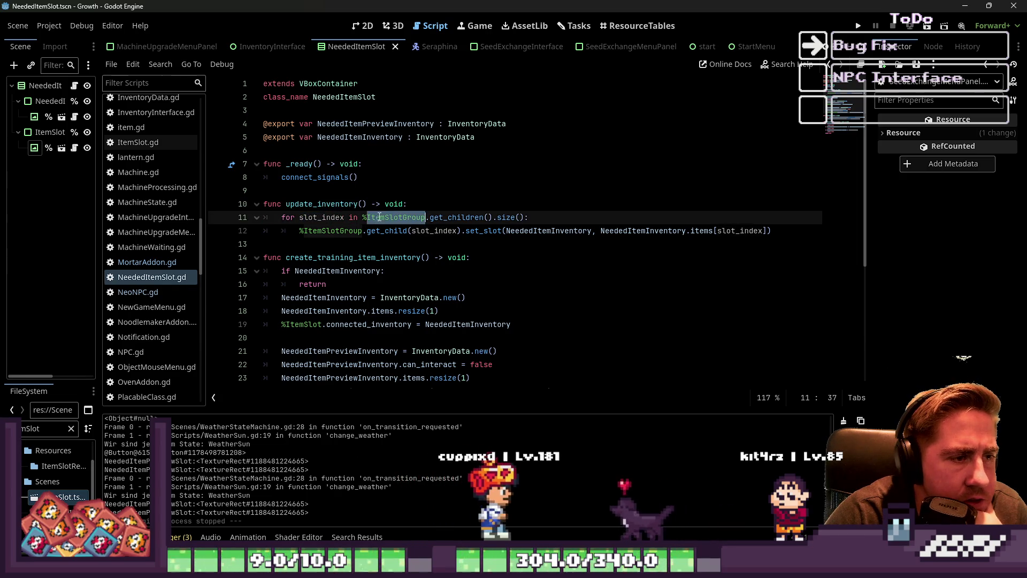
click(644, 233)
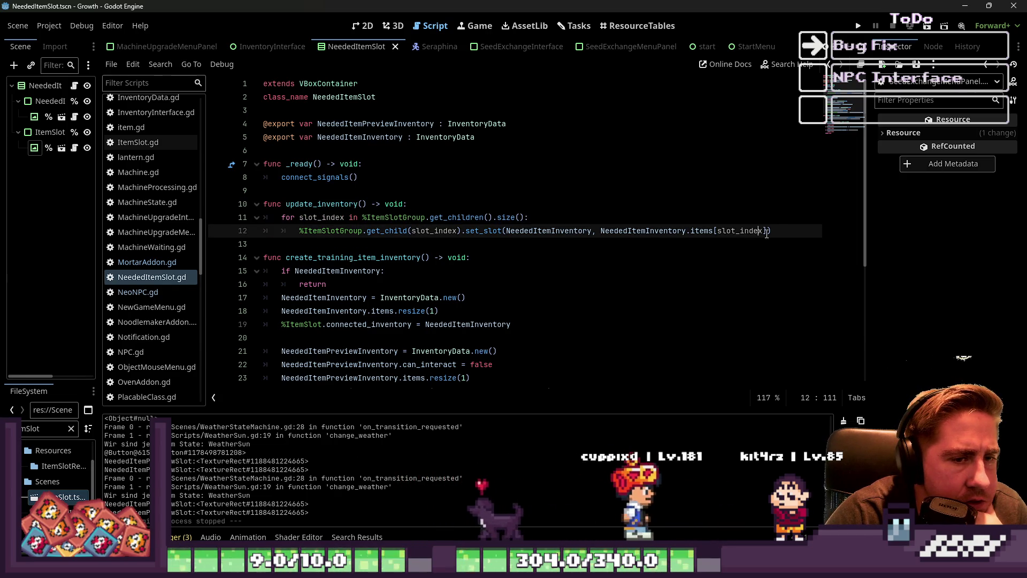
drag(772, 231, 263, 231)
key(shift+Up)
key(shift+Up)
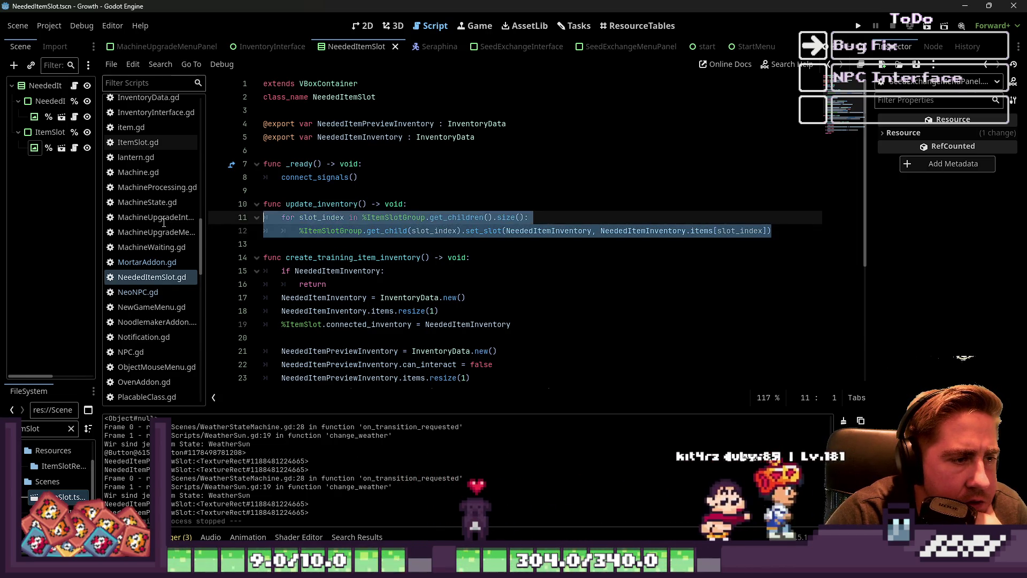
click(330, 230)
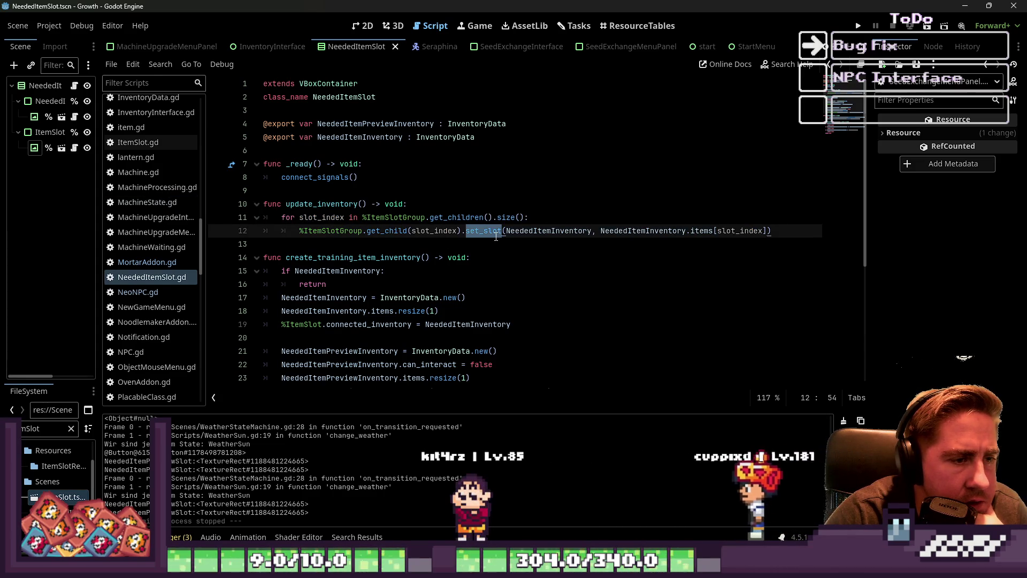
double_click(516, 230)
triple_click(642, 230)
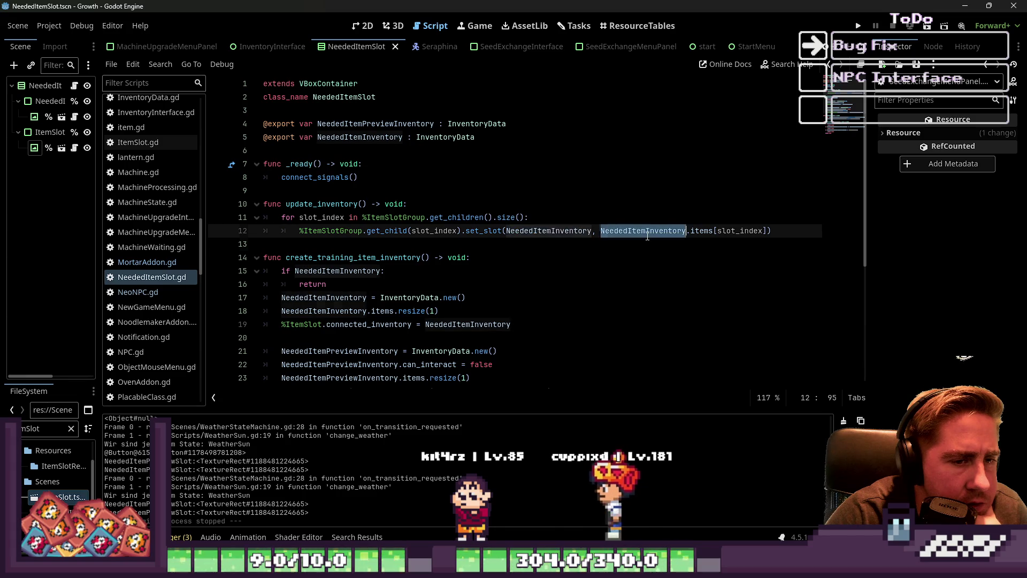
click(412, 232)
mouse_move(770, 247)
mouse_down()
mouse_move(615, 209)
mouse_move(200, 209)
mouse_up()
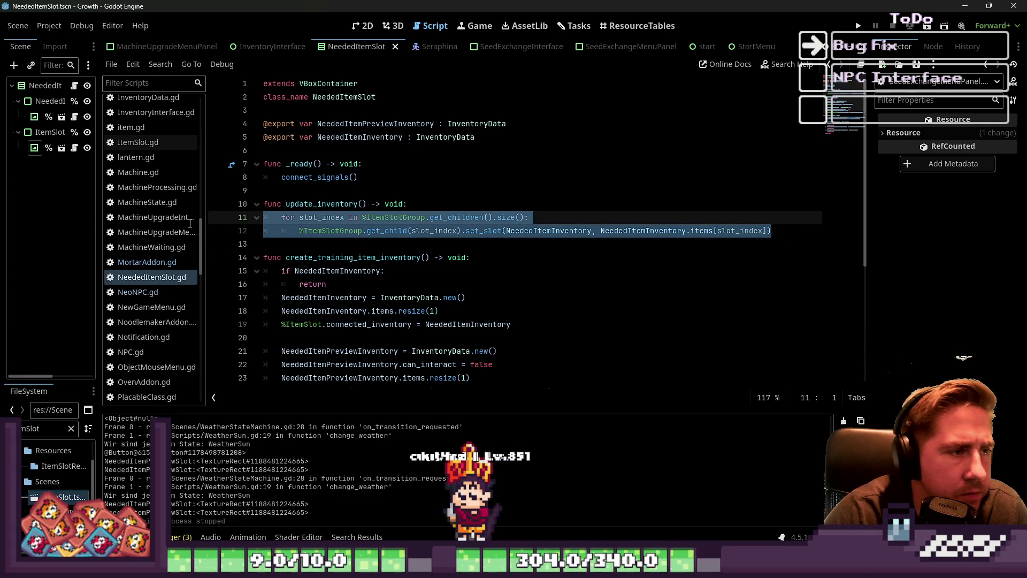
click(321, 204)
click(279, 243)
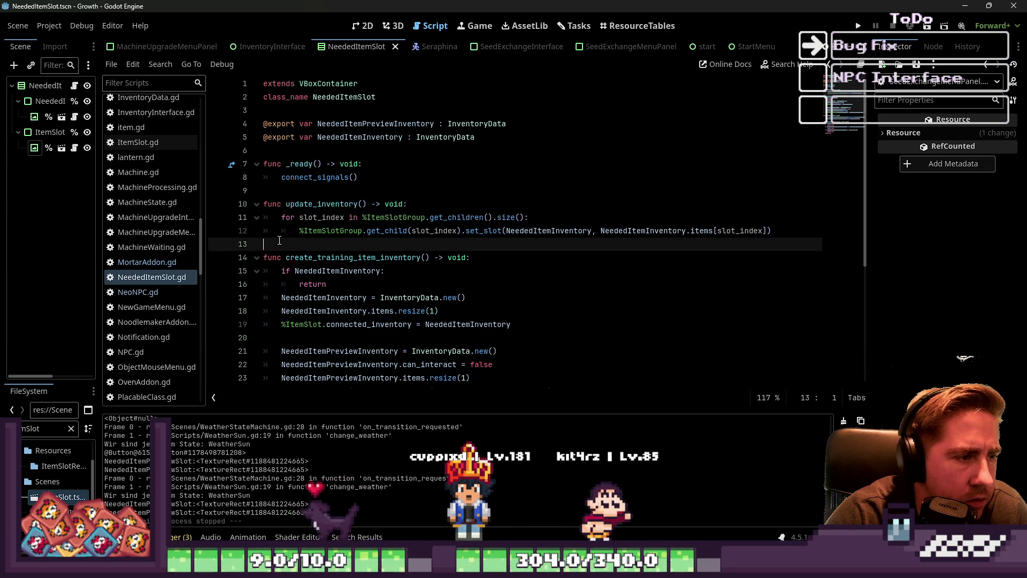
double_click(306, 203)
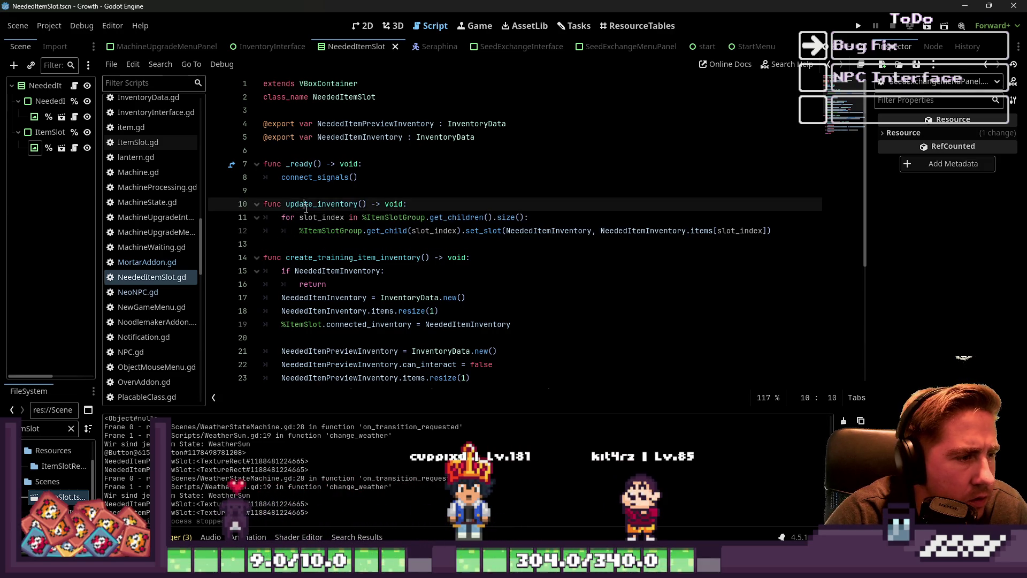
Search all project files for update_inventory, getting 8 matches in 3 files.
key(ctrl+shift+f)
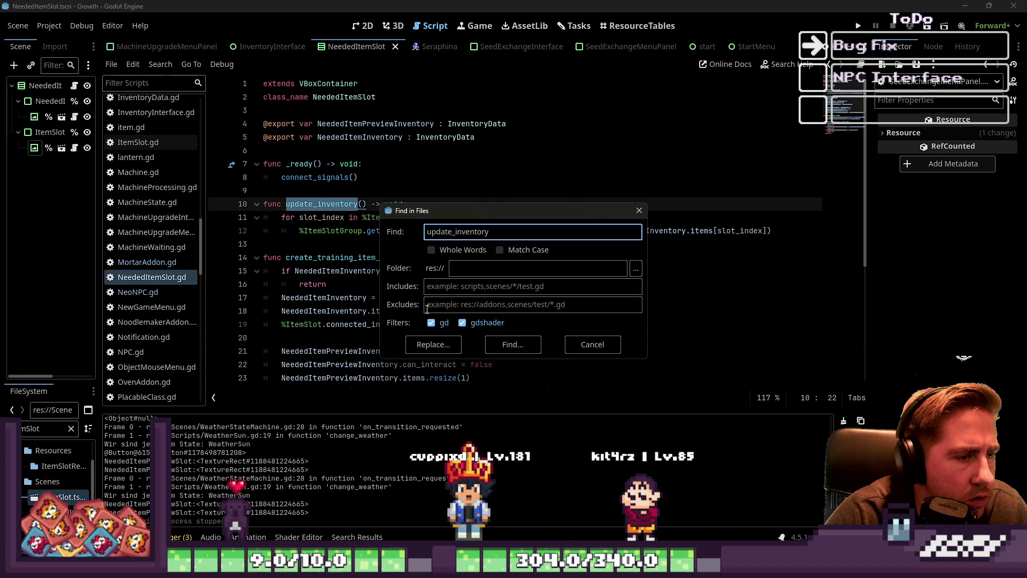
click(498, 342)
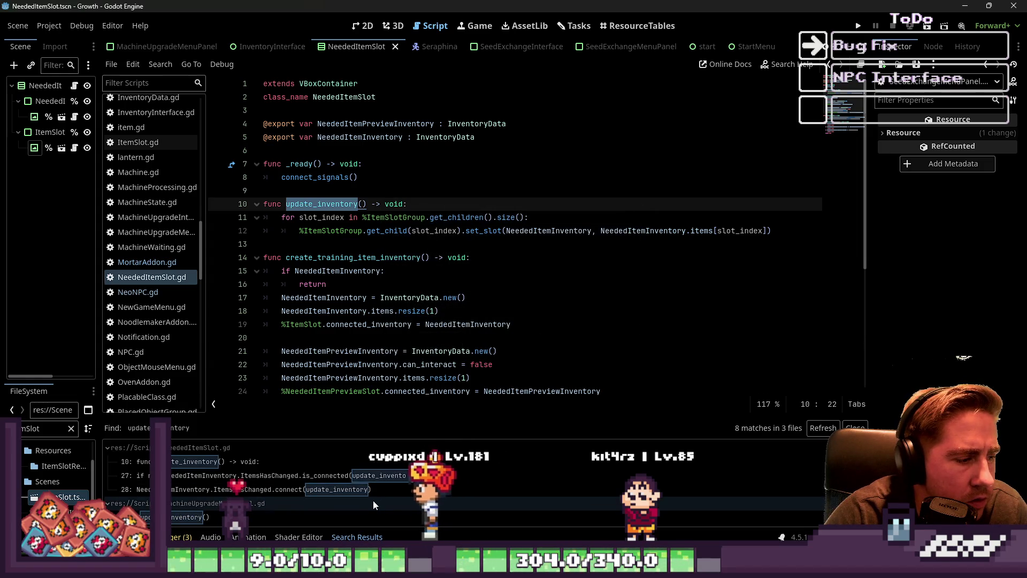
scroll(351, 488, down, 2)
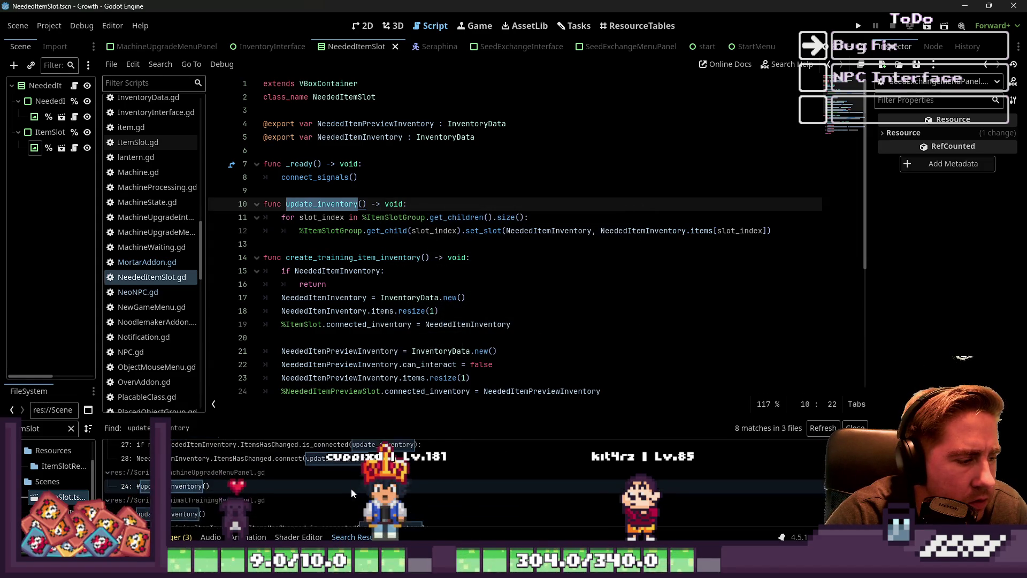
scroll(342, 482, down, 1)
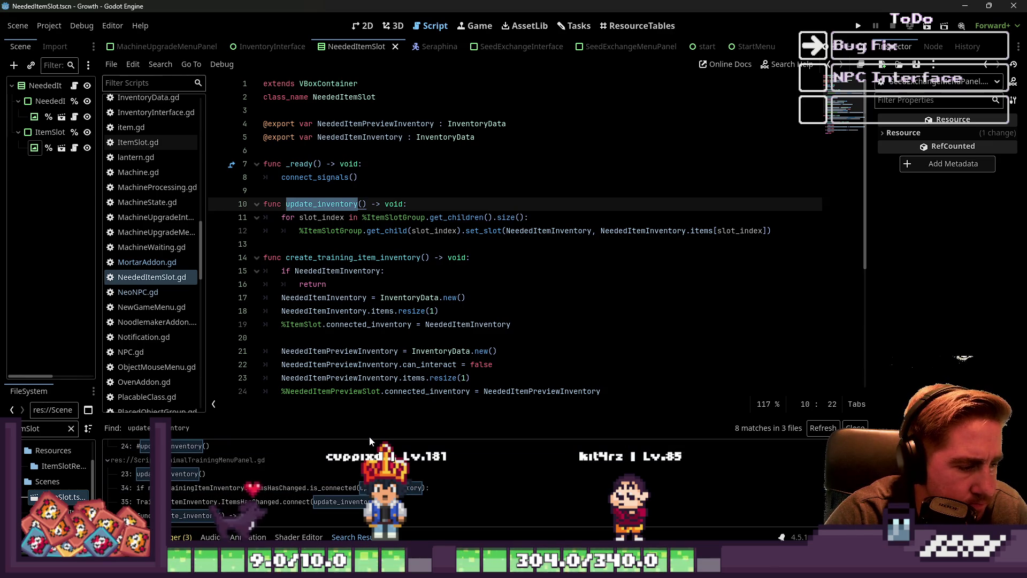
scroll(353, 327, down, 4)
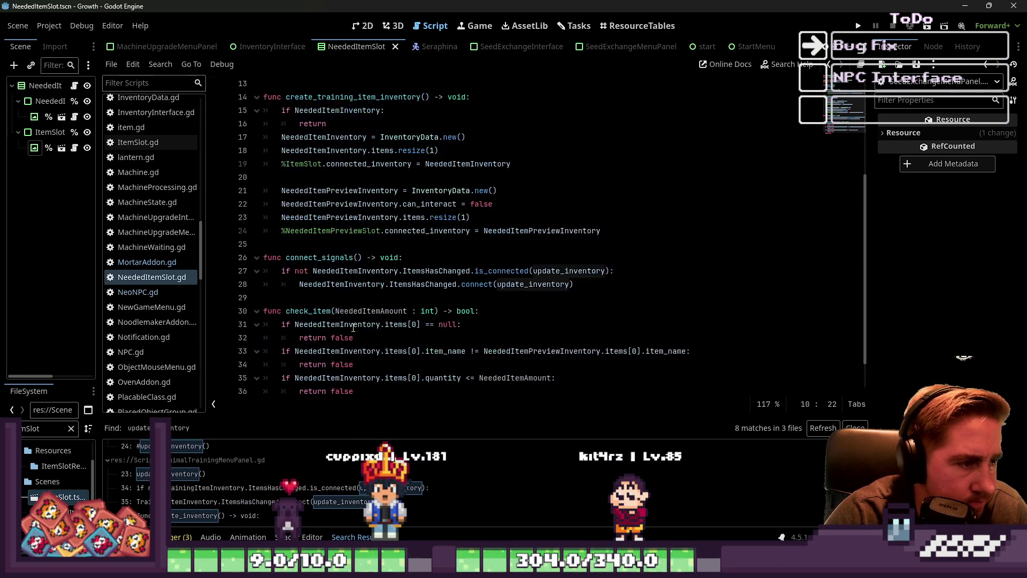
Inspect line 28's connect call and select the NeededItemInventory.ItemsHasChanged expression.
click(497, 284)
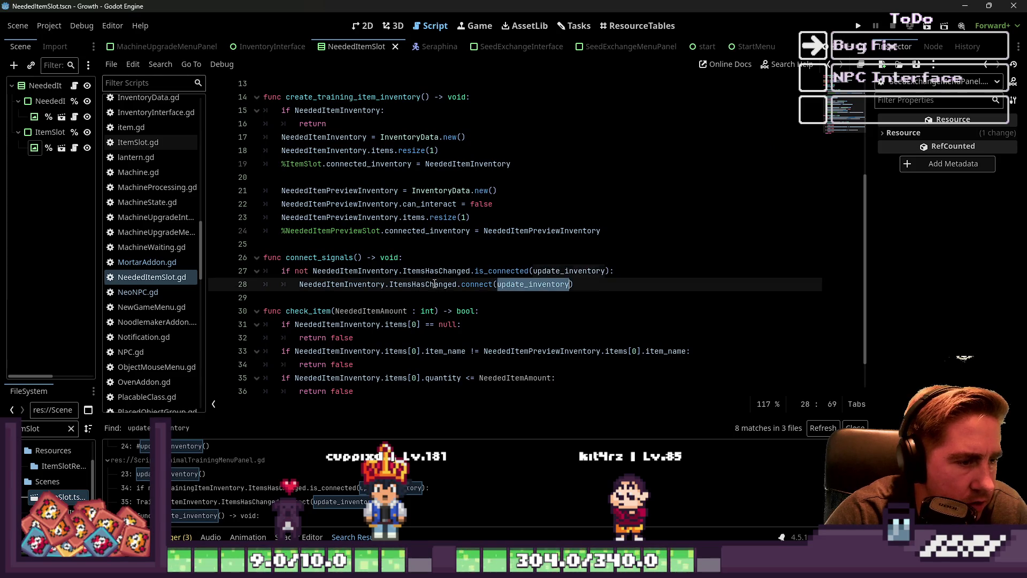
double_click(435, 284)
scroll(435, 284, up, 3)
scroll(338, 373, down, 1)
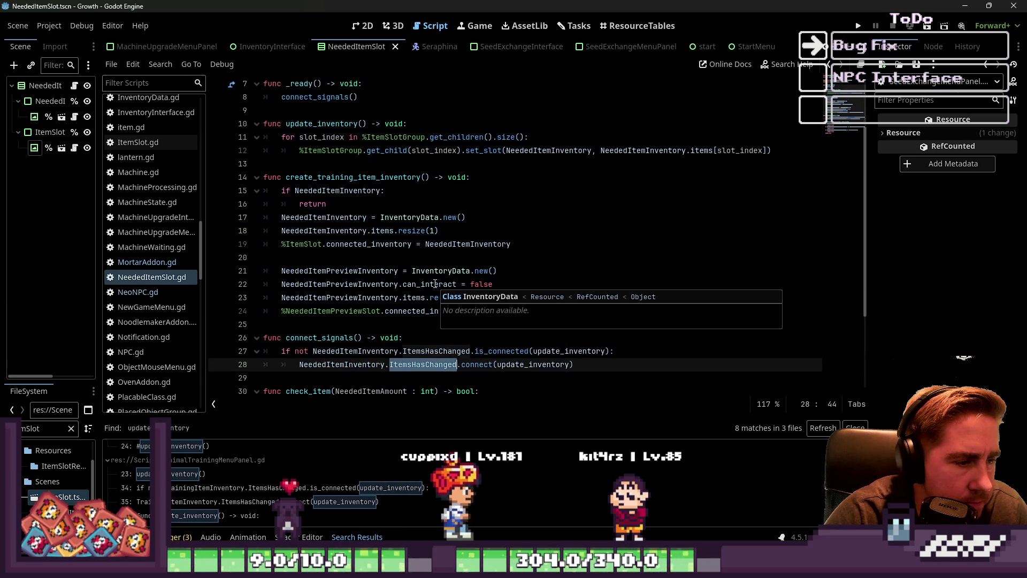
click(340, 369)
drag(316, 368, 459, 367)
scroll(314, 177, up, 2)
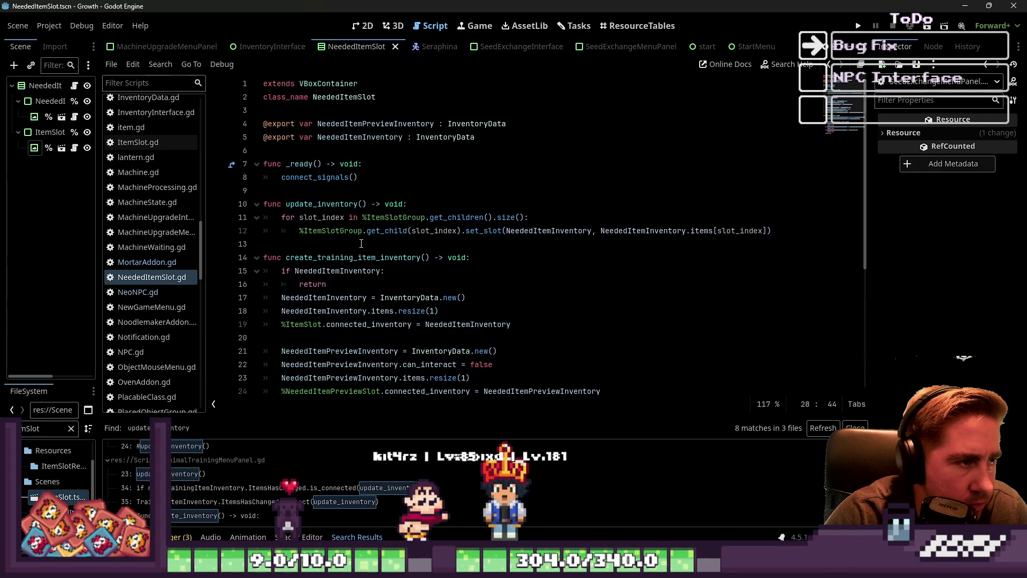
click(318, 191)
Add NeededItemPreviewInventory.ItemsHasChanged.emit() under connect_signals() in _ready and run the game.
key(Return)
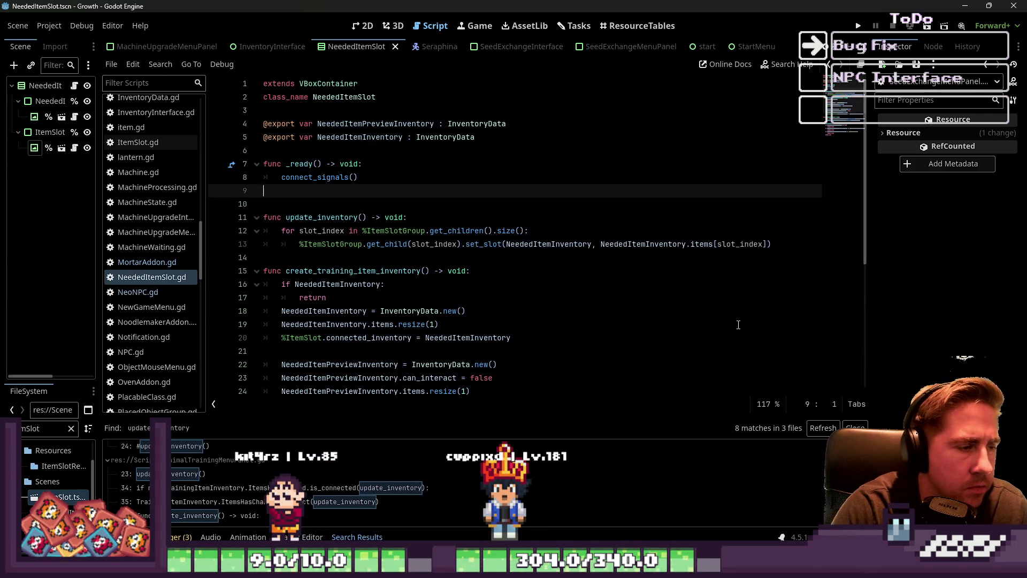
key(Up)
key(Up)
key(Up)
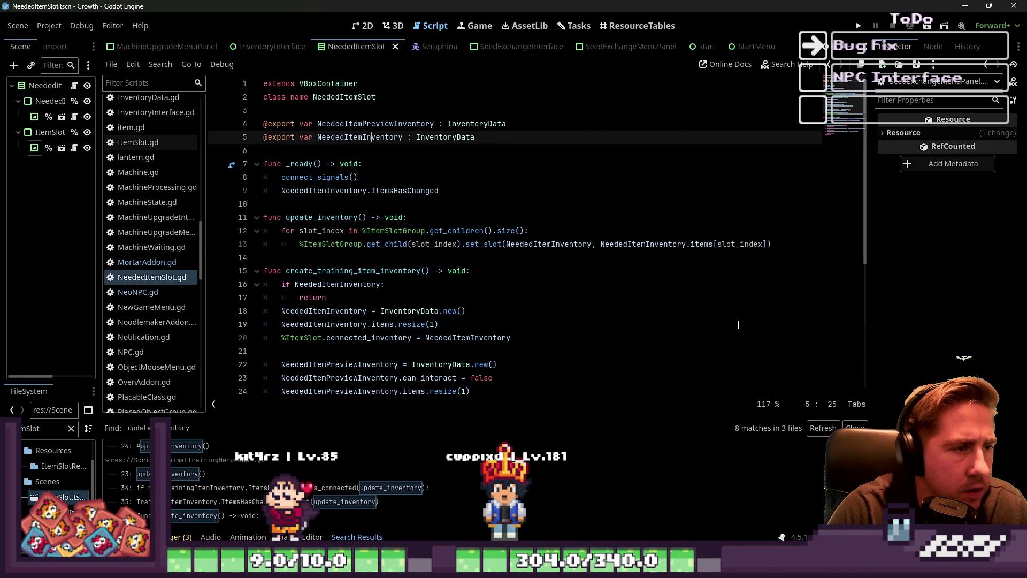
key(ctrl+d)
key(Down)
key(Down)
key(Down)
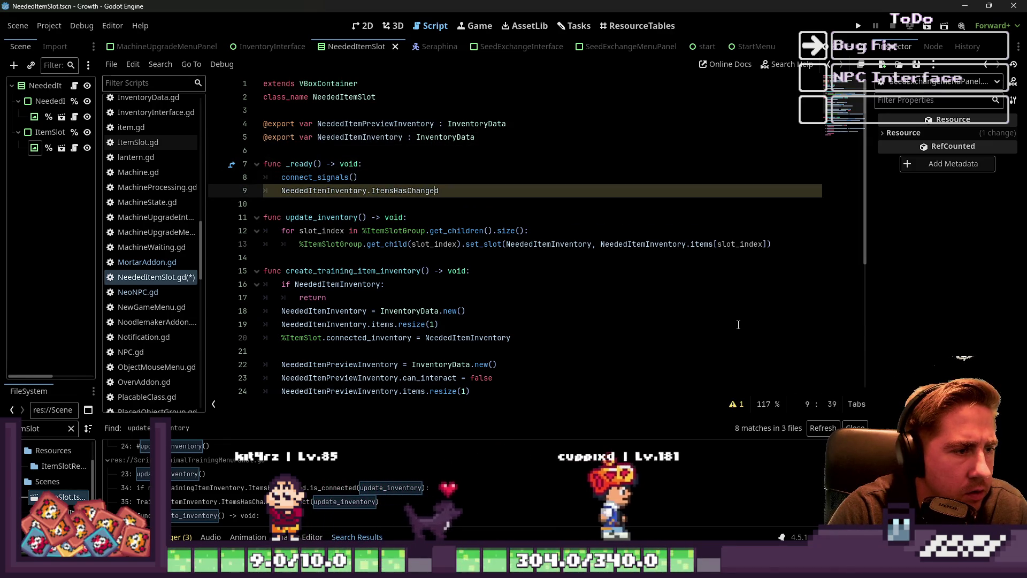
key(ctrl+d)
text(NeededItemPreviewInventory)
key(End)
text(.em)
key(BackSpace)
key(BackSpace)
text(emit()
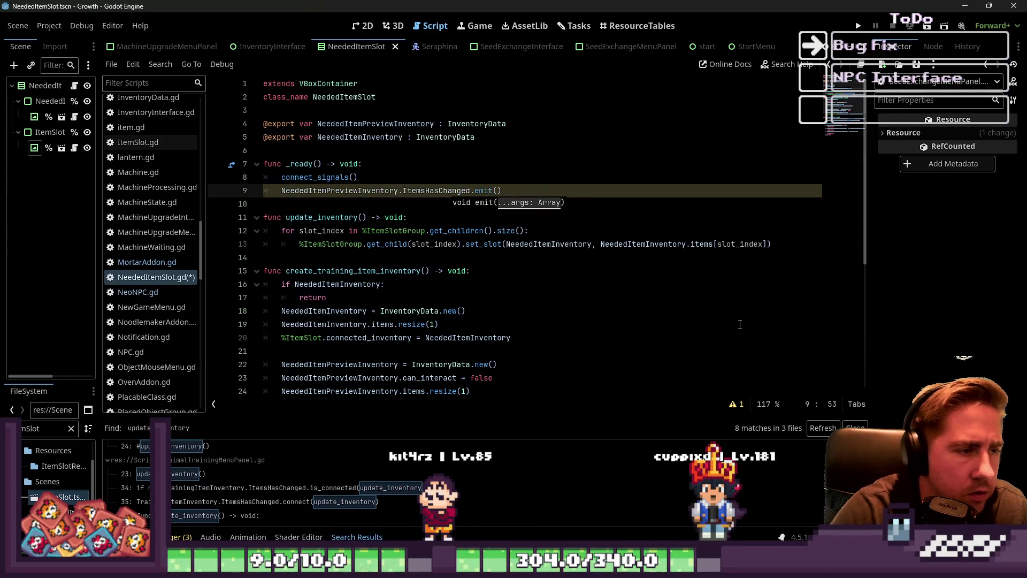
click(405, 209)
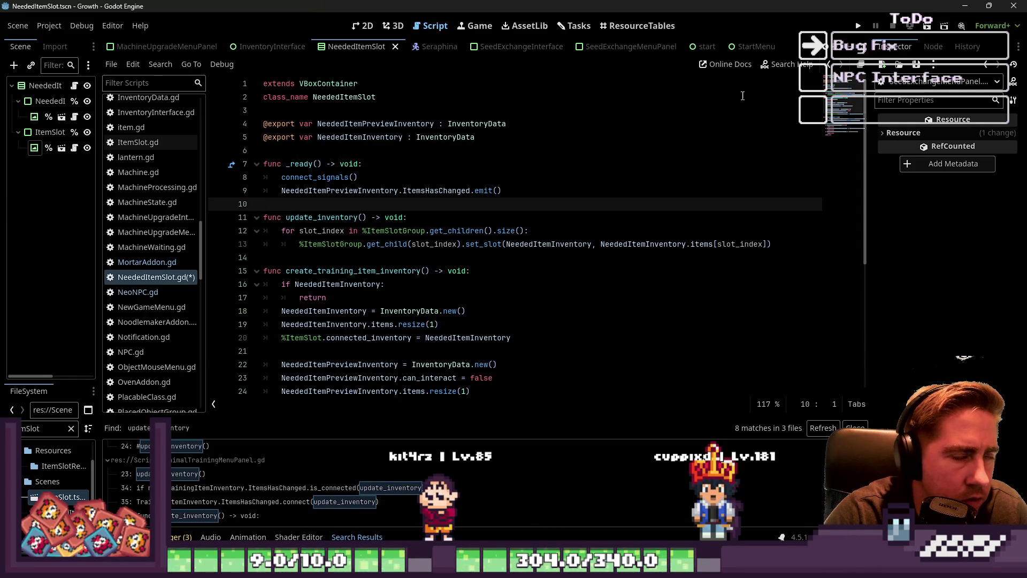
click(857, 26)
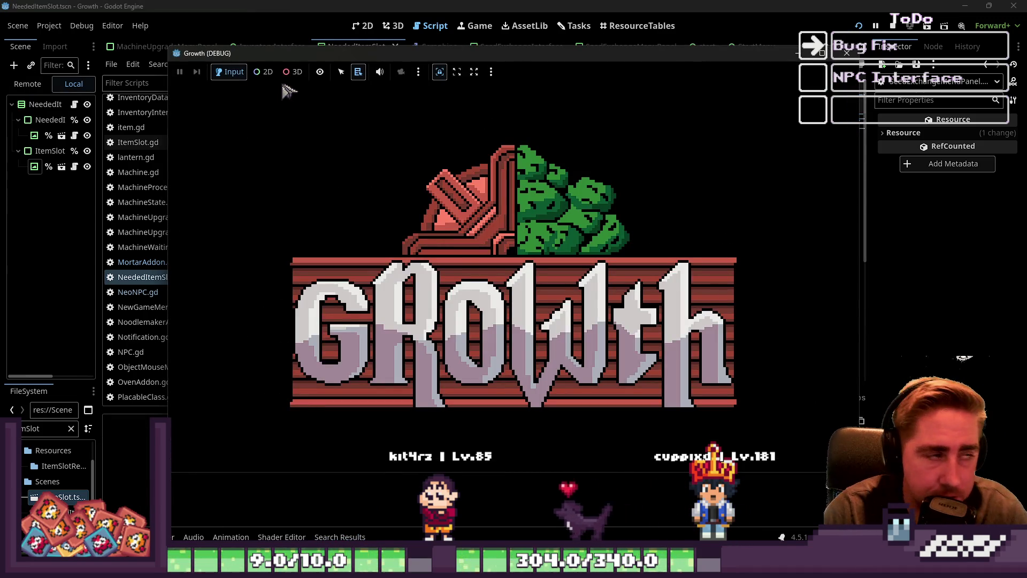
click(507, 245)
text(dawgf)
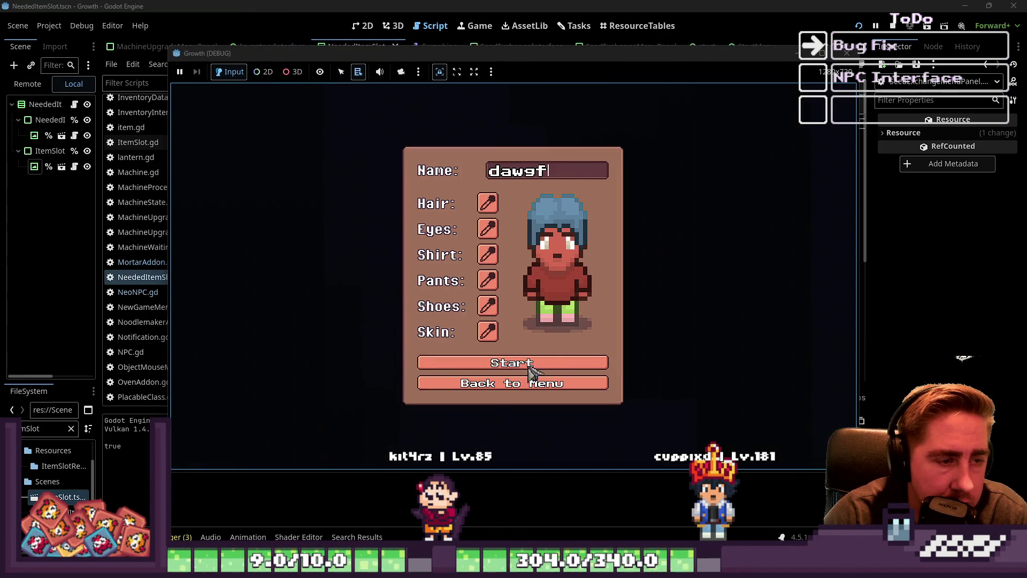
click(523, 364)
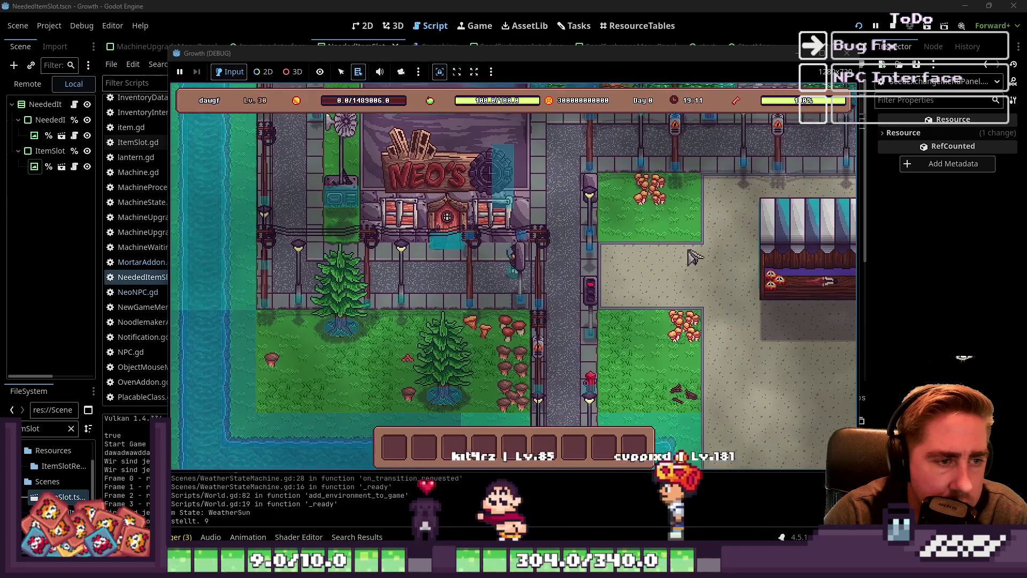
key(d)
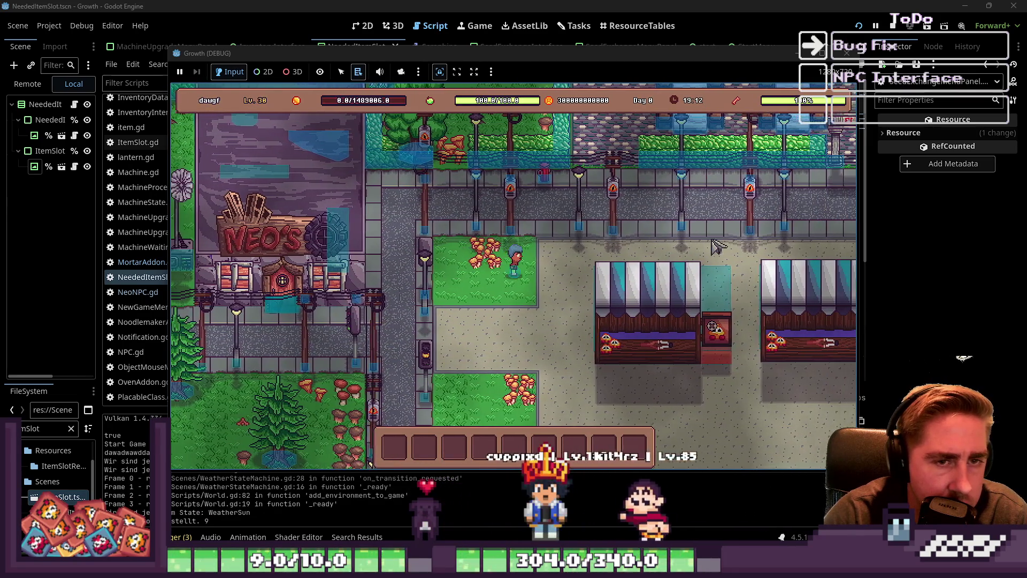
key(d)
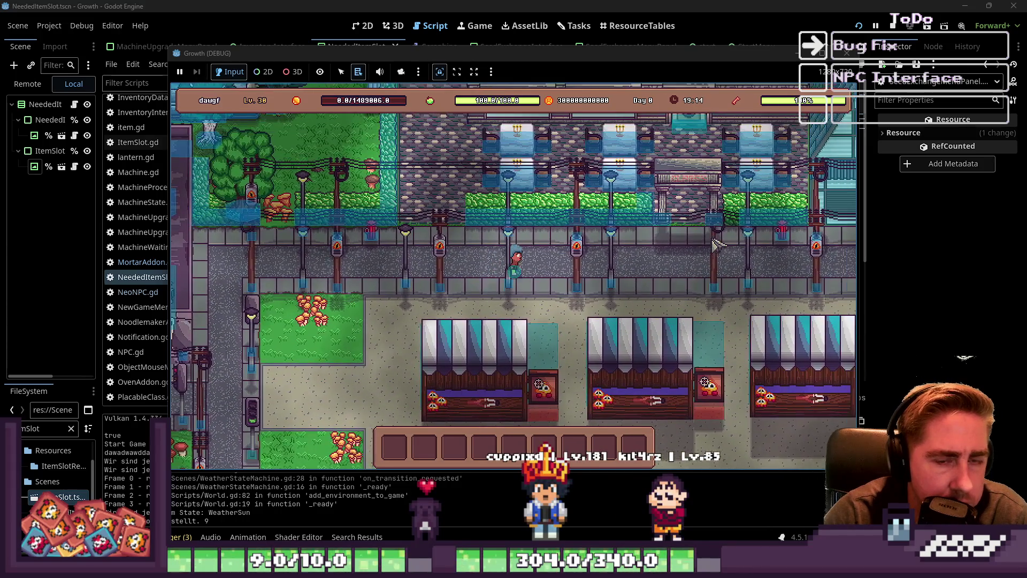
key(d)
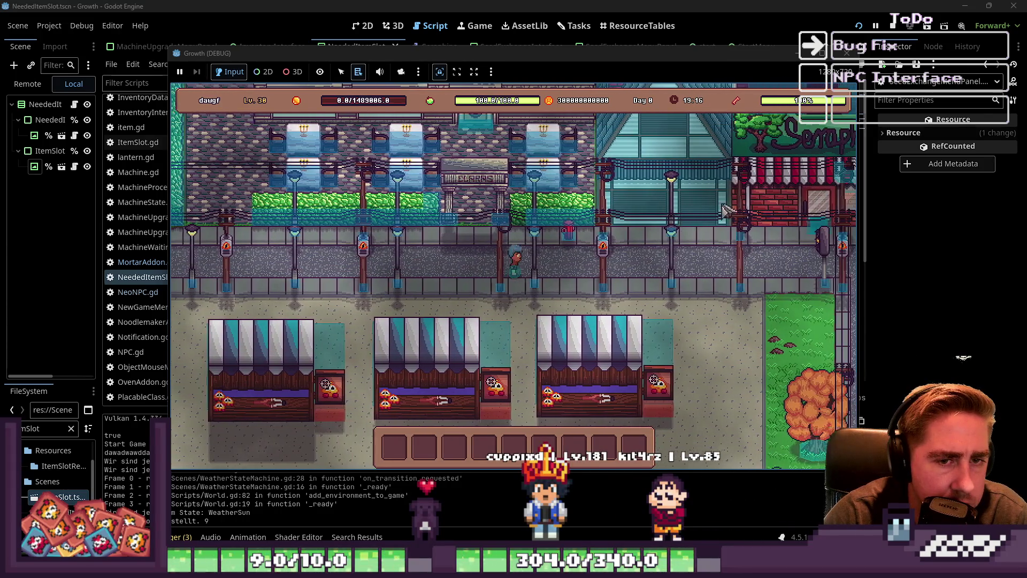
key(e)
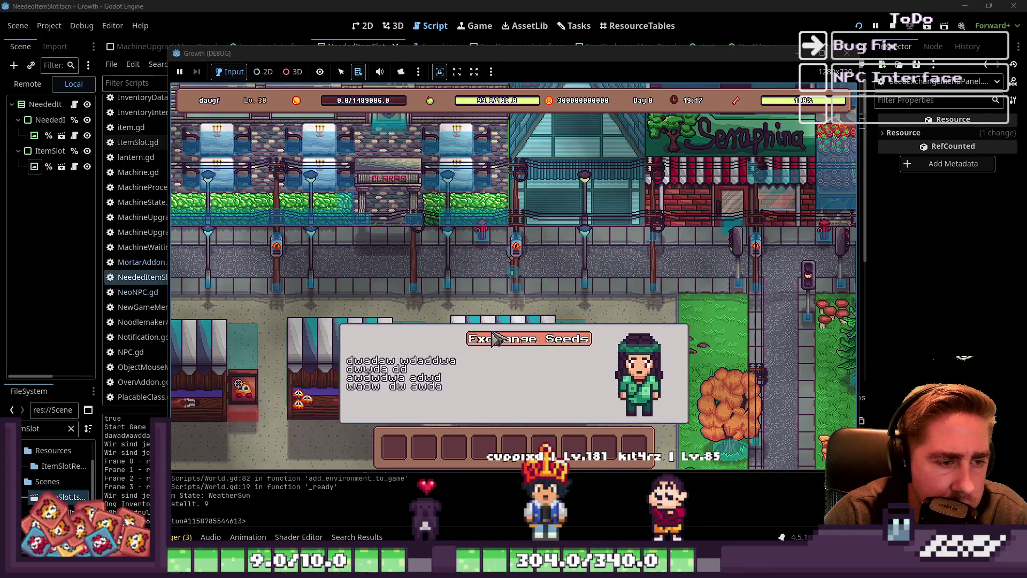
click(495, 338)
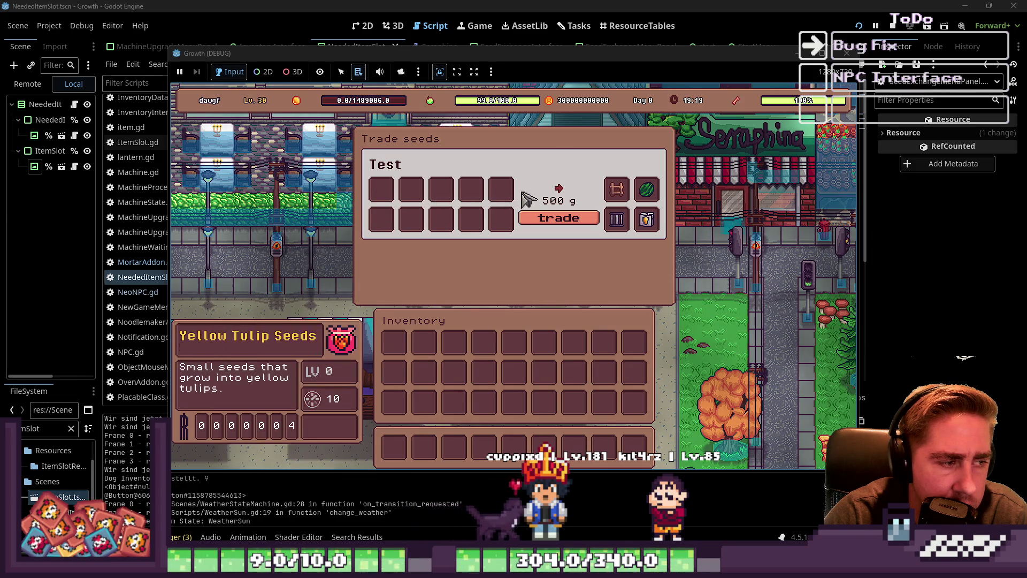
click(621, 194)
key(F8)
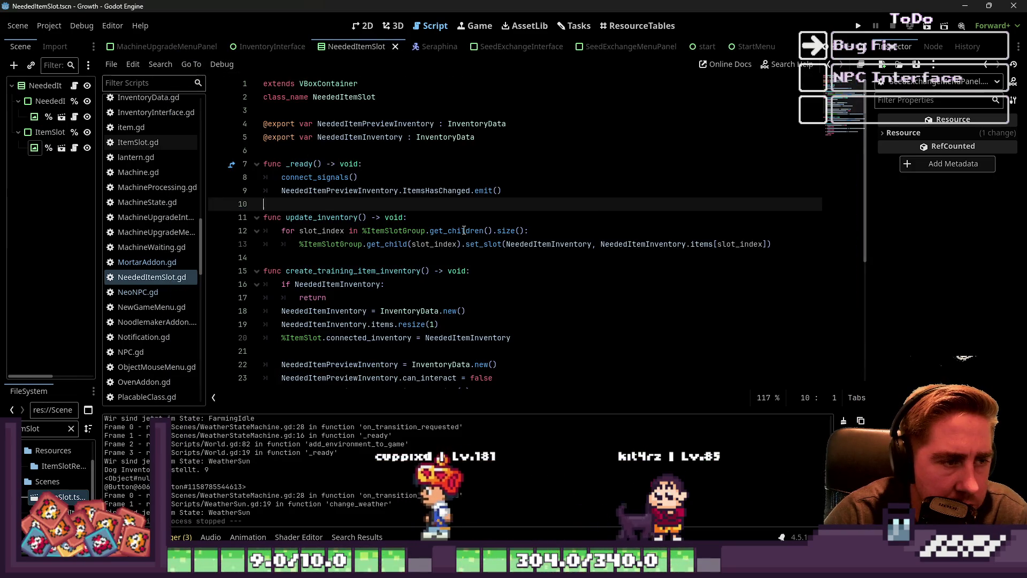
Delete the ItemsHasChanged emit() line from _ready and save NeededItemSlot.gd.
click(463, 230)
double_click(343, 191)
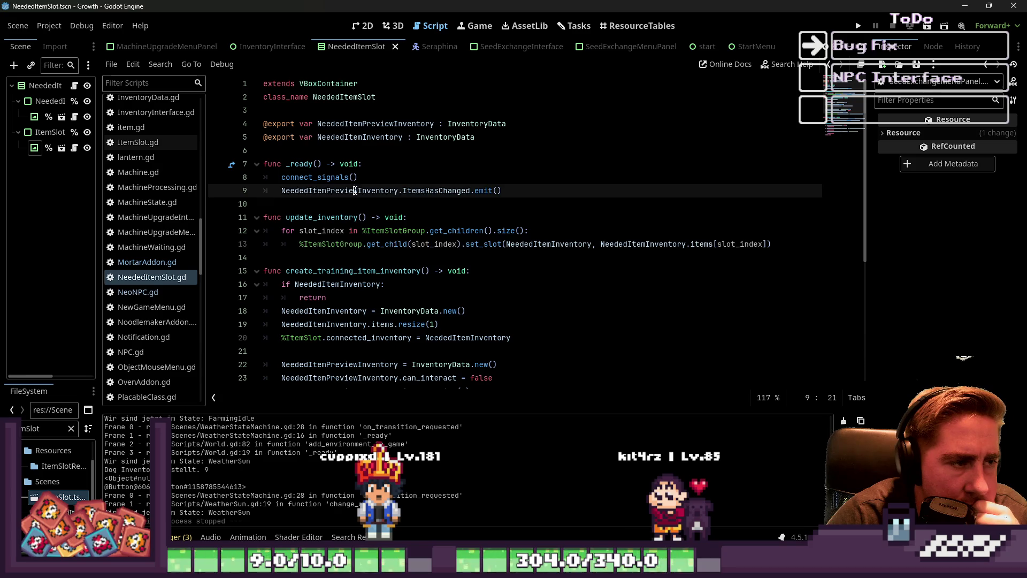
drag(502, 190, 275, 193)
key(BackSpace)
key(BackSpace)
key(BackSpace)
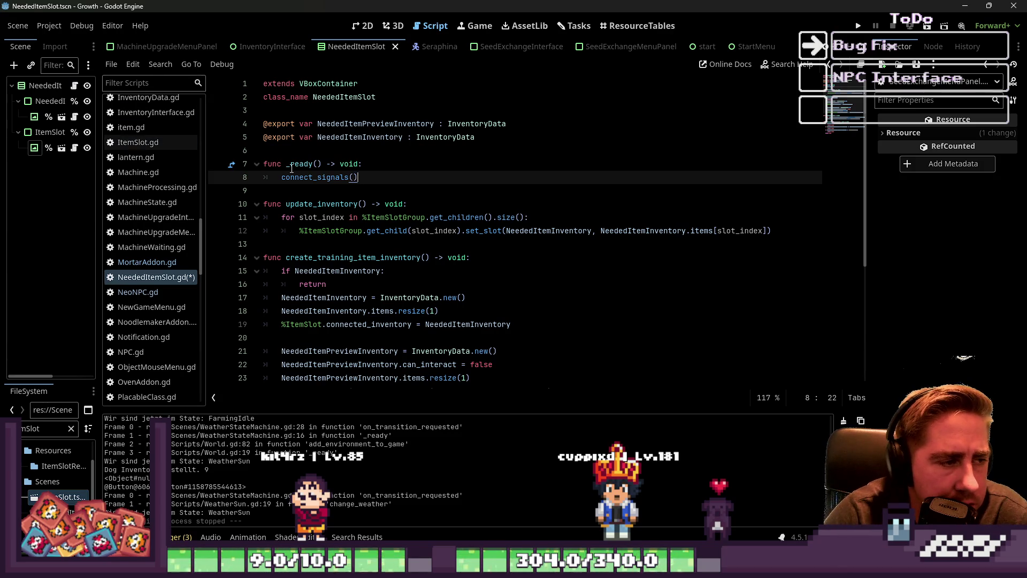
scroll(281, 165, down, 5)
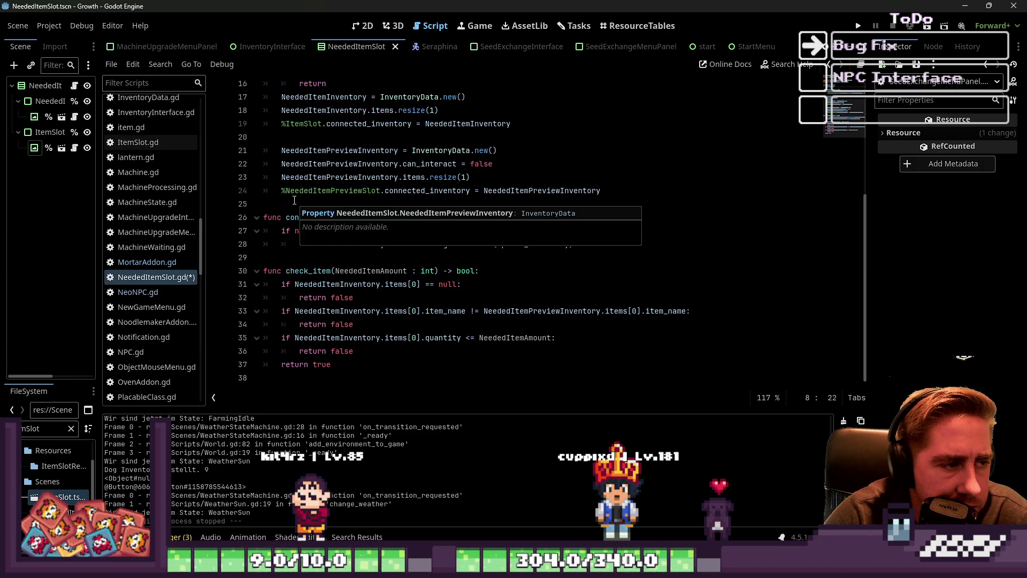
scroll(294, 200, up, 1)
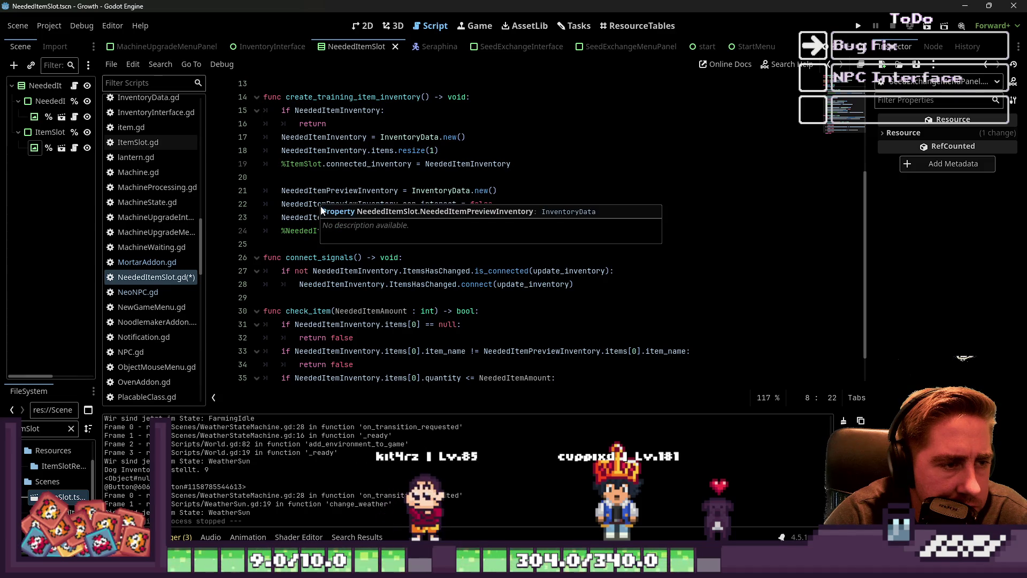
key(ctrl+s)
Widen the script list and review the preview inventory setup on lines 21–24.
drag(207, 204, 283, 211)
click(508, 242)
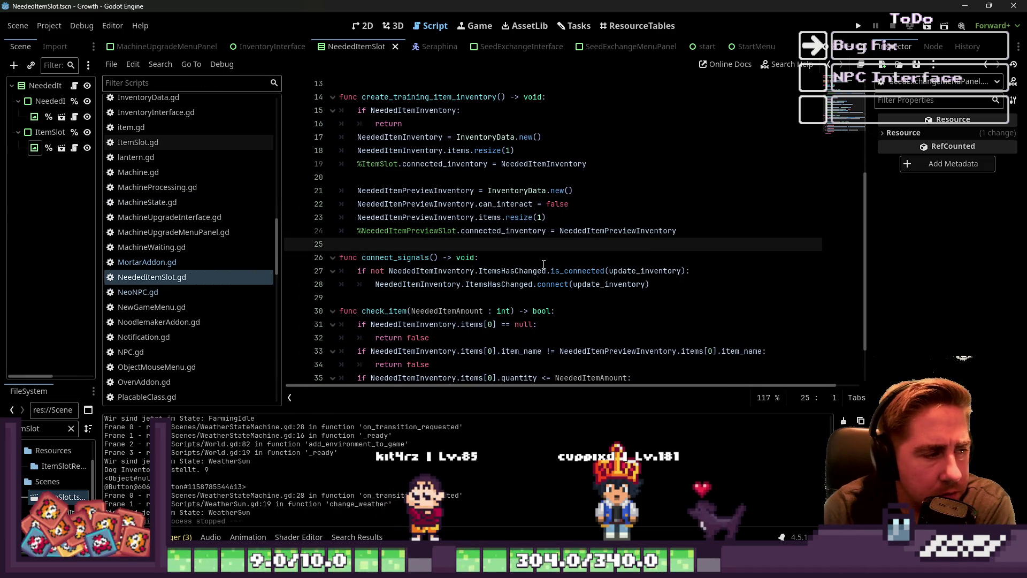
scroll(187, 305, up, 2)
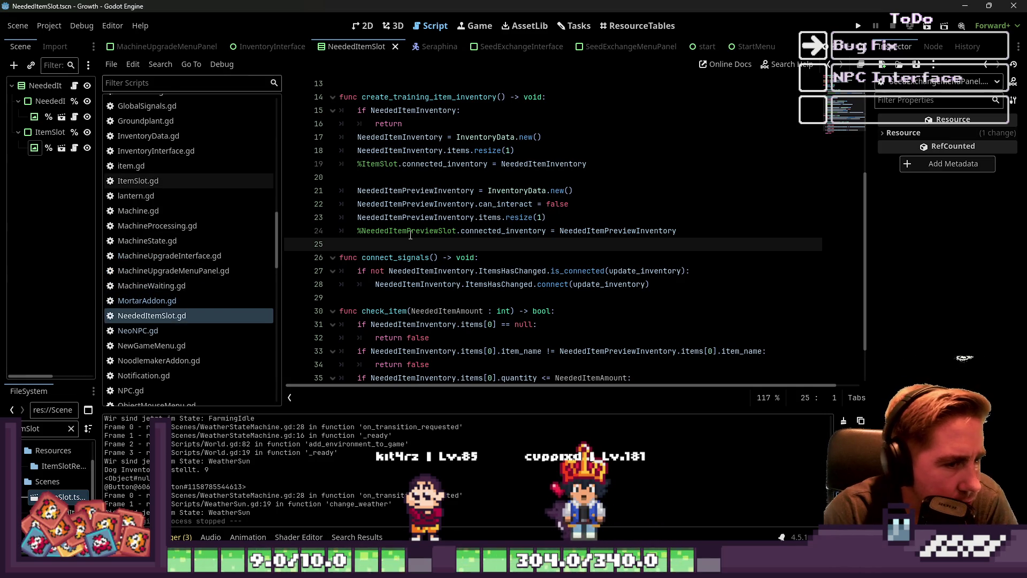
click(695, 191)
click(699, 224)
mouse_move(700, 224)
mouse_down()
mouse_move(332, 231)
mouse_move(252, 191)
mouse_up()
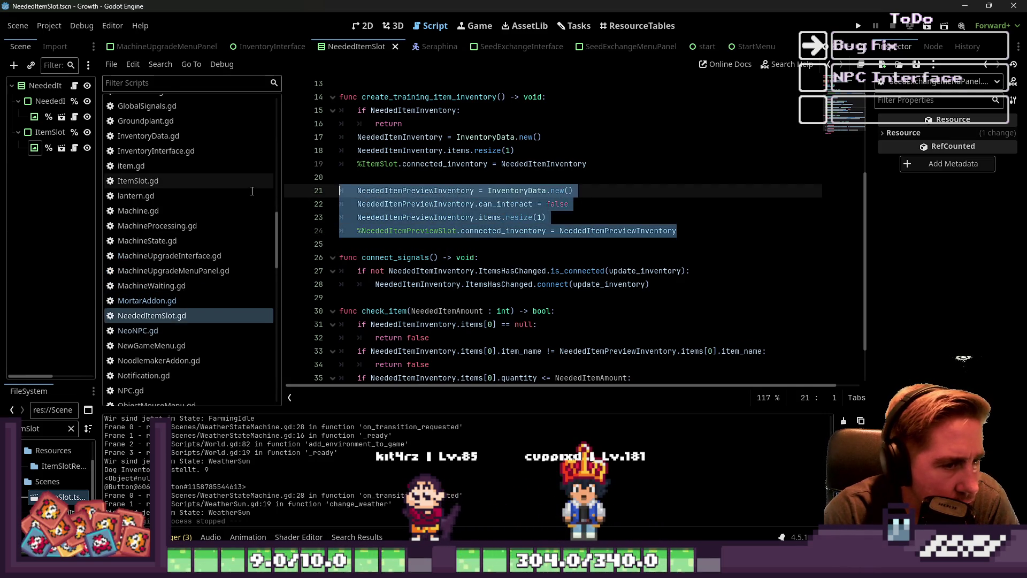
scroll(456, 235, up, 1)
scroll(236, 238, up, 4)
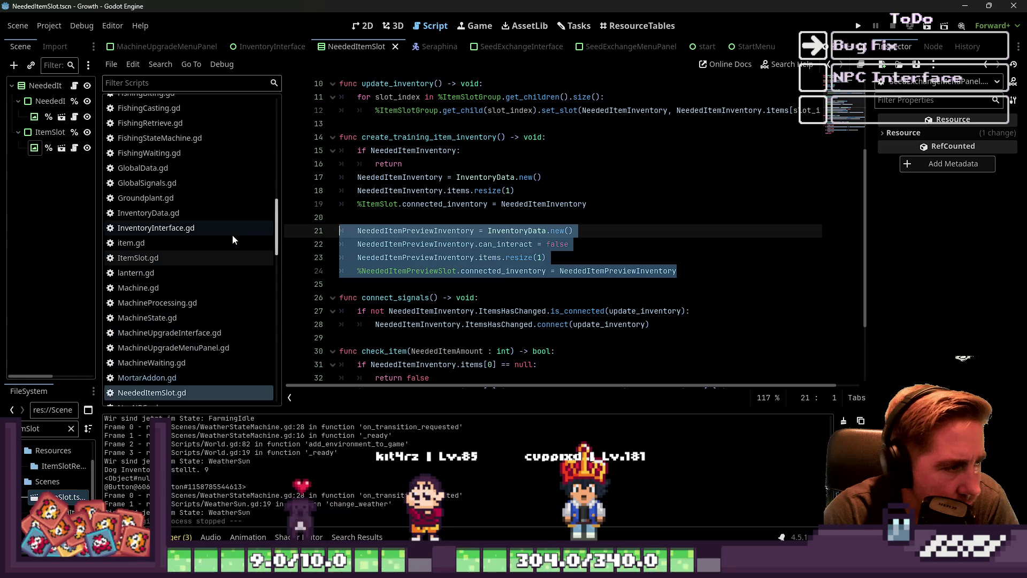
scroll(349, 224, up, 3)
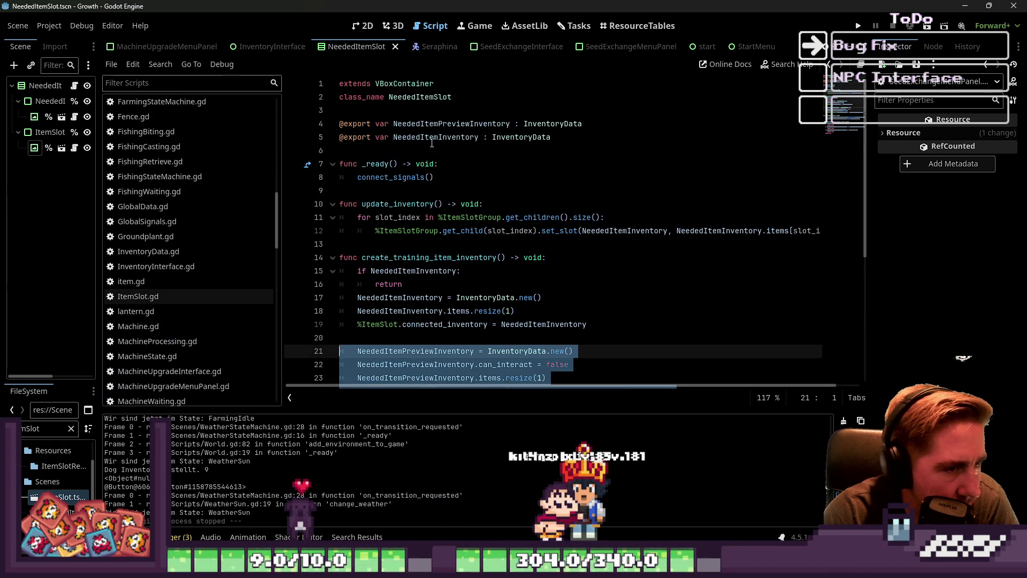
Check the NeededItemPreviewInventory declaration on line 4, then switch to SeedExchangeMenuPanel.gd.
double_click(453, 124)
scroll(321, 230, down, 5)
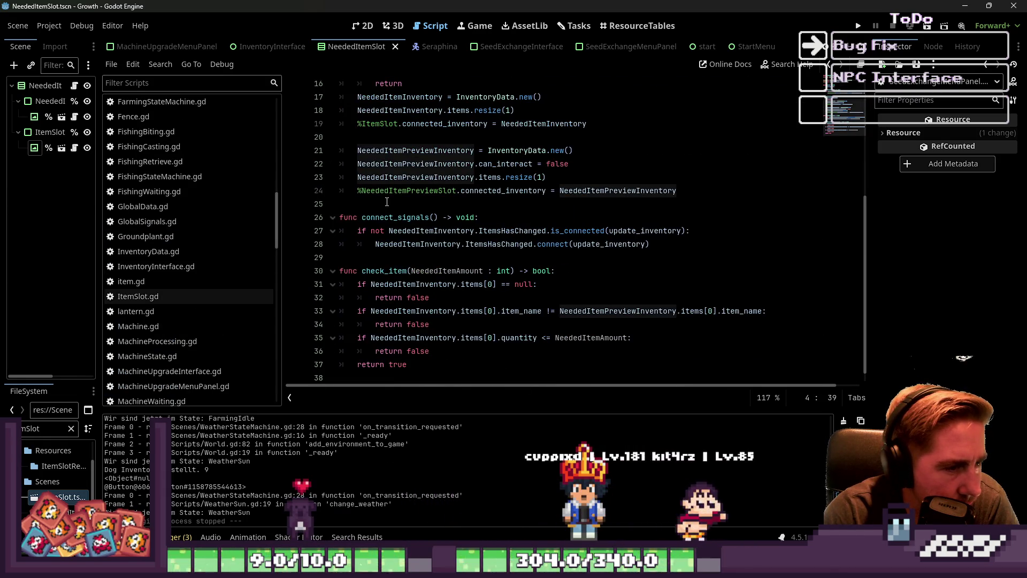
click(343, 204)
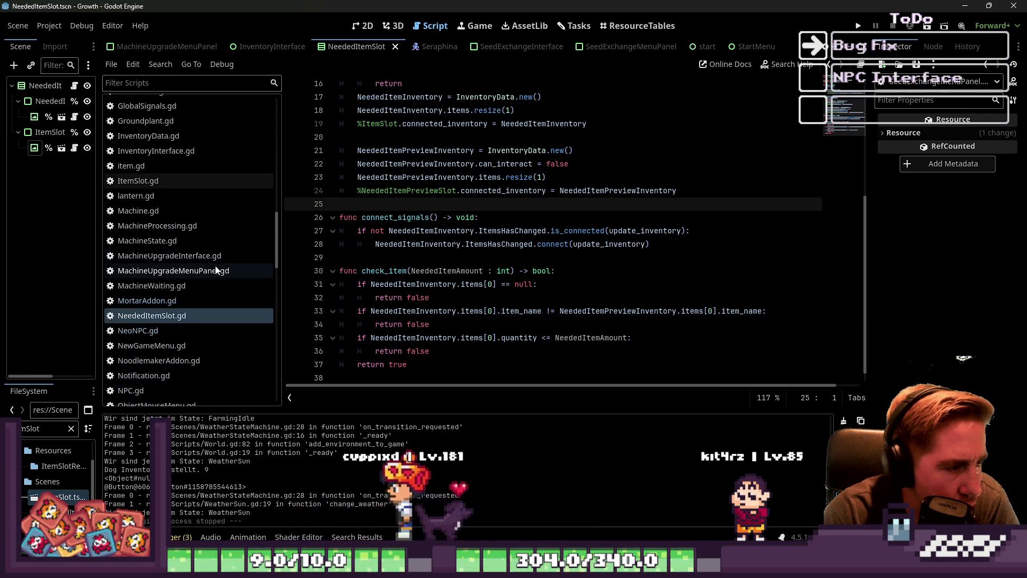
scroll(166, 319, down, 5)
scroll(171, 305, down, 1)
click(179, 280)
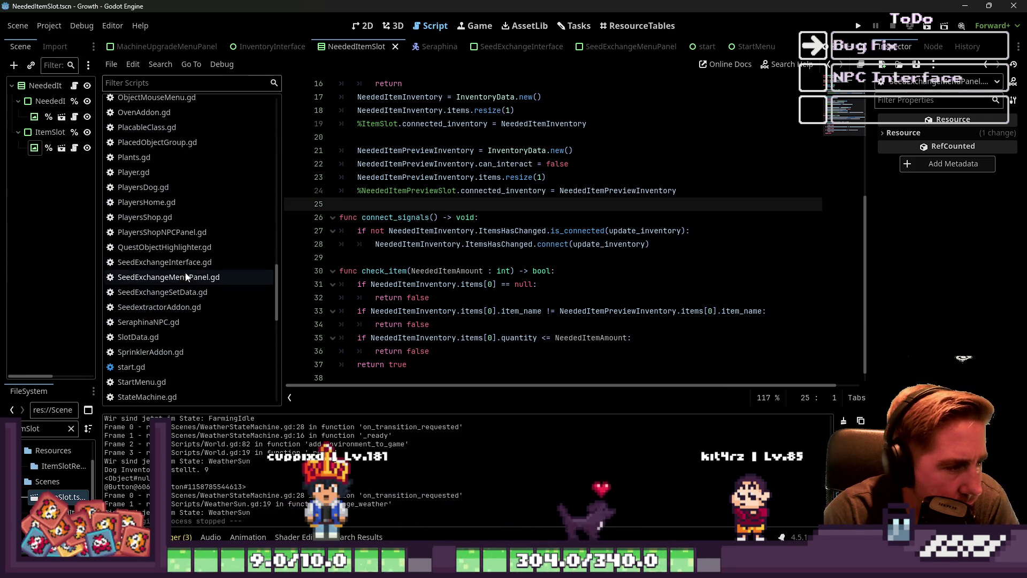
Review the slot-filling loops and the pick_up_item call in trade_seeds of SeedExchangeMenuPanel.gd.
click(408, 284)
scroll(407, 268, down, 1)
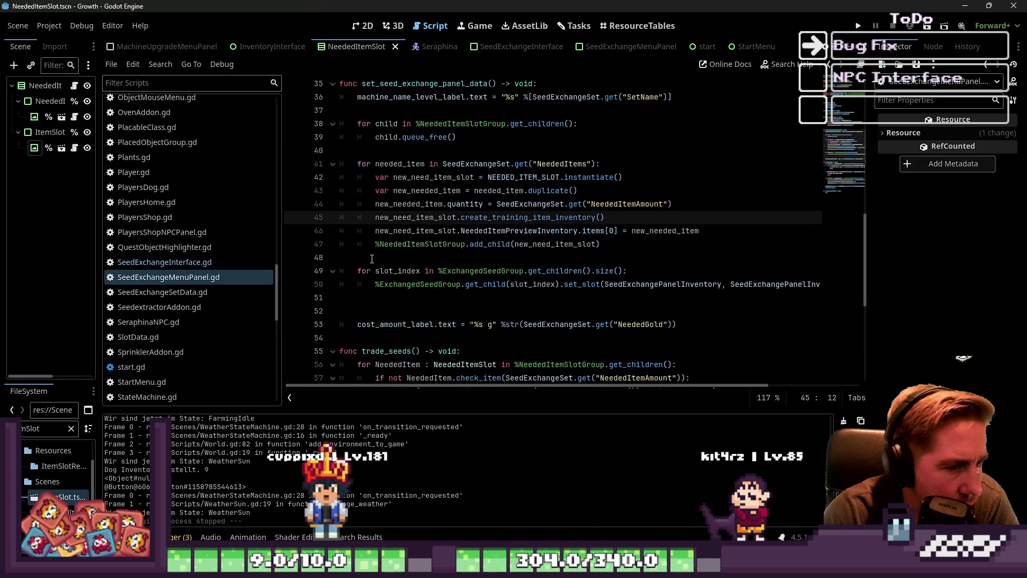
scroll(407, 248, down, 6)
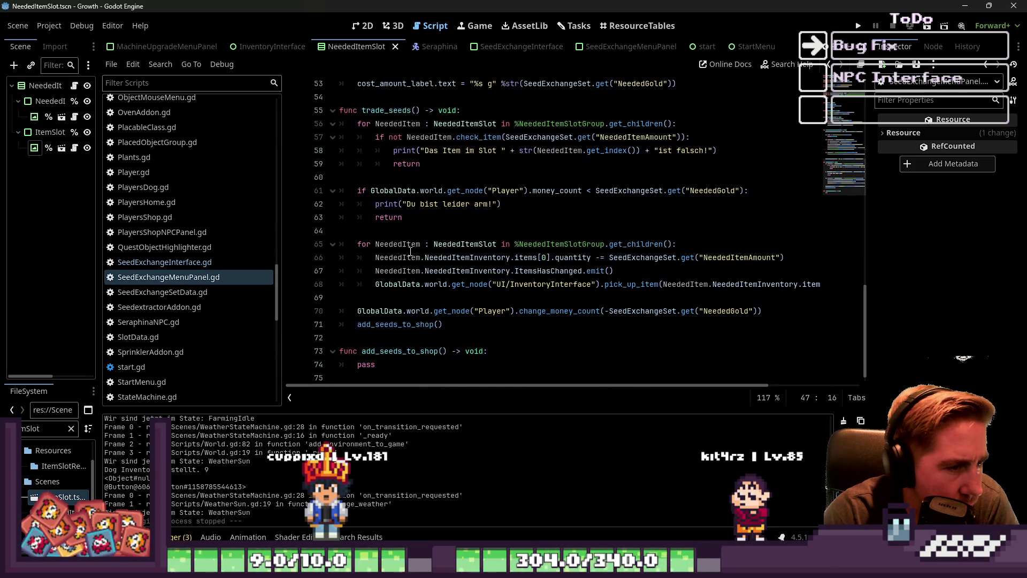
click(411, 250)
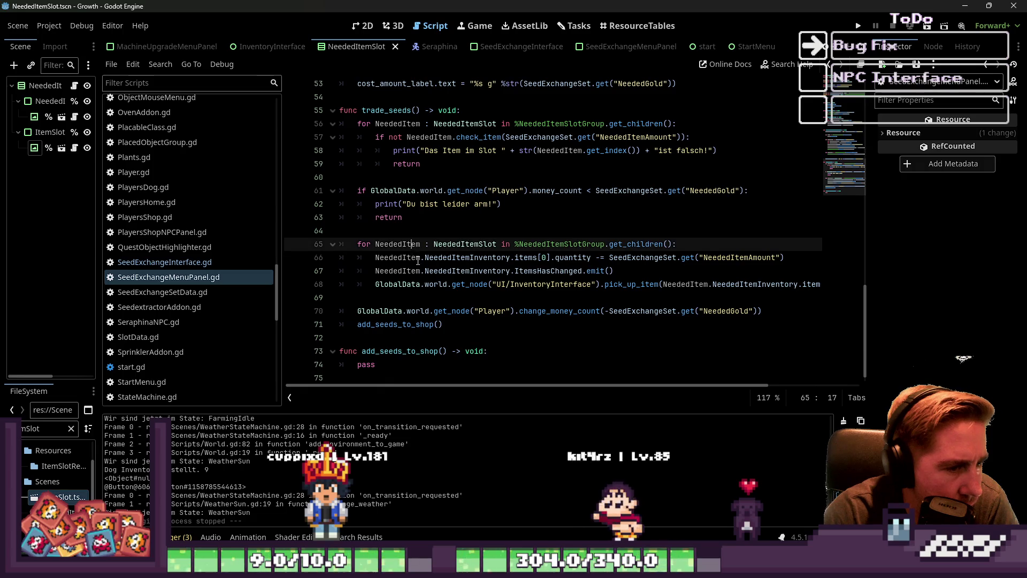
click(500, 284)
scroll(439, 289, down, 1)
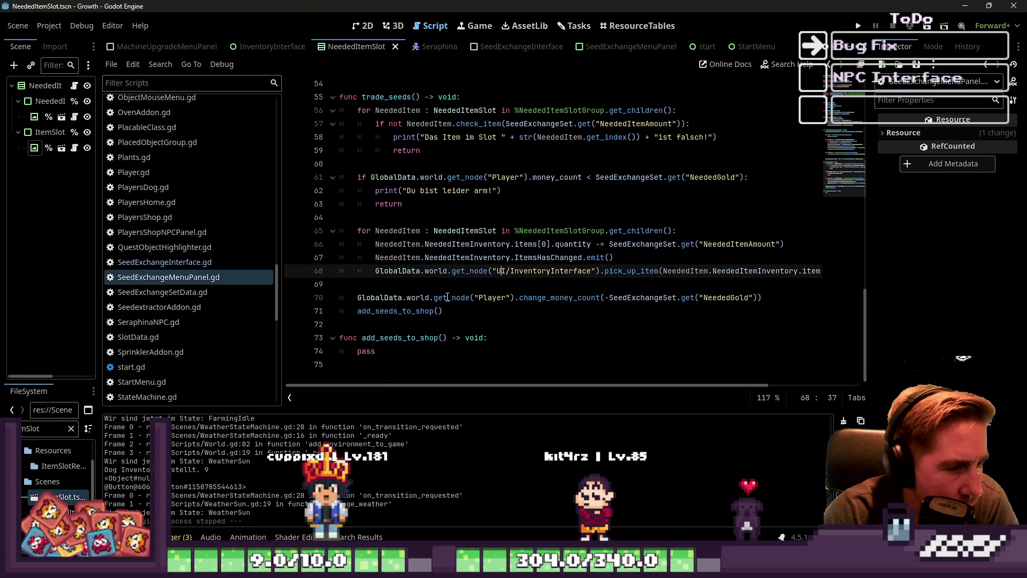
scroll(448, 297, up, 6)
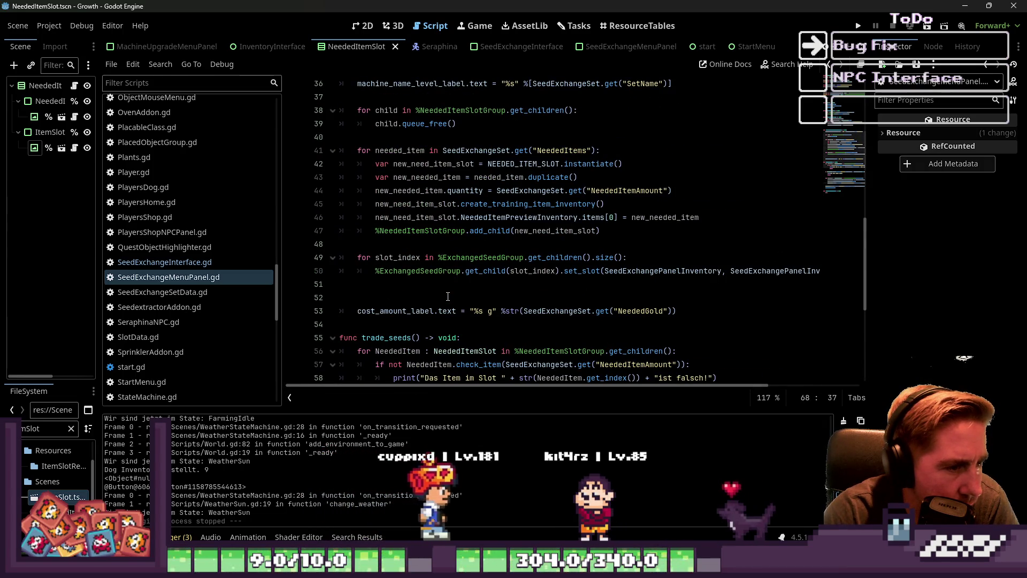
Select and copy the %ExchangedSeedGroup for-loop on lines 49–50.
drag(448, 288, 342, 255)
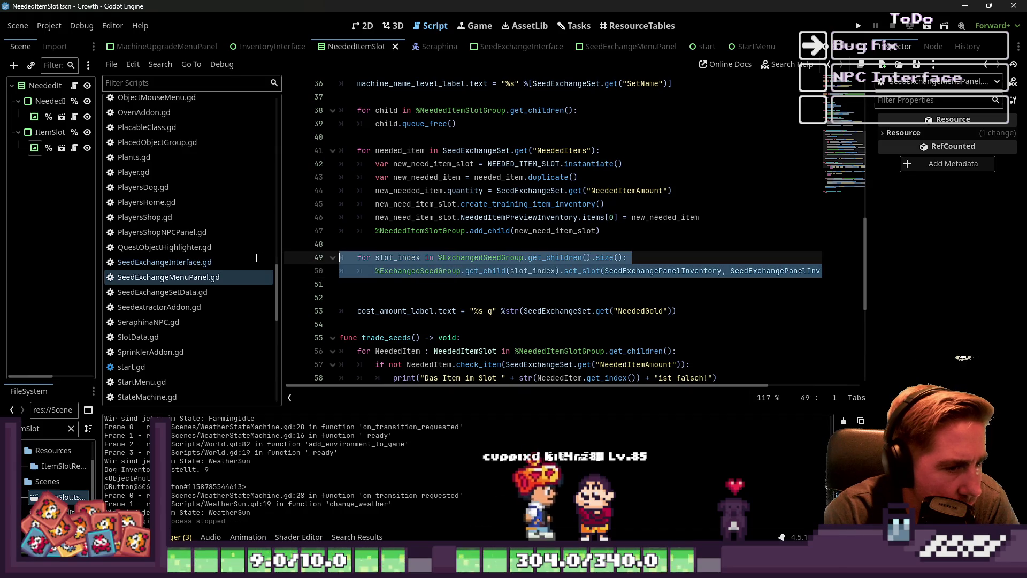
click(415, 291)
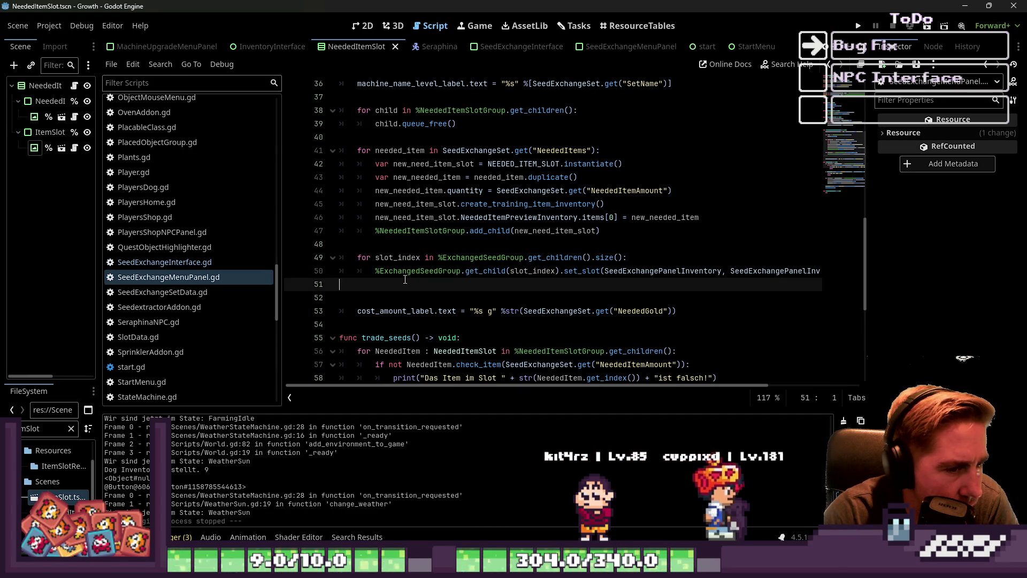
shift+click(358, 272)
drag(341, 271, 430, 257)
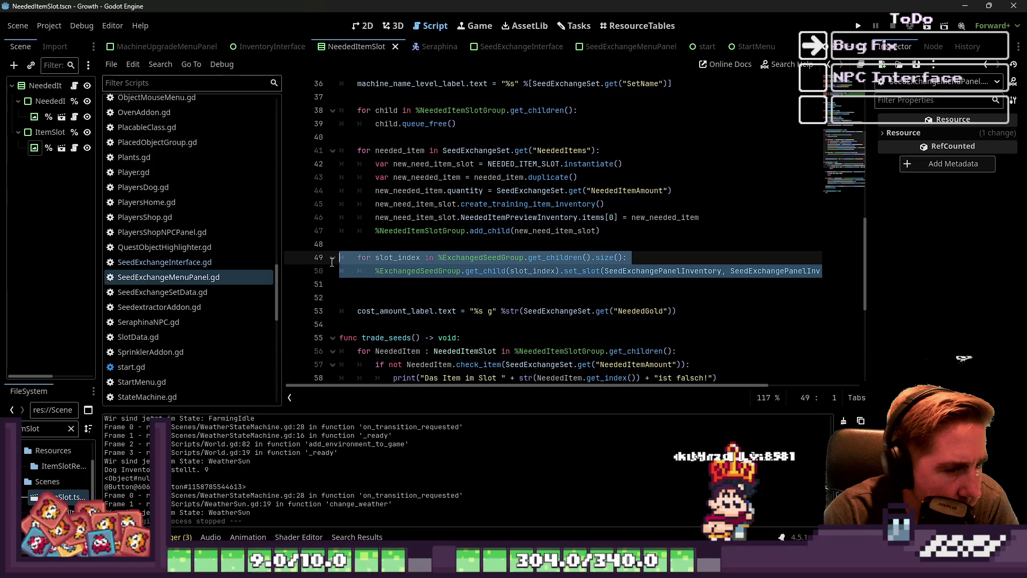
click(430, 258)
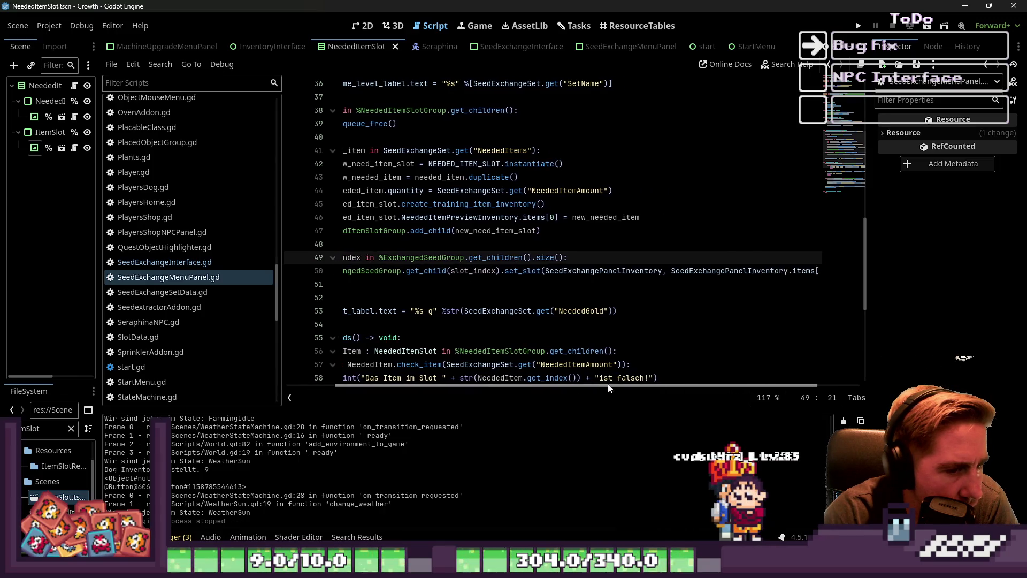
drag(372, 287, 312, 256)
key(ctrl+c)
scroll(212, 239, up, 10)
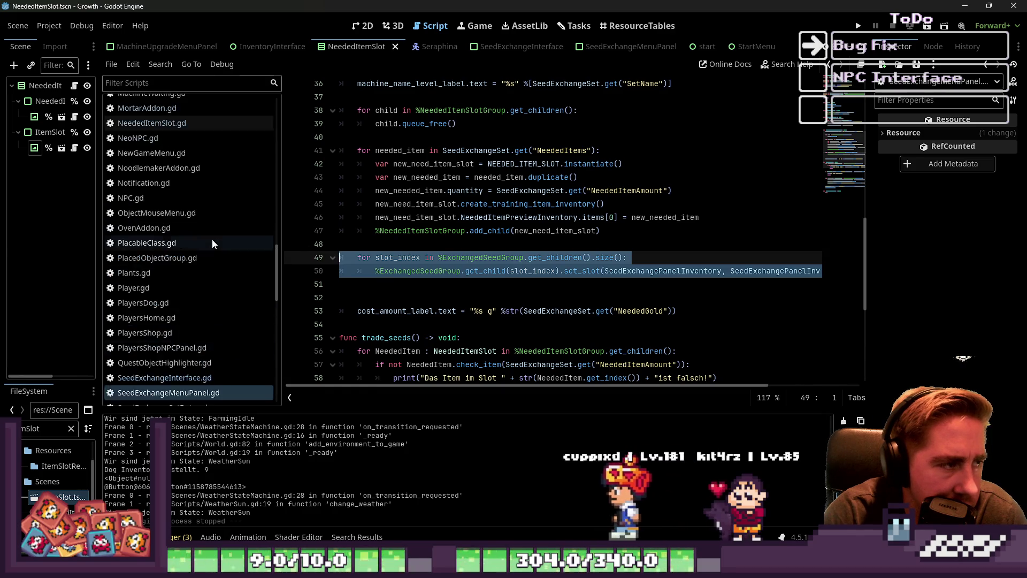
click(152, 316)
Switch to NeededItemSlot.gd and locate its _ready function.
click(143, 301)
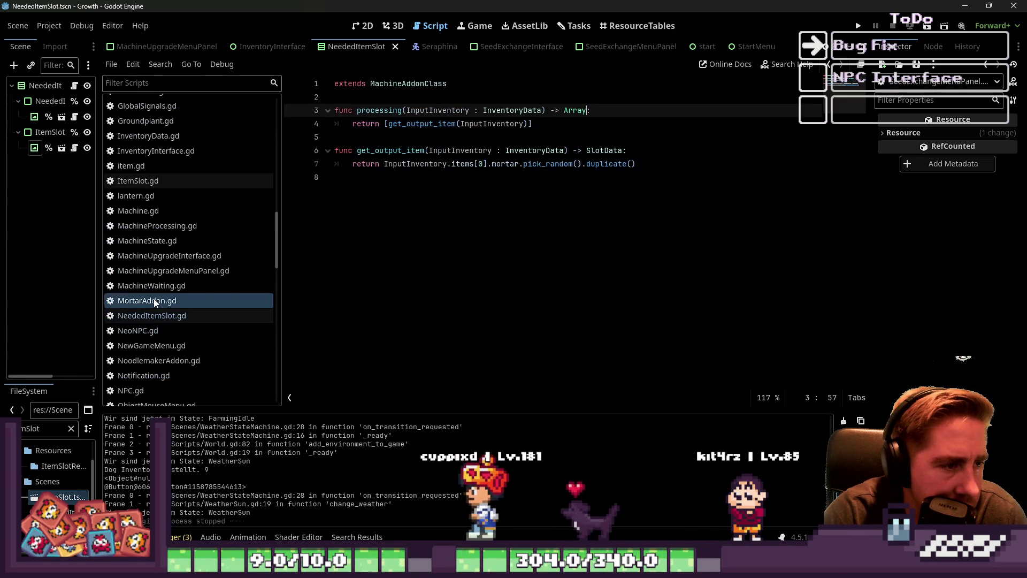
click(159, 316)
scroll(155, 236, up, 10)
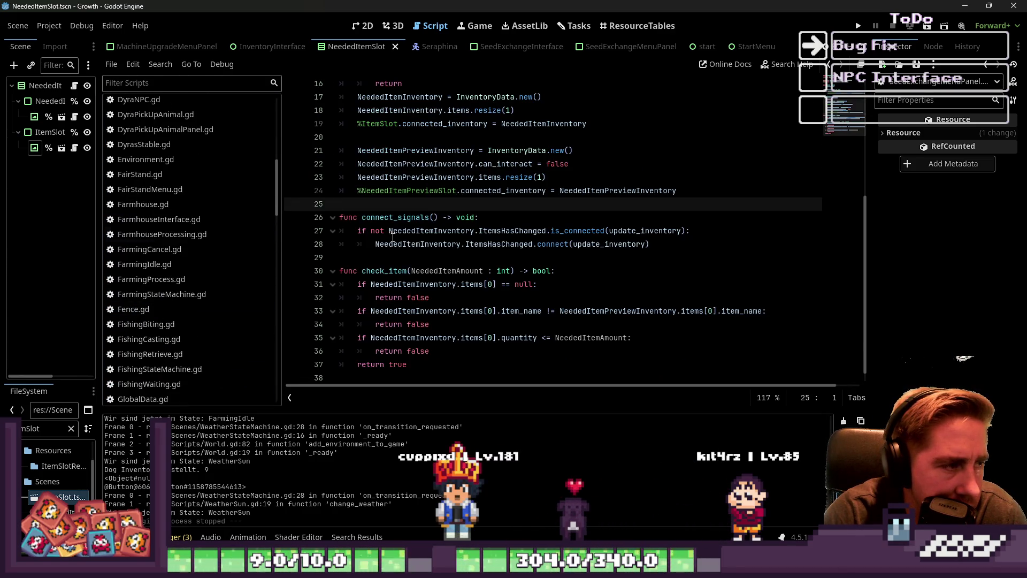
scroll(404, 205, up, 5)
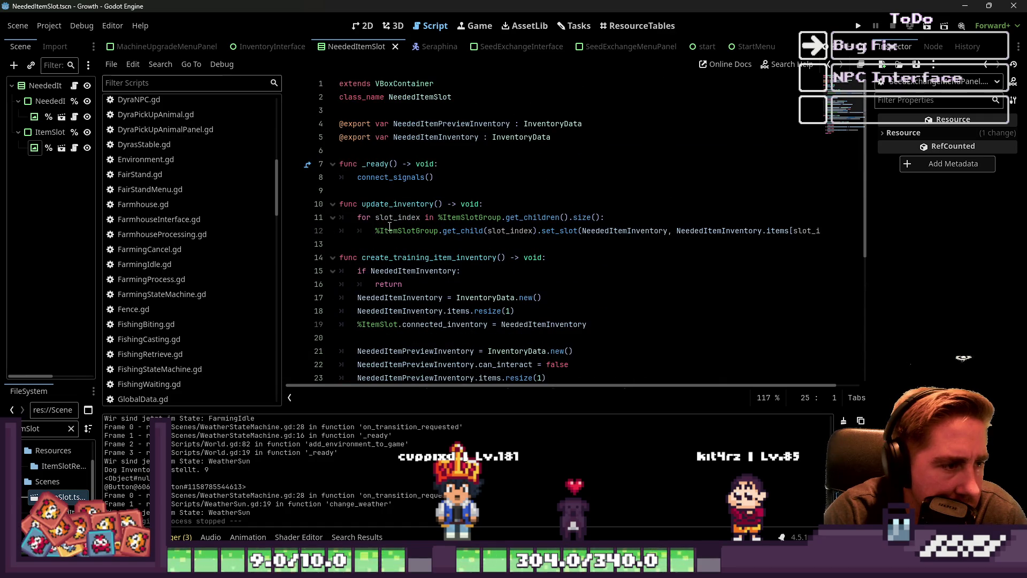
click(362, 246)
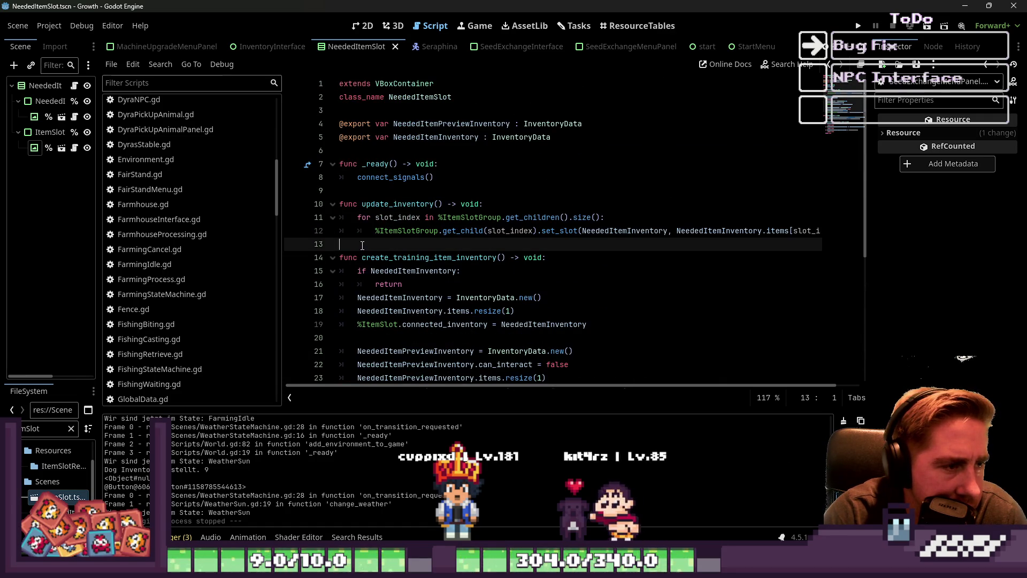
scroll(207, 251, down, 6)
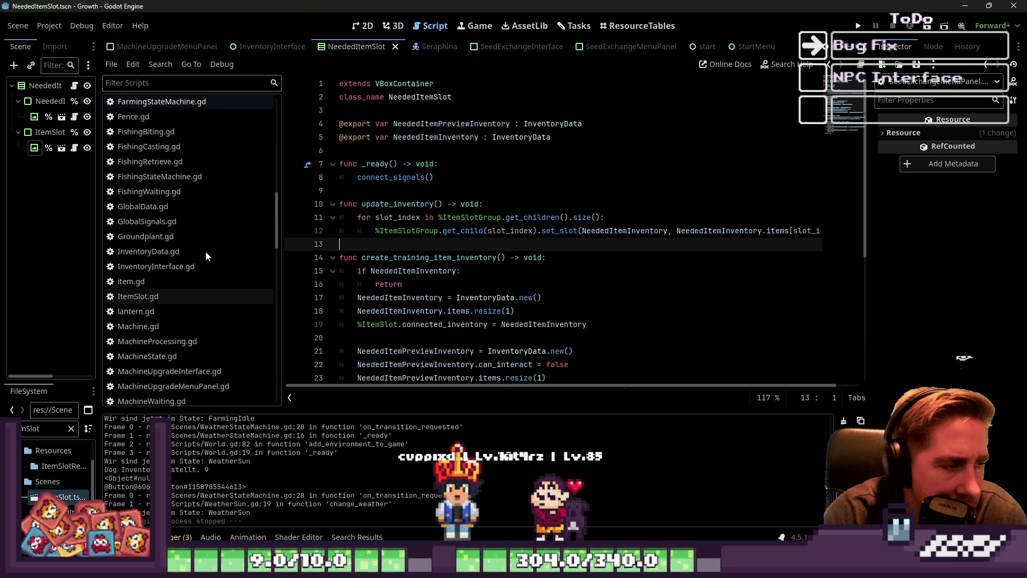
scroll(205, 252, down, 2)
Add a set_needed_item_preview_inventory_slot() call at the end of _ready.
click(141, 314)
click(147, 304)
click(149, 316)
click(348, 194)
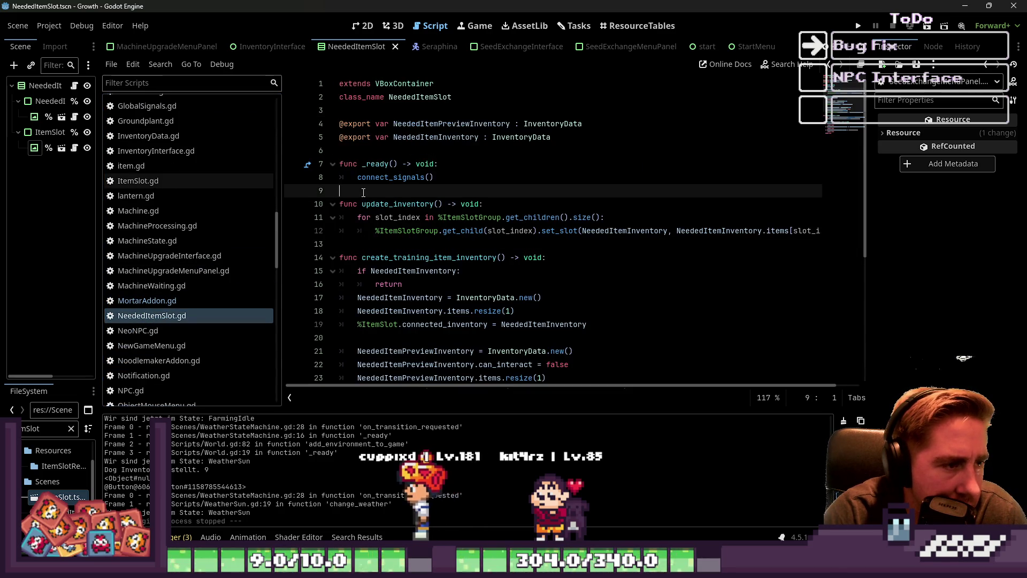
key(ctrl+shift+Return)
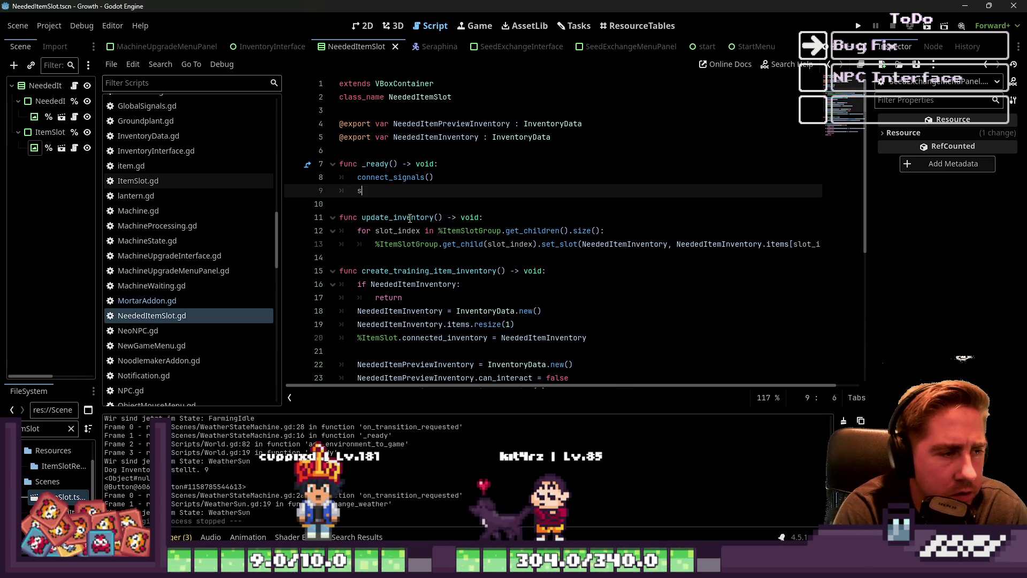
text(et_needed_item_preview_inventory_s)
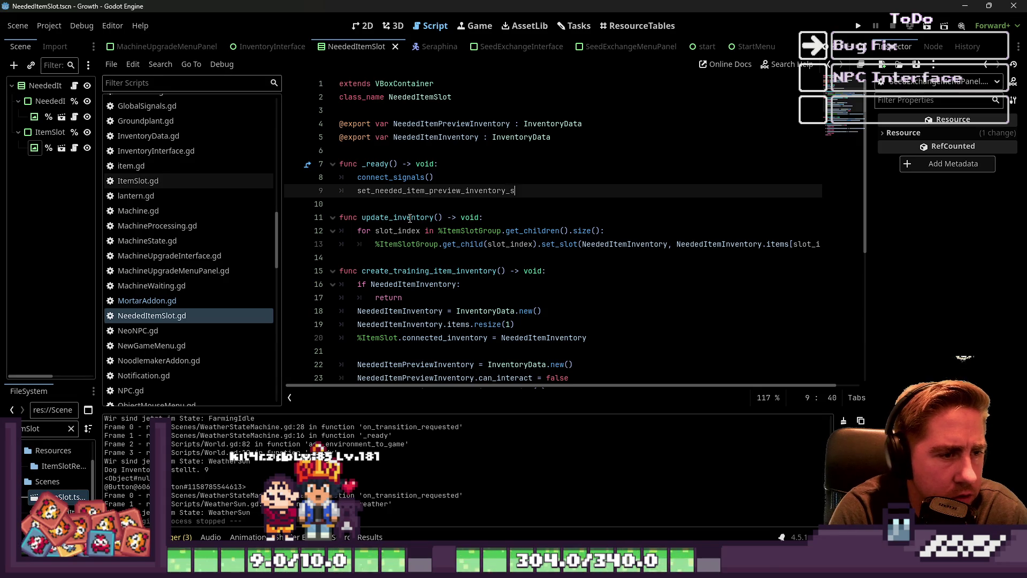
key(Return)
key(Return)
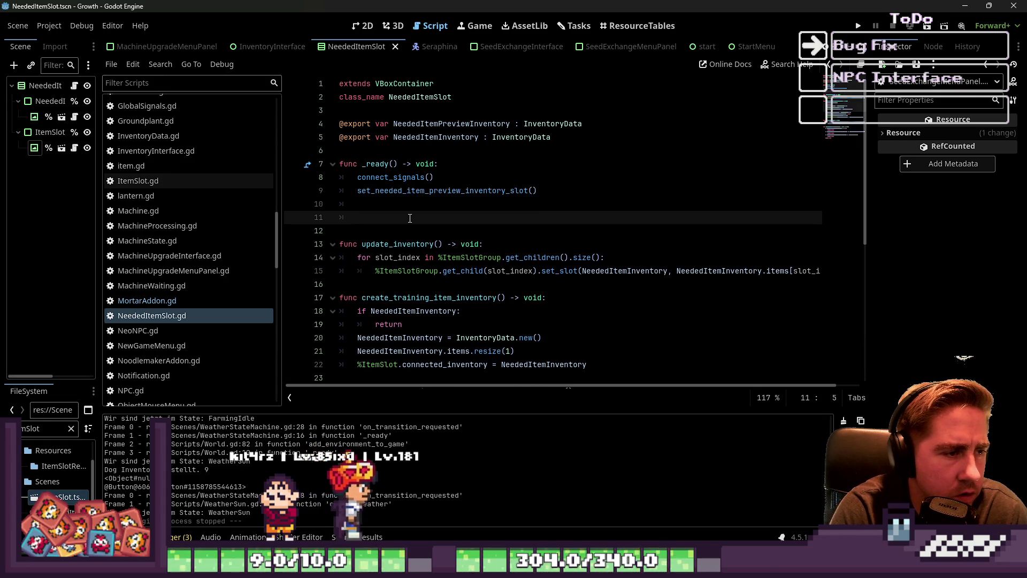
Paste the copied loop into a new set_needed_item_preview_inventory_slot function.
key(ctrl+v)
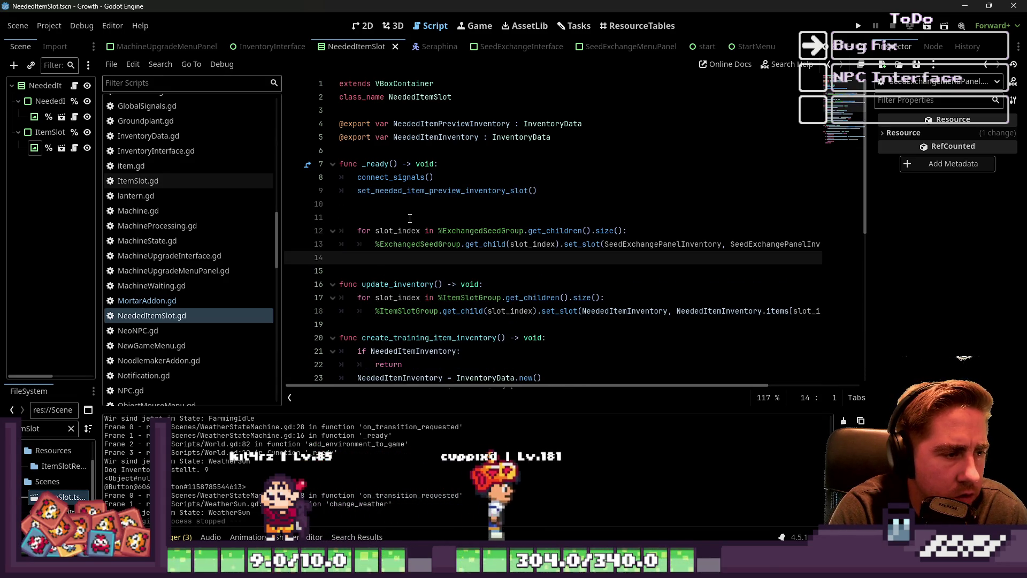
key(ctrl+z)
key(Up)
key(Up)
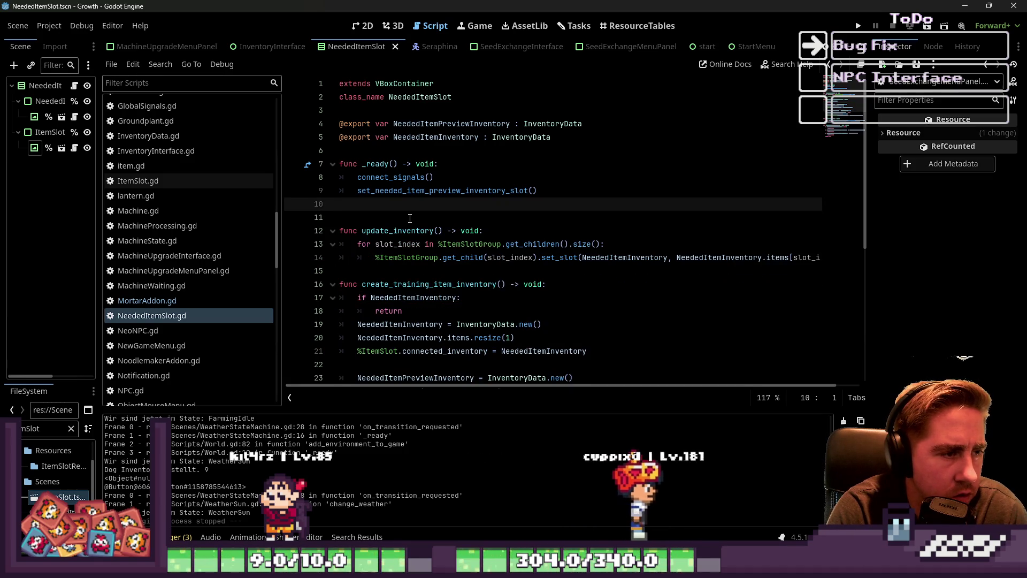
key(Down)
key(Down)
key(ctrl+v)
key(Up)
key(Up)
key(Up)
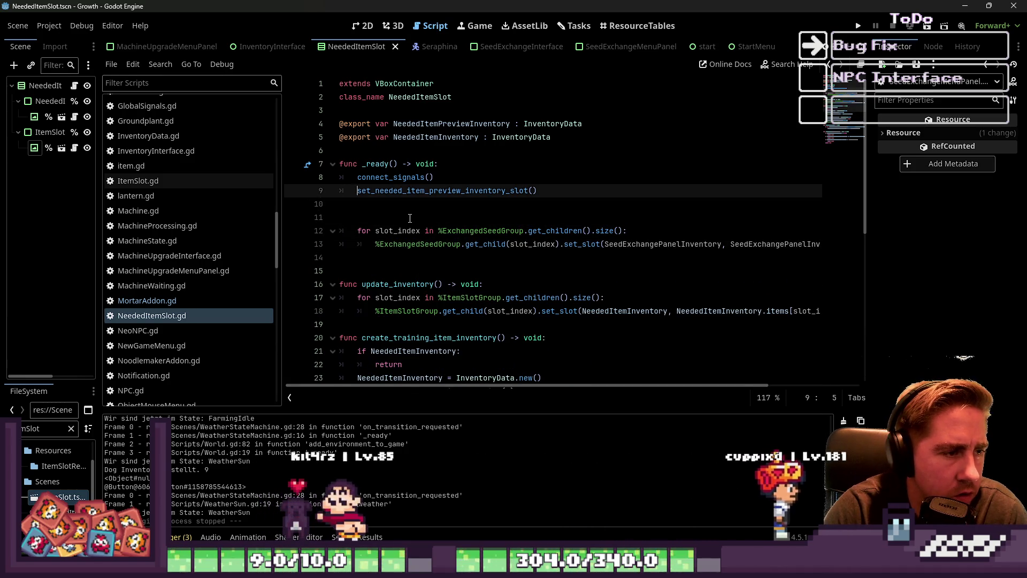
key(Down)
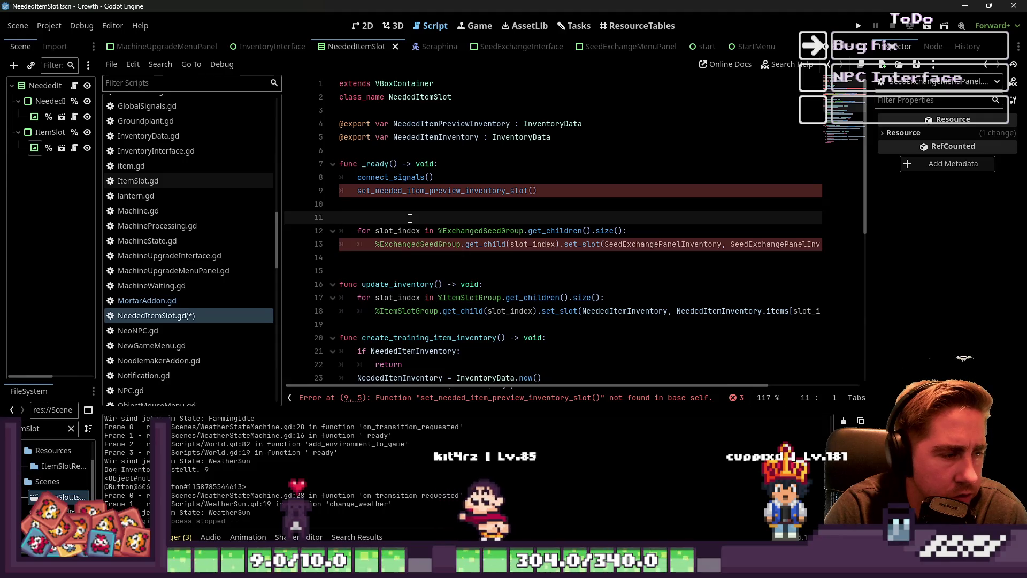
text(set_needed_item_preview_inventory_slot() -> vo)
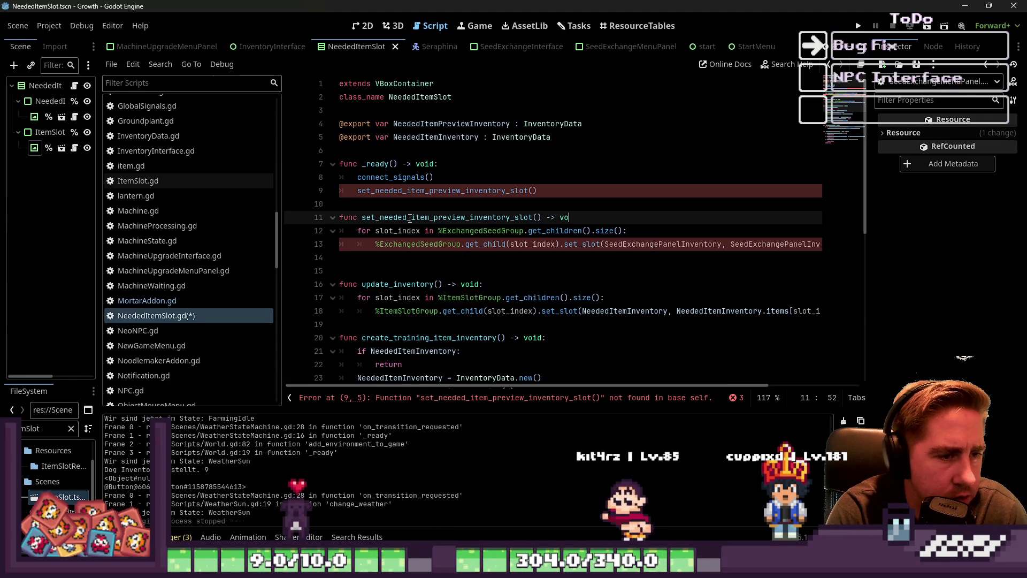
key(Down)
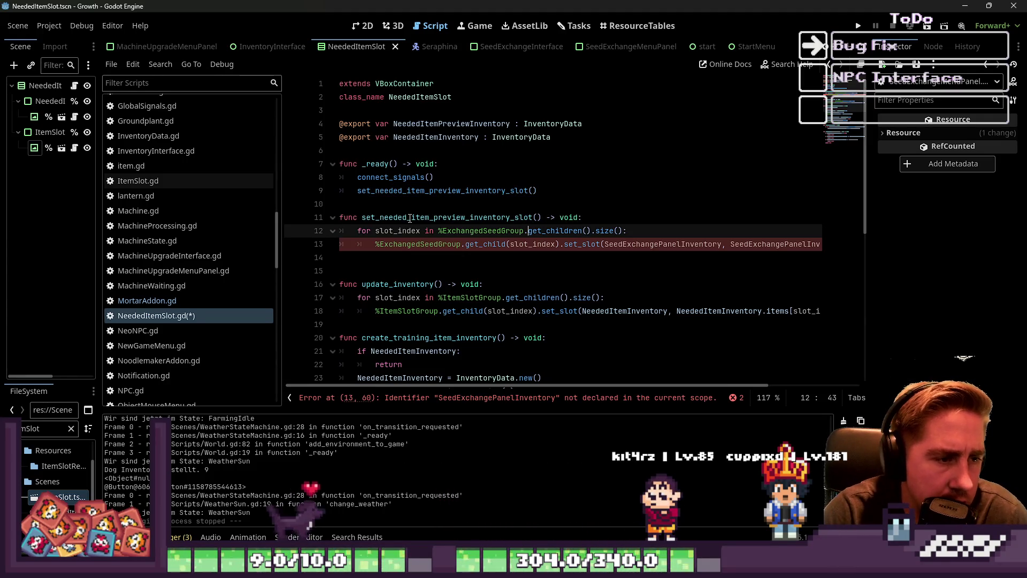
Replace %ExchangedSeedGroup in the loop with %NeededItemPreviewGroup.
double_click(482, 231)
click(46, 115)
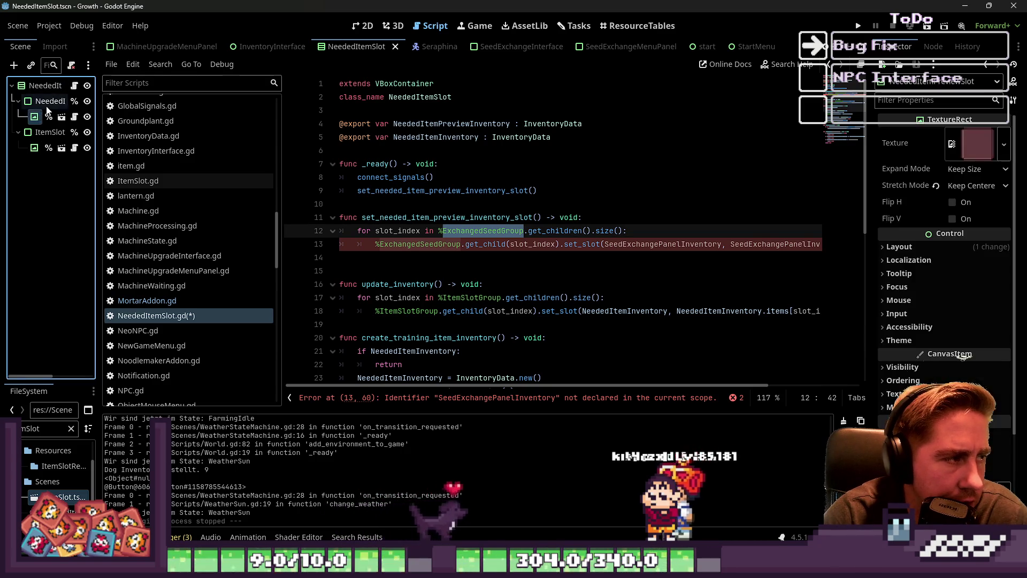
click(48, 101)
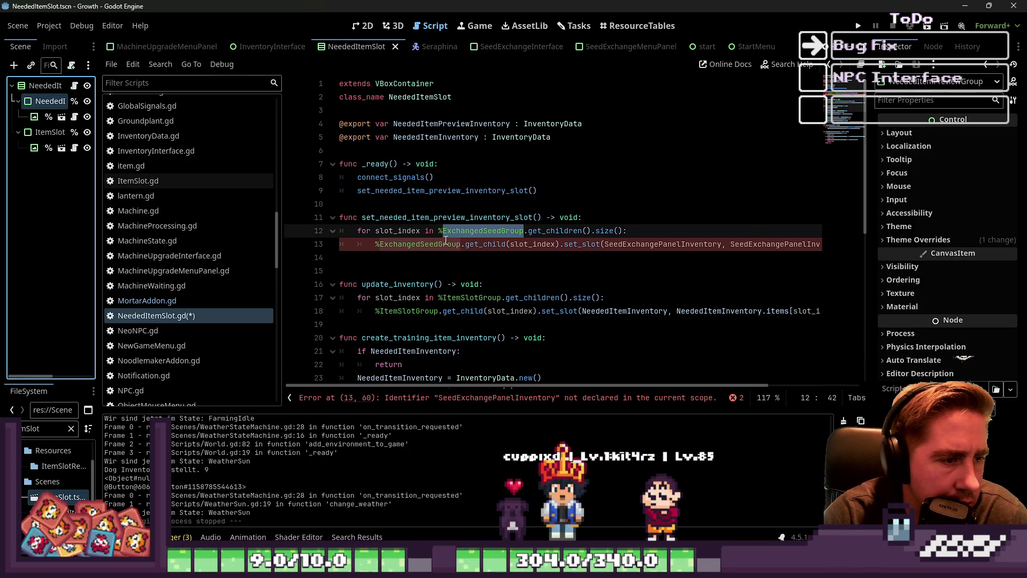
key(ctrl+d)
text(NeededItemPreviewGroup)
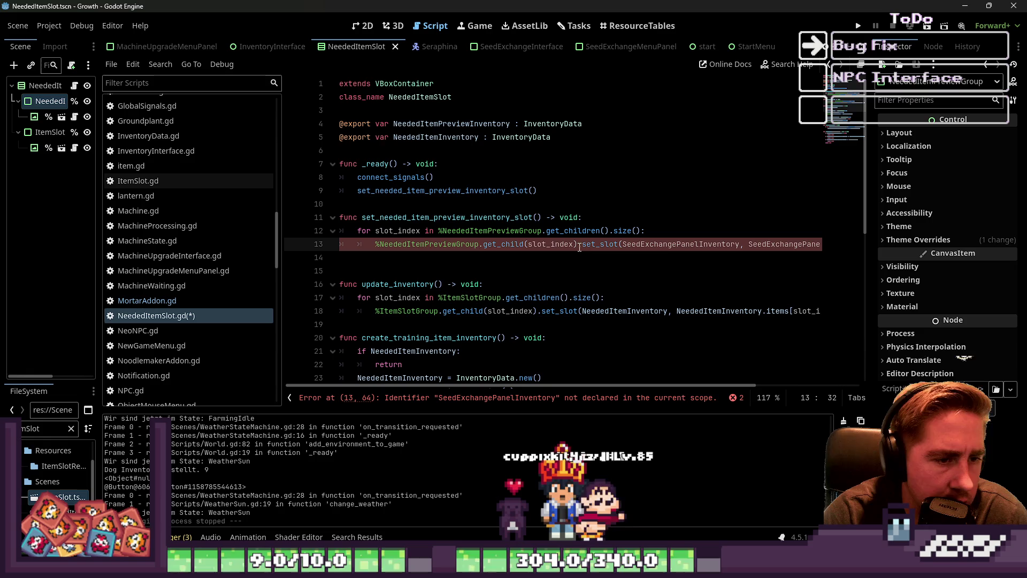
Point both set_slot inventory arguments to NeededItemPreviewInventory and run the game.
double_click(417, 129)
key(ctrl+c)
double_click(687, 244)
key(ctrl+v)
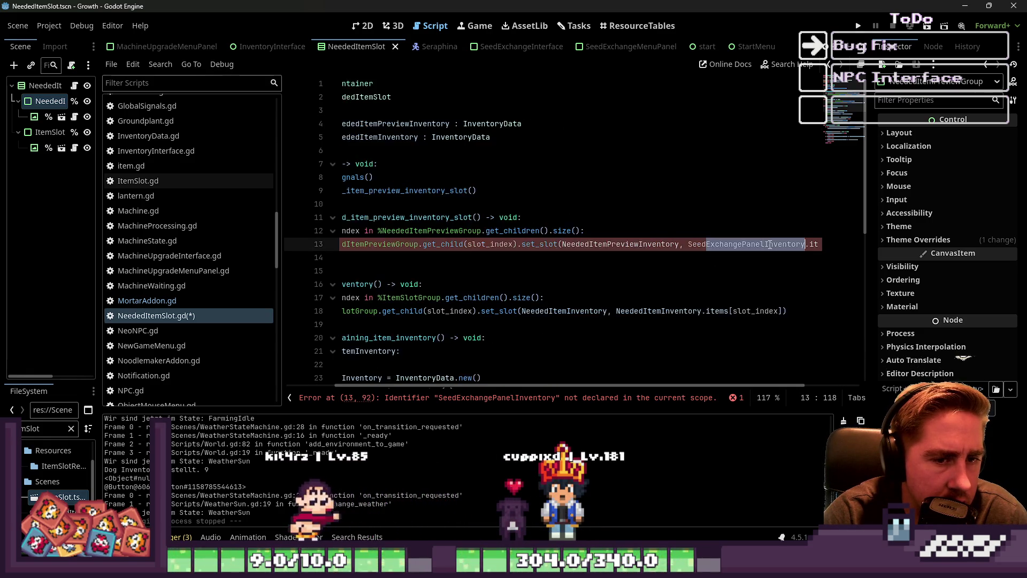
click(691, 244)
key(ctrl+shift+Right)
key(ctrl+v)
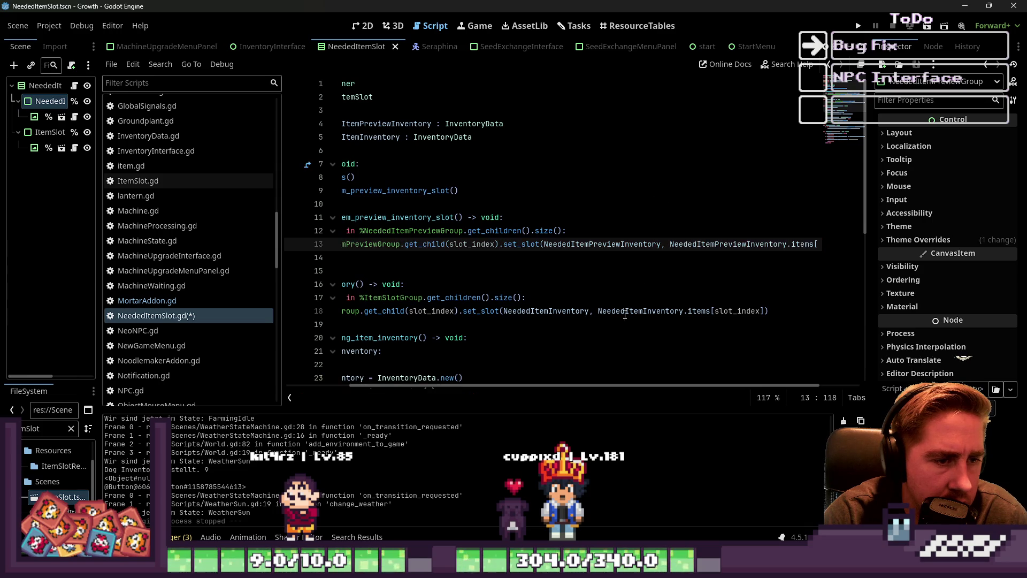
click(861, 29)
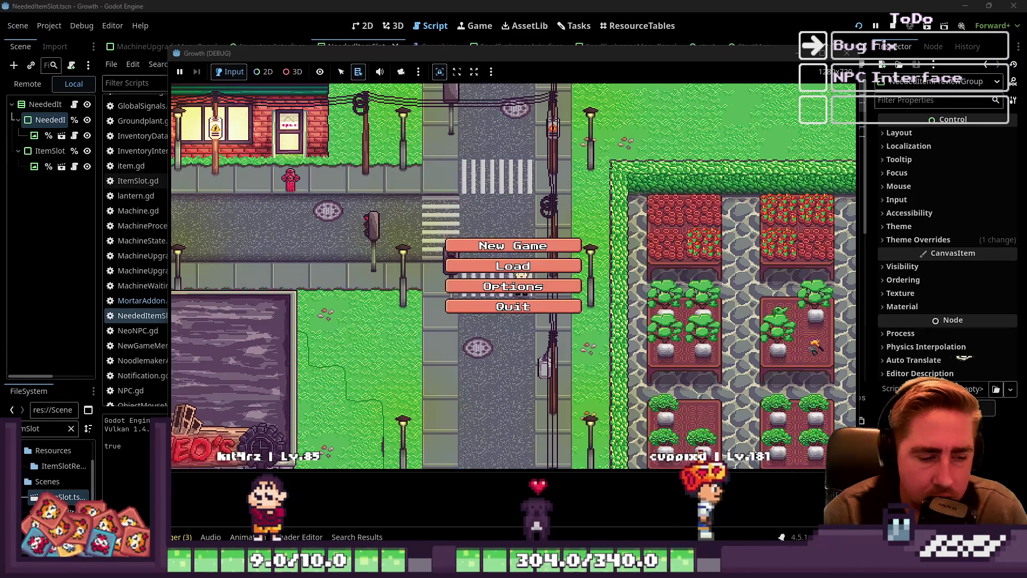
Start a new game with the character name 'das'.
click(512, 245)
text(das)
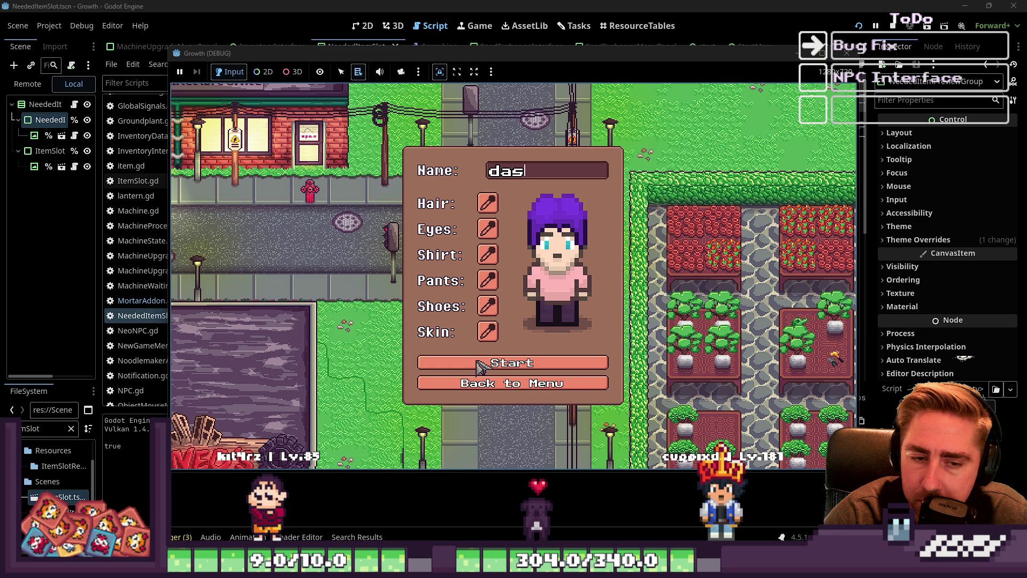
click(478, 363)
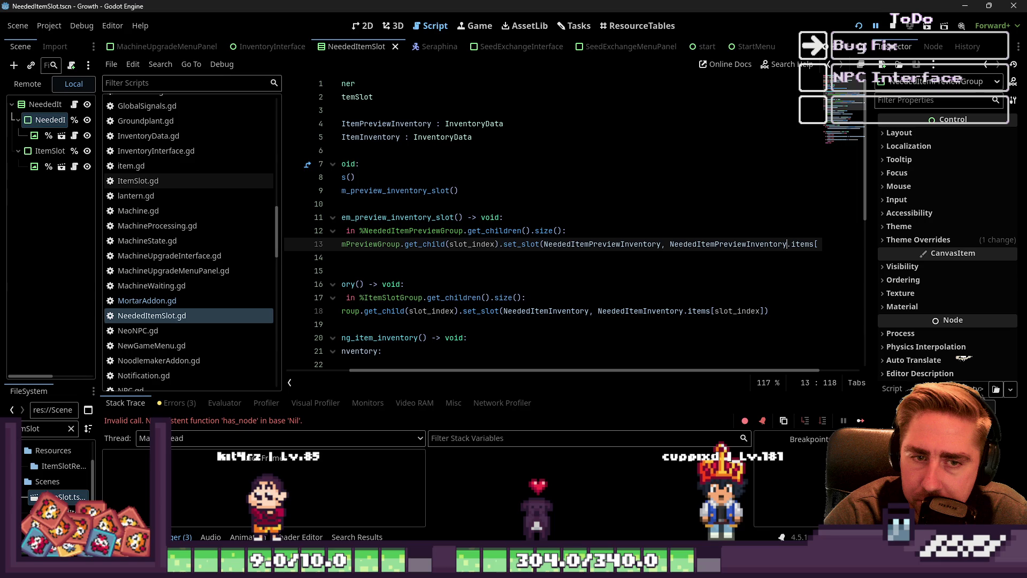
After the GlobalData.gd crash, rerun and start a new game named 'sd'.
click(859, 27)
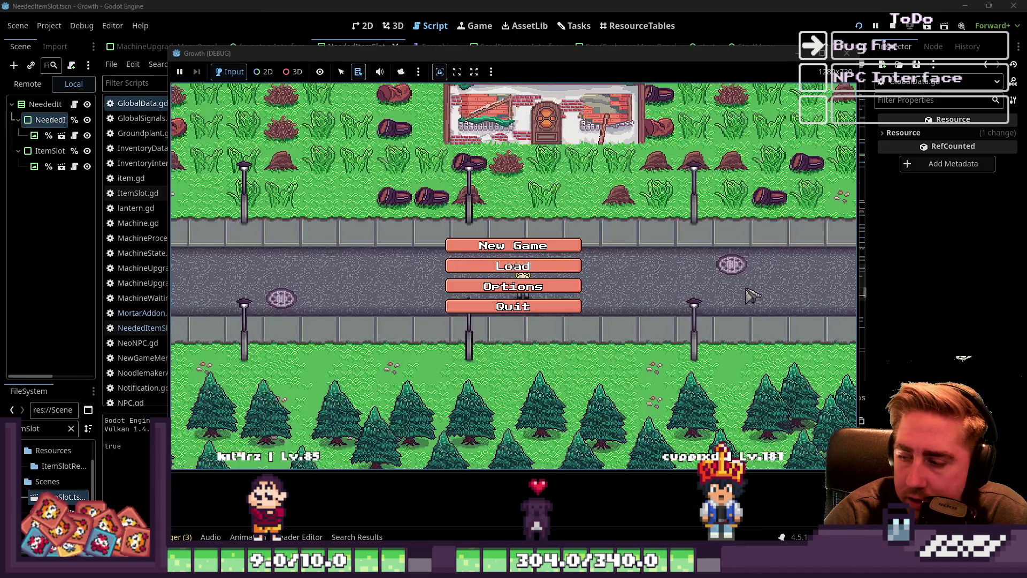
click(456, 244)
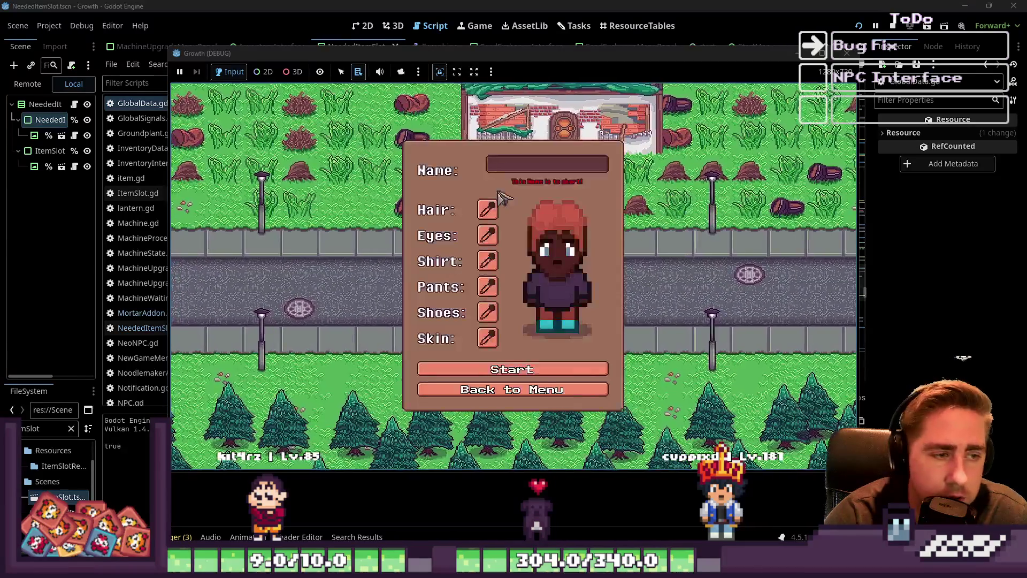
text(sd)
click(466, 363)
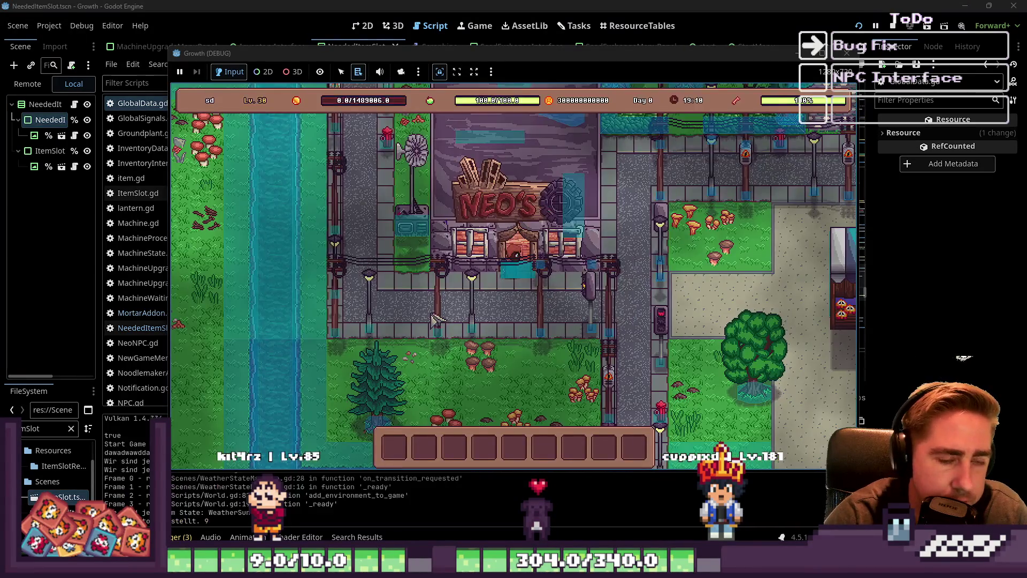
Walk to Seraphina and open her seed trade panel to check the item slots.
key(d)
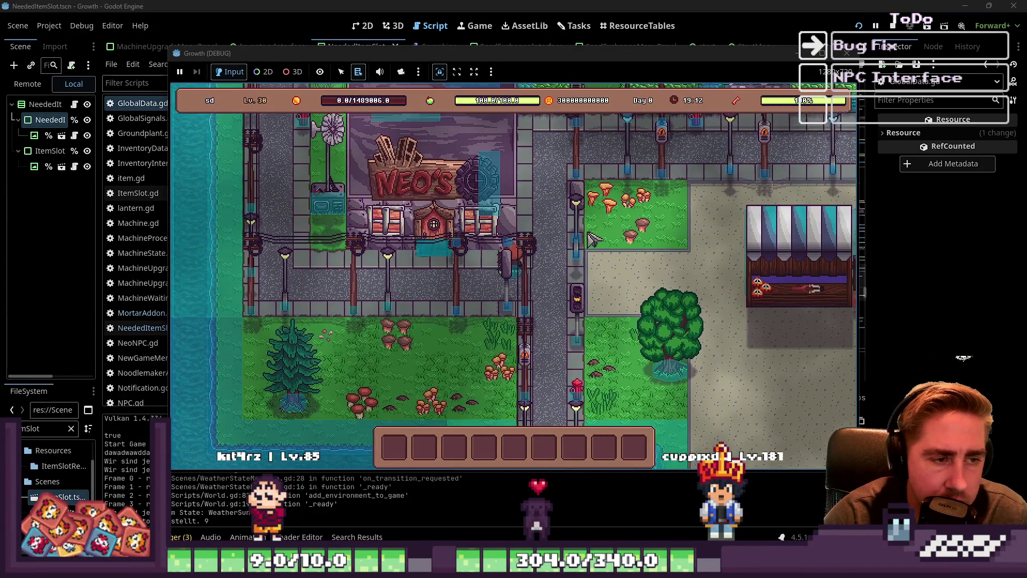
key(w)
key(d)
key(w)
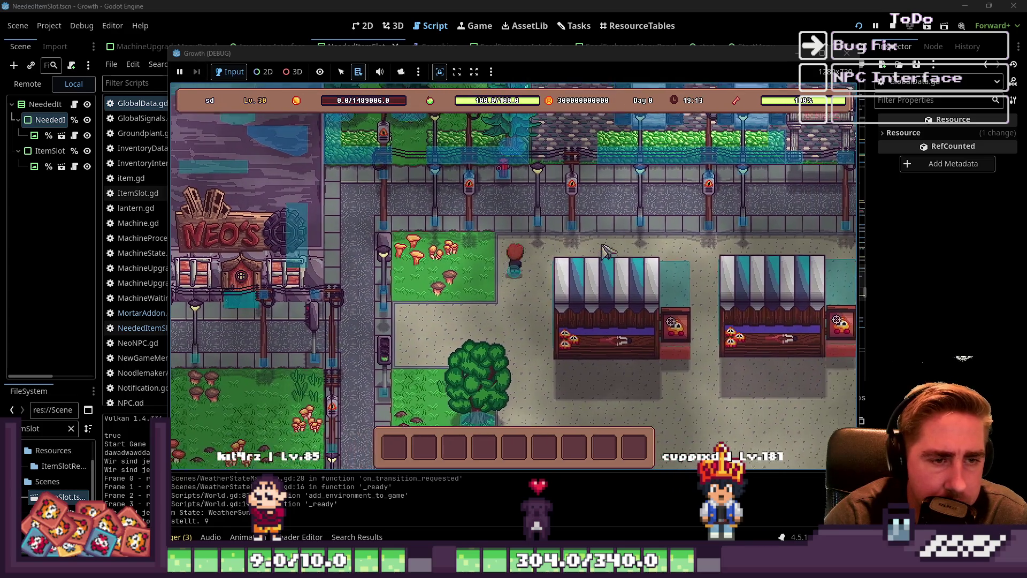
key(d)
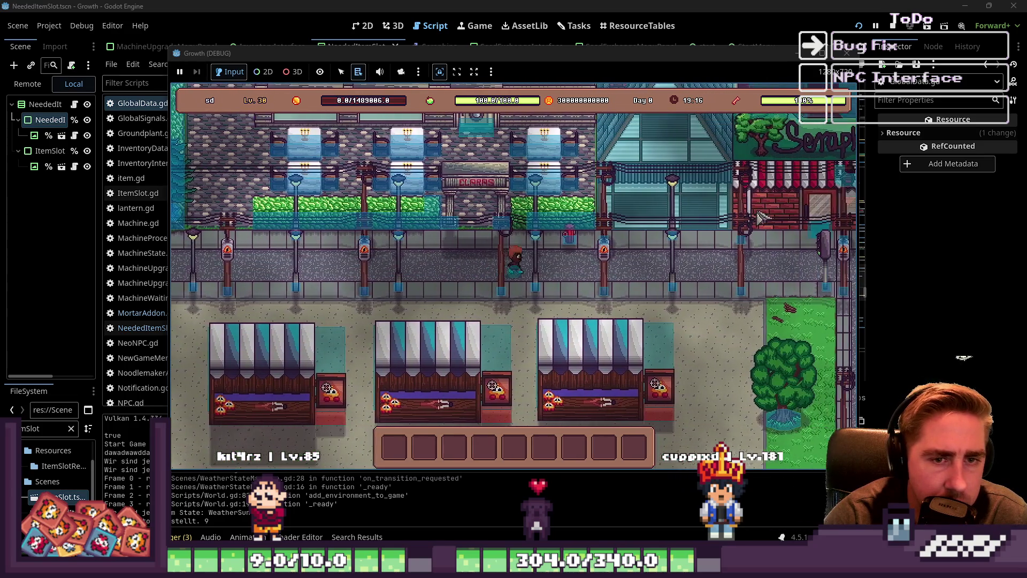
key(d)
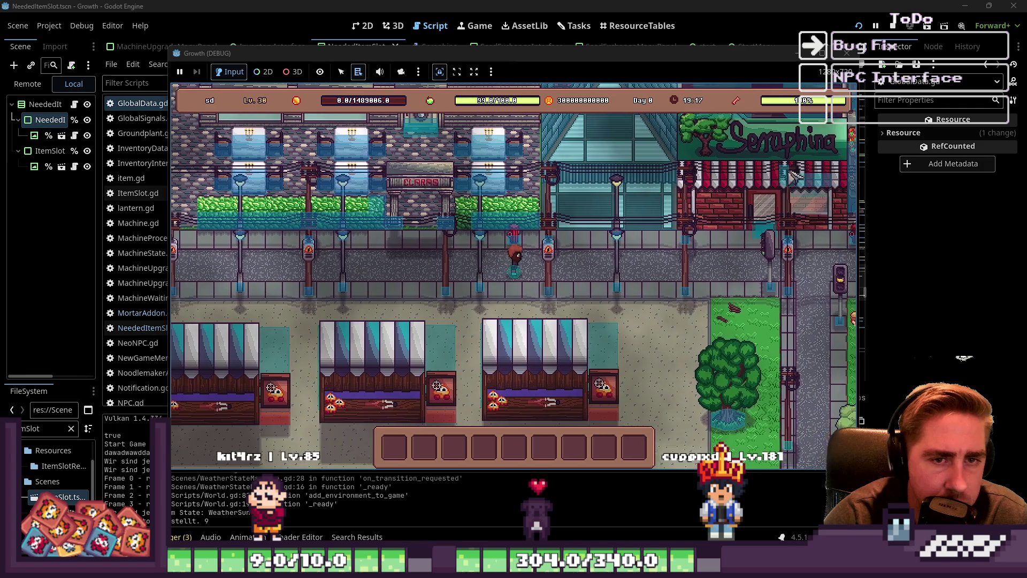
key(e)
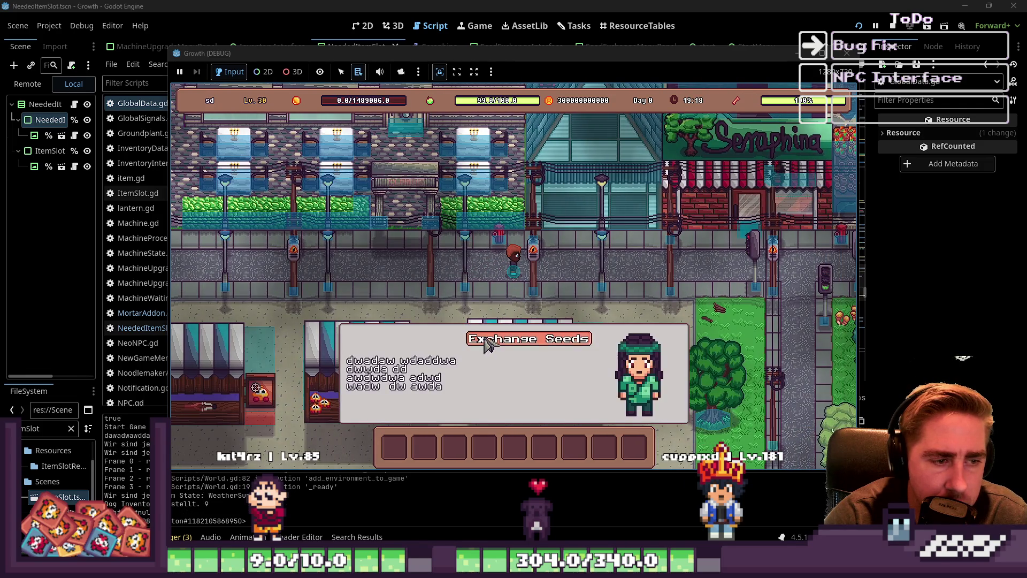
click(488, 342)
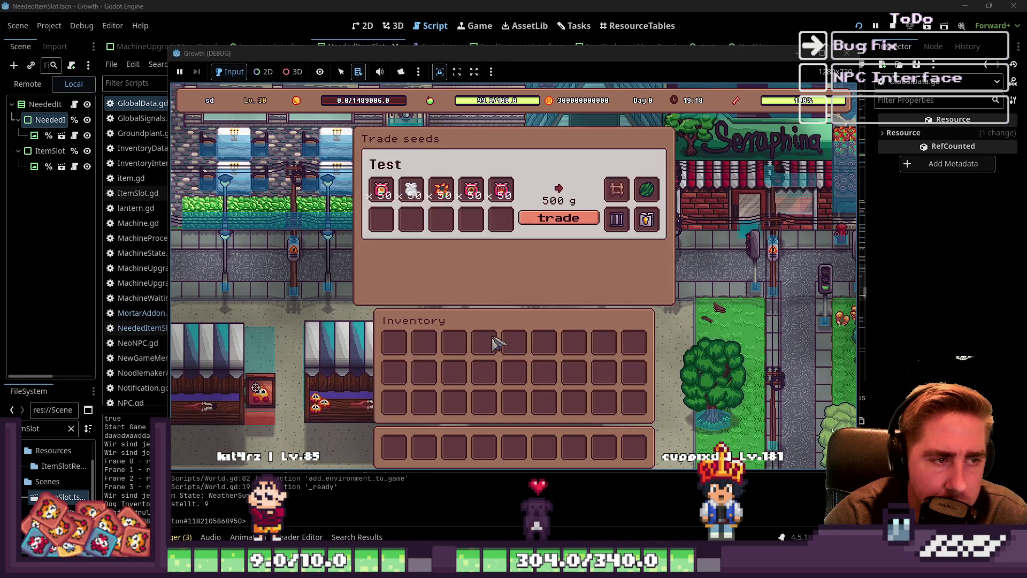
mouse_move(420, 196)
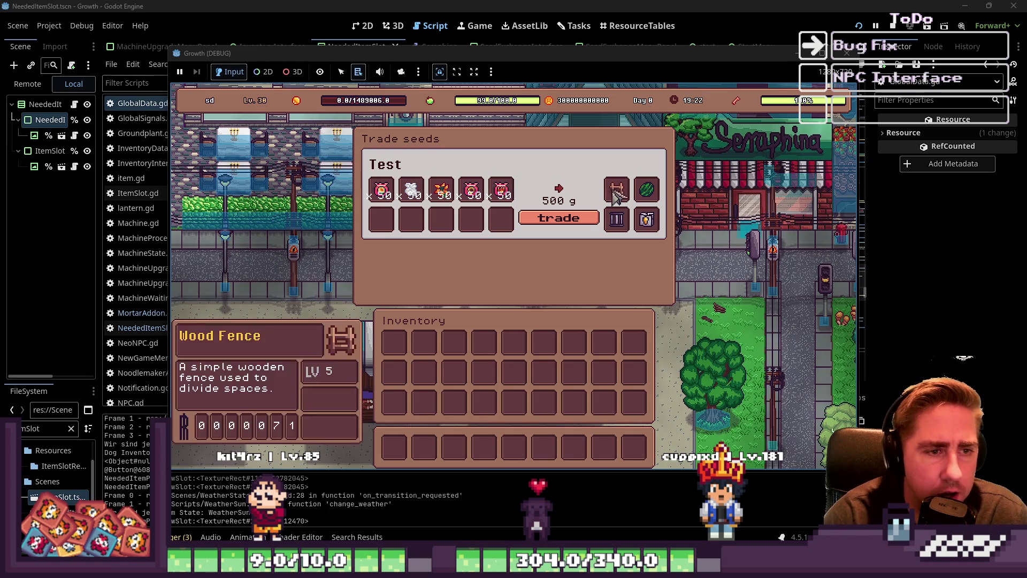
mouse_move(381, 190)
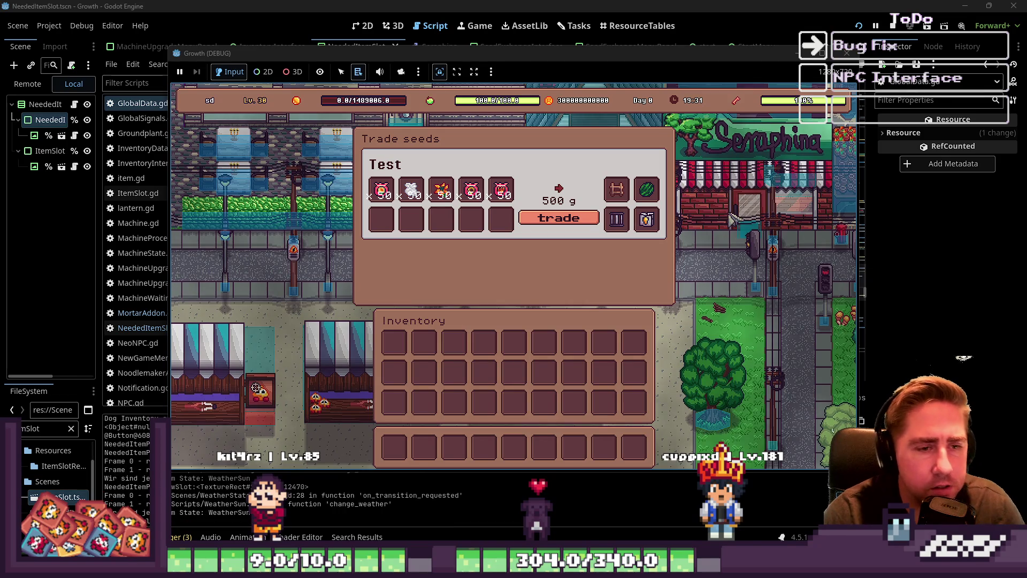
Walk left to Neo's shop and open, then close, the machine upgrade panel.
key(Escape)
key(a)
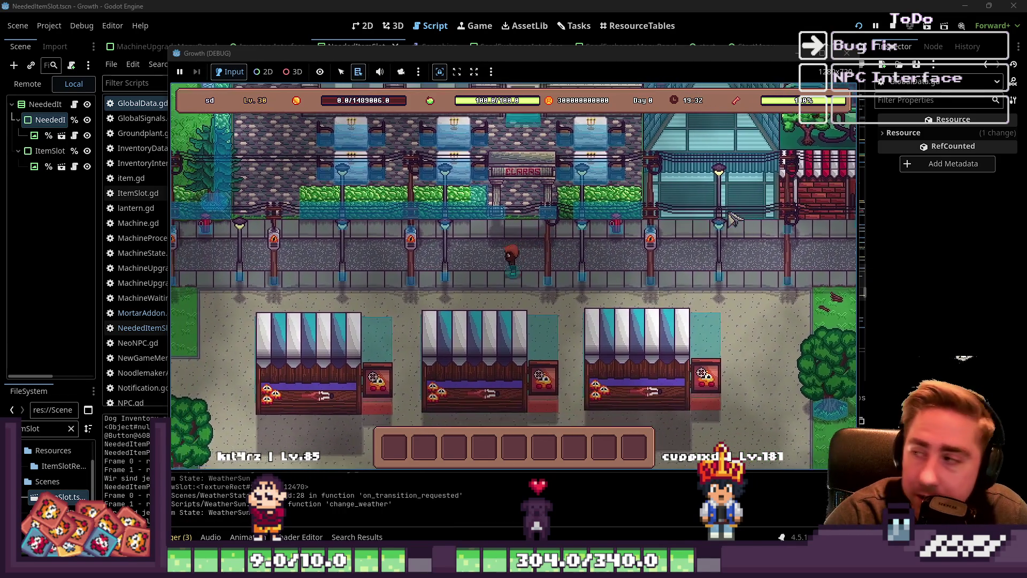
key(a)
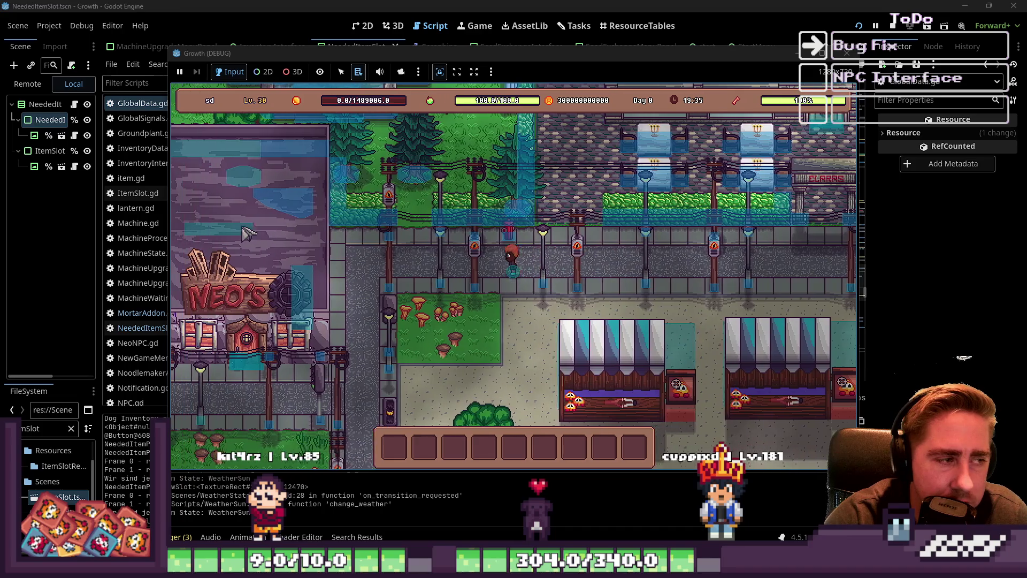
key(e)
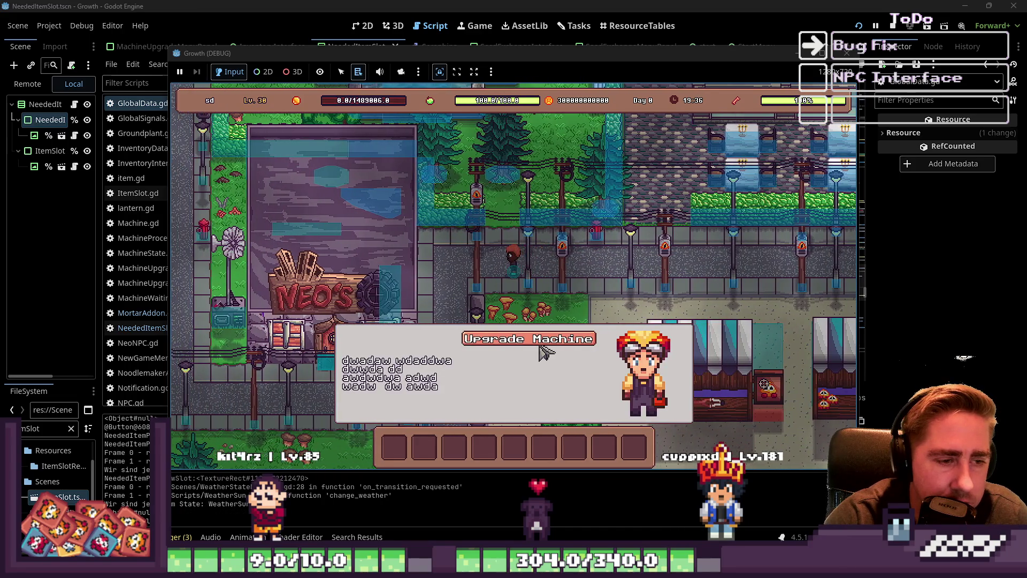
click(546, 345)
key(Escape)
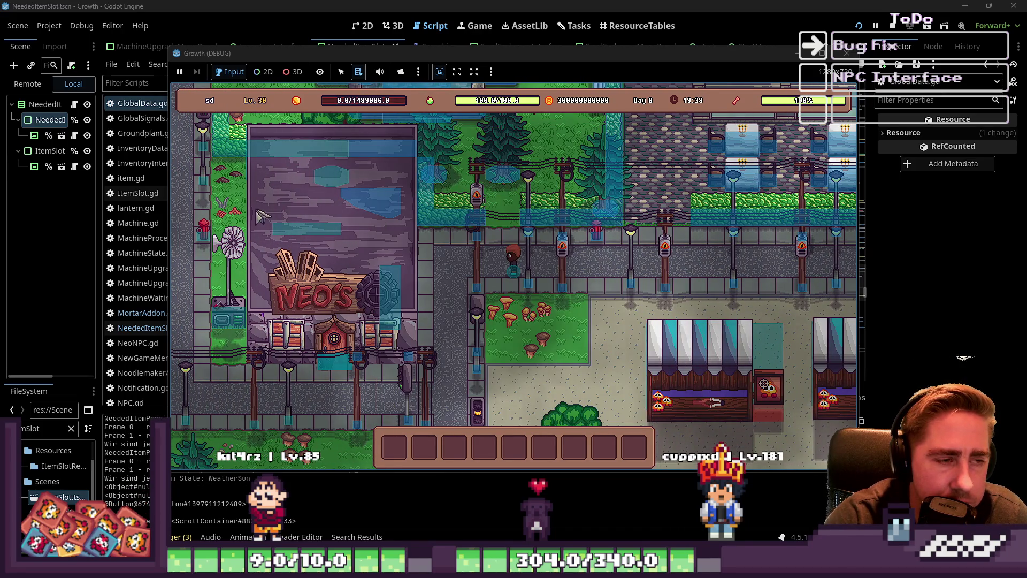
Move Bee+1 into the hotbar and reopen Neo's machine upgrade panel.
key(i)
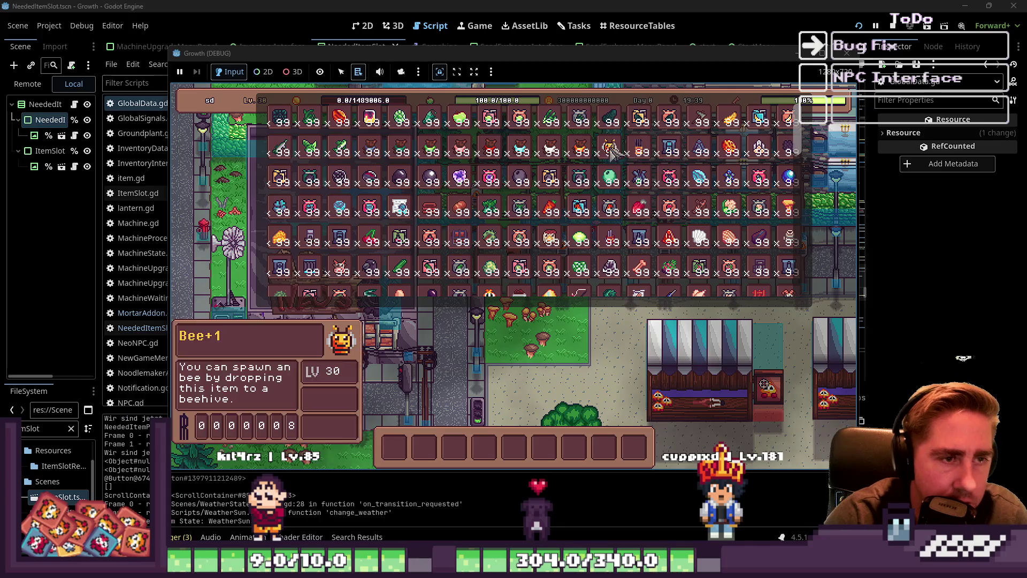
mouse_move(610, 150)
mouse_down()
mouse_move(570, 396)
mouse_move(546, 449)
mouse_up()
key(i)
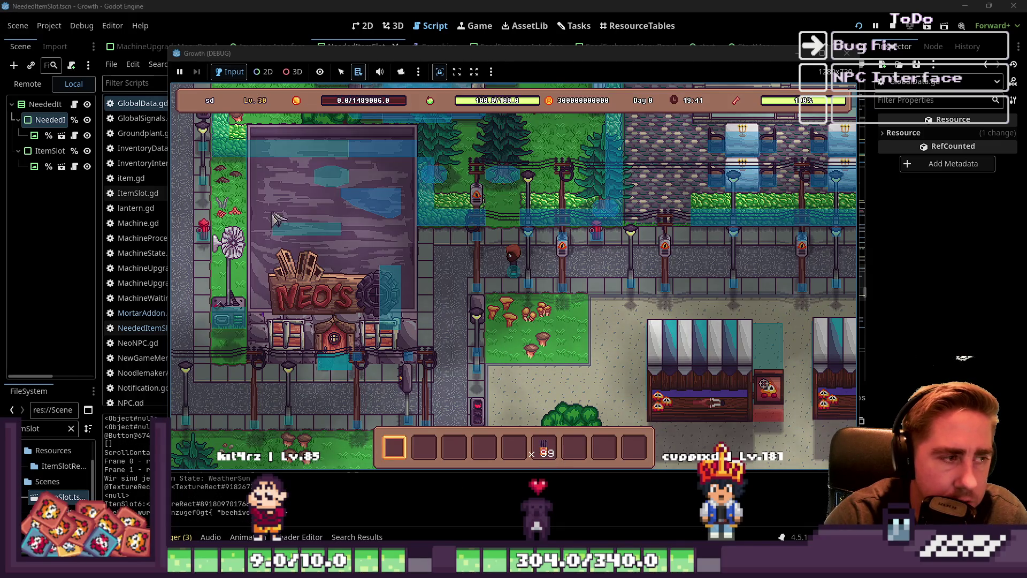
key(e)
click(488, 342)
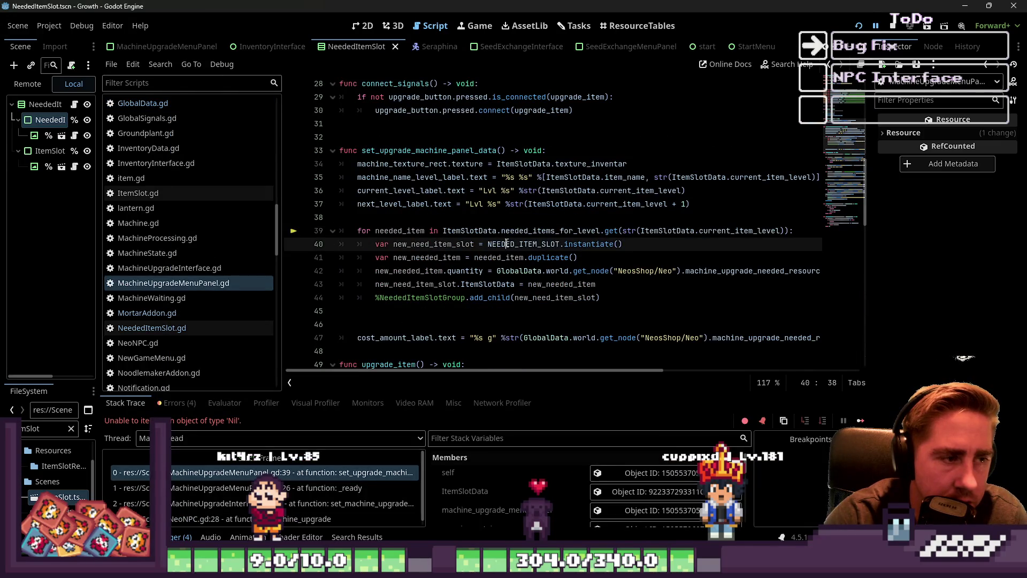
Inspect needed_items_for_level and the needed_item loop on line 39 of MachineUpgradeMenuPanel.gd.
mouse_move(511, 275)
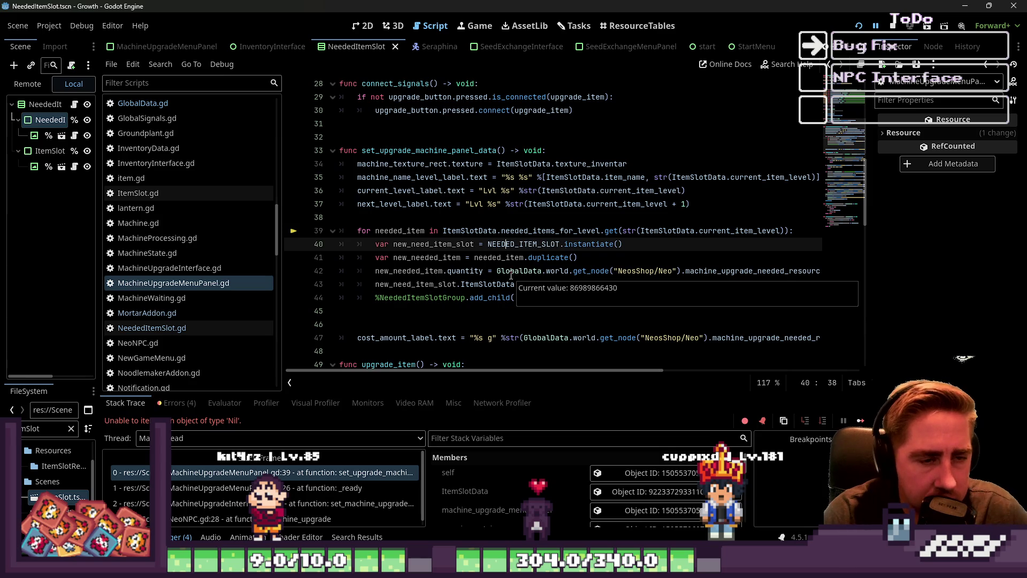
double_click(562, 231)
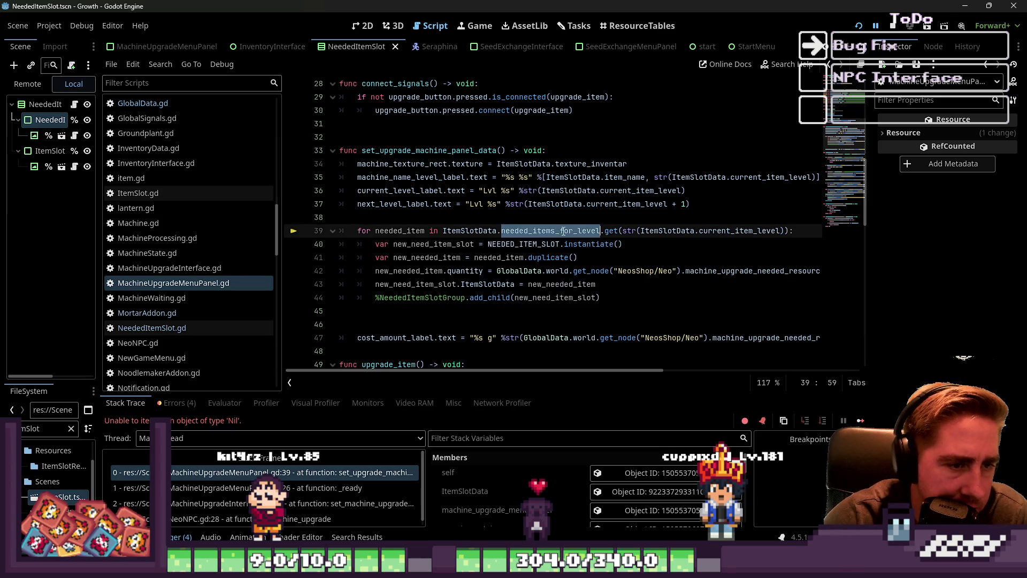
double_click(421, 231)
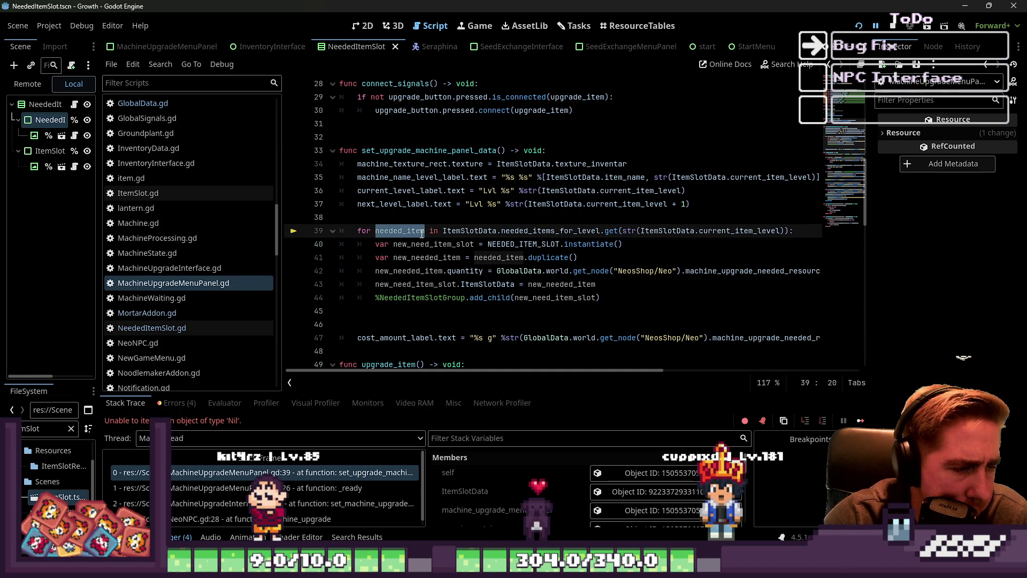
click(426, 205)
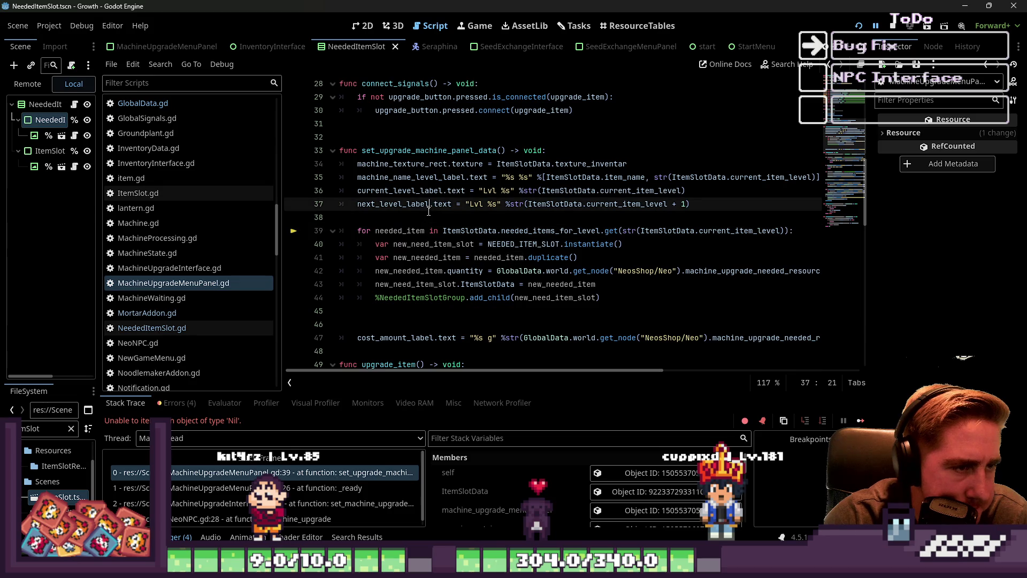
click(403, 231)
double_click(403, 231)
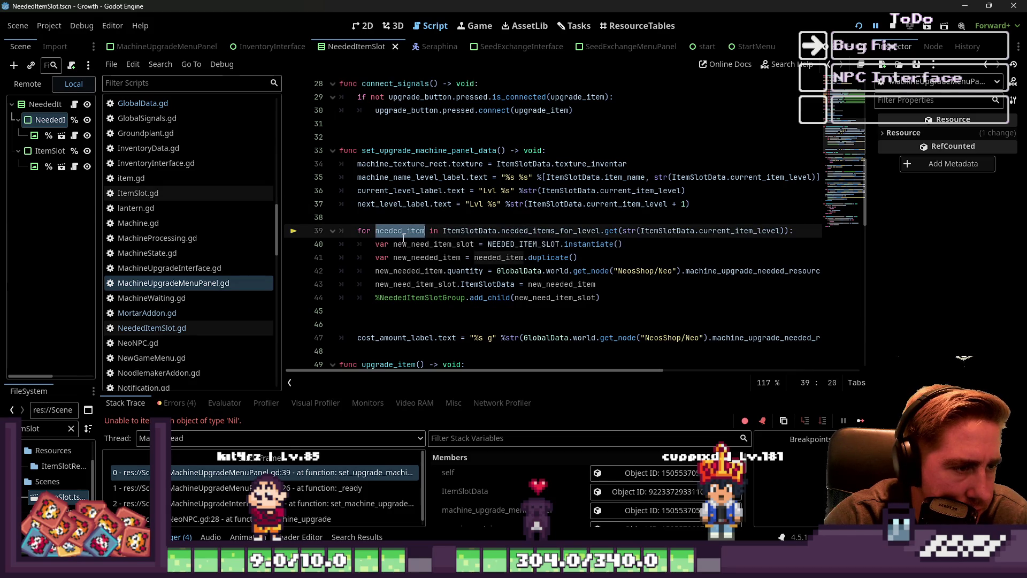
click(408, 271)
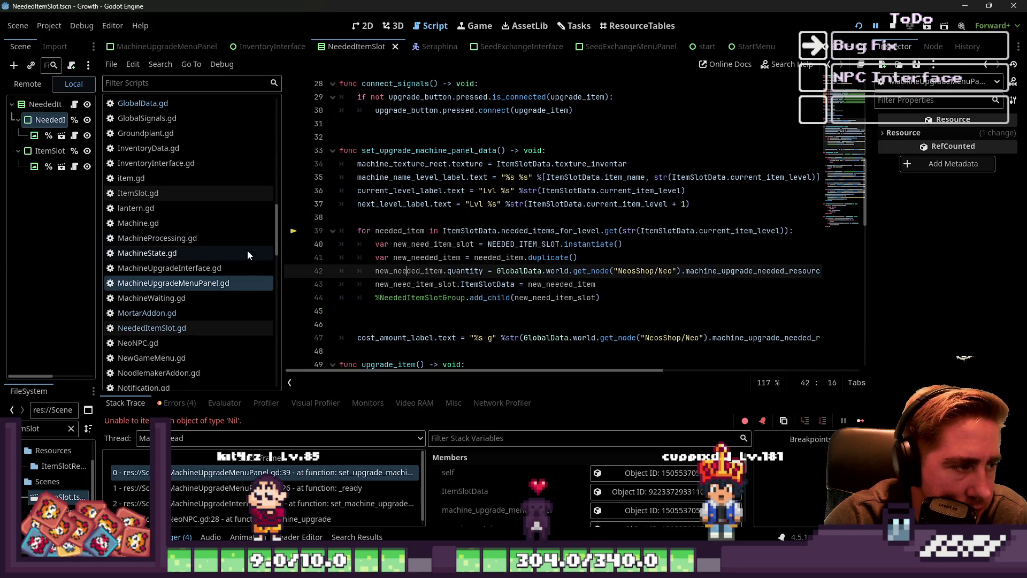
click(362, 28)
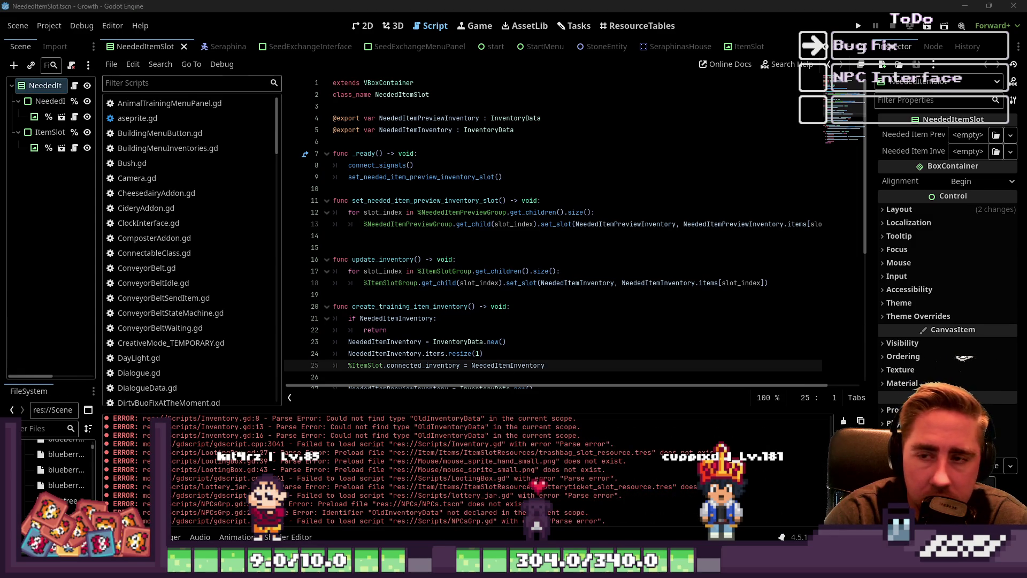
key(alt+Tab)
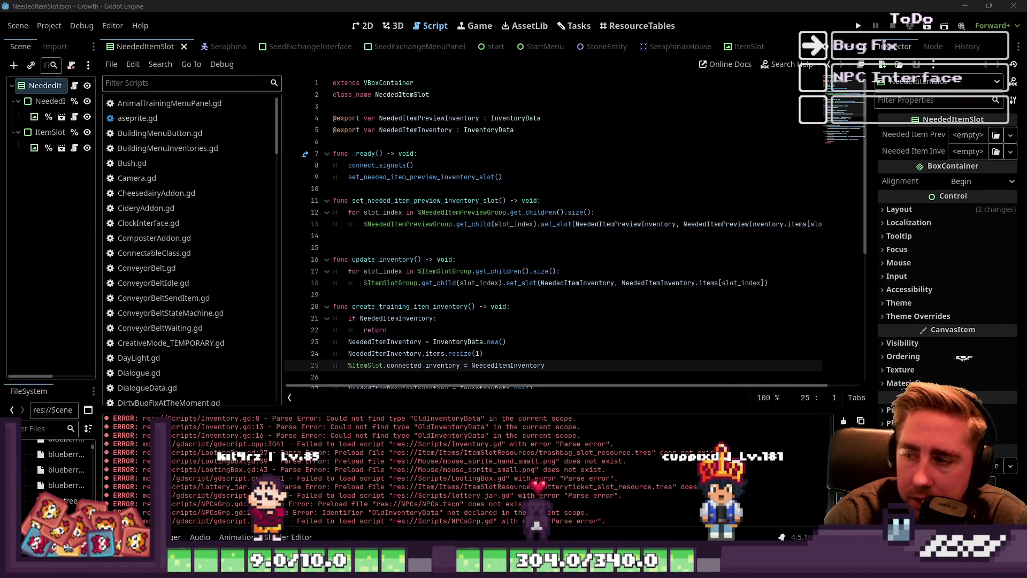
mouse_move(717, 572)
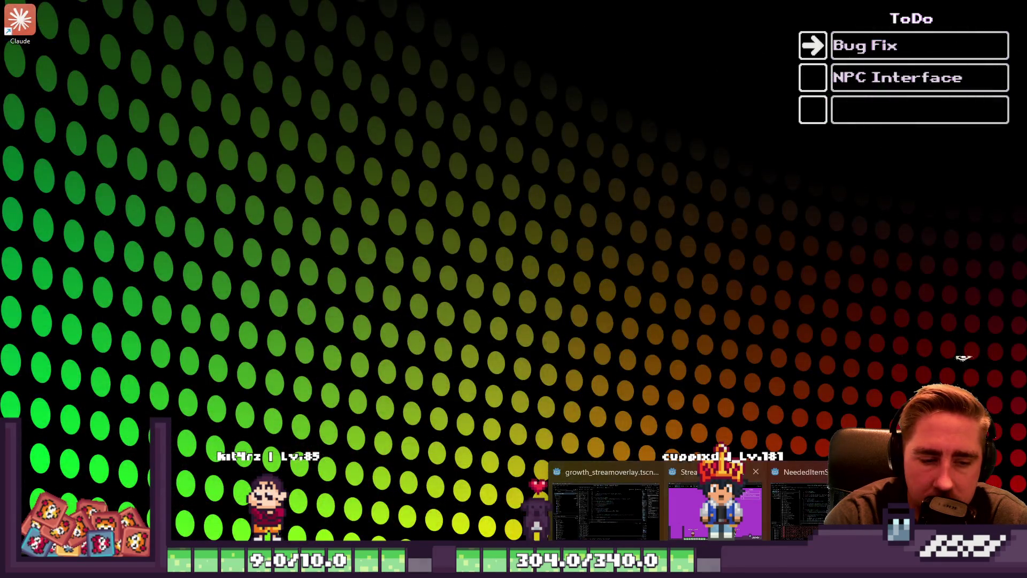
click(804, 493)
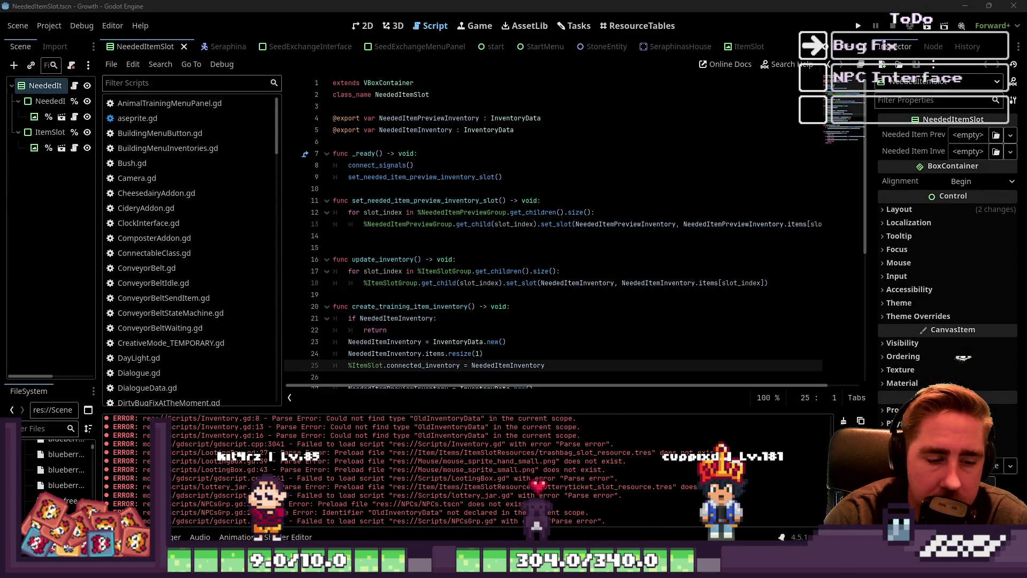
mouse_move(690, 567)
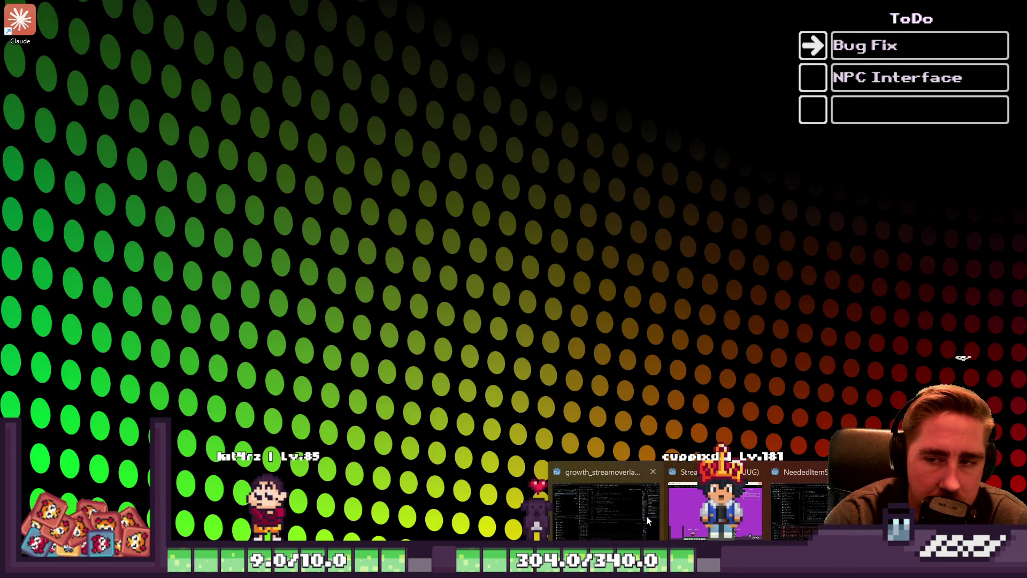
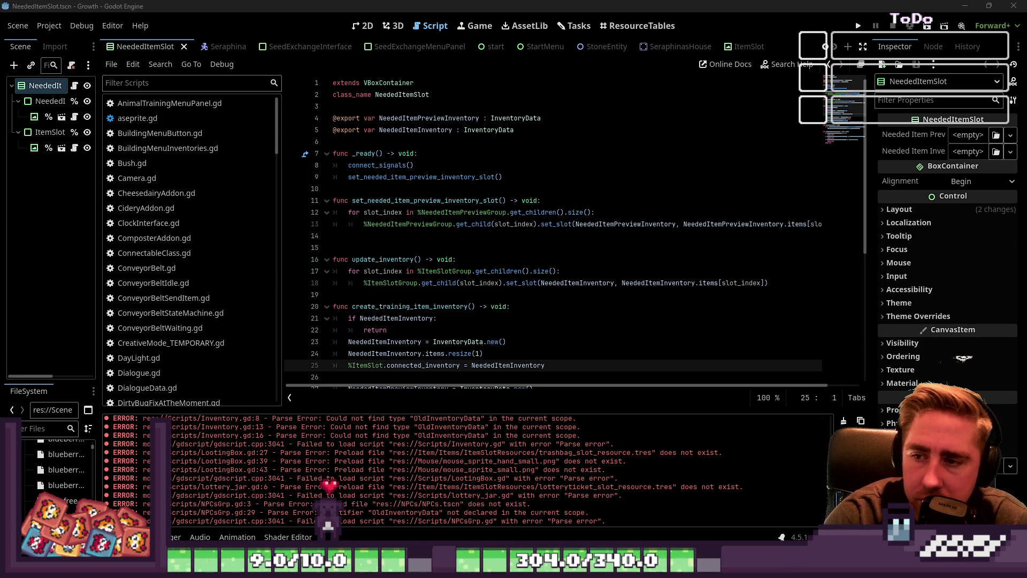
Switch from the NeededItemSlot script to the ResourceTables main screen.
scroll(526, 302, down, 4)
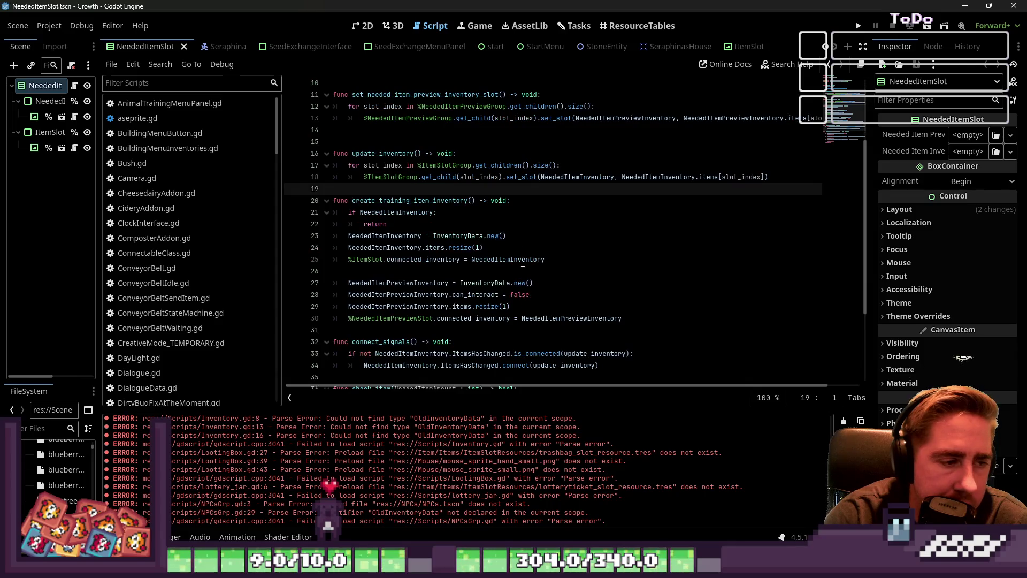
click(638, 26)
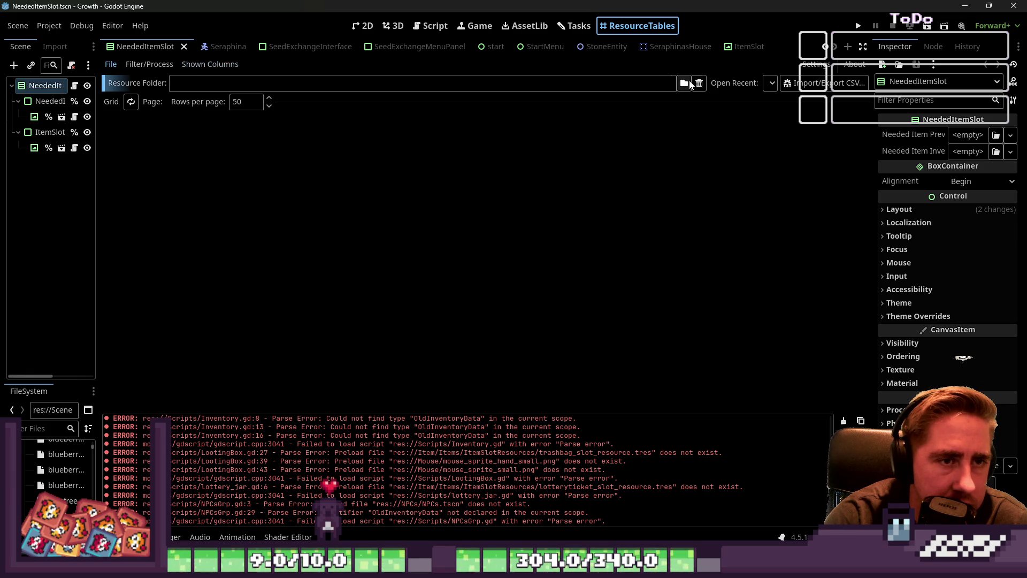
Load the res://Resources/ItemSlotResources/ folder into the ResourceTables grid.
click(684, 83)
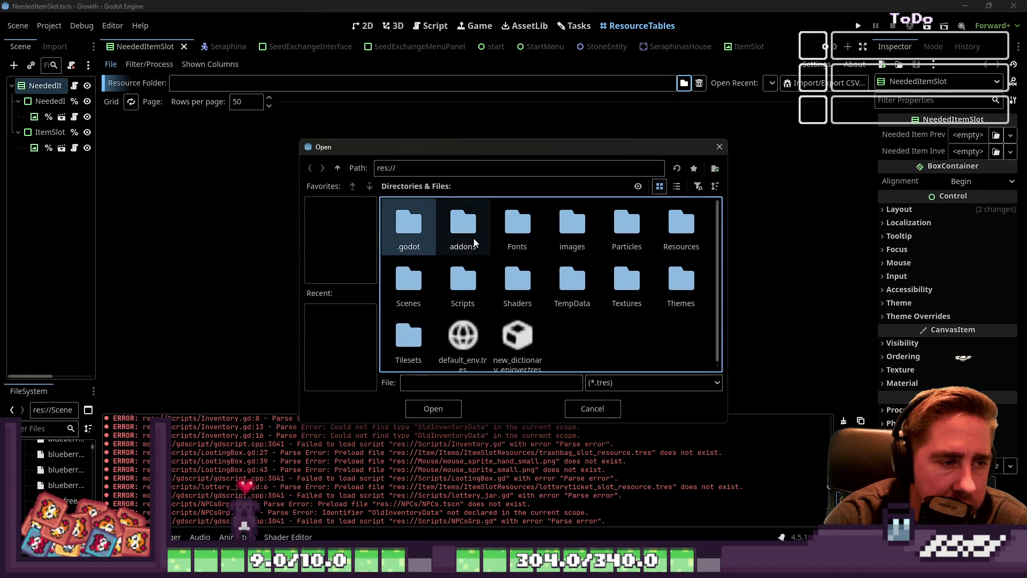
click(463, 284)
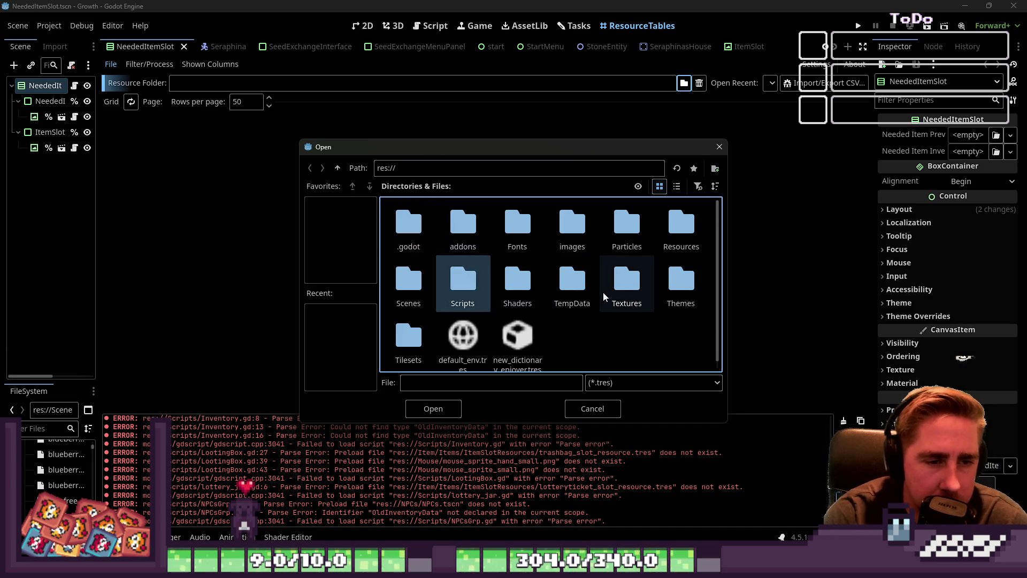
double_click(681, 224)
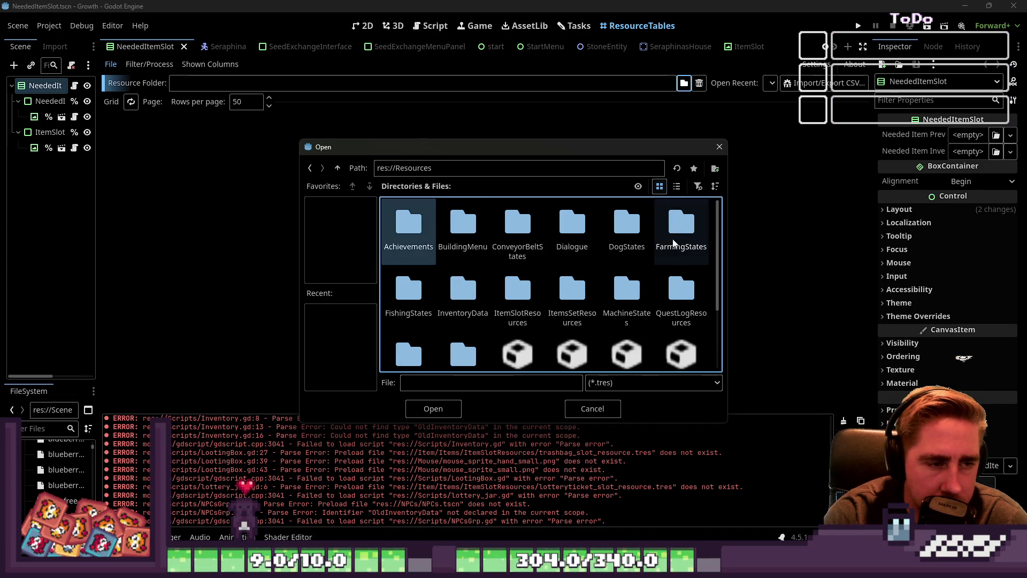
double_click(518, 300)
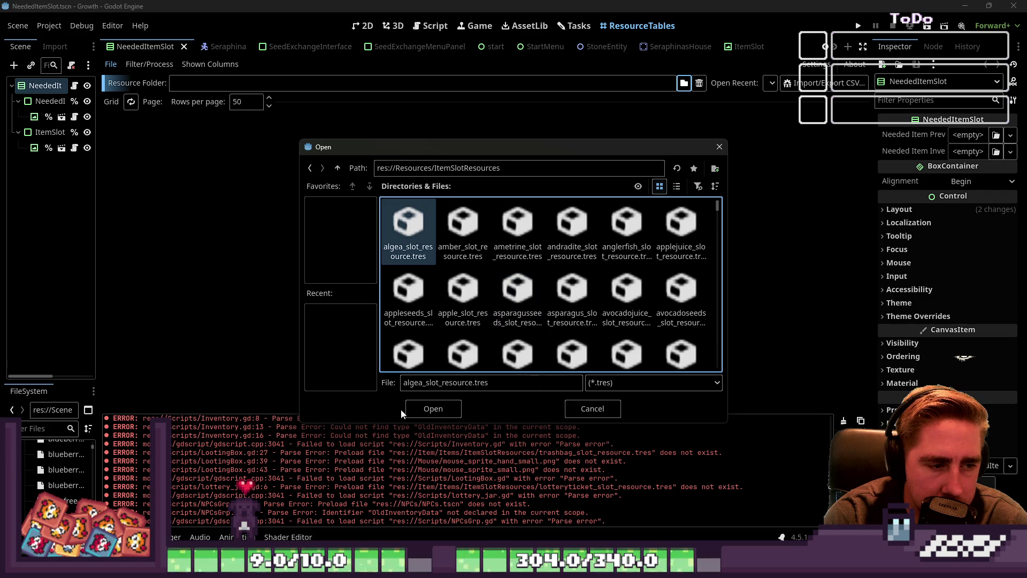
click(429, 413)
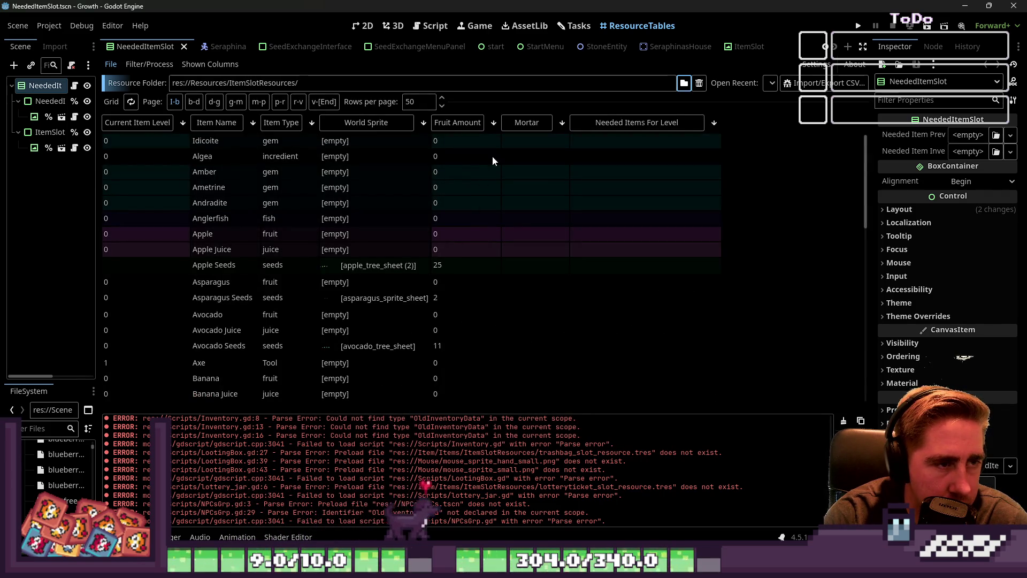
Set the item resource table to show 100 rows per page.
scroll(612, 200, down, 5)
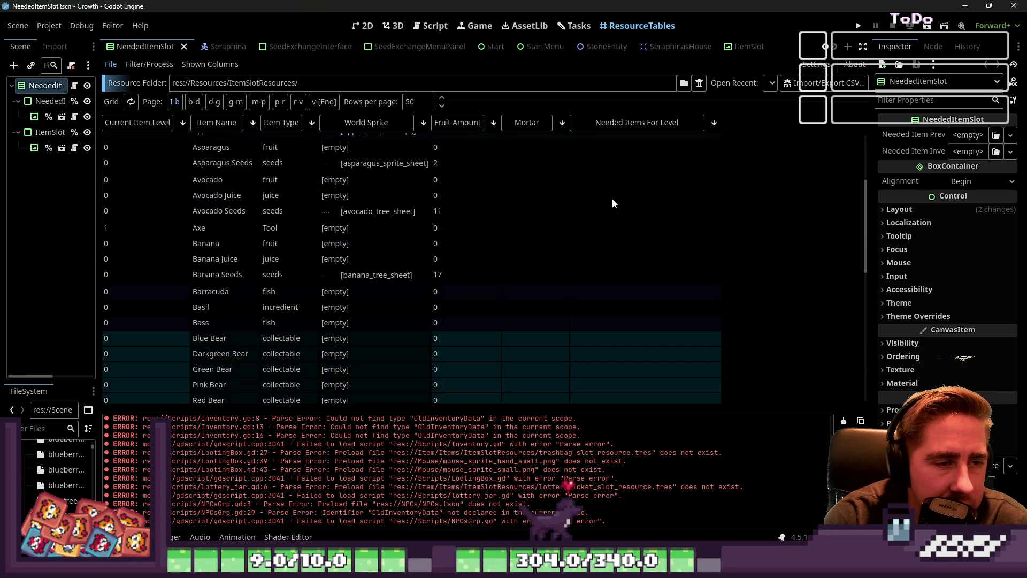
scroll(625, 211, down, 3)
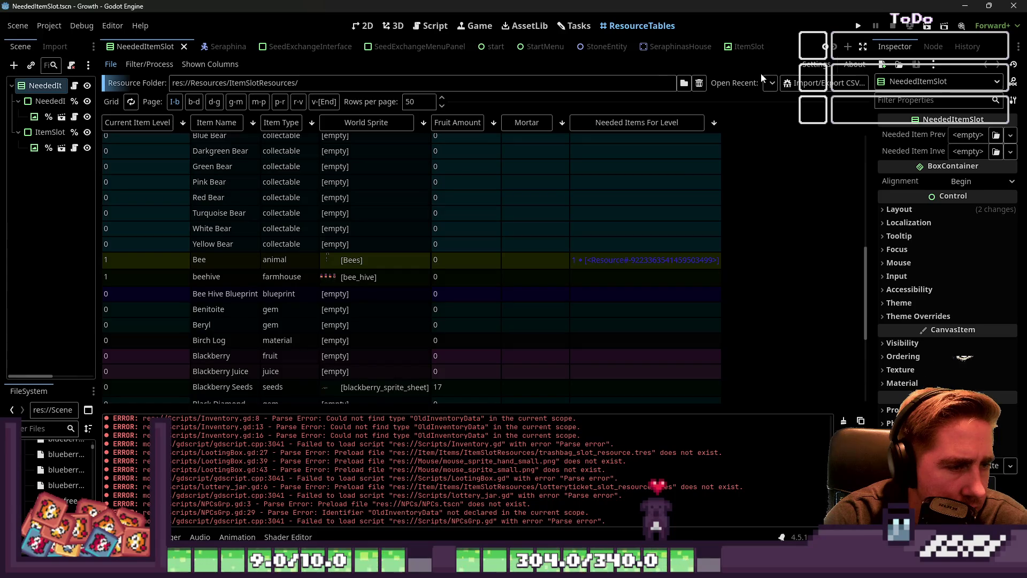
scroll(609, 272, down, 6)
scroll(609, 271, up, 10)
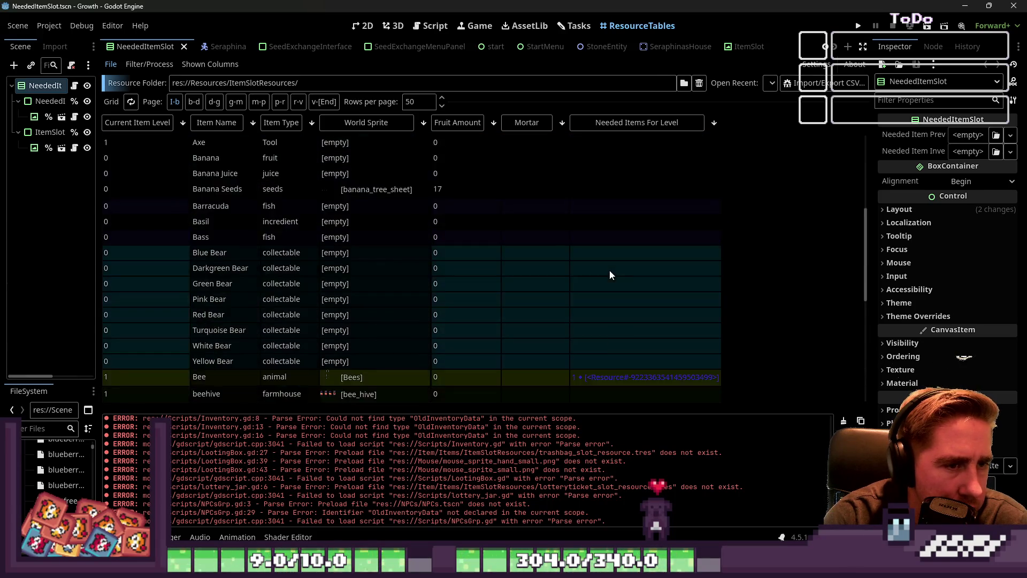
scroll(609, 271, up, 5)
click(422, 103)
text(100)
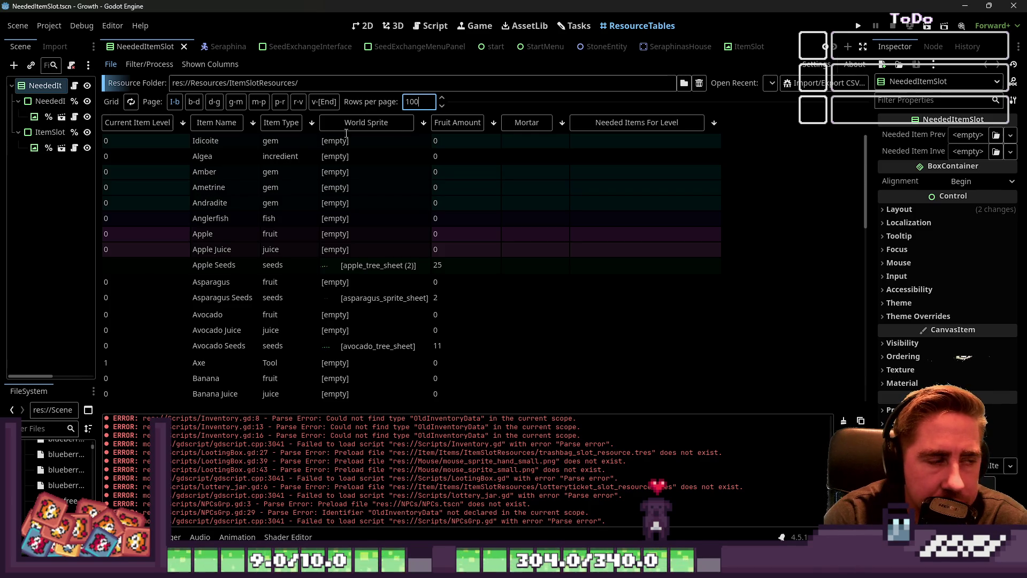
key(Return)
Go to the d–m page of items and sort the table by Item Type.
click(195, 102)
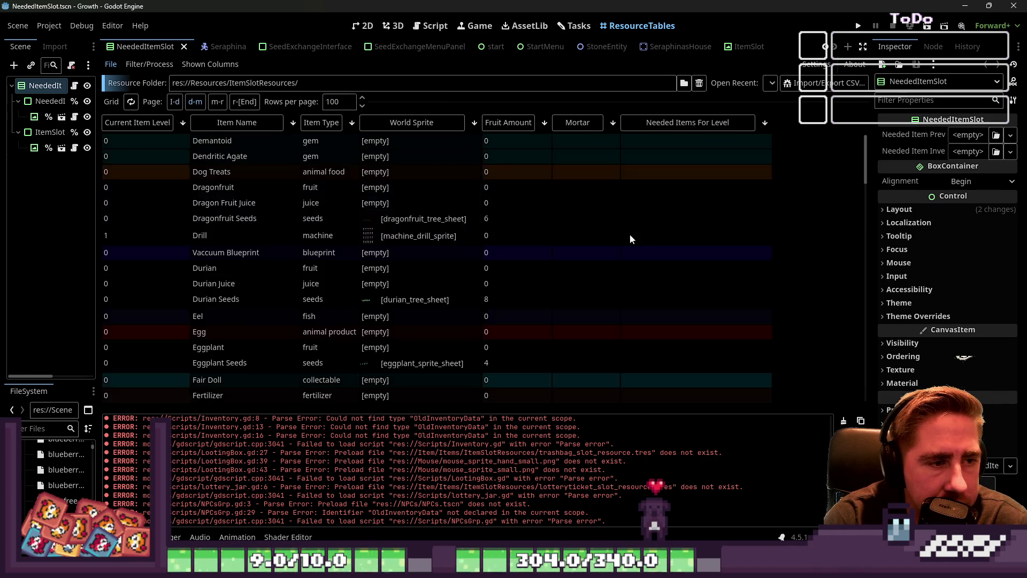
scroll(641, 223, down, 15)
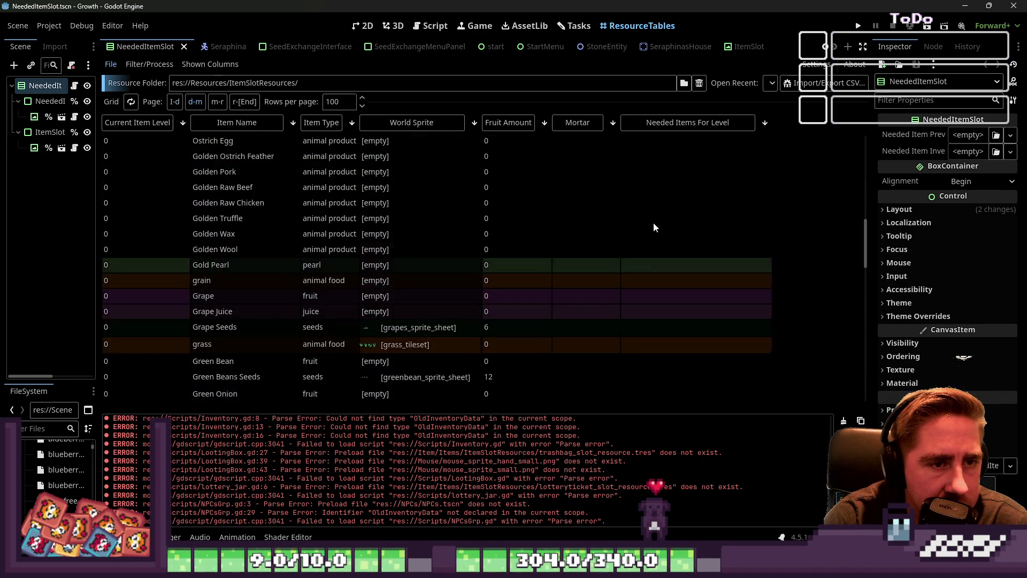
scroll(555, 216, up, 3)
scroll(570, 213, down, 20)
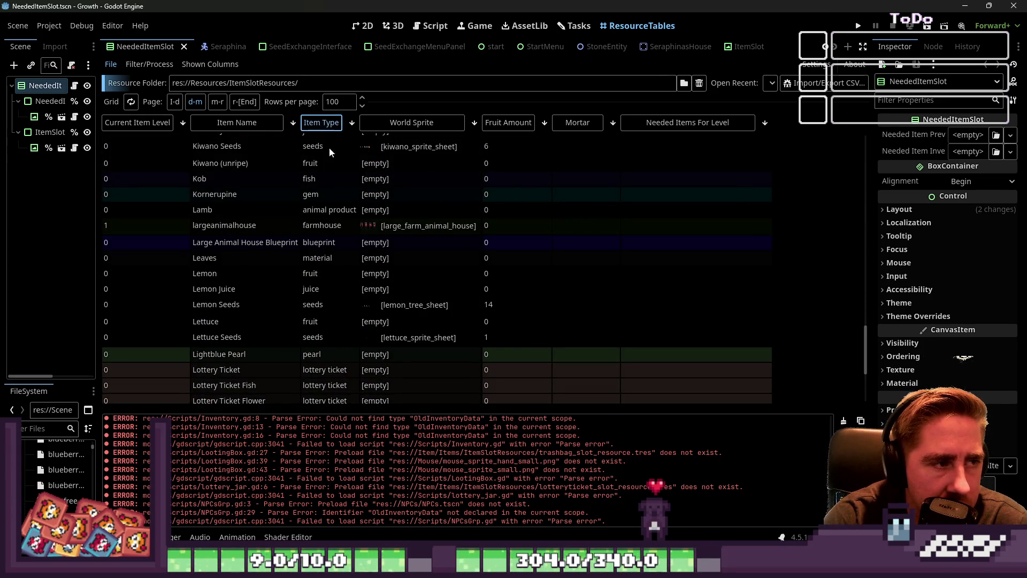
click(321, 123)
scroll(376, 275, down, 4)
scroll(419, 222, up, 10)
scroll(421, 223, up, 15)
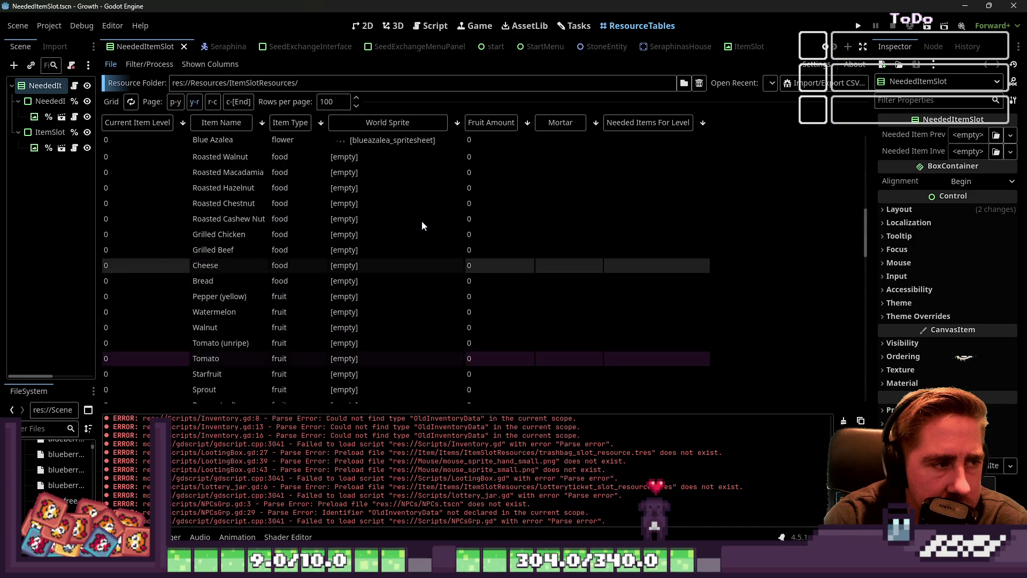
View and scroll through the r–c page of items.
click(206, 104)
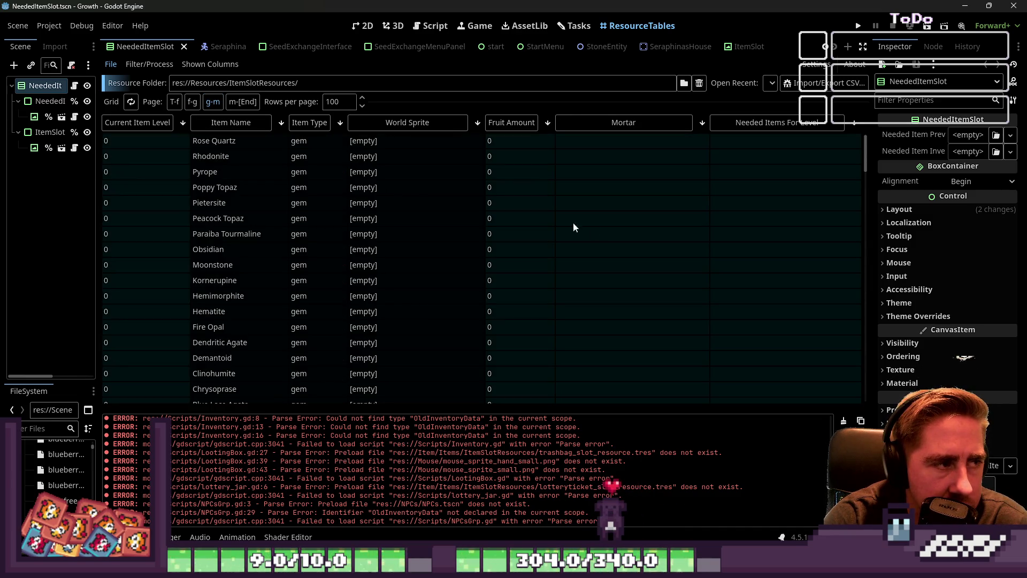
scroll(602, 252, down, 2)
scroll(601, 252, down, 15)
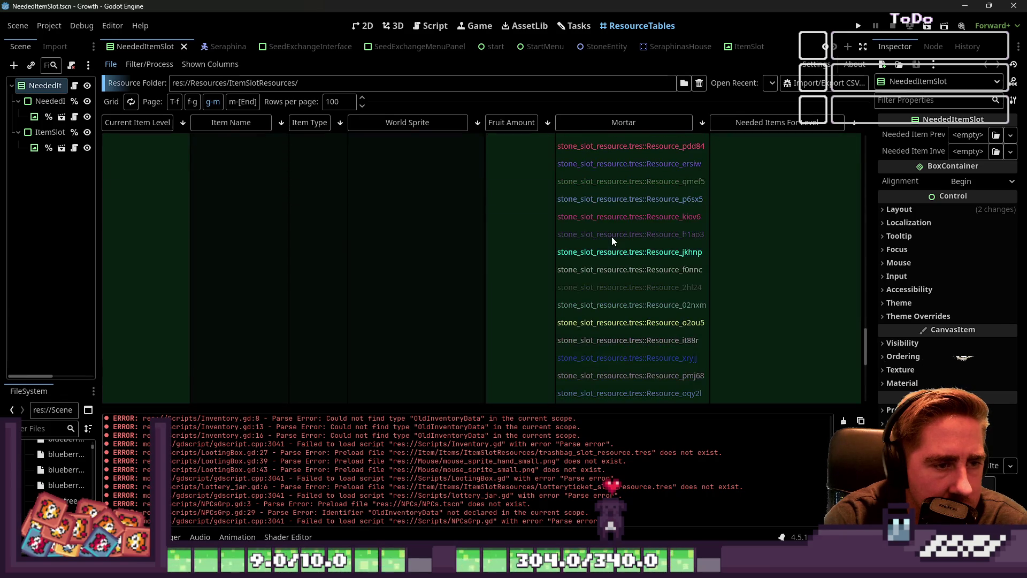
scroll(612, 236, up, 10)
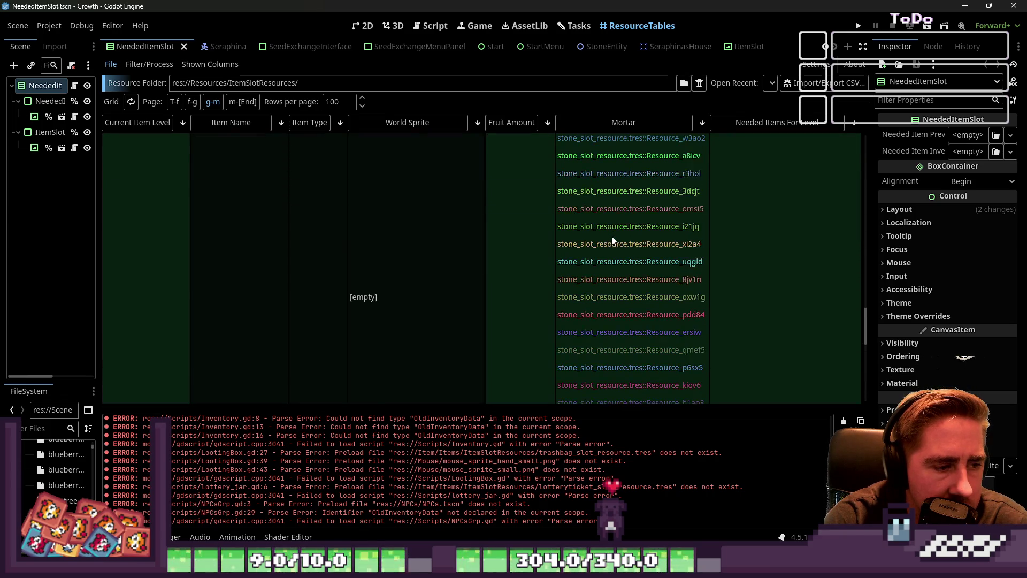
click(611, 237)
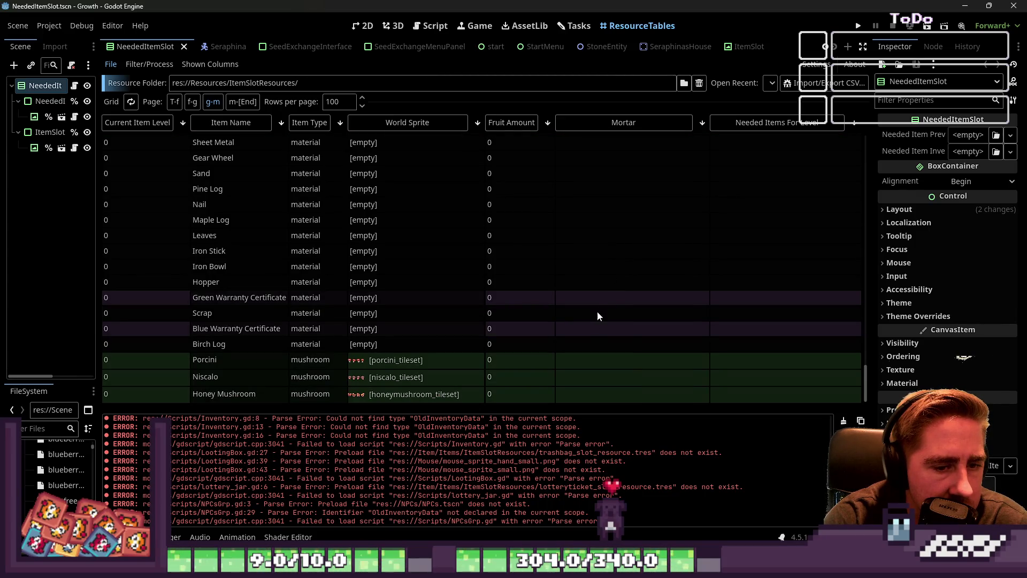
Scroll through the last page of items, then run the game project.
click(242, 102)
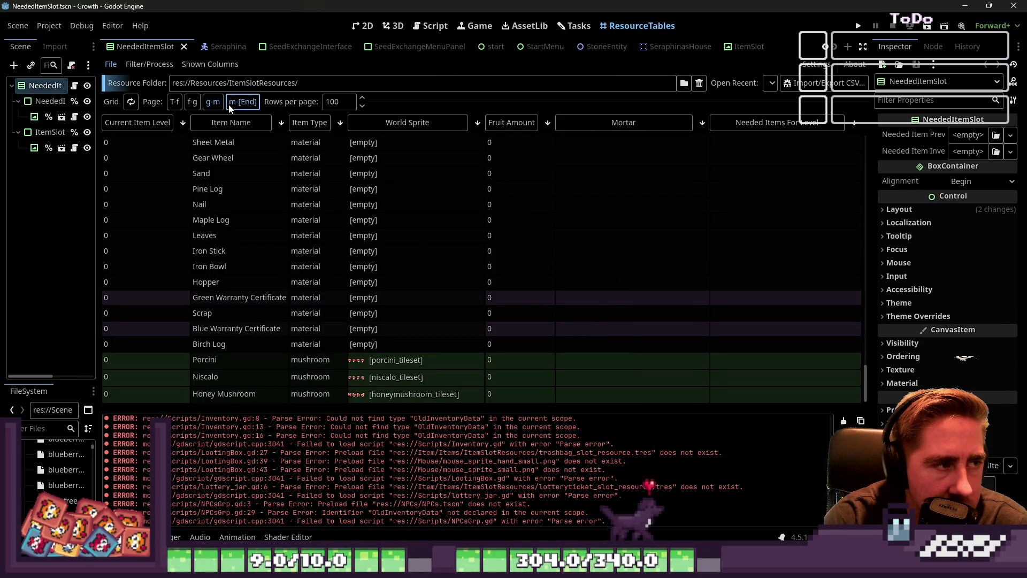
scroll(452, 256, up, 15)
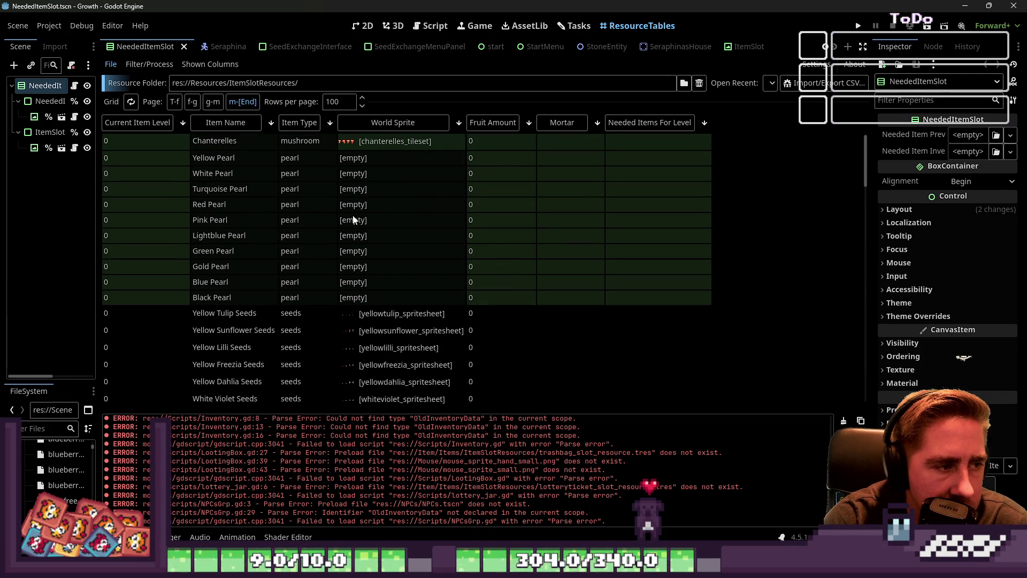
scroll(307, 225, down, 15)
scroll(320, 224, up, 15)
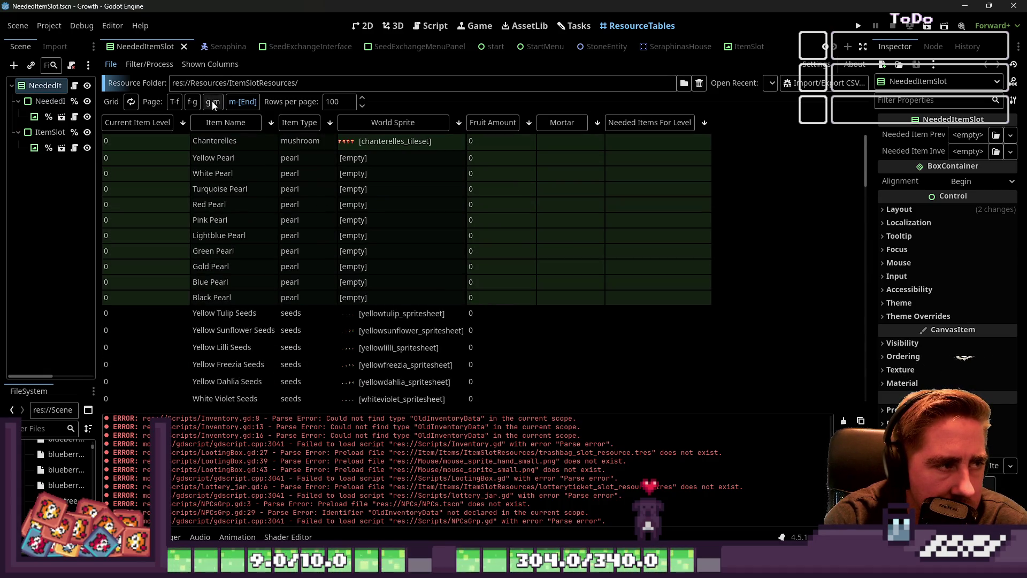
scroll(459, 283, down, 5)
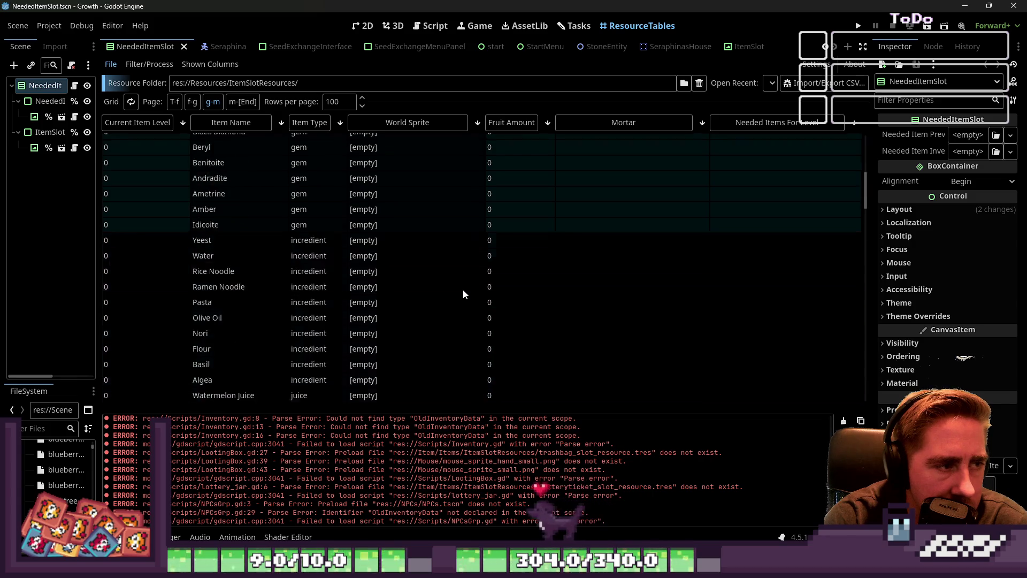
scroll(469, 283, down, 8)
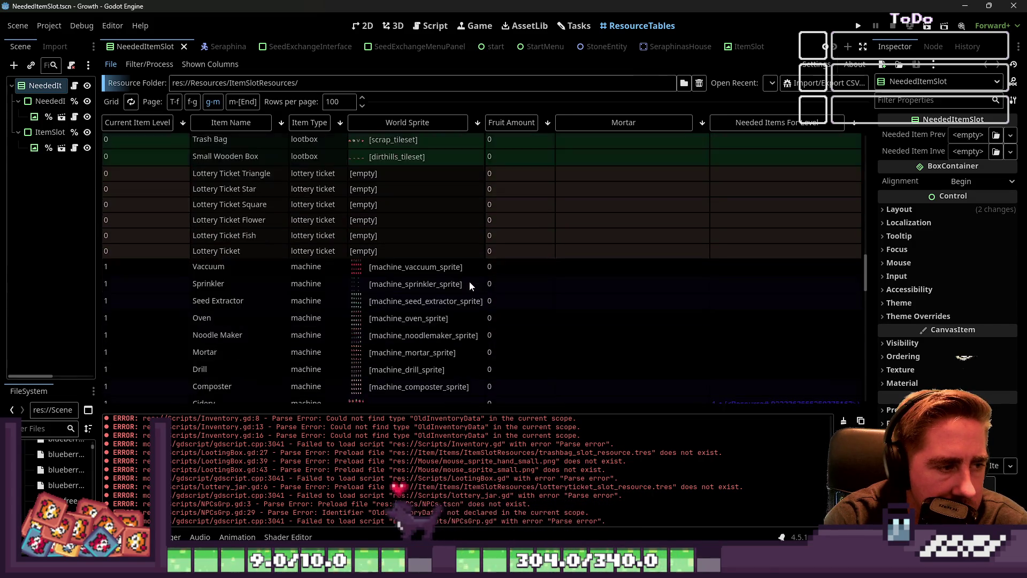
scroll(470, 281, down, 2)
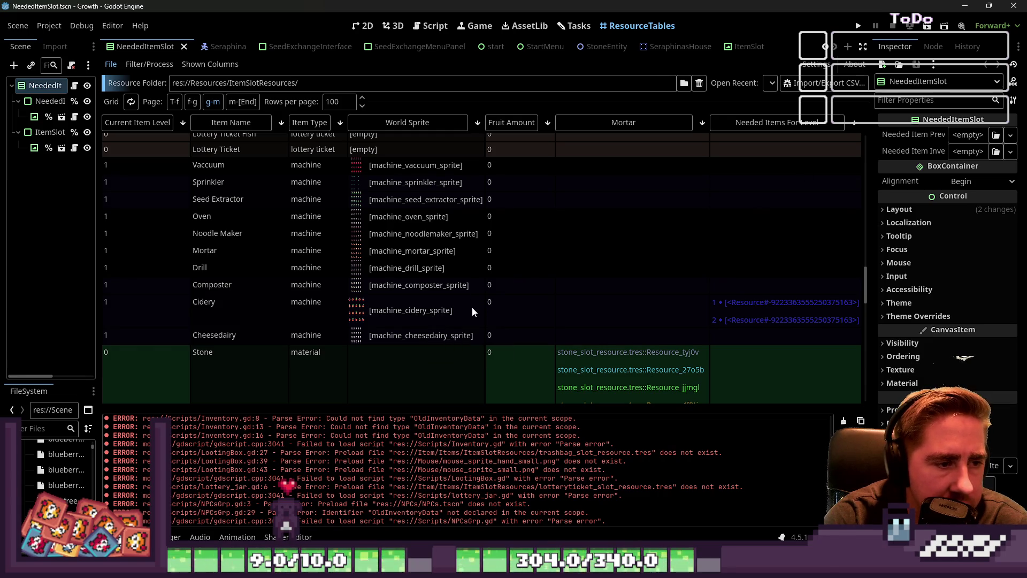
click(858, 27)
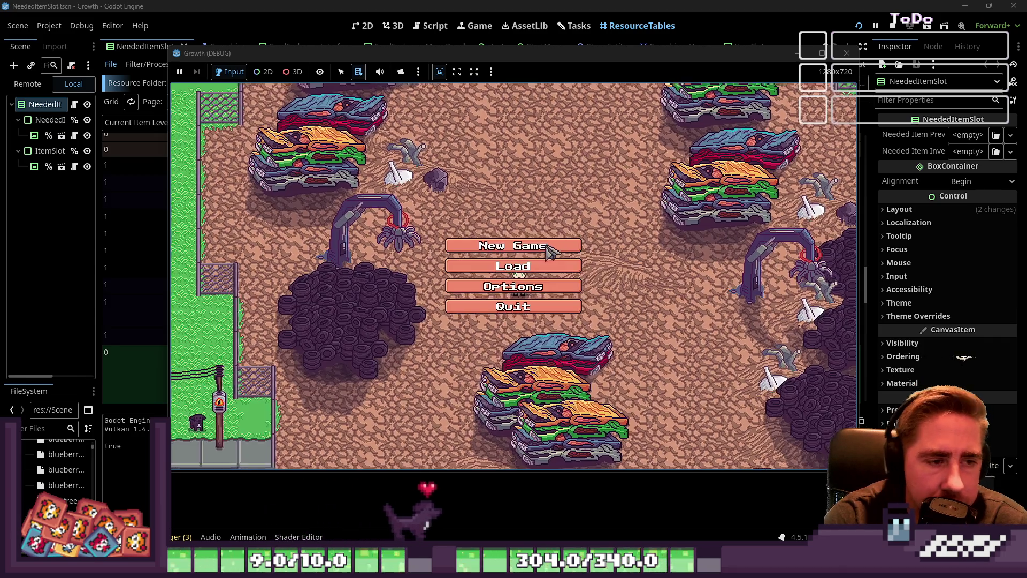
Name a new character 'asdv' and start the game.
click(550, 248)
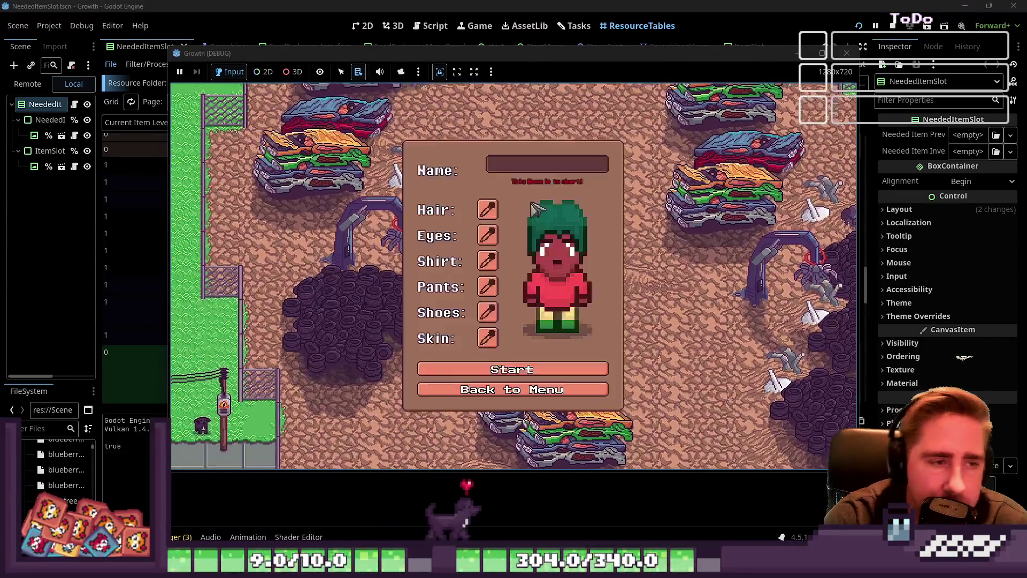
text(asdv)
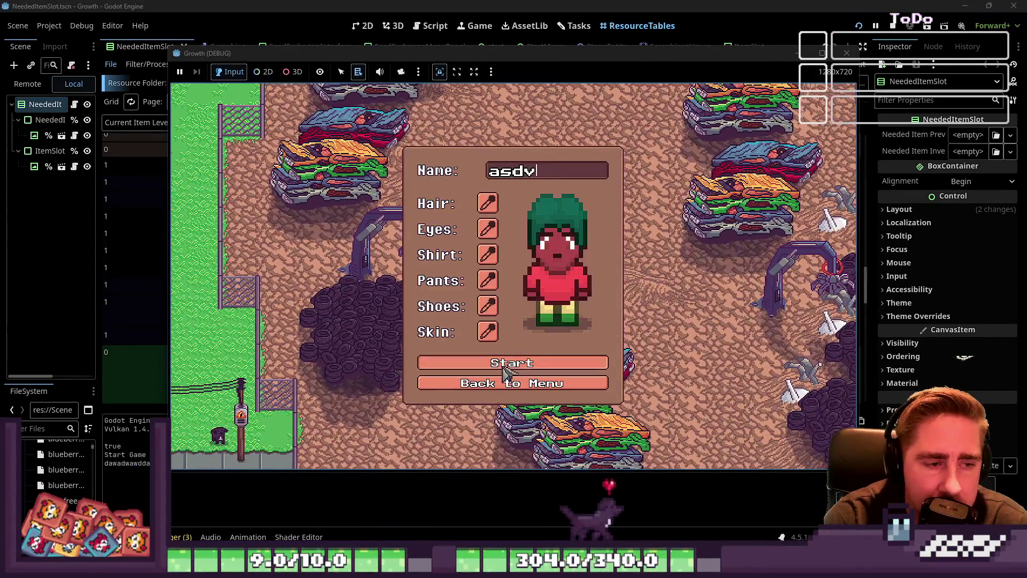
click(506, 362)
Move the Cidery stack into hotbar slot 3, then choose Upgrade Machine from Neo.
key(i)
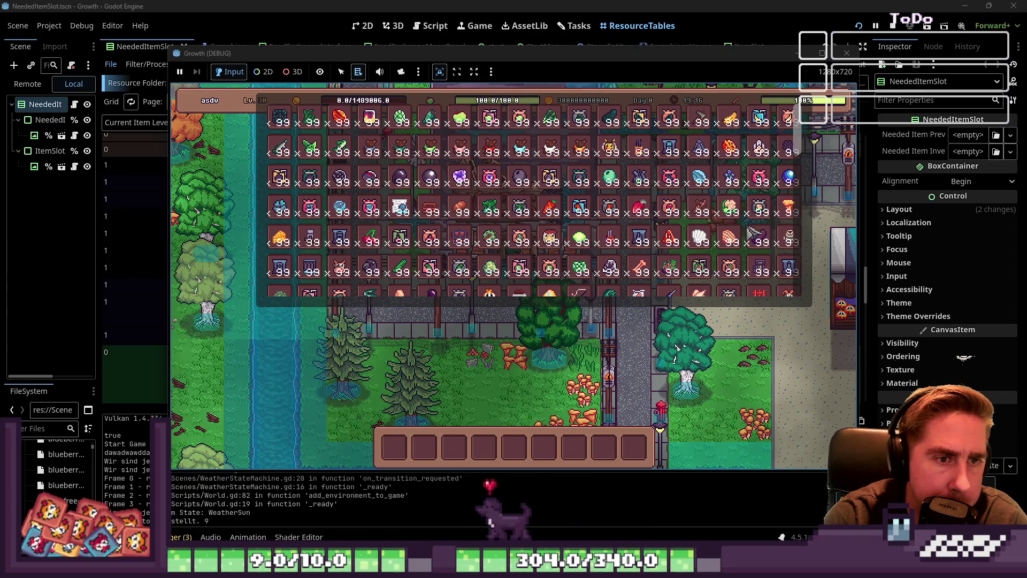
scroll(709, 187, down, 1)
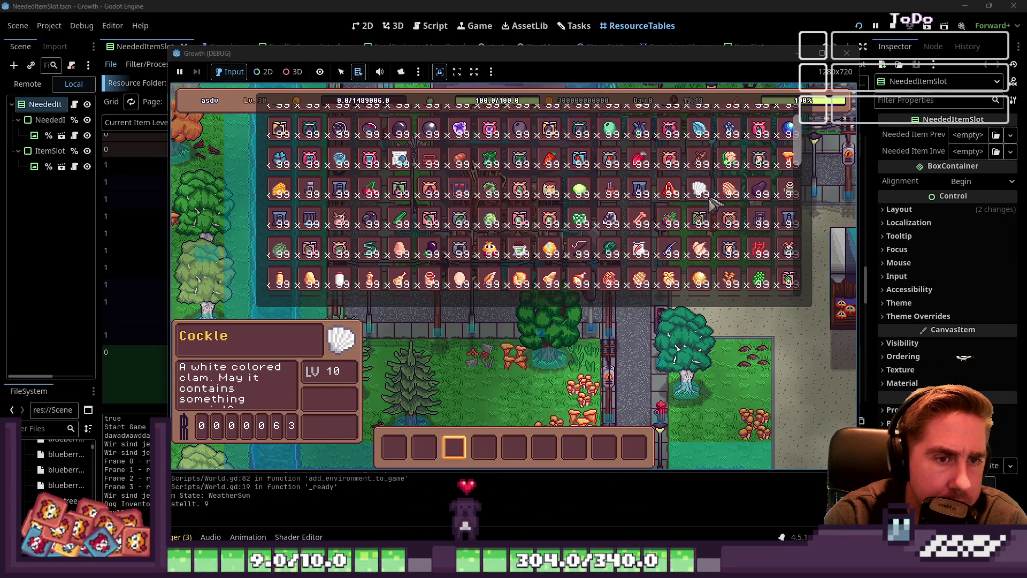
scroll(709, 198, up, 1)
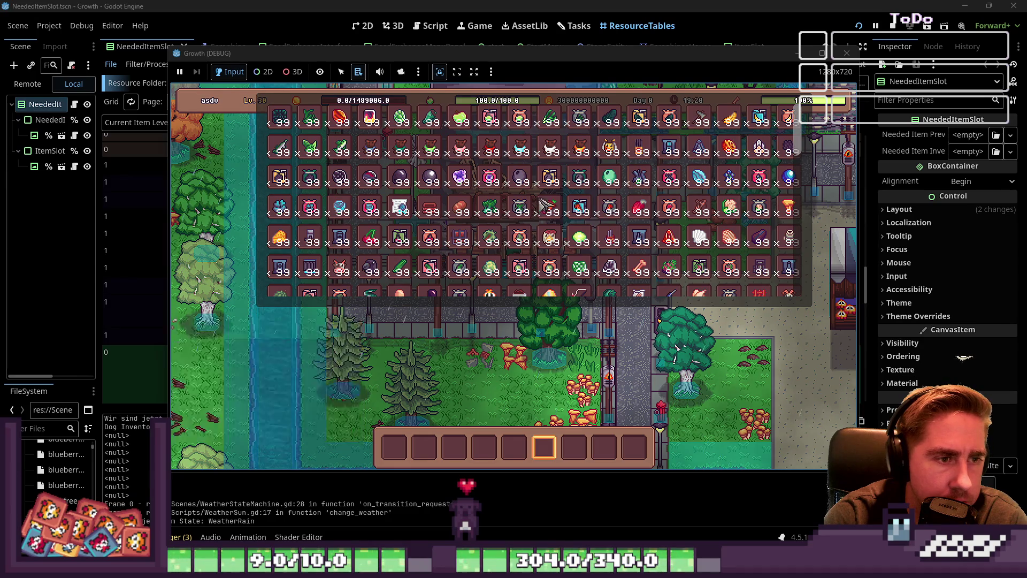
drag(616, 249, 455, 448)
key(i)
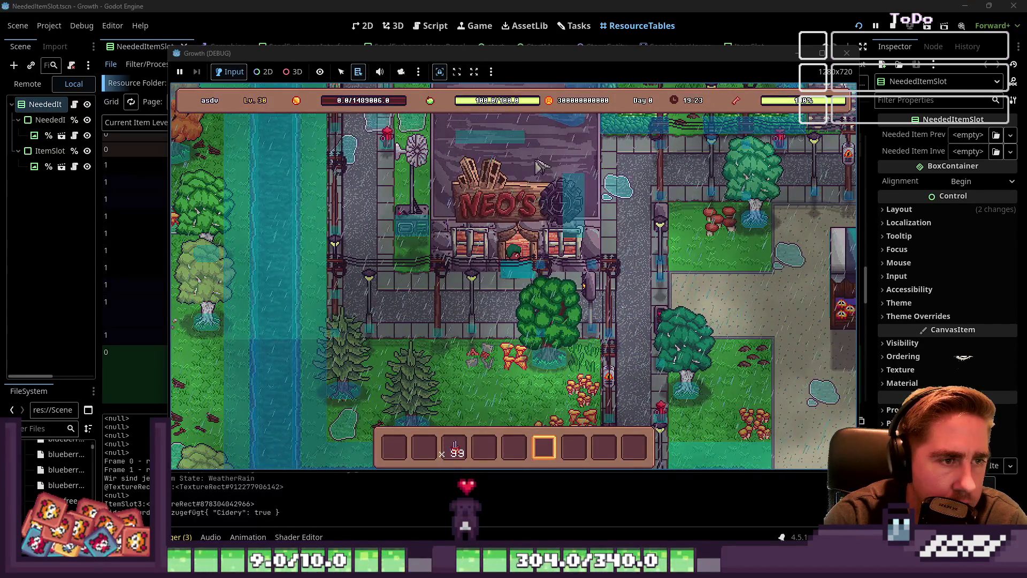
key(e)
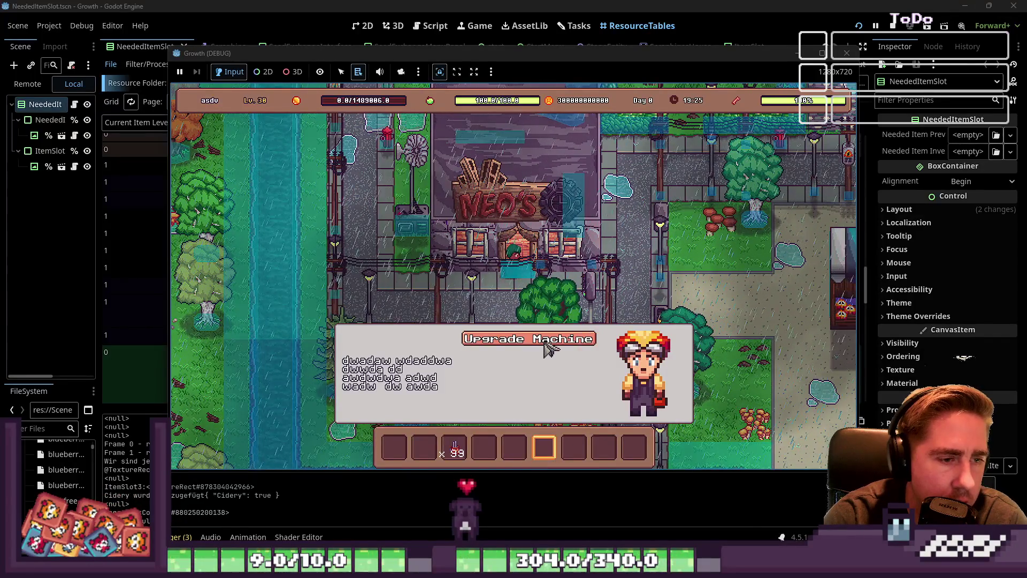
click(545, 344)
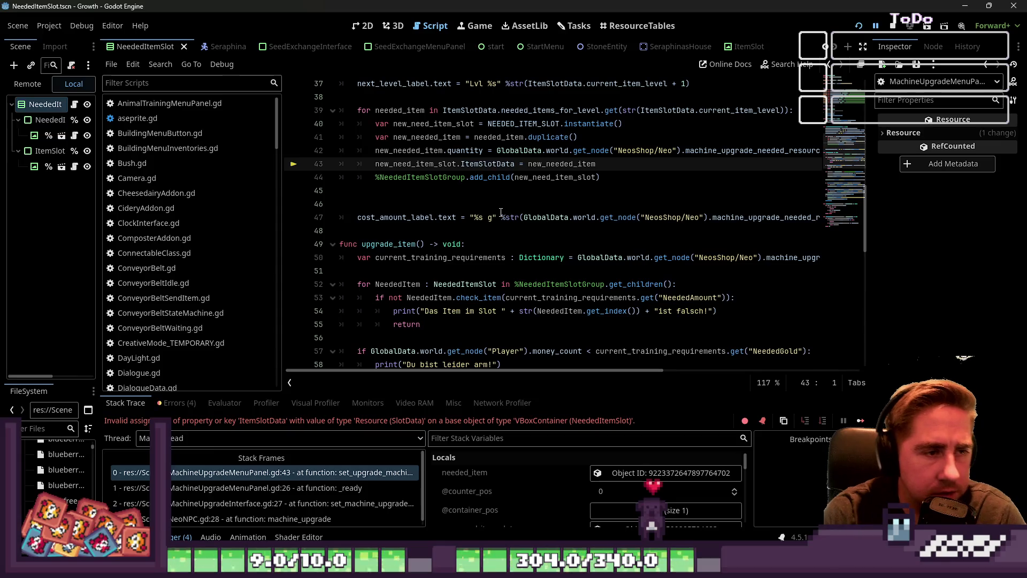
Inspect the failing line 43 and bring up SeedExchangeMenuPanel.gd.
double_click(487, 164)
scroll(496, 181, up, 1)
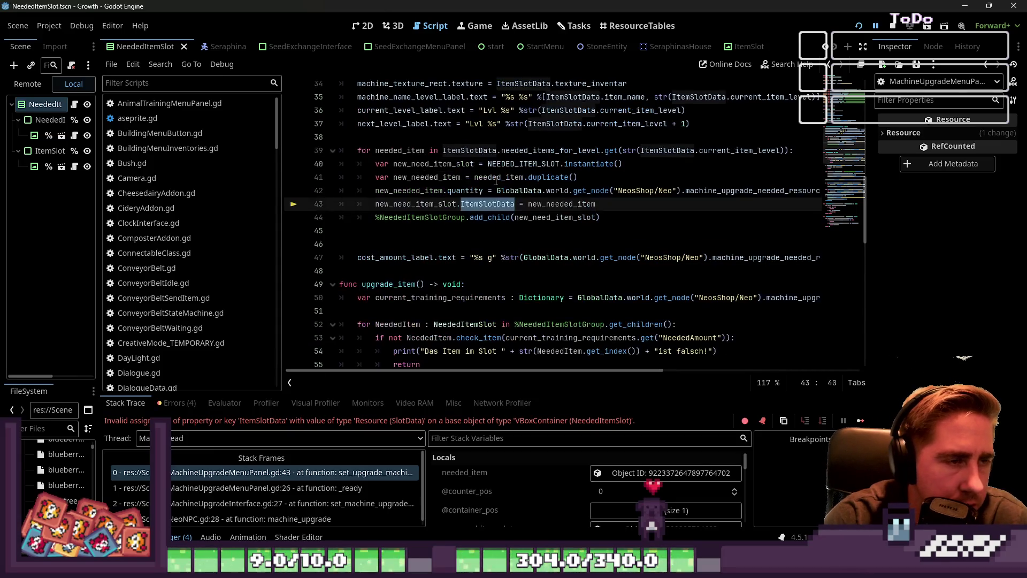
scroll(190, 265, down, 6)
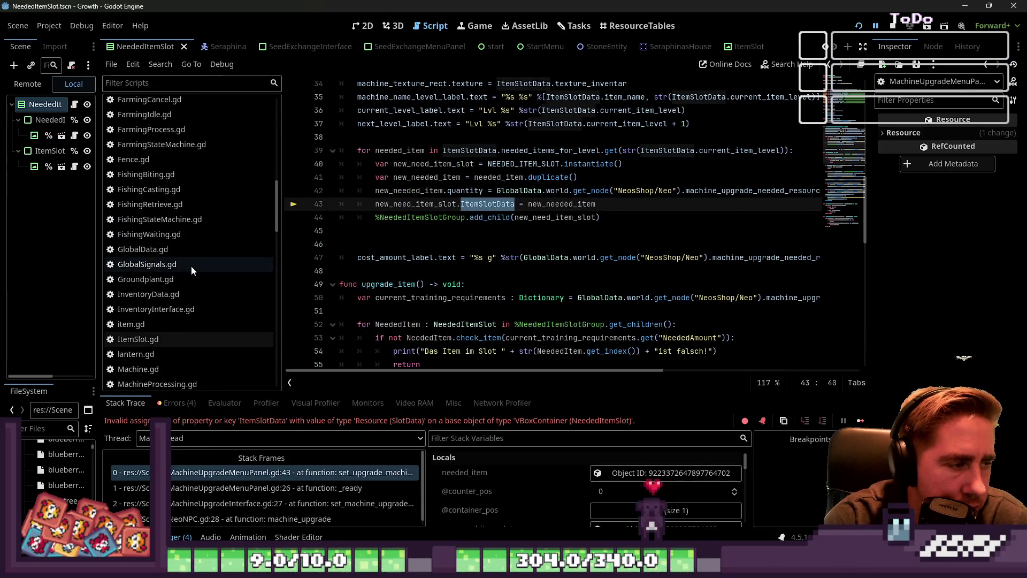
scroll(191, 265, down, 10)
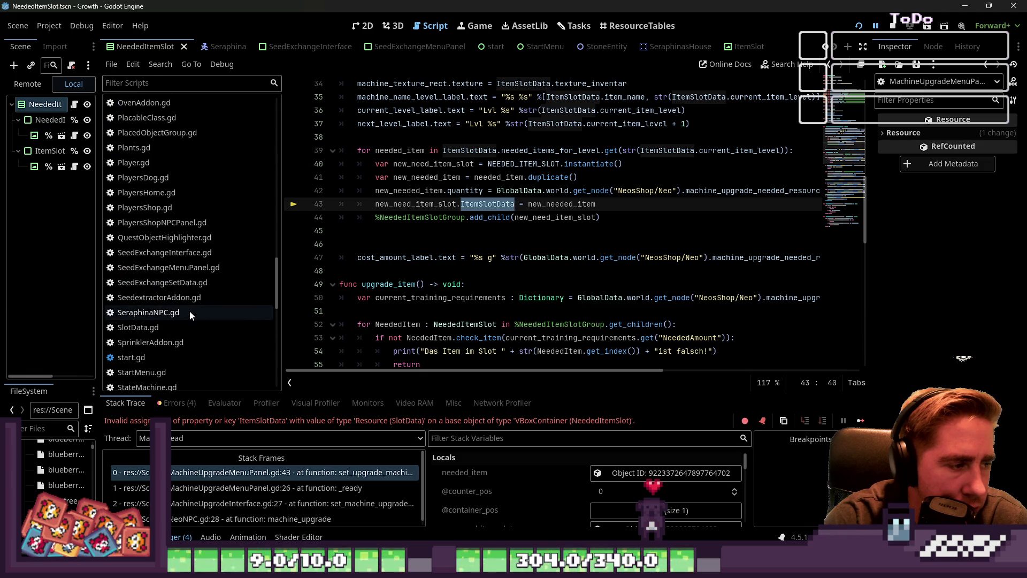
click(171, 282)
click(176, 267)
scroll(425, 260, down, 2)
scroll(426, 260, down, 2)
Copy the create_training_item_inventory and items[0] lines 45–46 from SeedExchangeMenuPanel.gd.
click(449, 255)
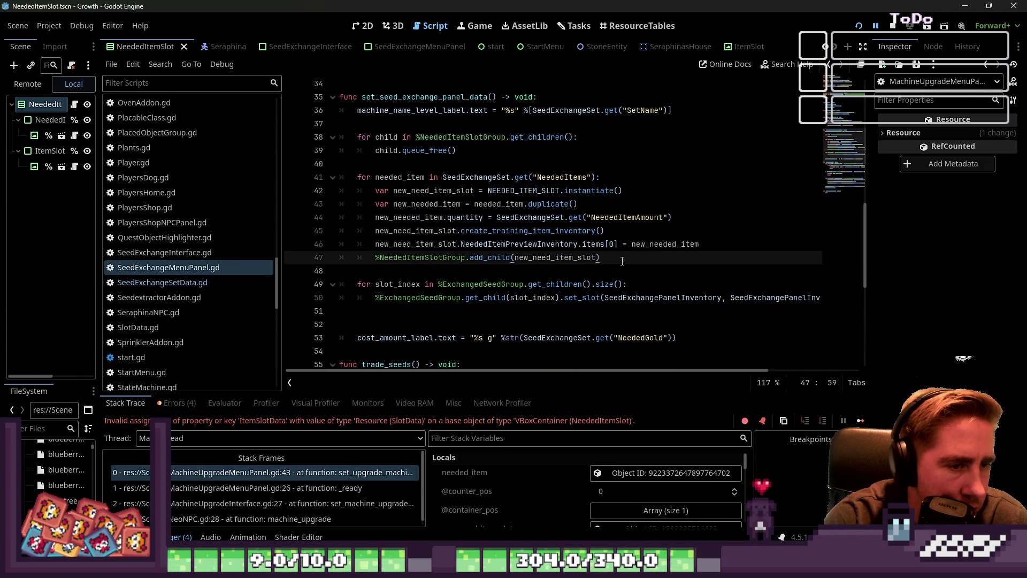
click(664, 245)
key(shift+Home)
scroll(188, 234, up, 5)
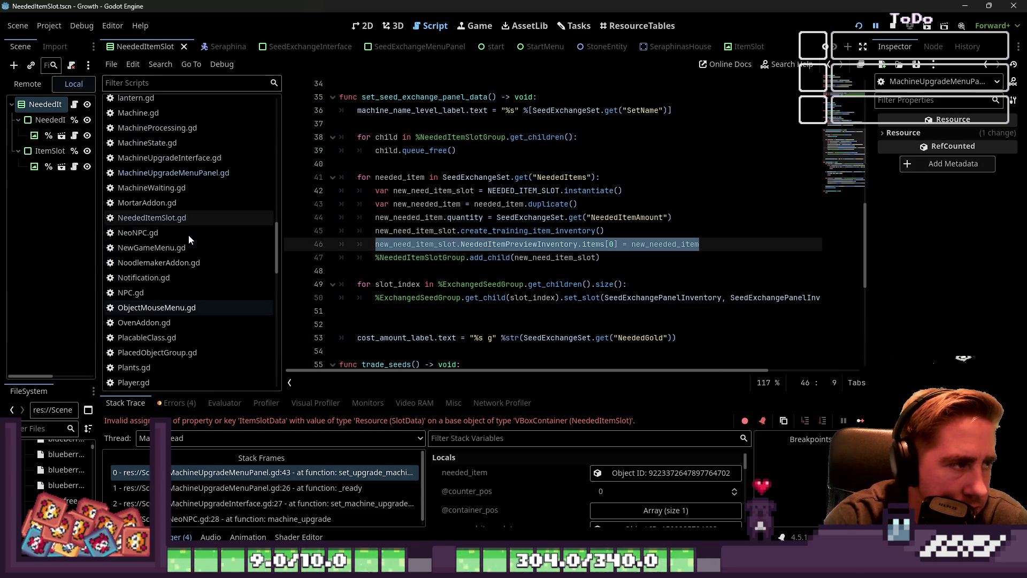
click(184, 218)
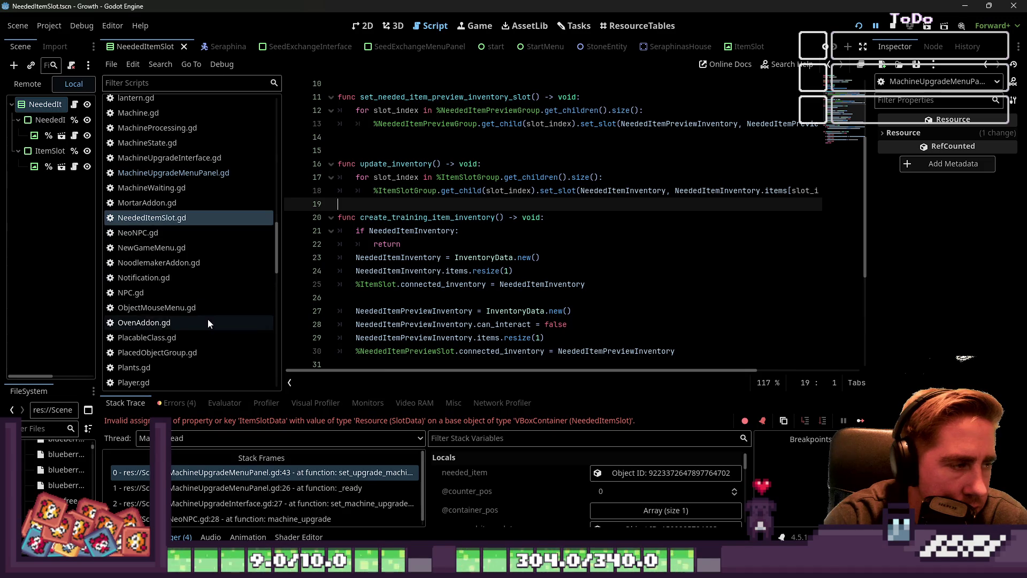
scroll(200, 300, down, 5)
click(187, 230)
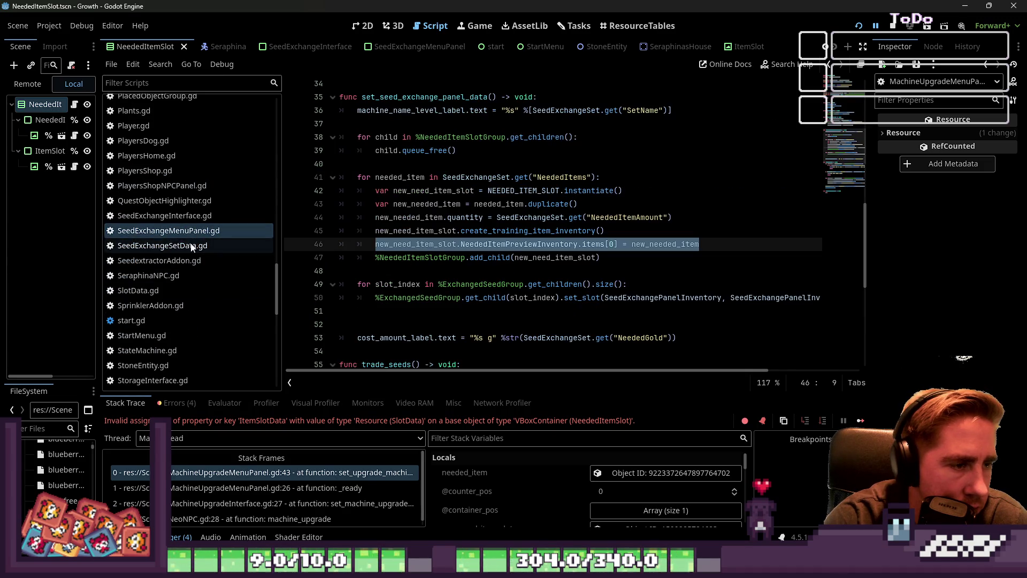
click(493, 244)
mouse_move(704, 246)
mouse_down()
mouse_move(371, 250)
mouse_move(378, 236)
mouse_move(339, 234)
mouse_up()
key(ctrl+c)
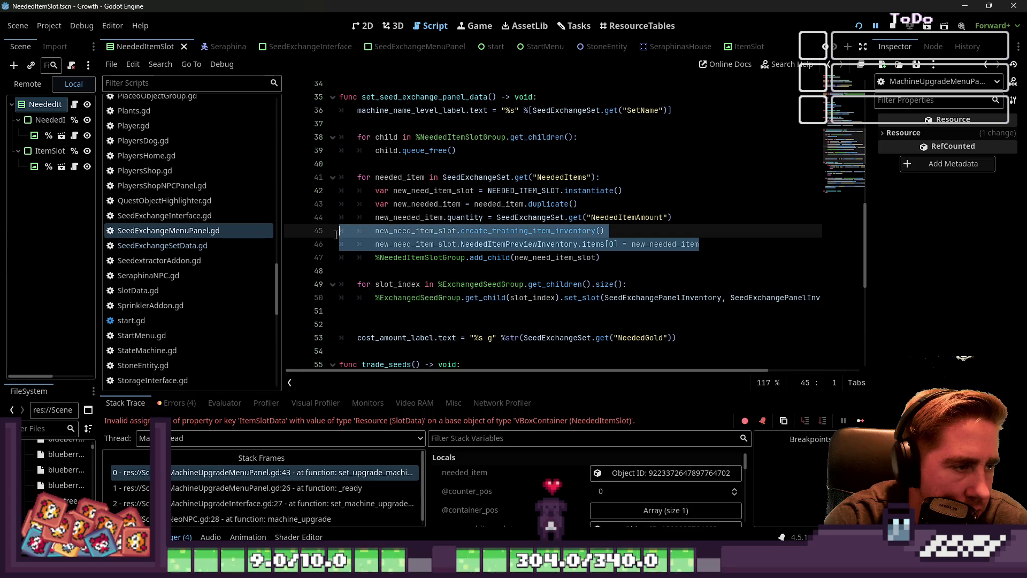
Paste them over line 43 of MachineUpgradeMenuPanel.gd, save, and resume the game.
scroll(187, 224, up, 3)
scroll(187, 224, up, 4)
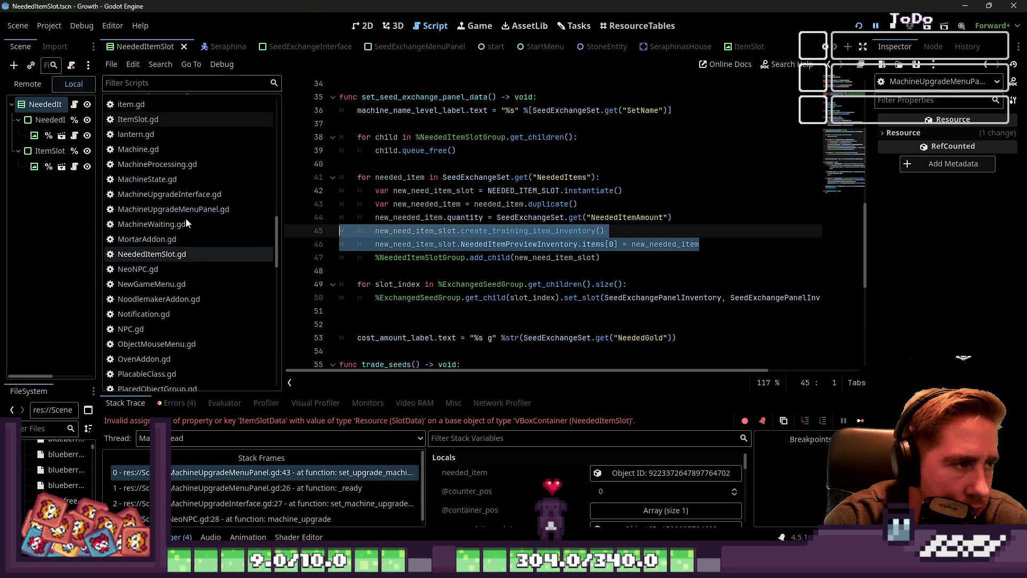
click(202, 210)
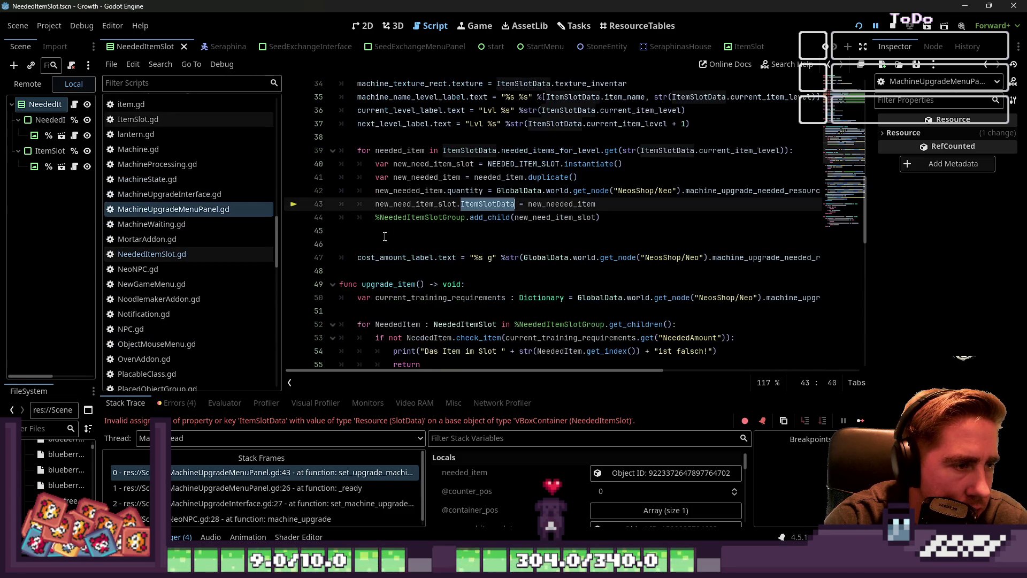
drag(596, 204, 339, 205)
key(ctrl+v)
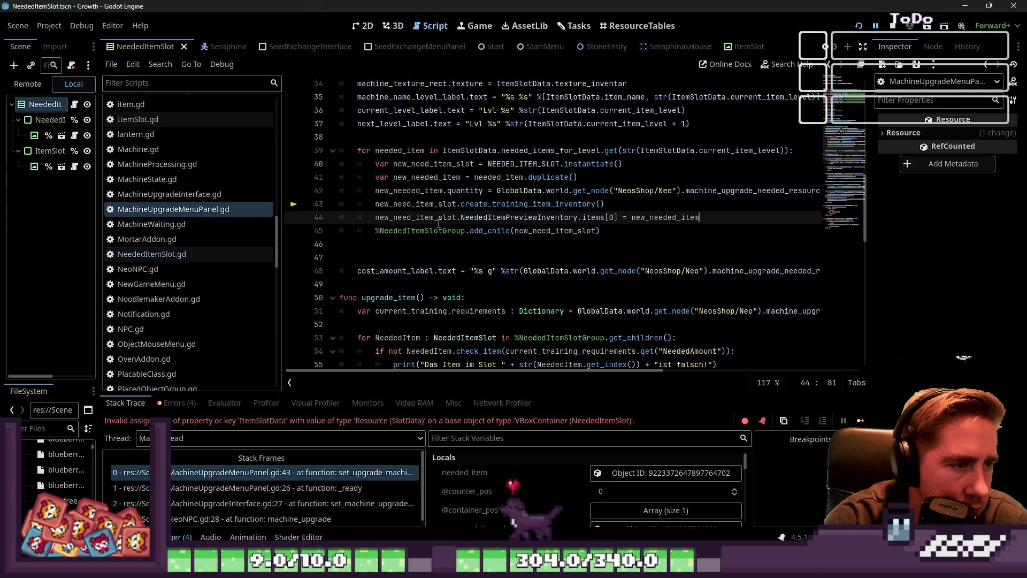
click(461, 204)
key(ctrl+s)
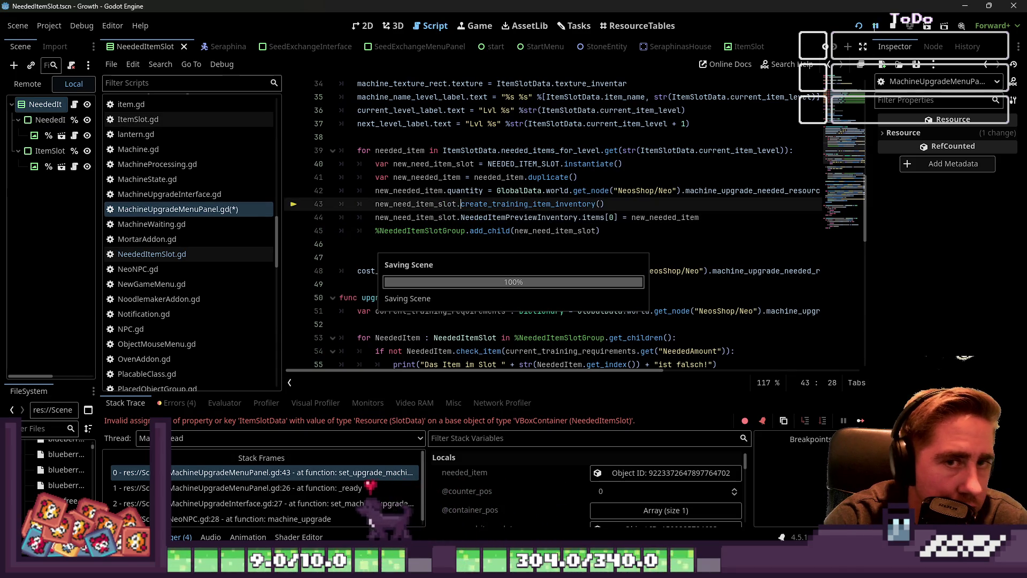
click(876, 26)
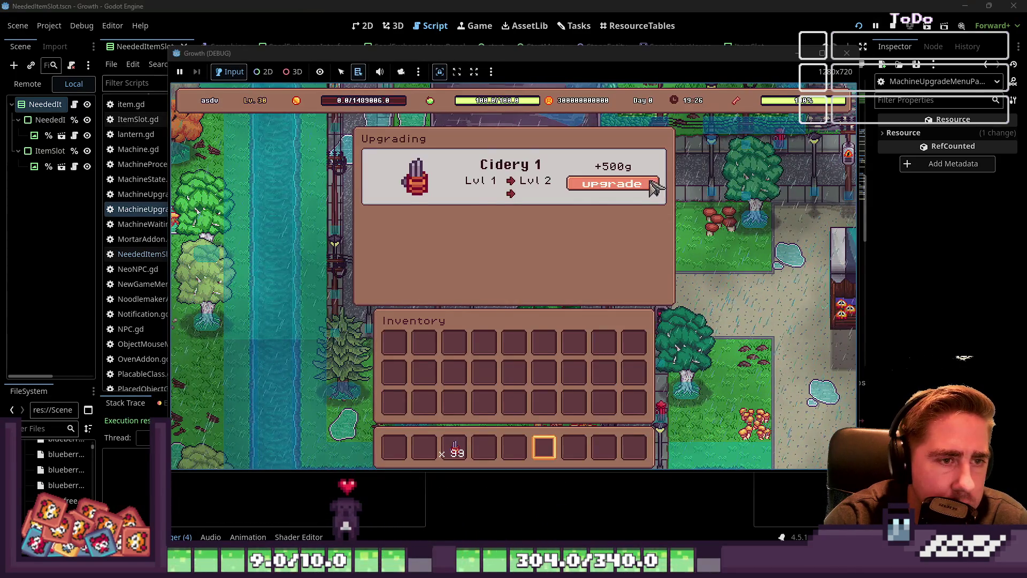
Reopen Upgrade Machine to see the Apple Juice needed-item slot and 130 g cost.
click(649, 183)
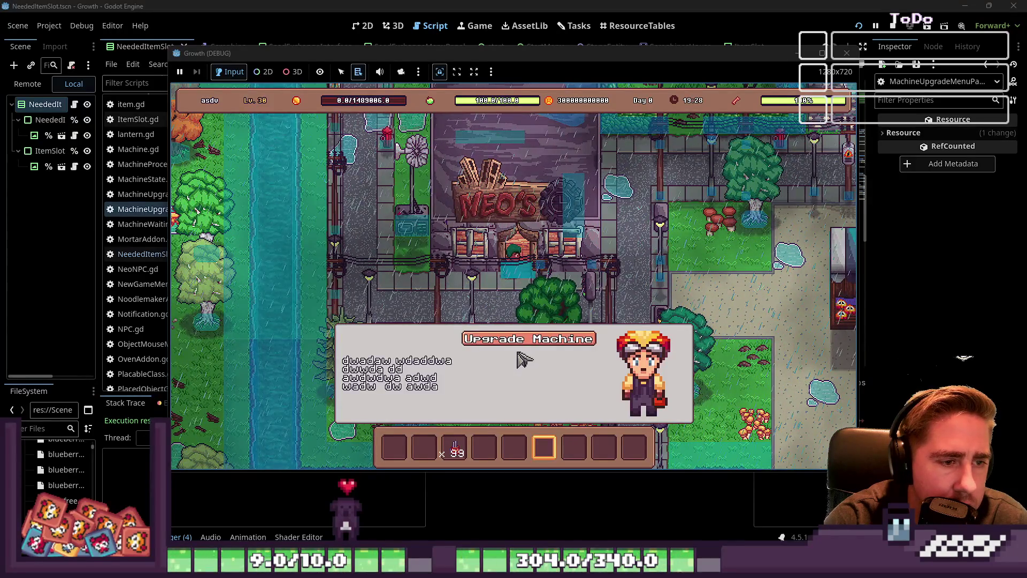
click(522, 353)
mouse_move(559, 167)
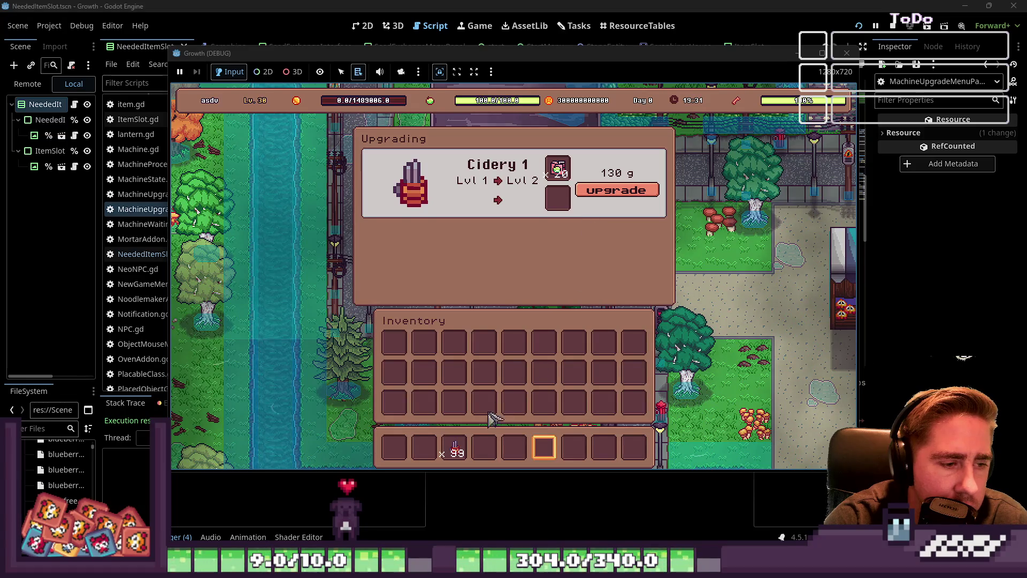
Close the Upgrading panel and walk the character around the town streets.
key(Escape)
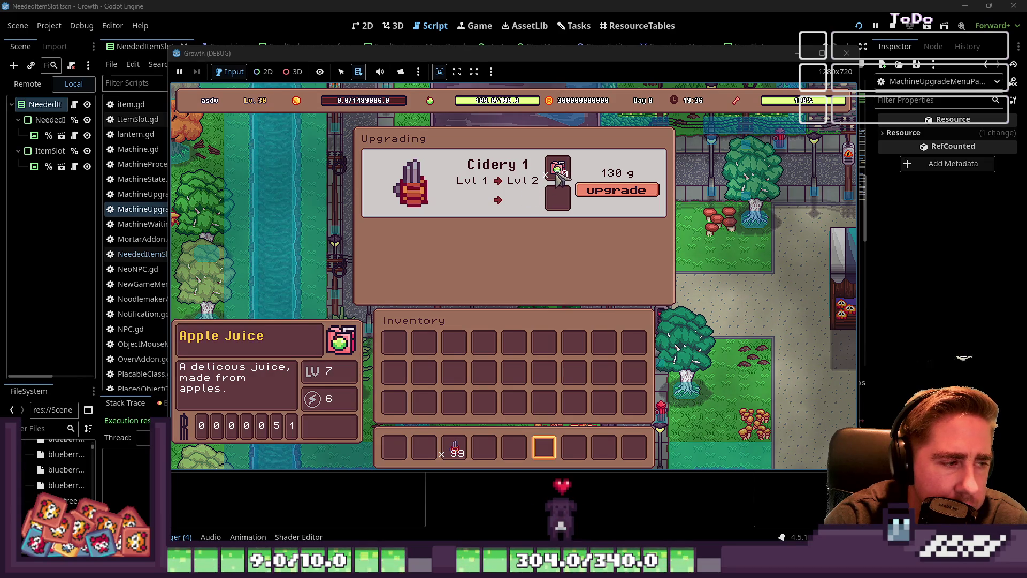
key(d)
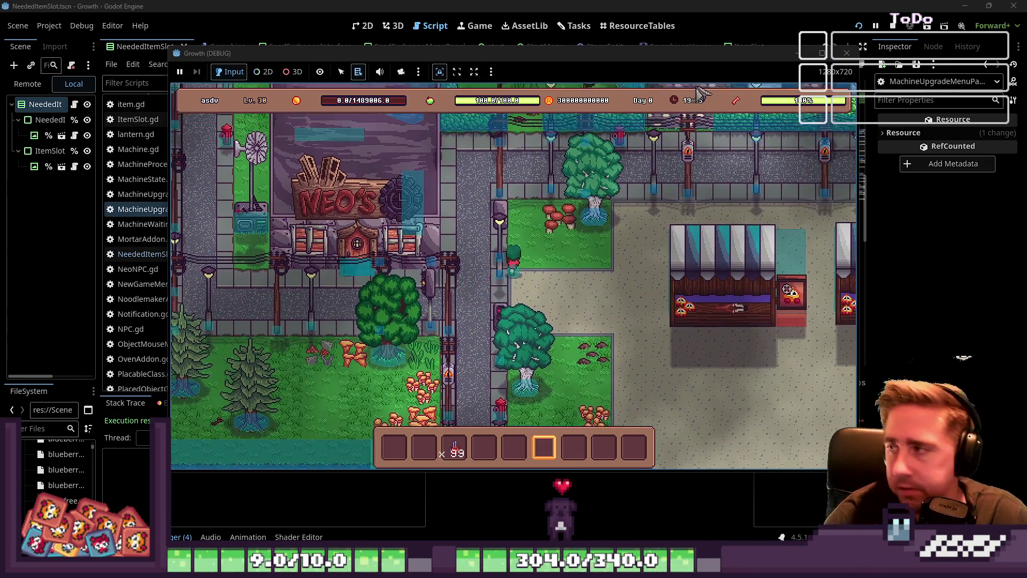
key(w)
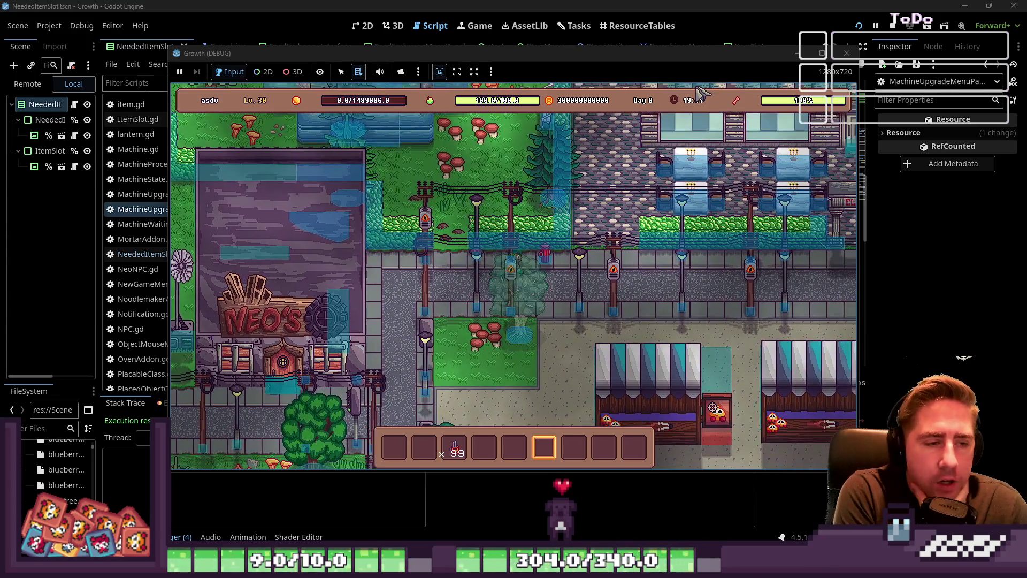
key(d)
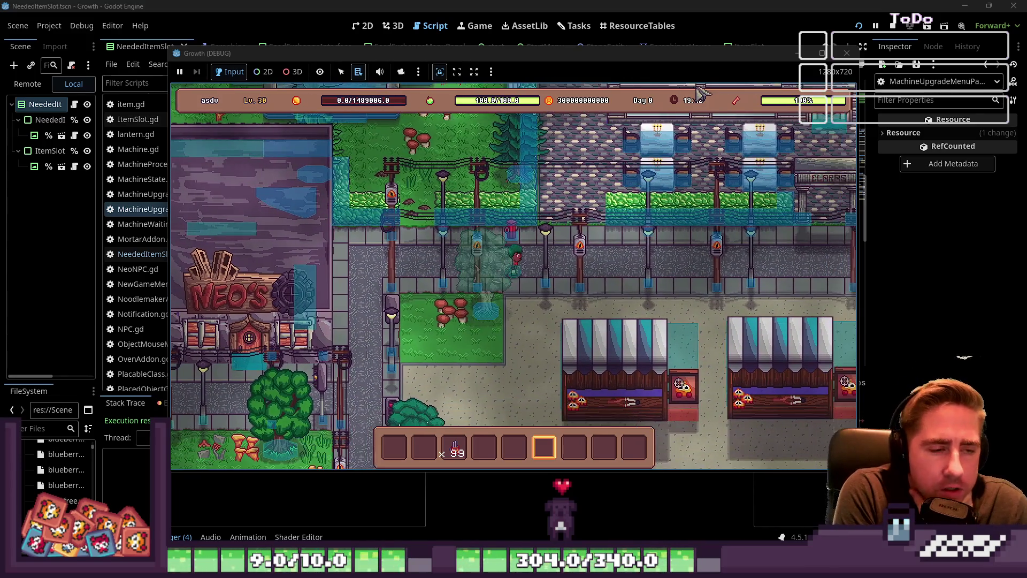
key(d)
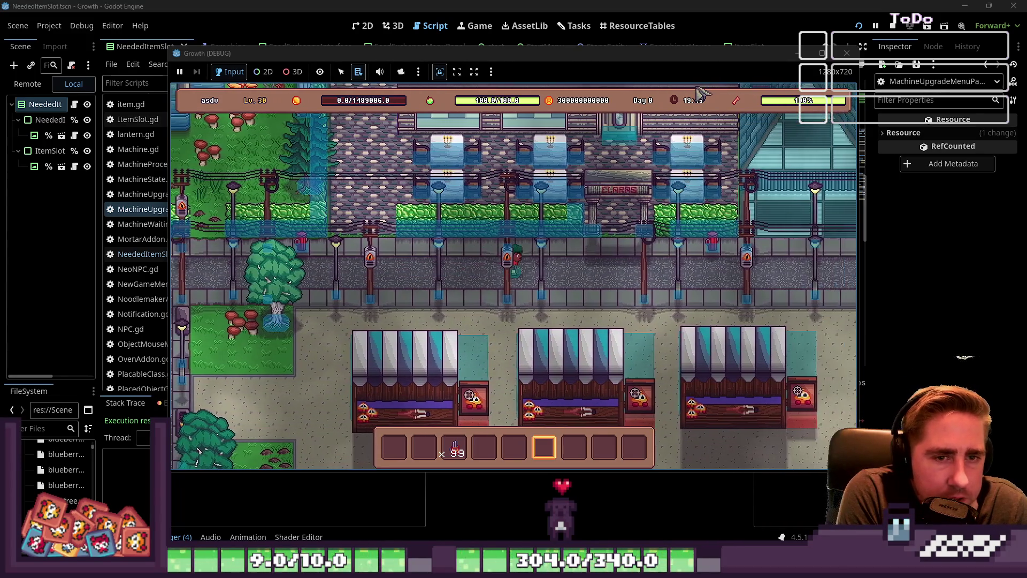
key(a)
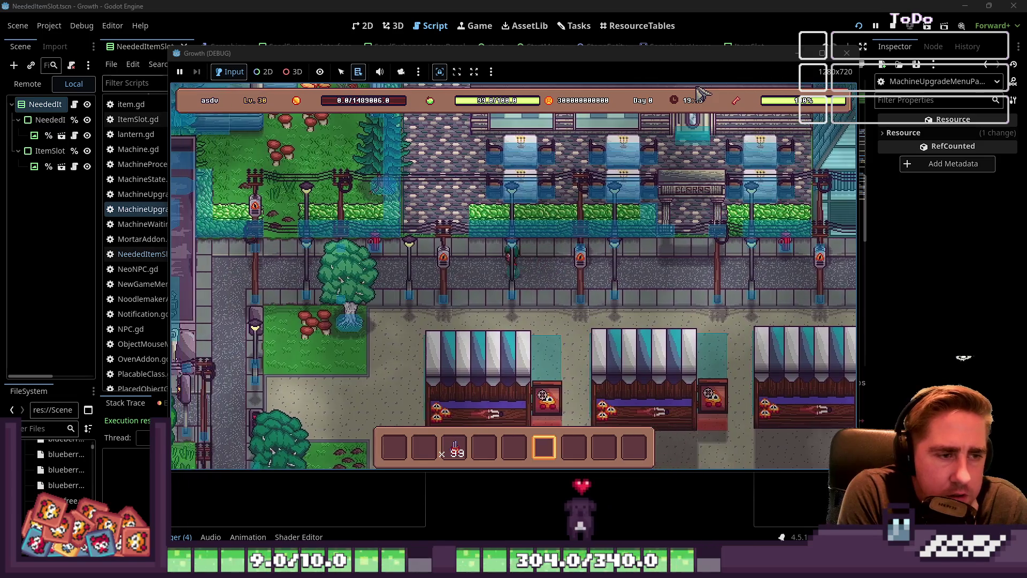
key(a)
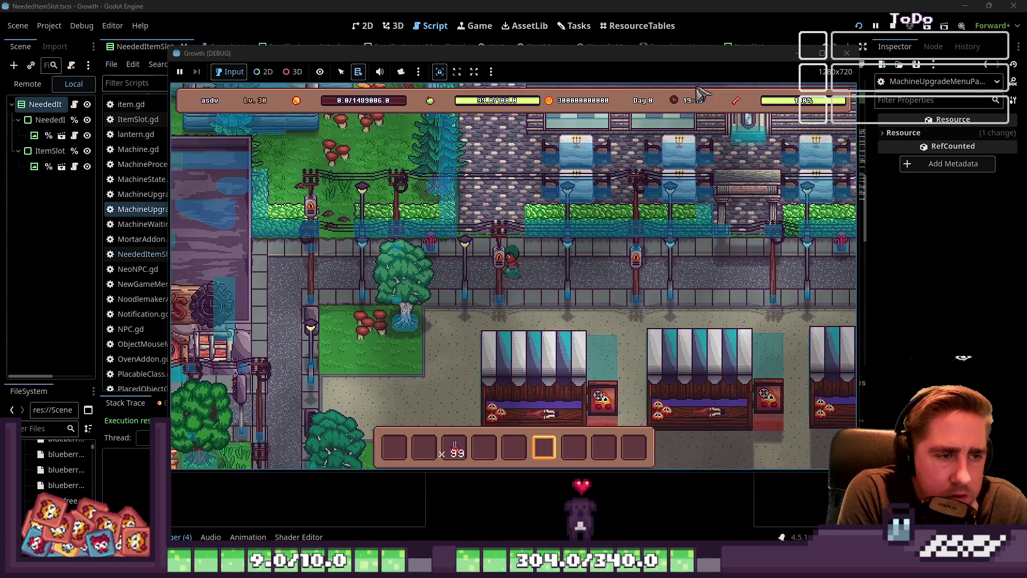
key(a)
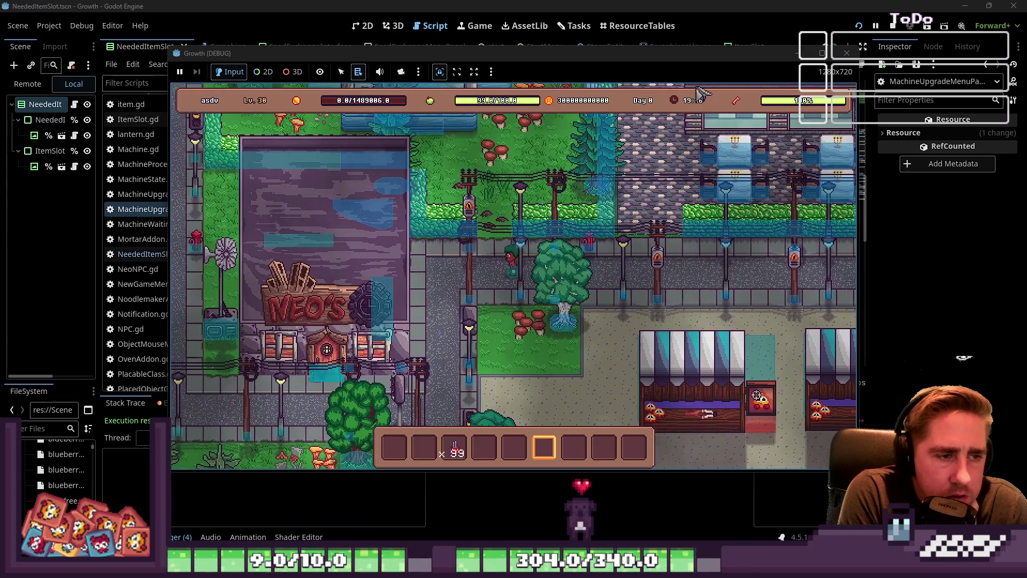
key(a)
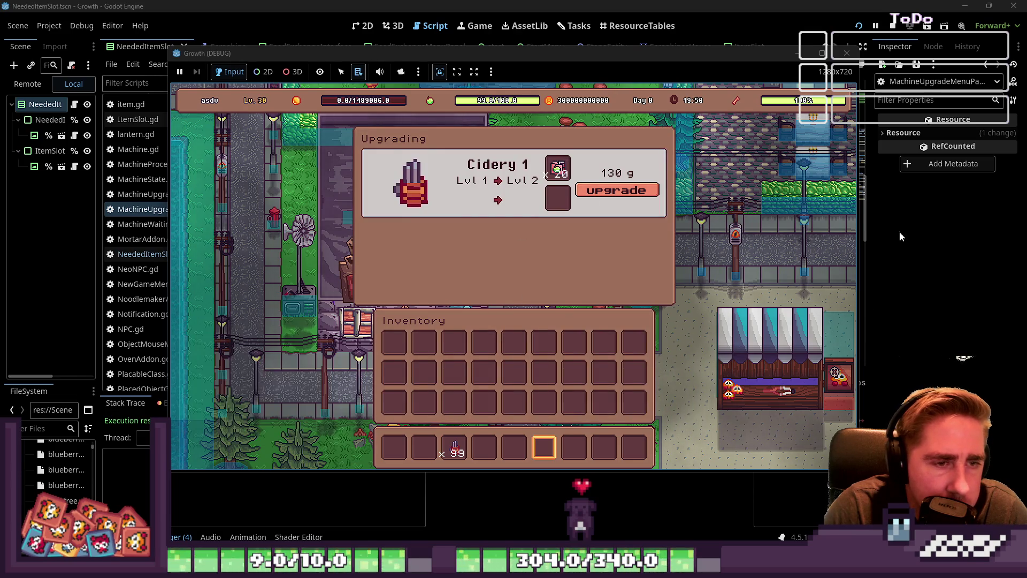
Walk the character northwest, then back southeast toward the building.
key(w)
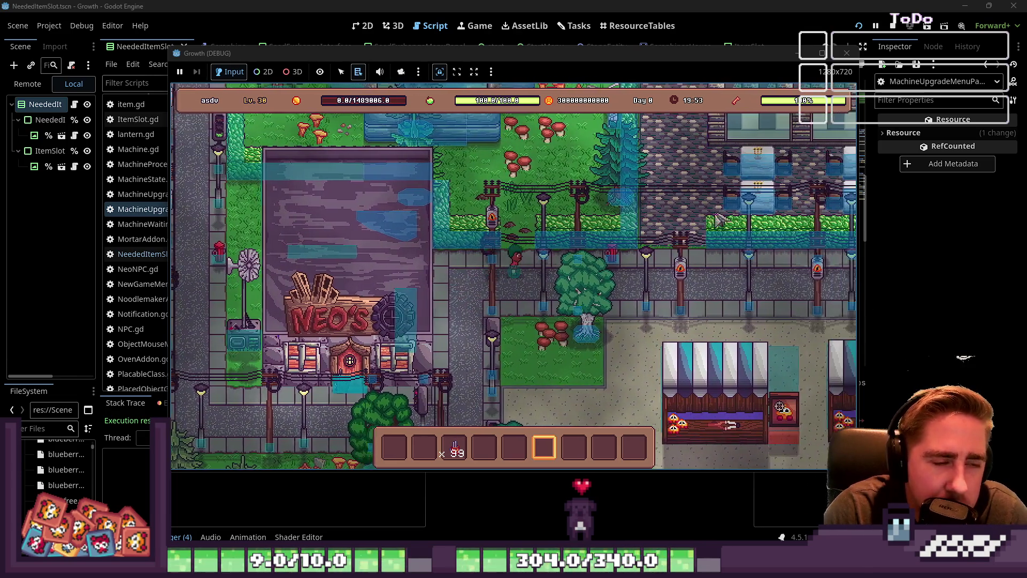
key(w)
key(a)
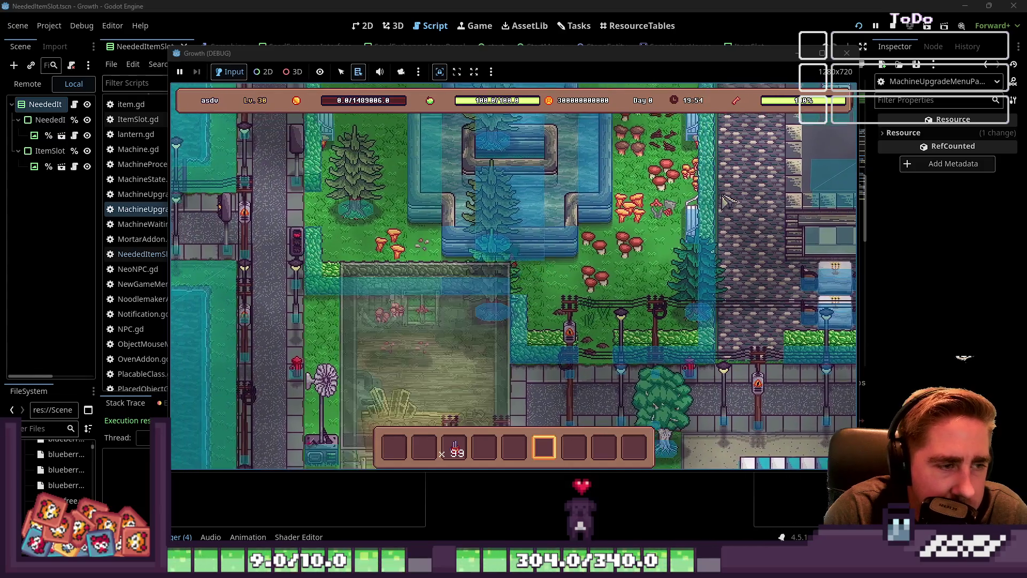
key(w)
key(a)
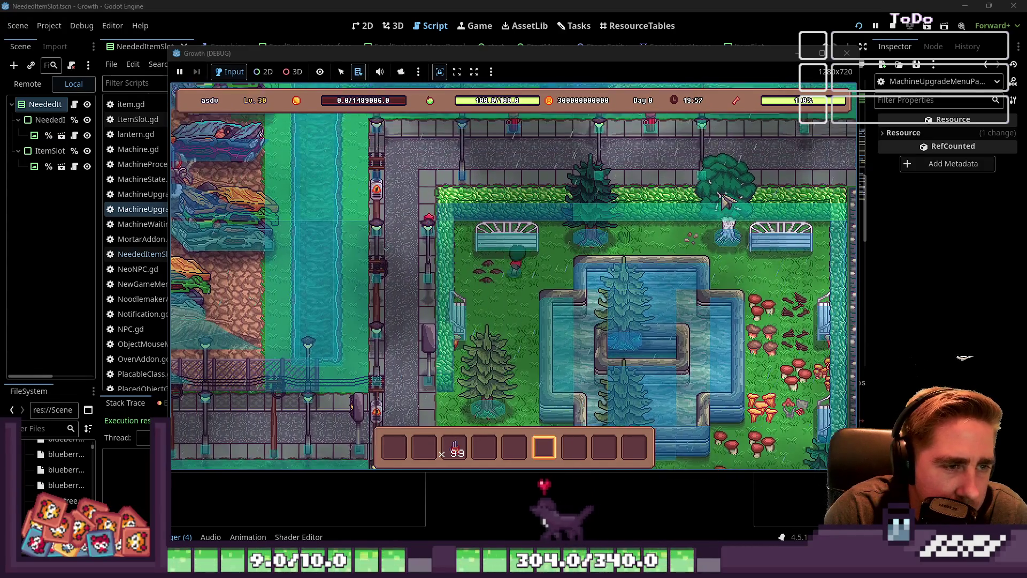
key(d)
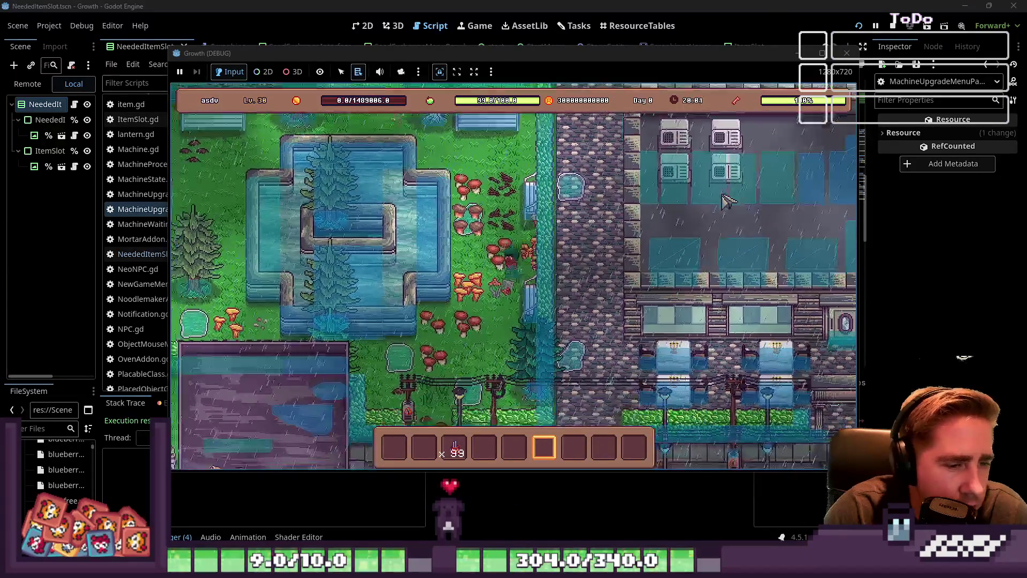
key(s)
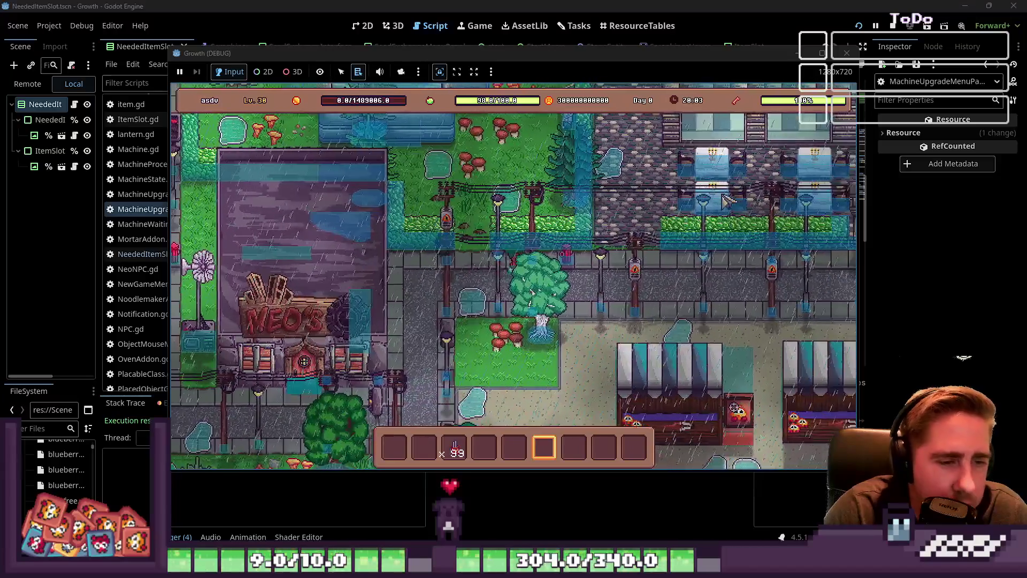
key(d)
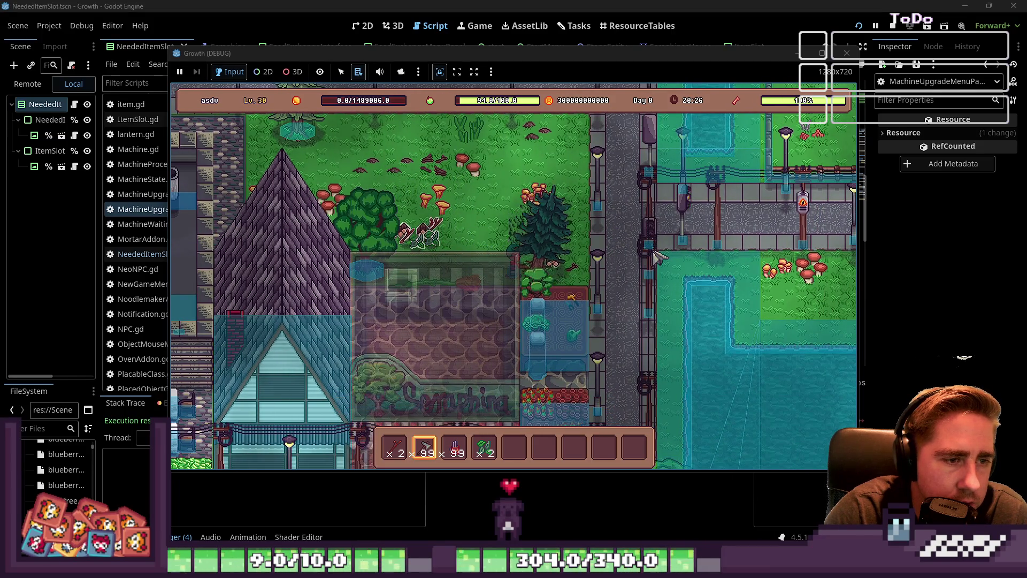
Gather weeds behind the house and chop down a tree to fill the hotbar.
key(w)
key(a)
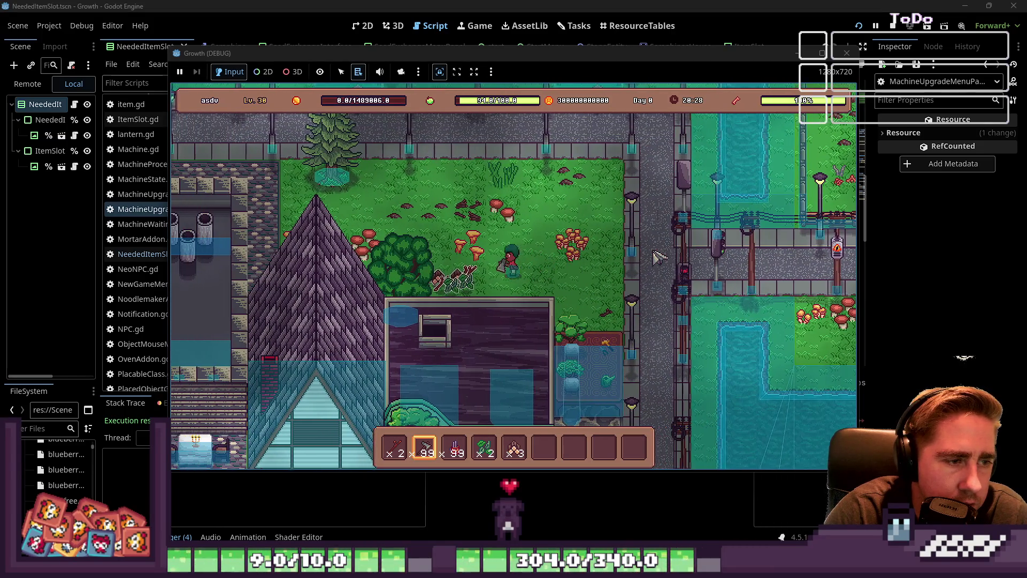
key(s)
key(a)
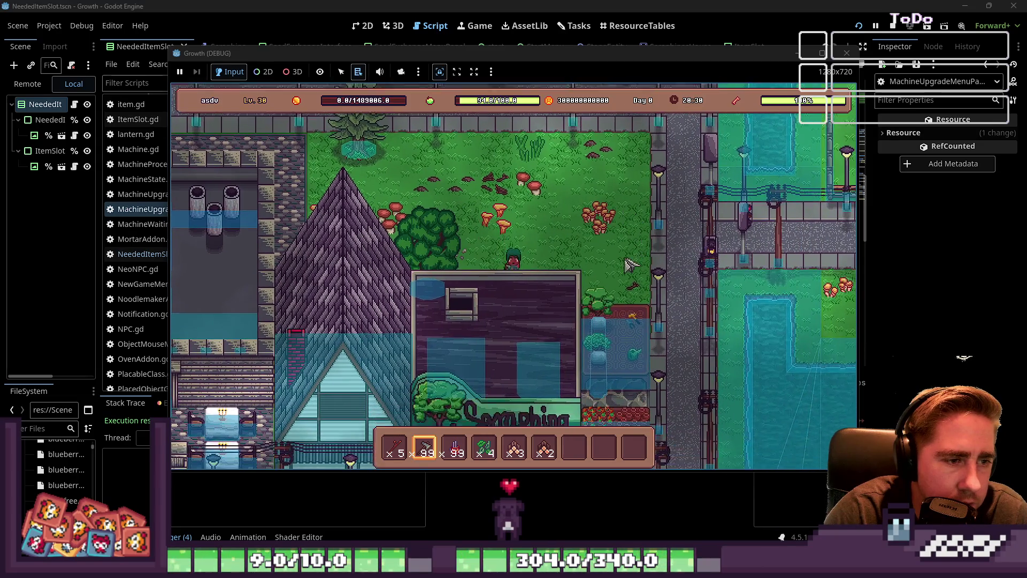
key(s)
key(a)
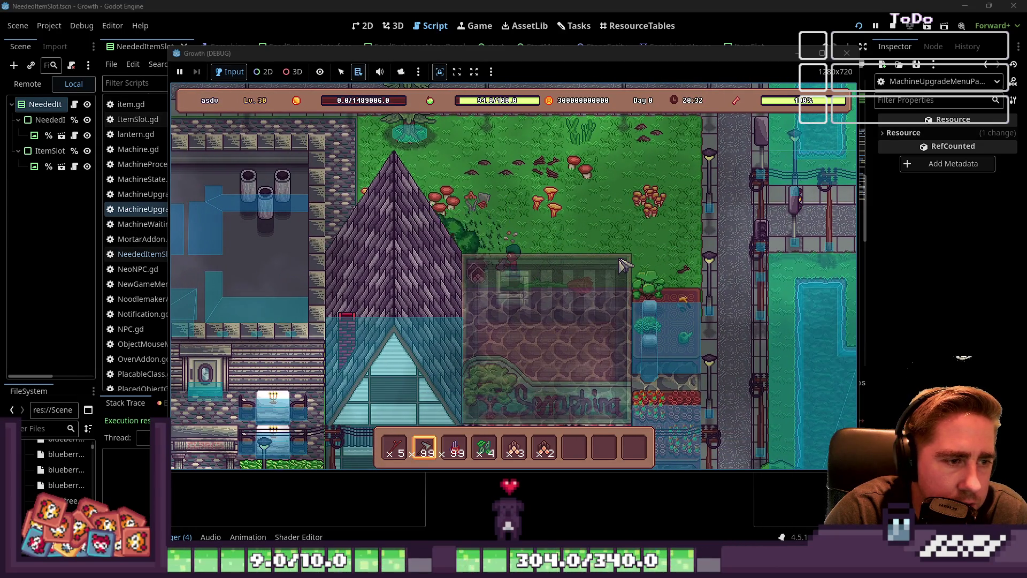
key(w)
key(a)
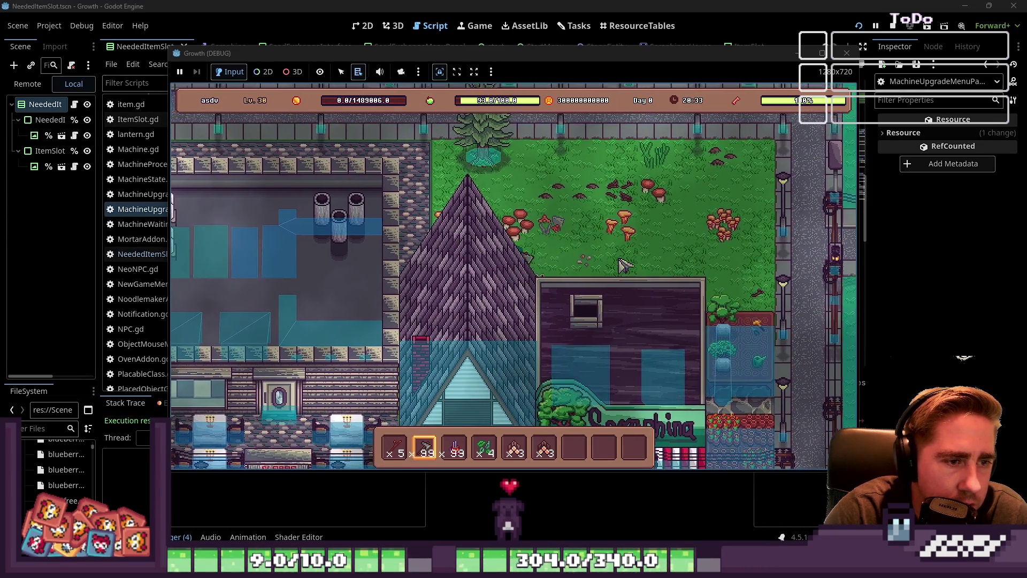
key(d)
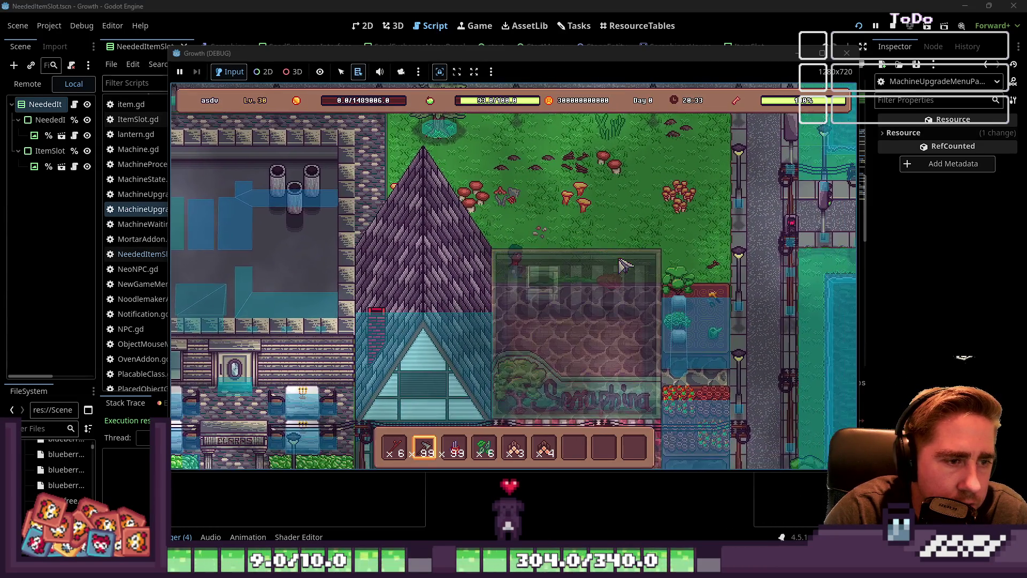
key(w)
key(a)
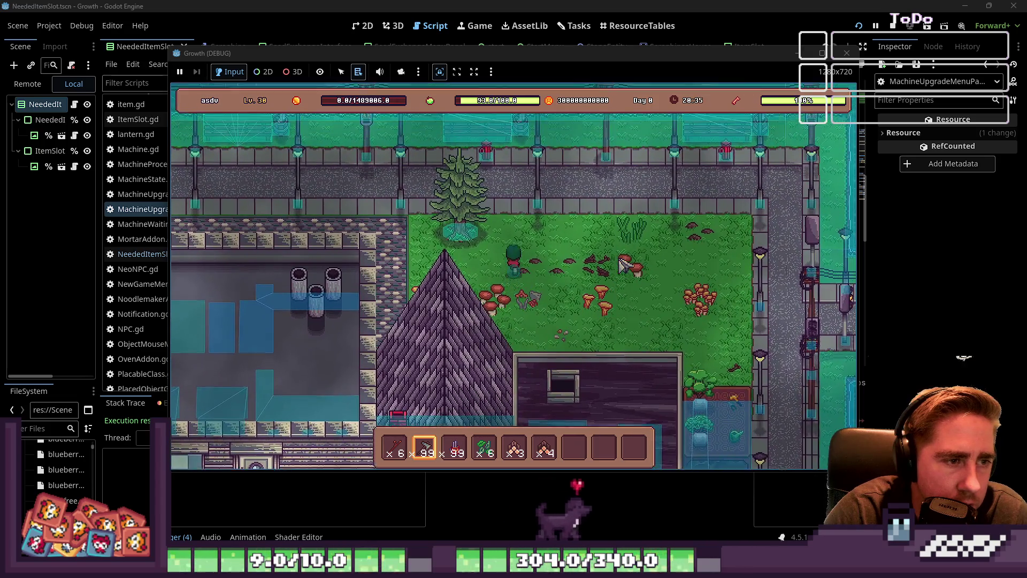
key(w)
key(a)
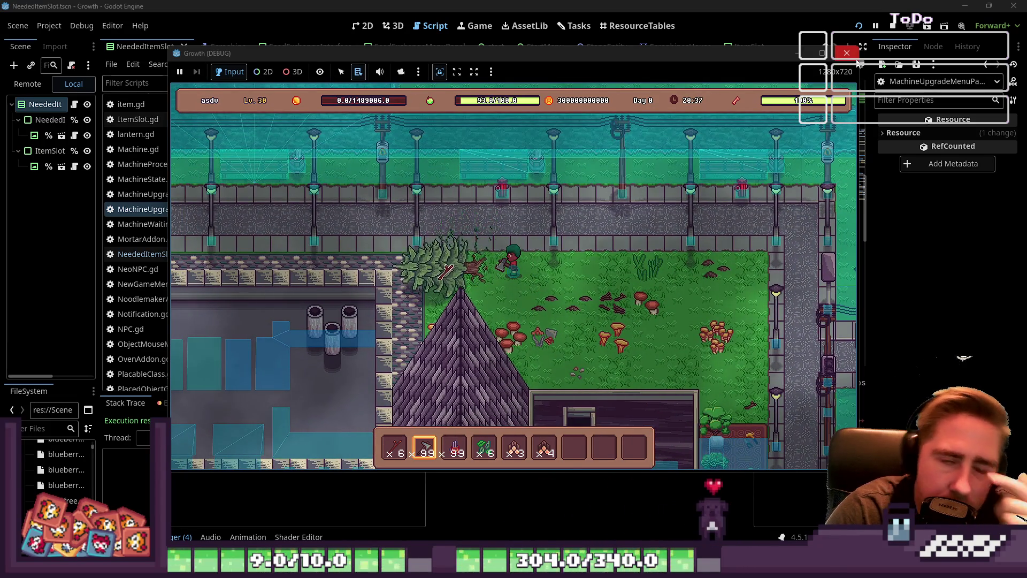
Stop the running game and switch to the SeraphinasHouse scene.
click(847, 53)
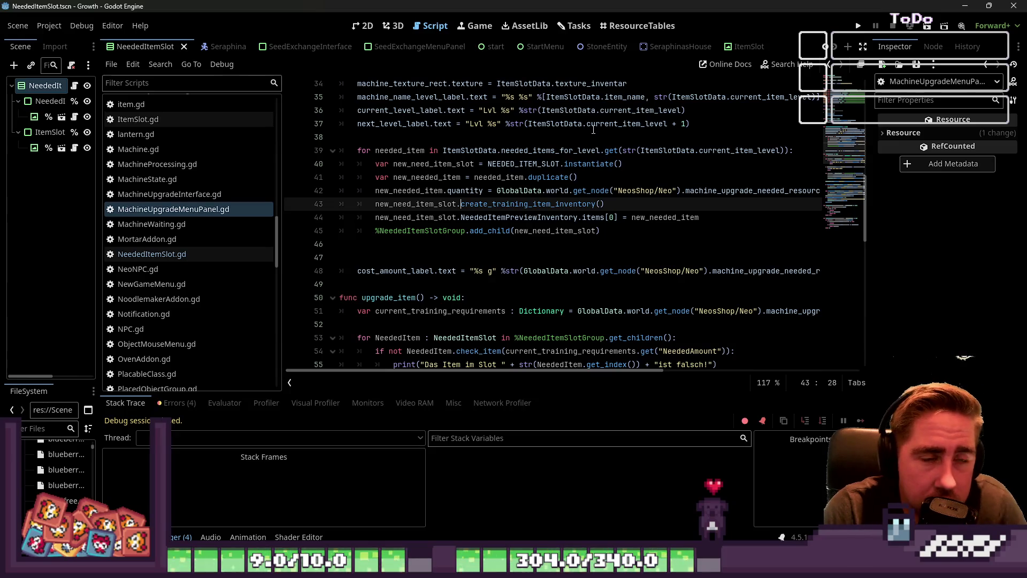
click(659, 47)
scroll(271, 290, down, 5)
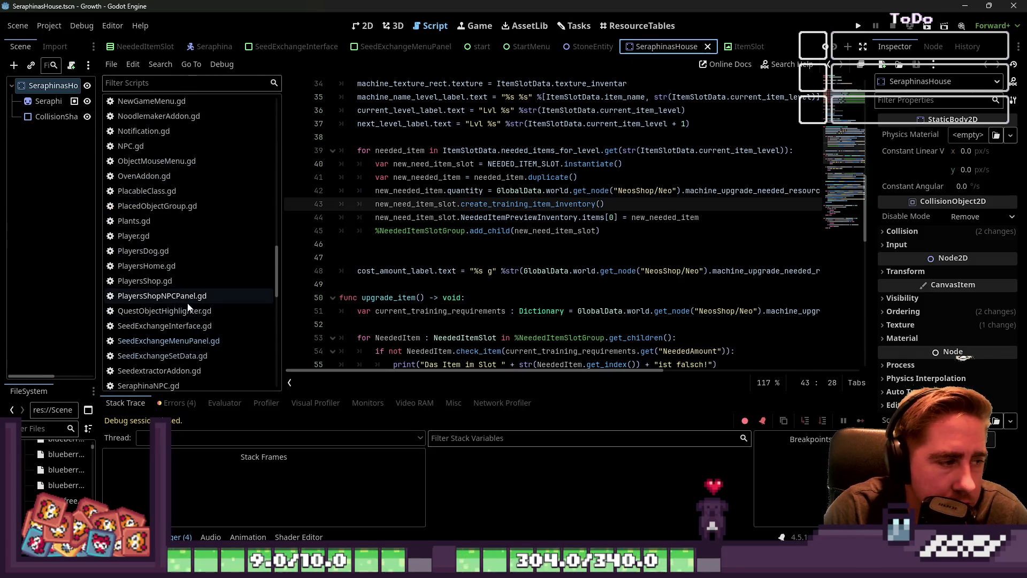
scroll(131, 381, down, 3)
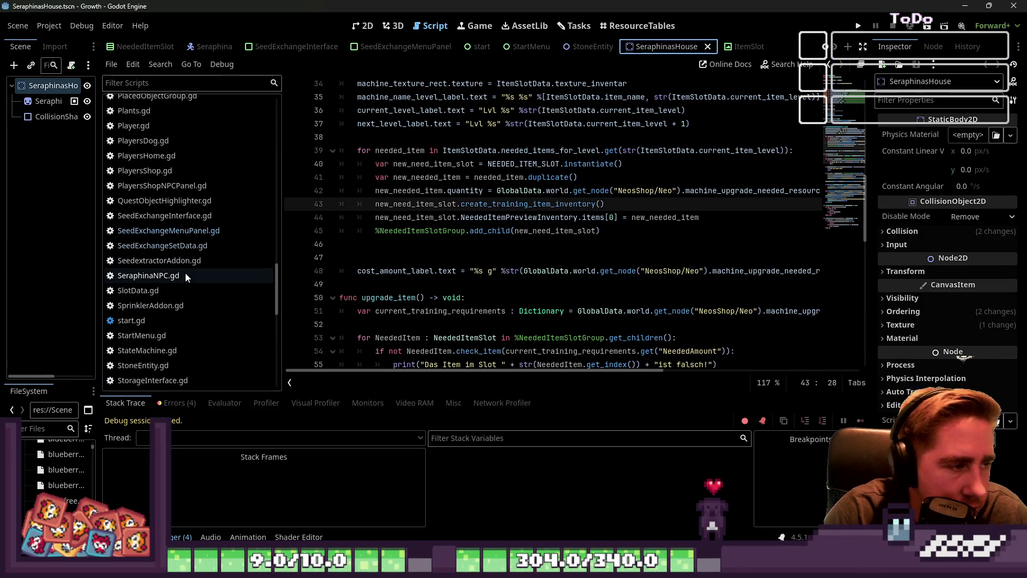
Review SeraphinaNPC.gd from its top, then show the house scene in 2D.
click(185, 274)
click(505, 230)
scroll(323, 265, down, 1)
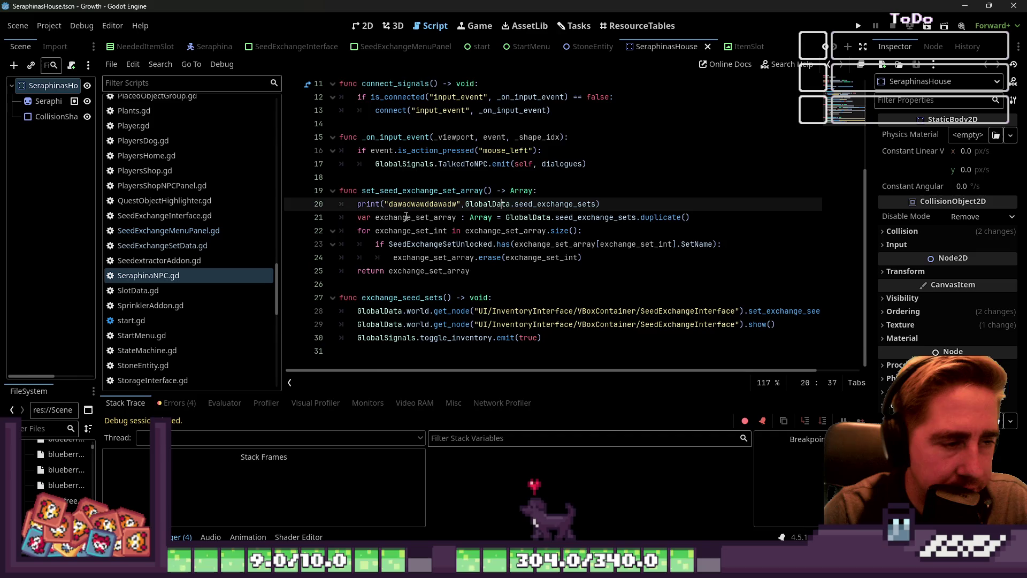
scroll(405, 217, up, 3)
click(364, 151)
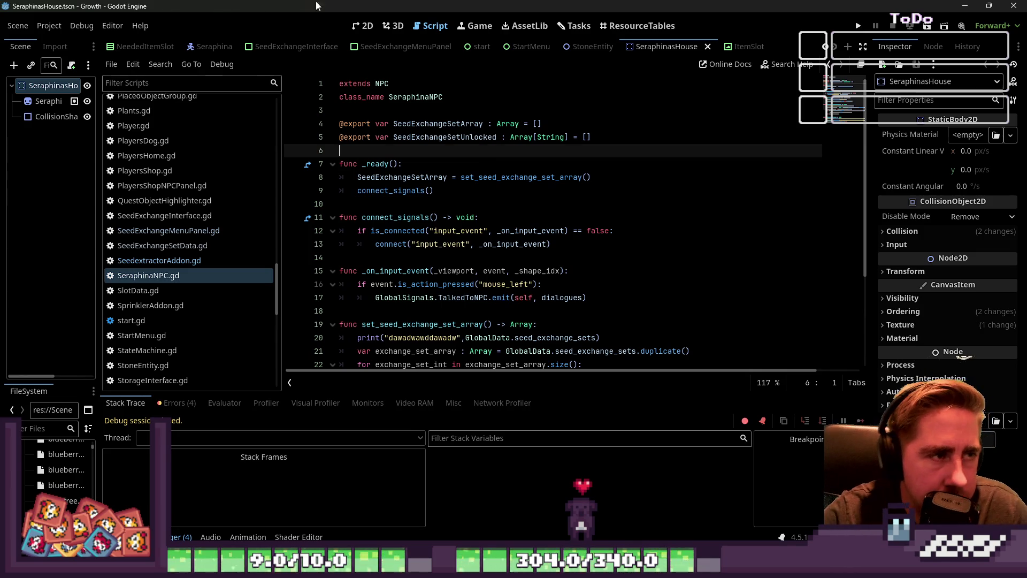
click(370, 33)
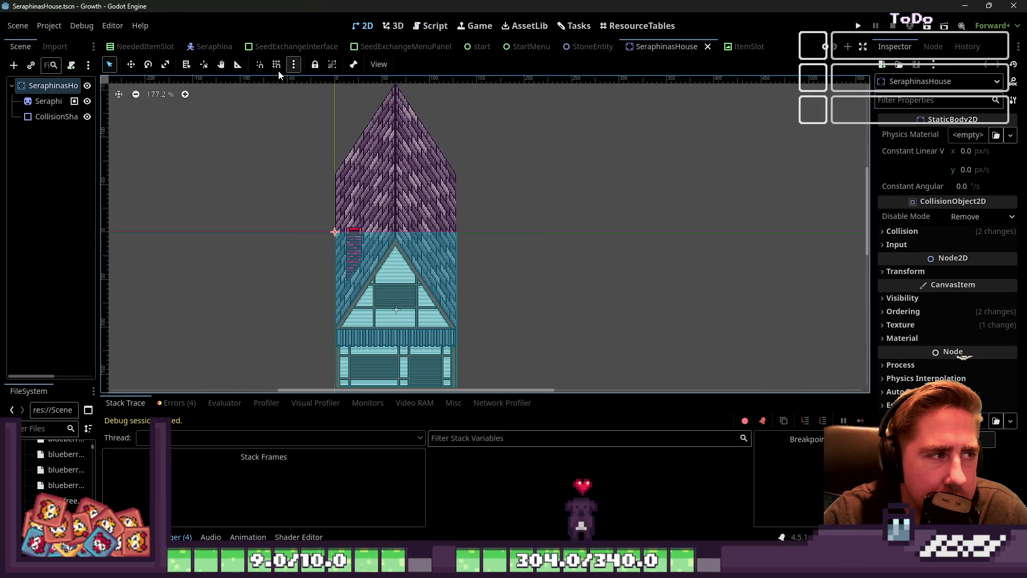
Browse the NeededItemSlot and InventoryInterface scenes, widening the scene tree panel.
click(109, 48)
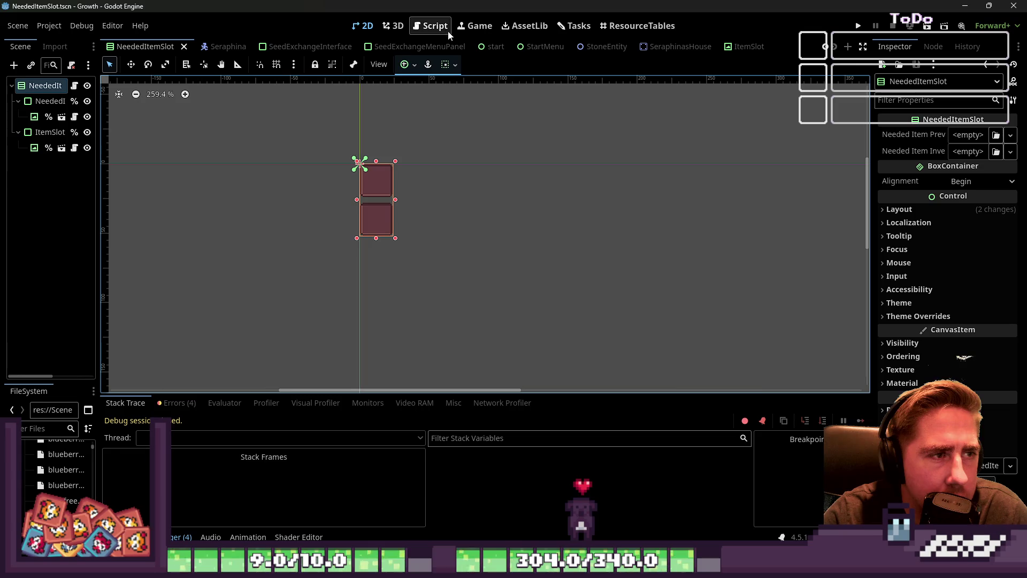
scroll(450, 46, down, 5)
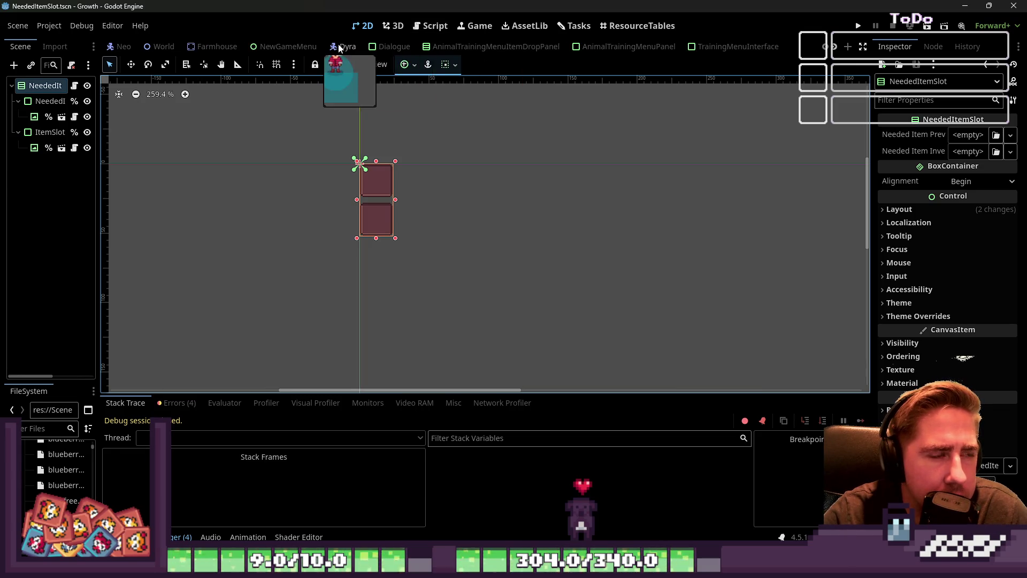
scroll(323, 46, up, 6)
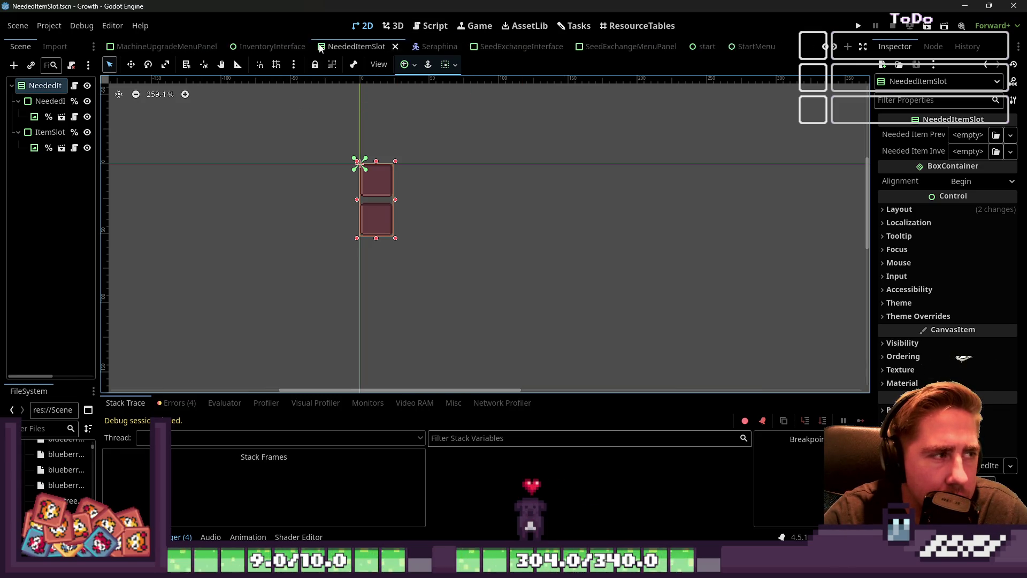
click(382, 47)
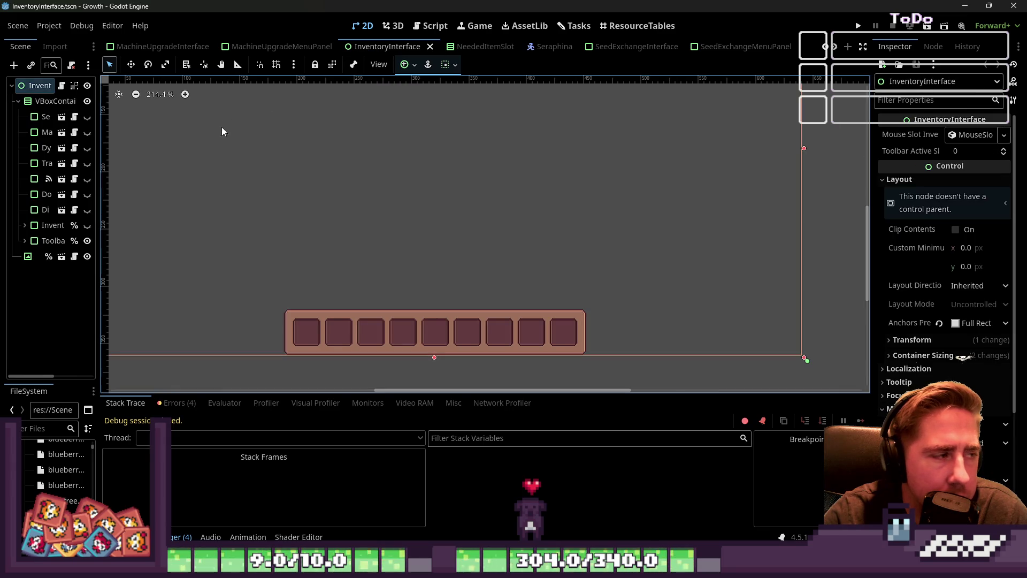
scroll(659, 265, down, 6)
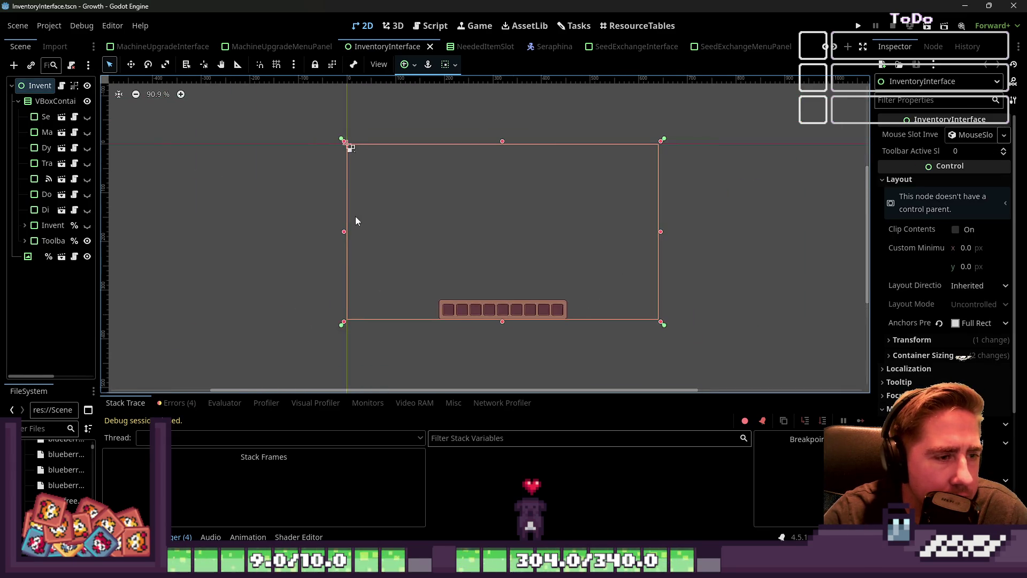
scroll(459, 222, up, 4)
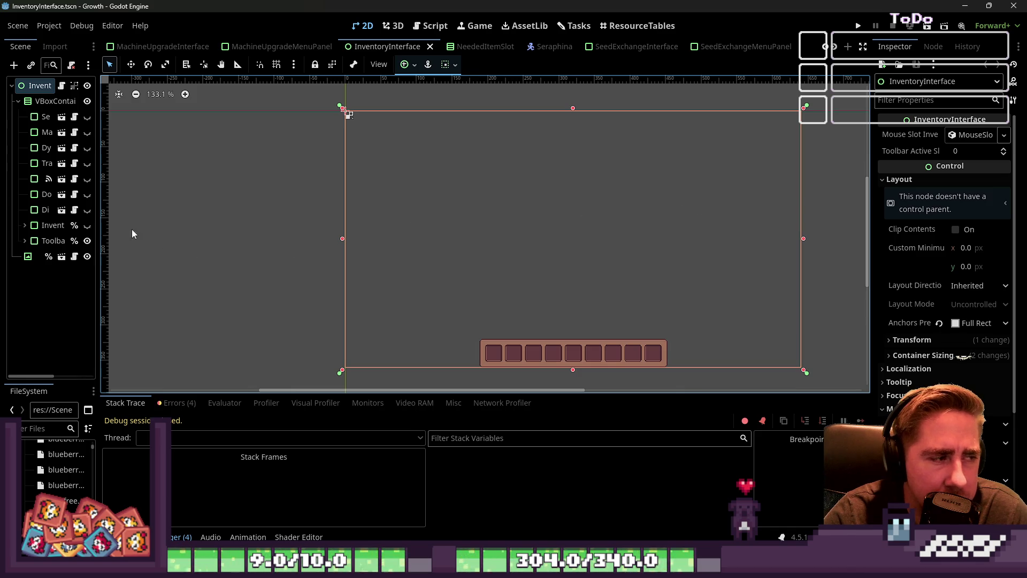
drag(101, 226, 167, 239)
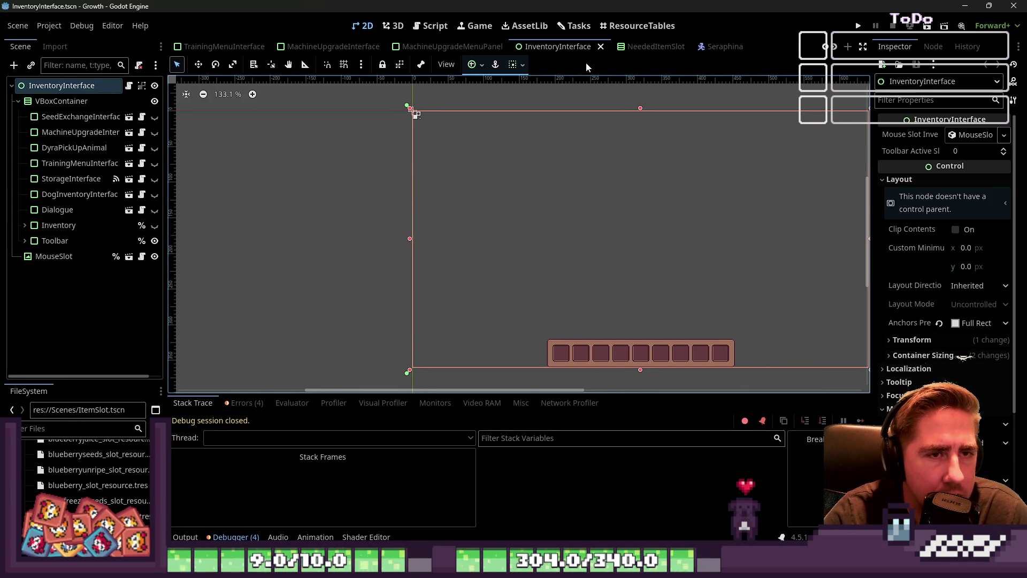
click(643, 47)
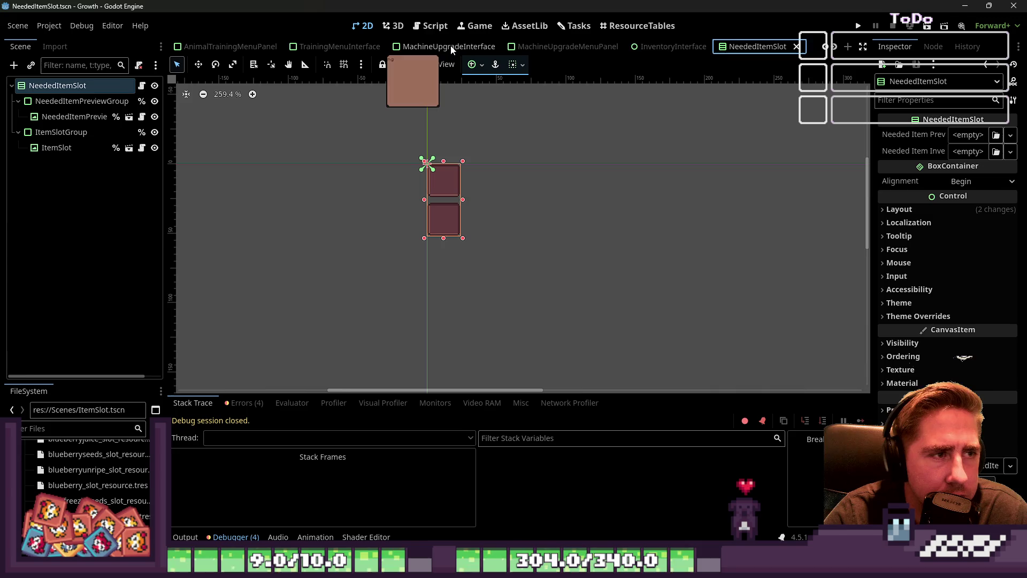
Paste the MachineUpgradeInterface root into a new scene and select its TitelLabel.
click(451, 49)
click(91, 116)
click(75, 86)
scroll(757, 47, down, 3)
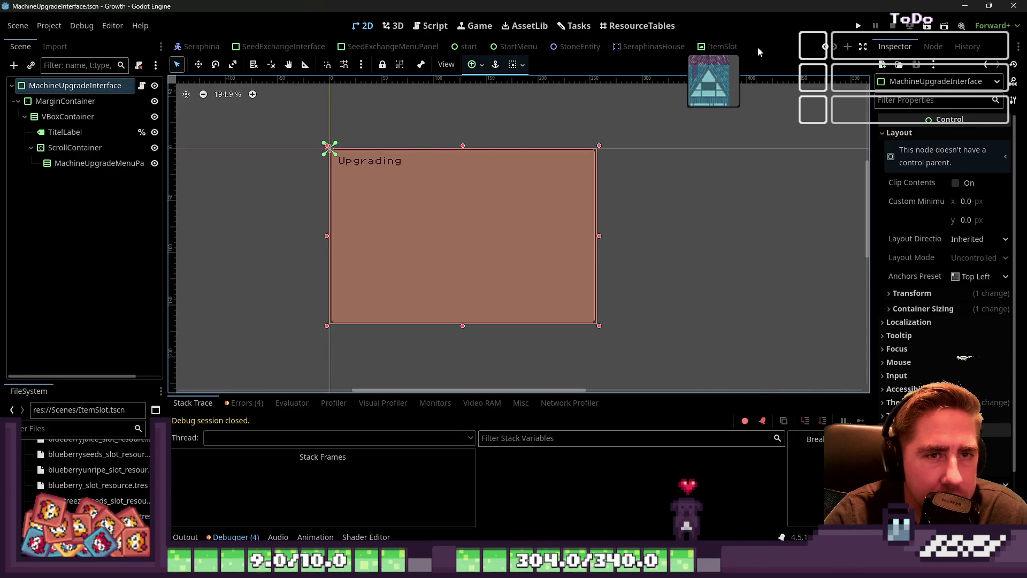
click(849, 47)
click(90, 176)
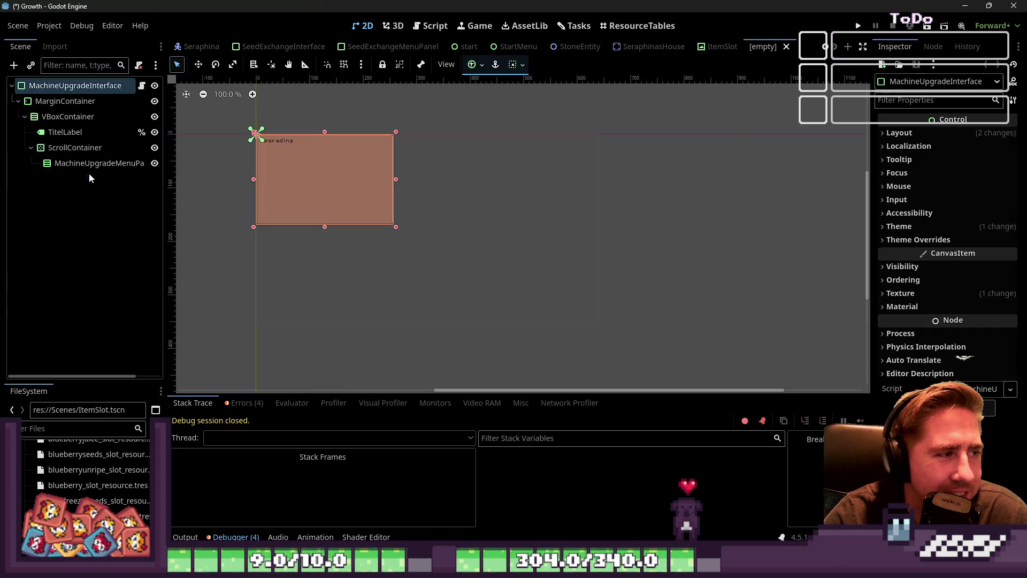
scroll(353, 152, up, 10)
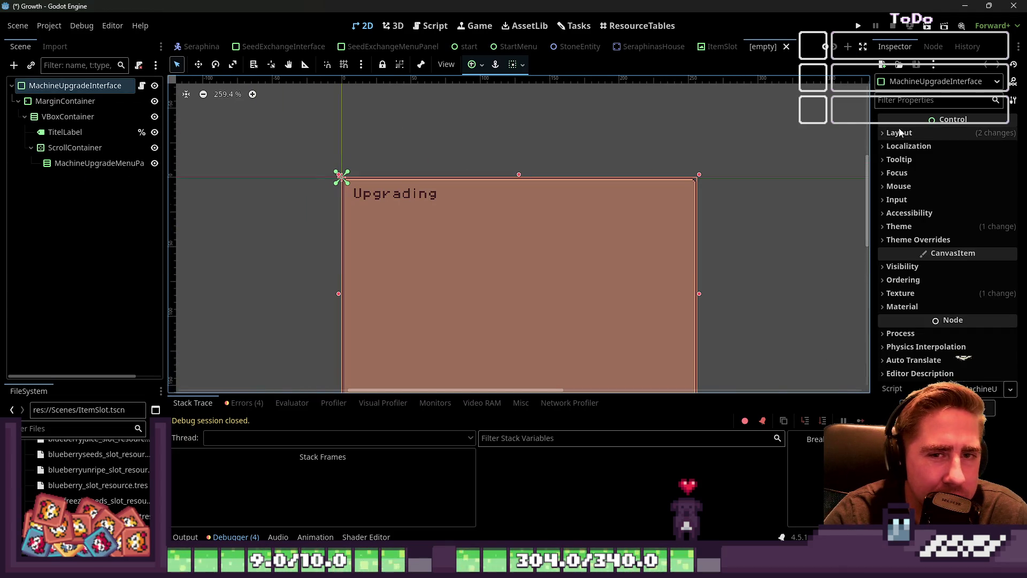
click(589, 195)
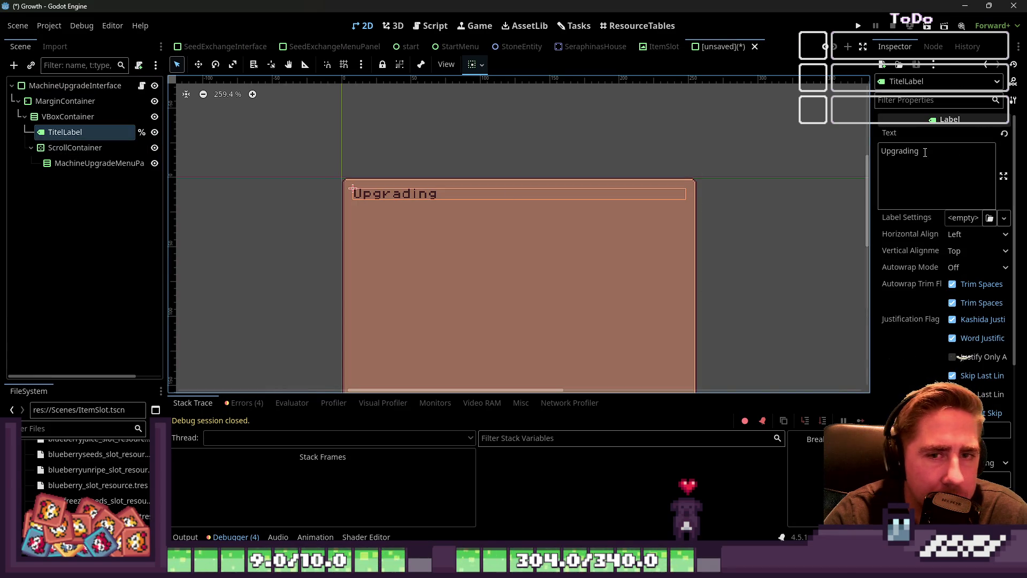
Rename the pasted root node to NPCShopInterface.
click(95, 88)
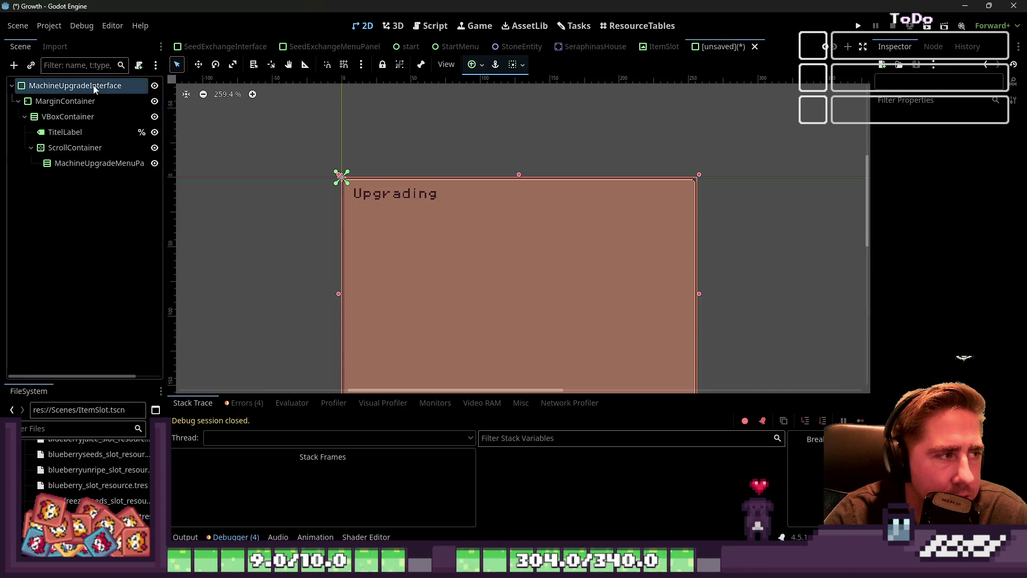
click(128, 86)
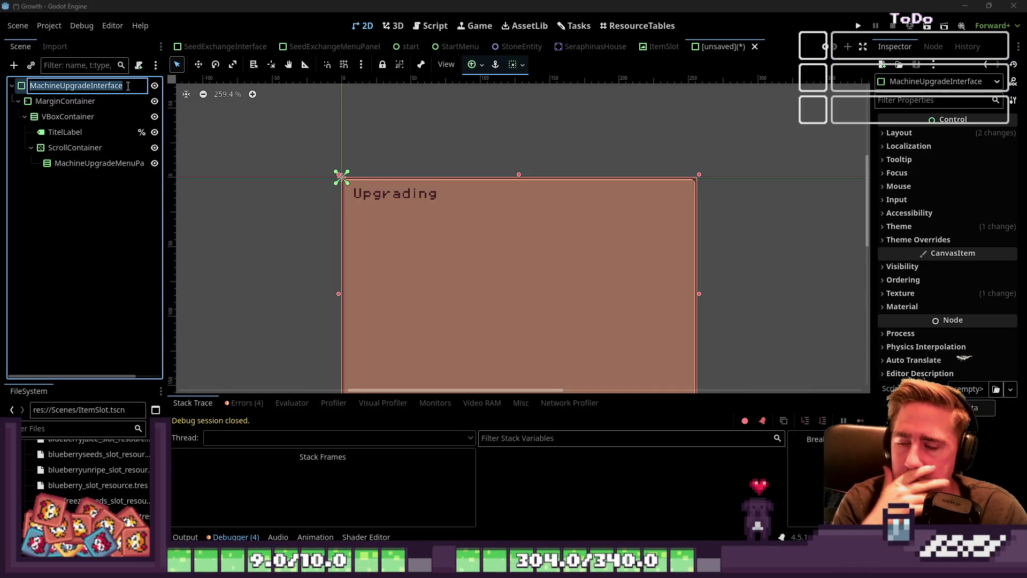
text(NPO)
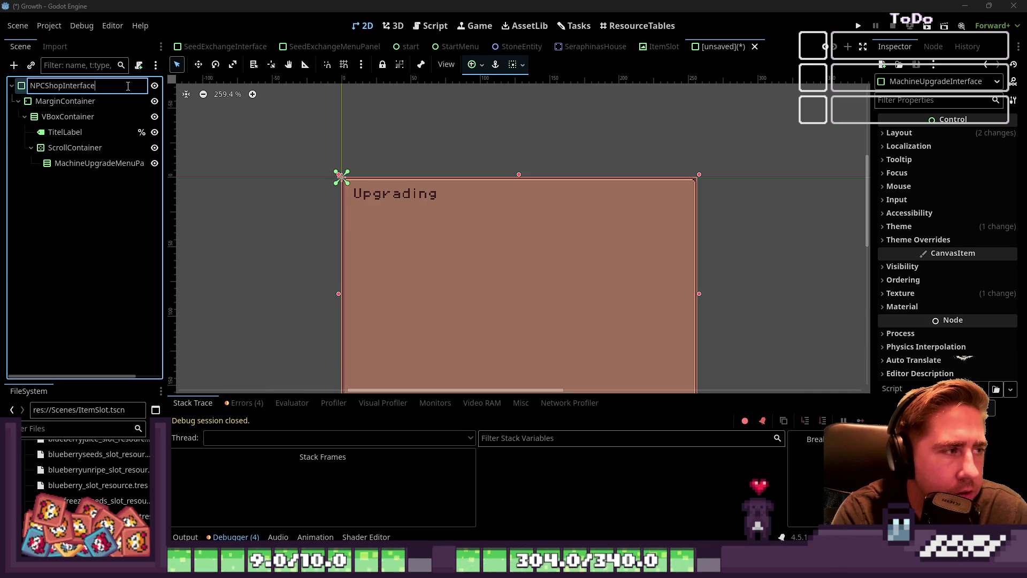
key(Return)
scroll(616, 107, down, 6)
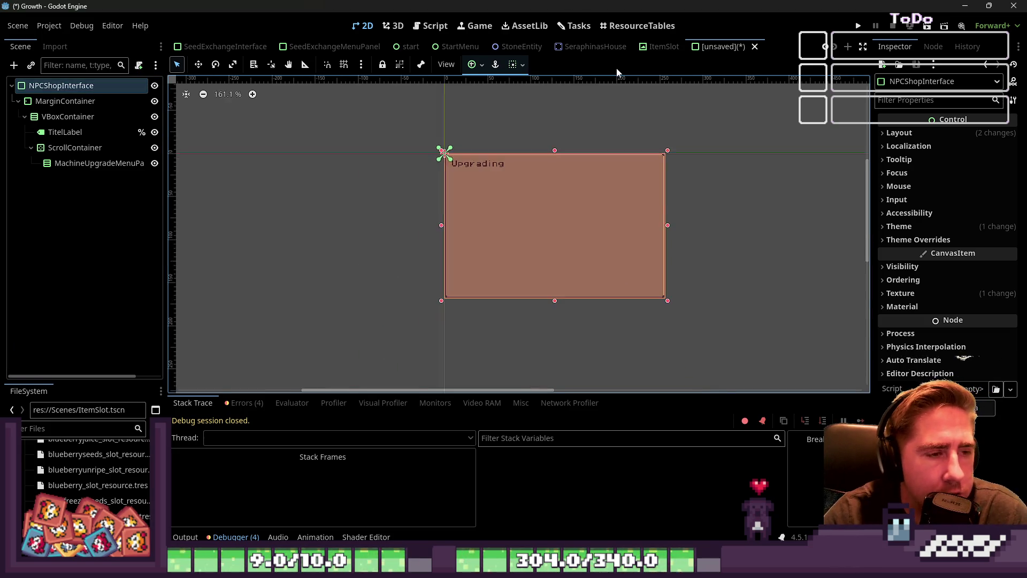
scroll(458, 219, up, 4)
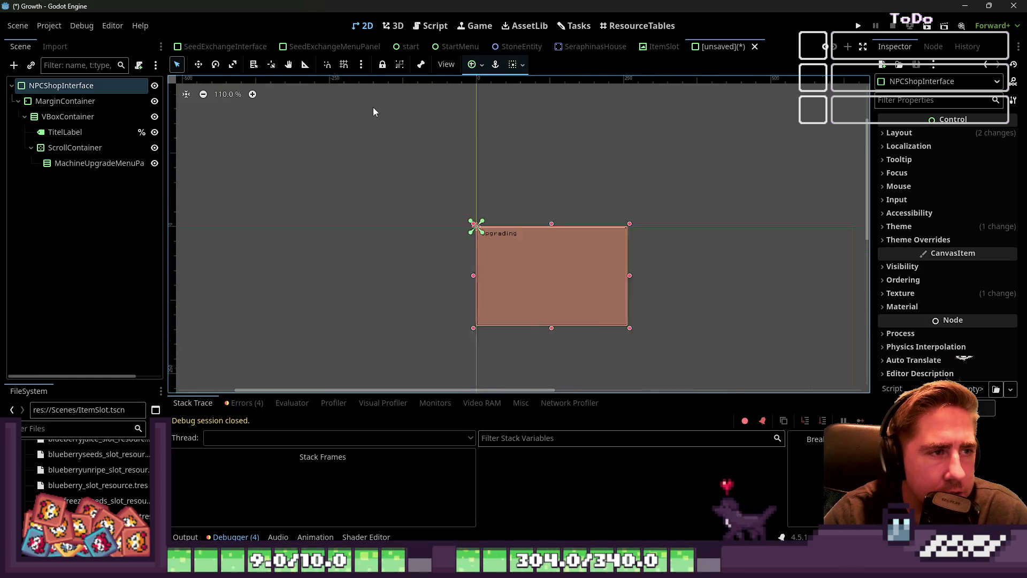
Set the panel's horizontal container sizing to End with Expand enabled.
click(516, 64)
click(559, 106)
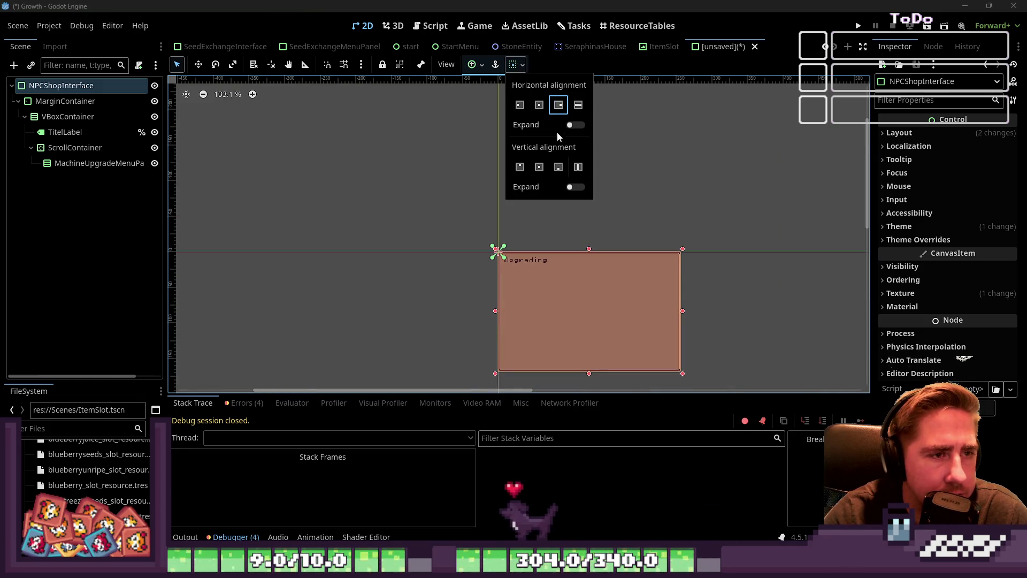
click(574, 125)
scroll(503, 165, down, 4)
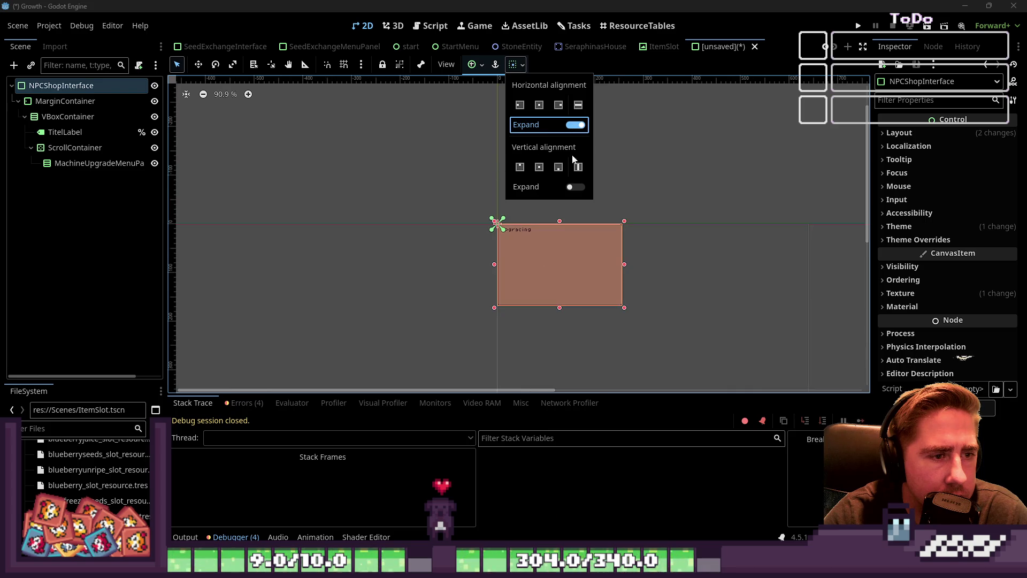
click(532, 252)
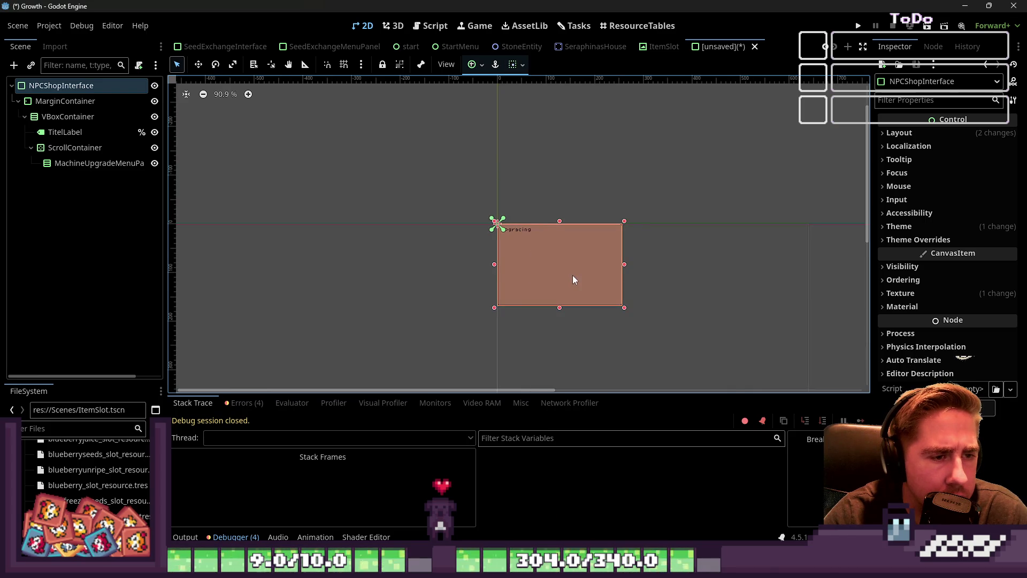
Move the NPCShopInterface panel further right on the canvas.
key(w)
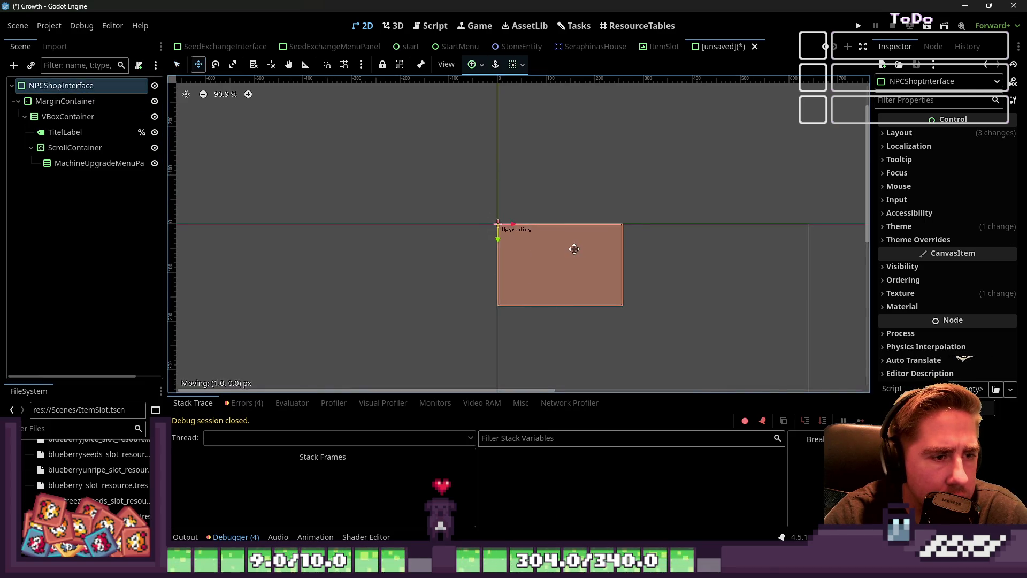
drag(574, 246, 631, 216)
scroll(770, 305, up, 4)
drag(557, 242, 685, 268)
scroll(765, 219, up, 11)
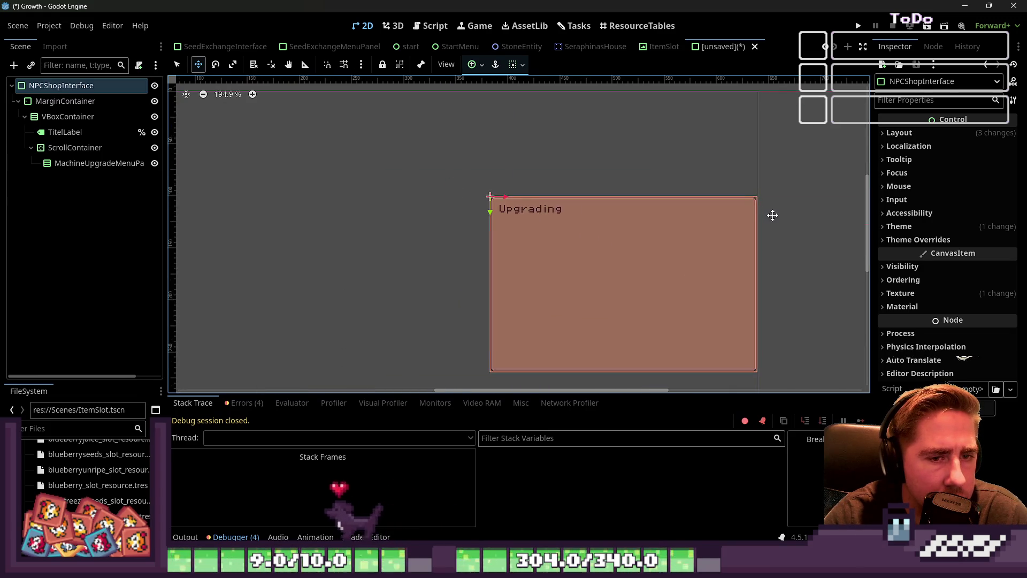
scroll(663, 209, down, 6)
click(122, 135)
Delete the old machine upgrade panel node.
click(75, 148)
click(80, 163)
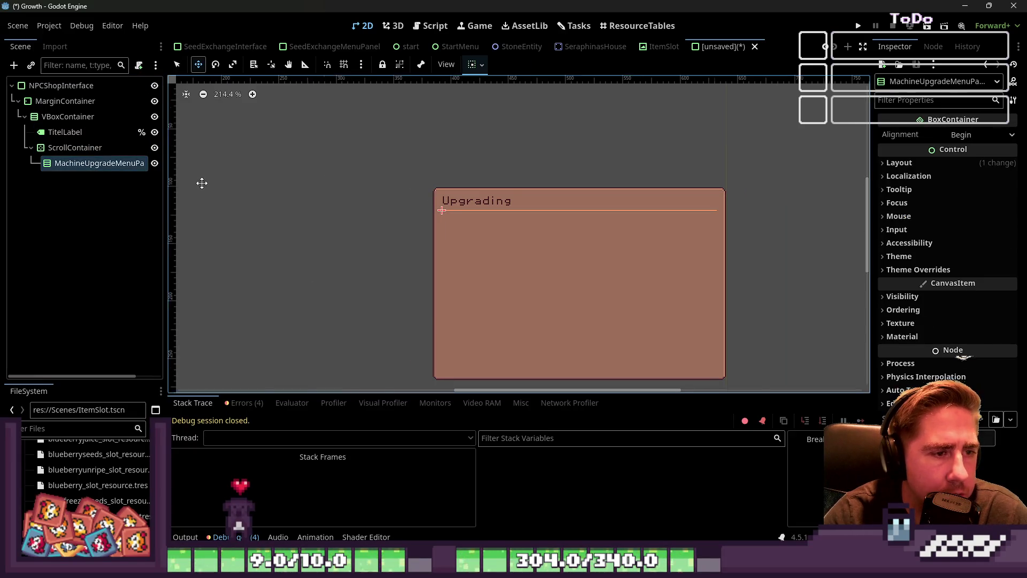
scroll(201, 184, down, 1)
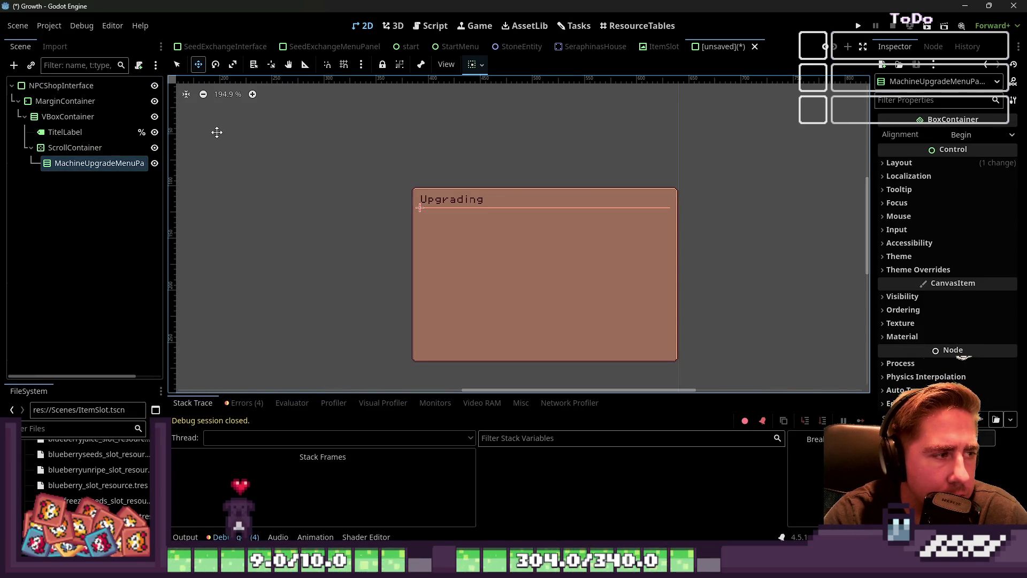
key(Delete)
Add a GridContainer as a child of ScrollContainer.
click(105, 150)
key(ctrl+a)
text(GridCont)
key(Return)
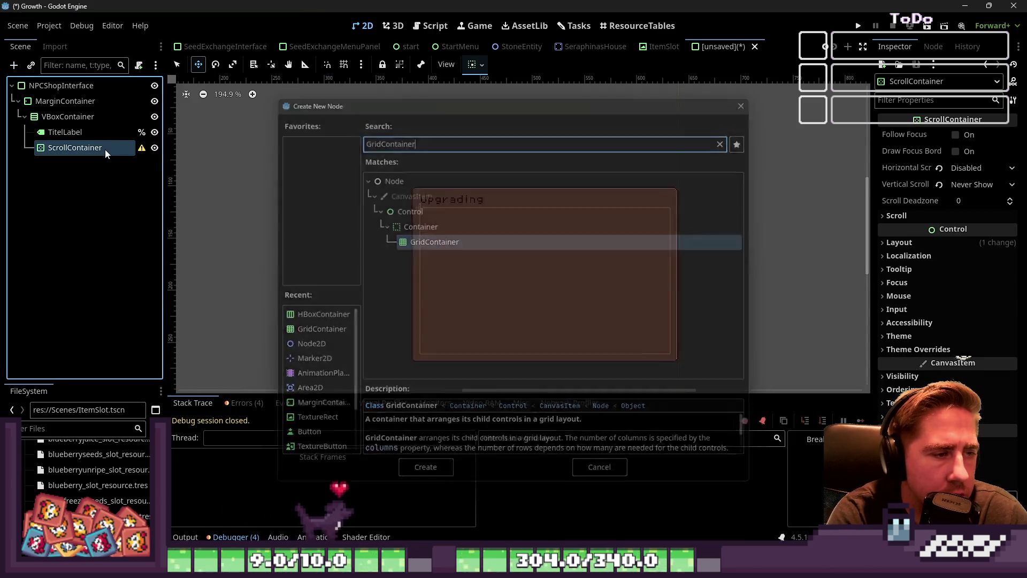
Instance ItemSlot.tscn and make it a child of the GridContainer.
click(48, 428)
text(ItemSlot)
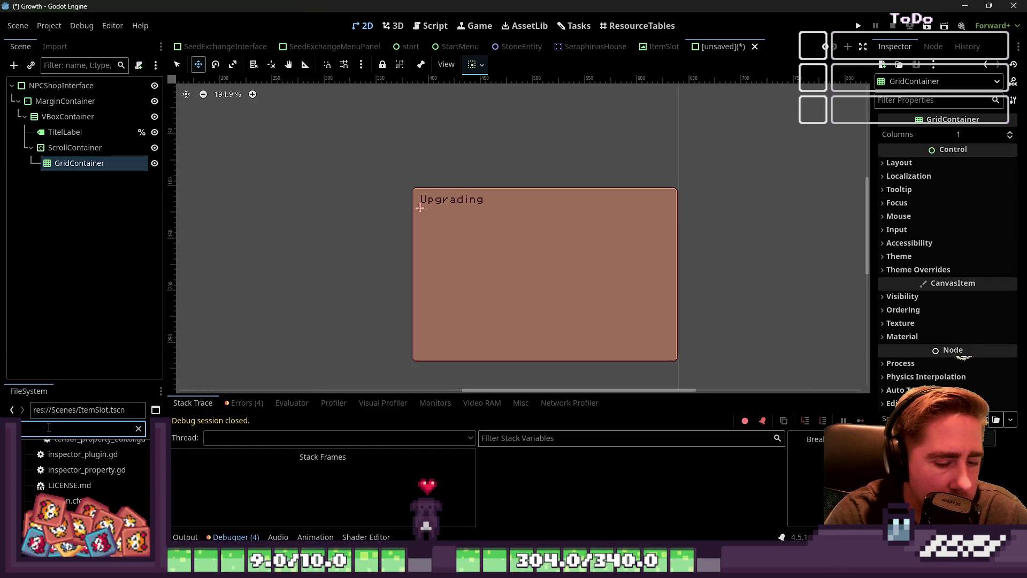
mouse_move(65, 471)
mouse_down()
mouse_move(126, 200)
mouse_move(67, 142)
mouse_move(71, 161)
mouse_up()
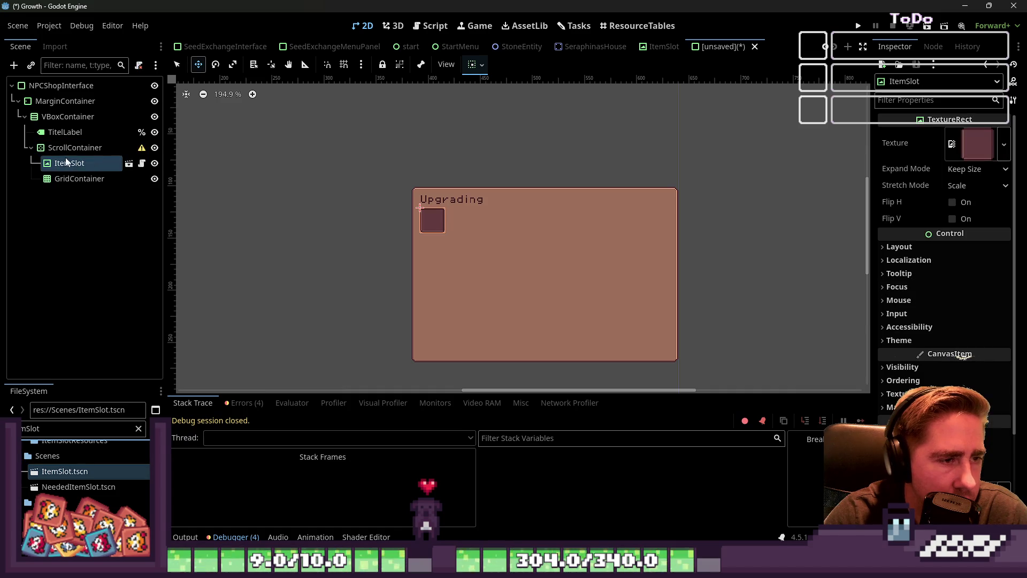
click(78, 183)
click(70, 166)
mouse_move(71, 166)
mouse_down()
mouse_move(80, 180)
mouse_move(64, 184)
mouse_up()
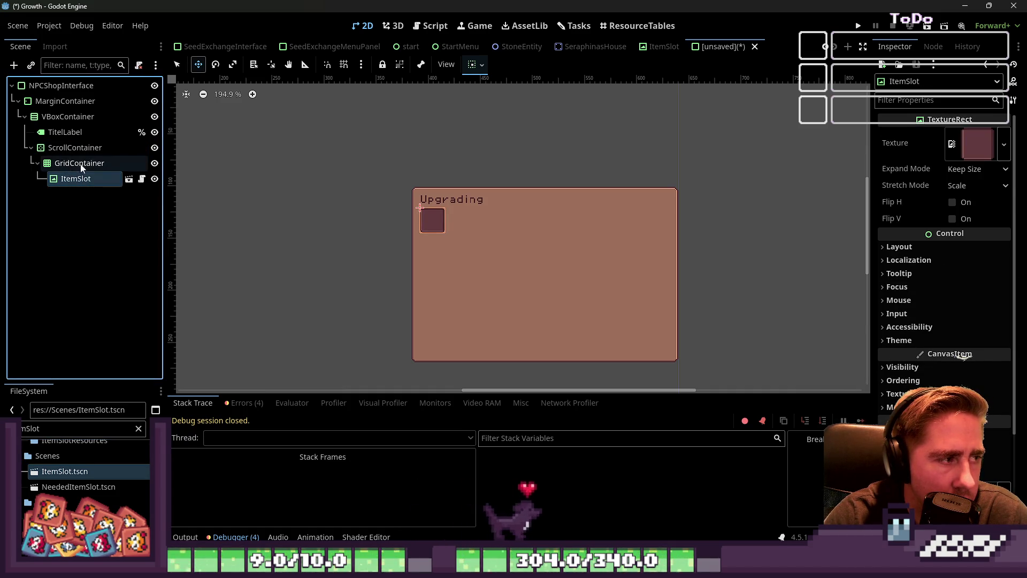
Duplicate the ItemSlot until the grid holds 60 slots, up to ItemSlot60.
key(ctrl+d)
key(ctrl+d)
key(ctrl+d)
key(ctrl+d)
key(ctrl+d)
key(ctrl+d)
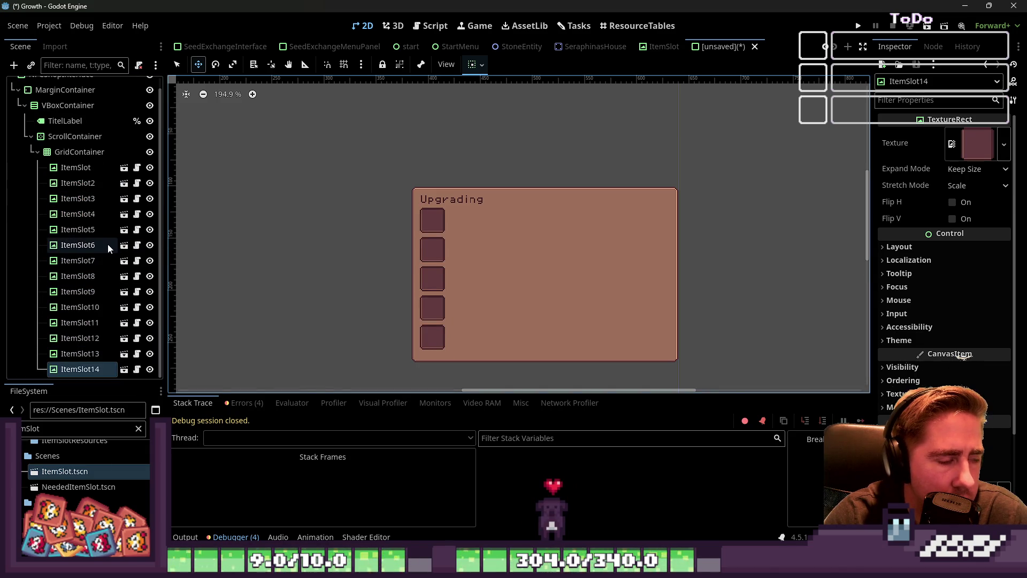
key(ctrl+d)
key(ctrl+d)
key(ctrl+d)
key(ctrl+d)
key(ctrl+d)
key(ctrl+d)
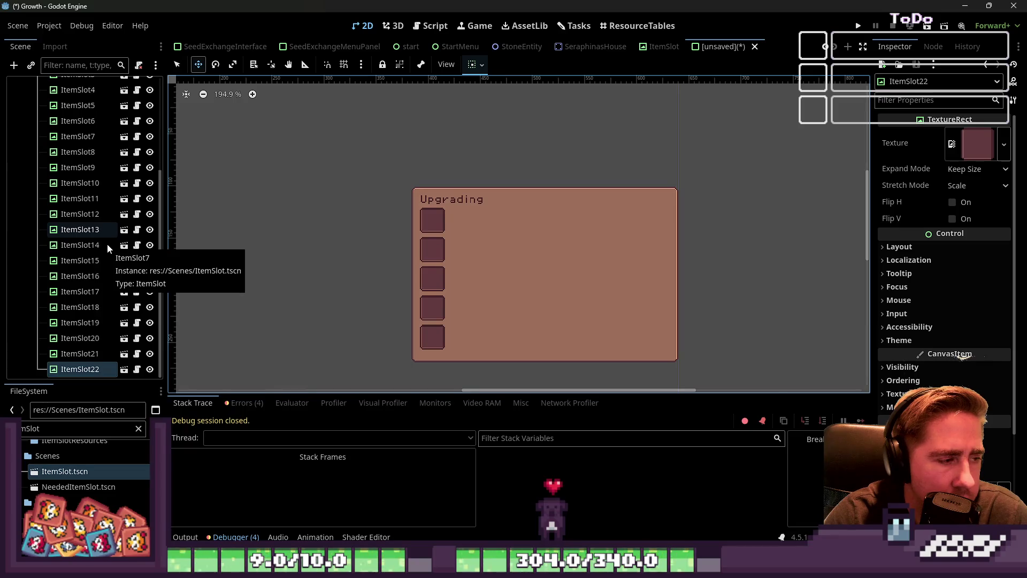
key(ctrl+d)
key(ctrl+d)
key(ctrl+d)
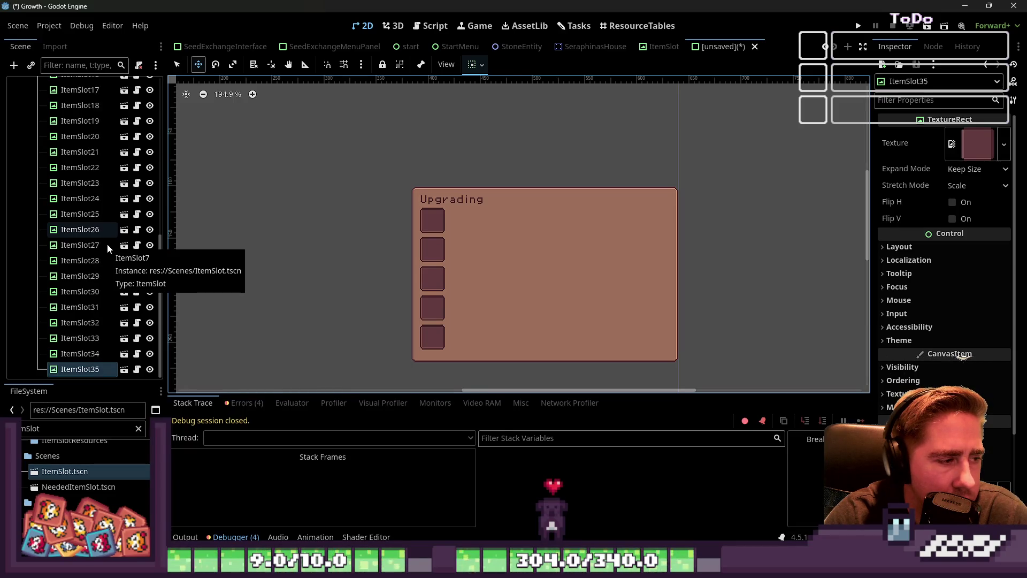
key(ctrl+d)
key(ctrl+d)
key(ctrl+d)
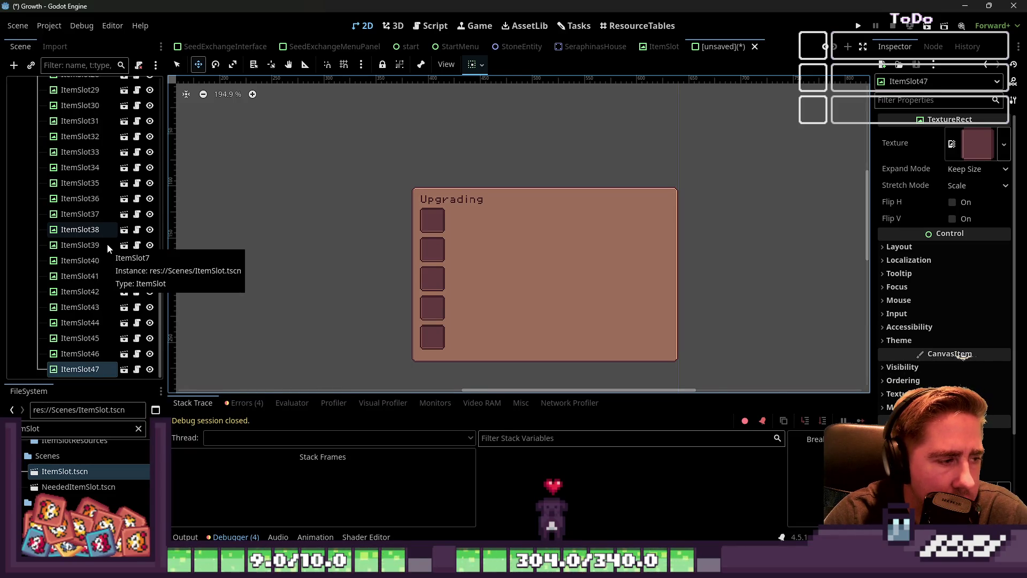
key(ctrl+d)
key(ctrl+d)
key(ctrl+d)
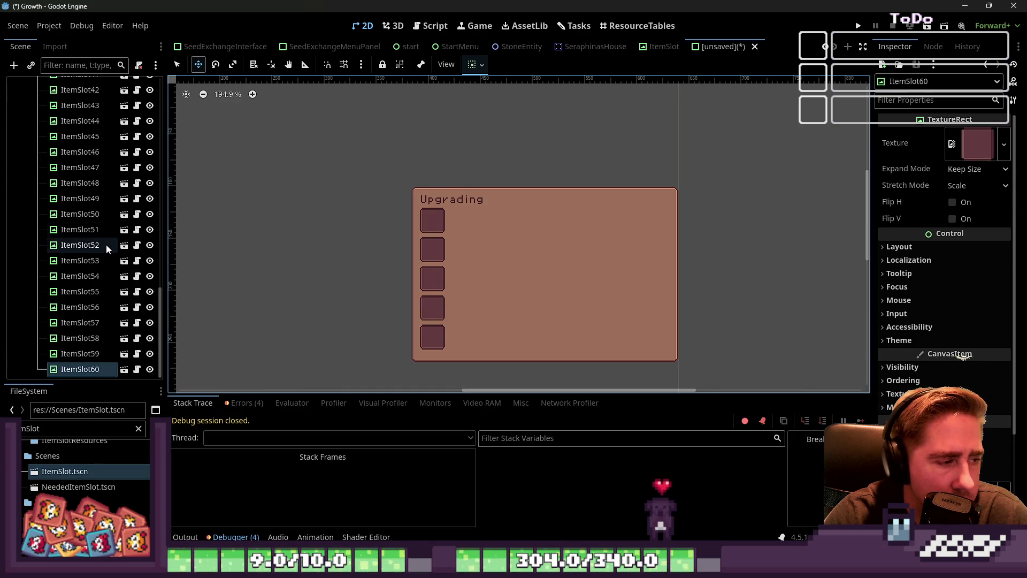
key(ctrl+d)
scroll(96, 229, up, 15)
click(53, 163)
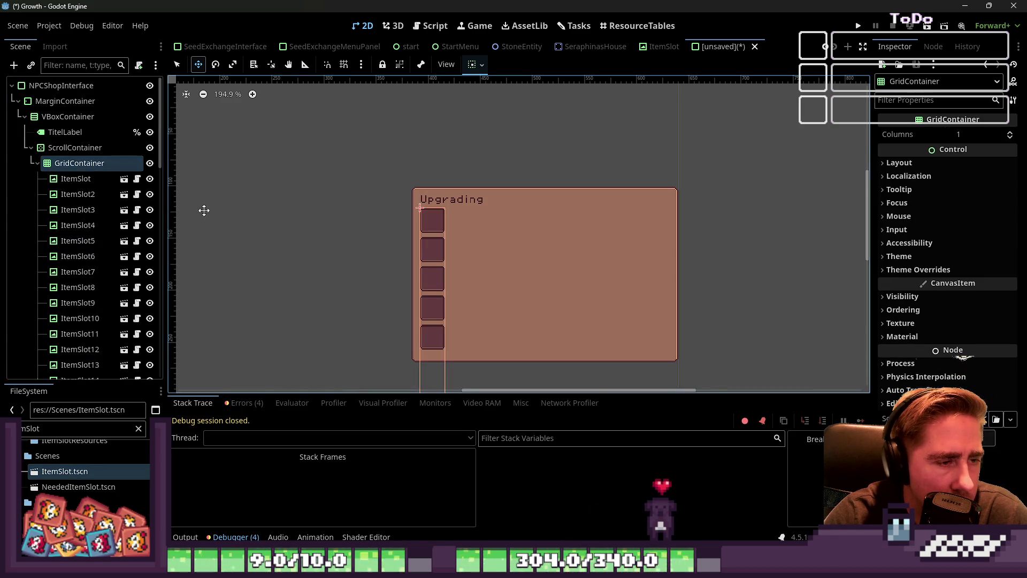
Set the GridContainer's Columns to 5.
click(975, 133)
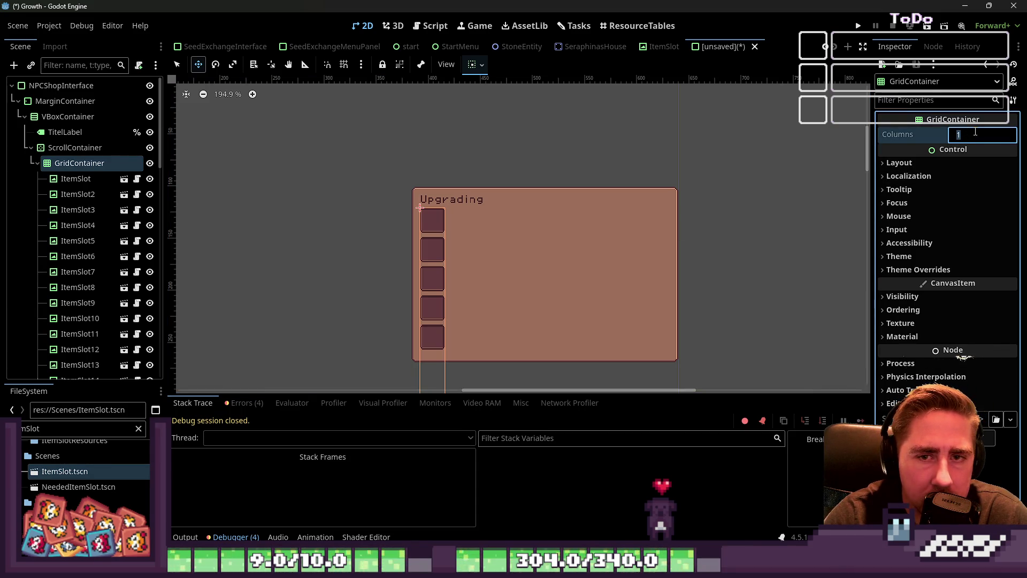
text(4)
key(Return)
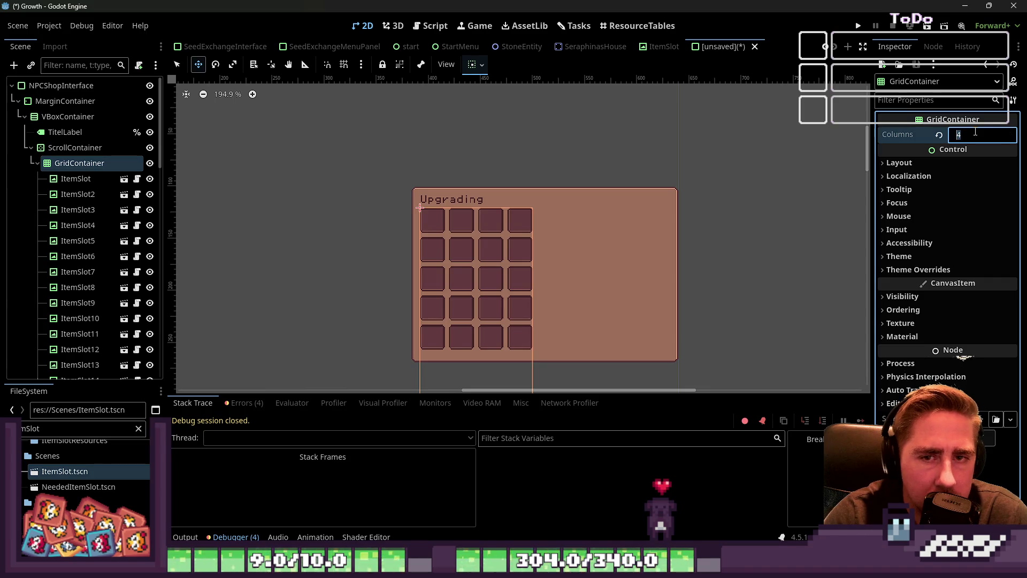
key(Return)
click(487, 223)
Narrow the NPCShopInterface panel by dragging its left edge inward.
key(q)
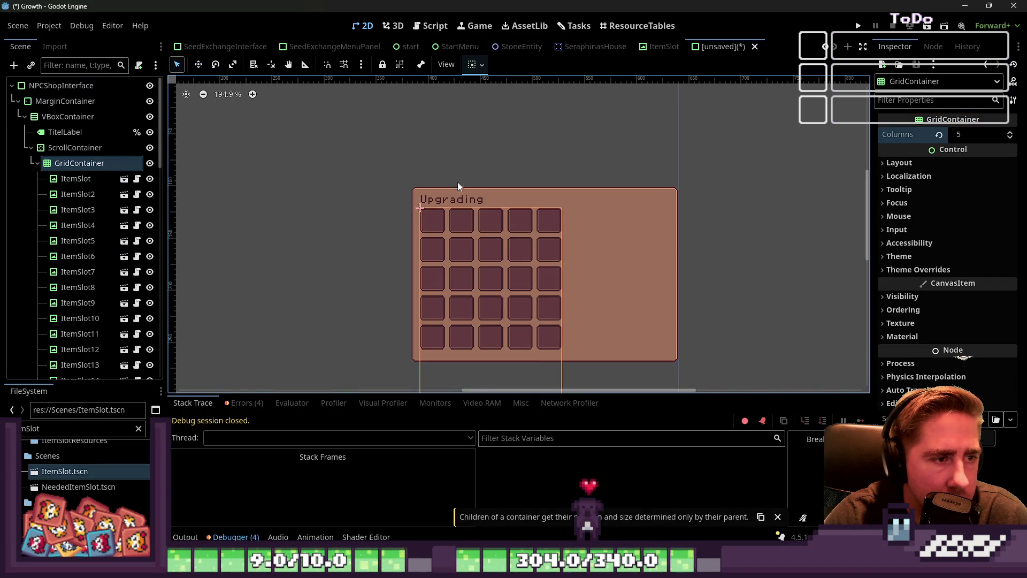
click(476, 191)
click(416, 281)
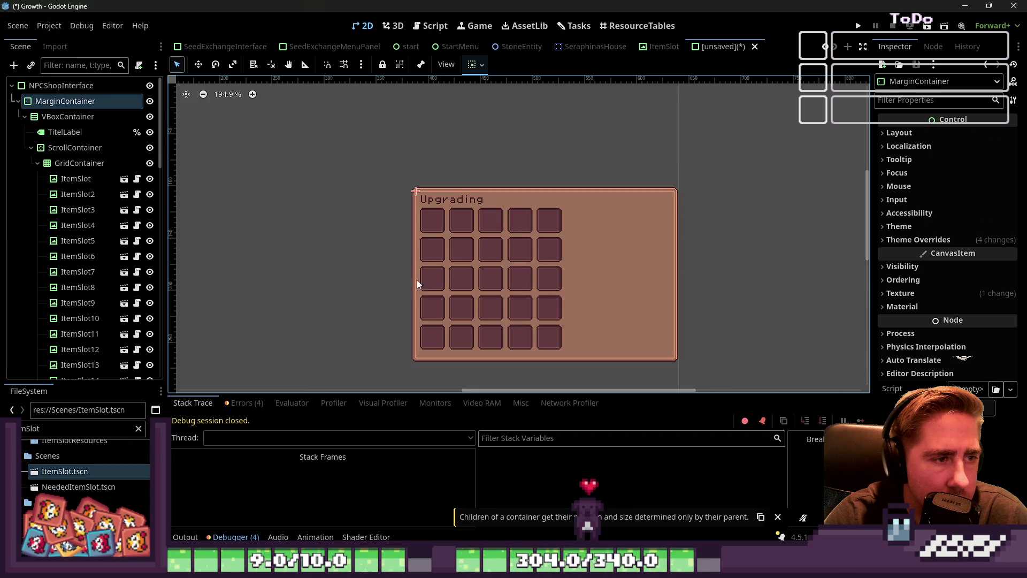
click(413, 252)
drag(408, 273, 517, 274)
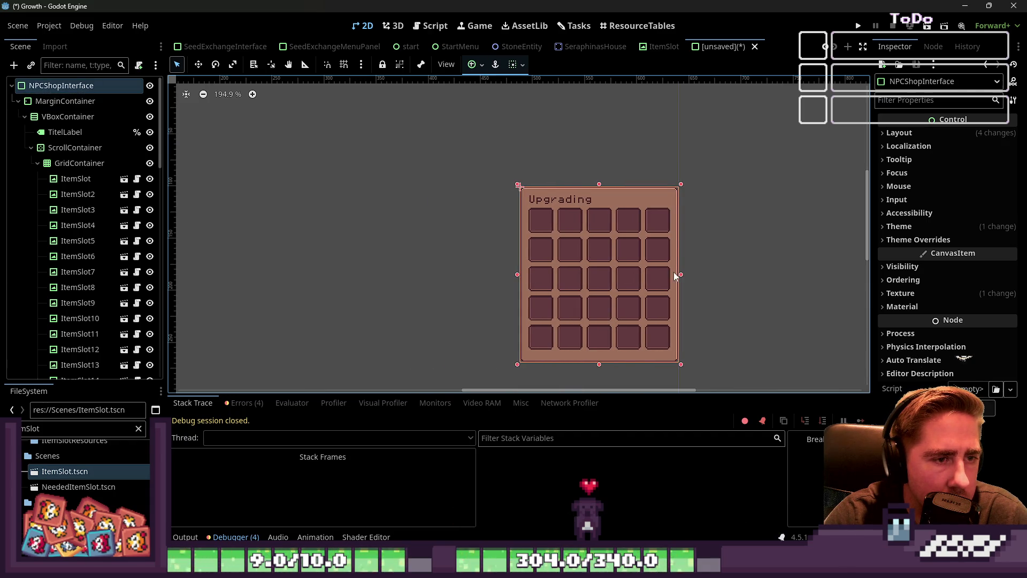
Change the TitelLabel text from Upgrading to NPC Shop.
click(66, 131)
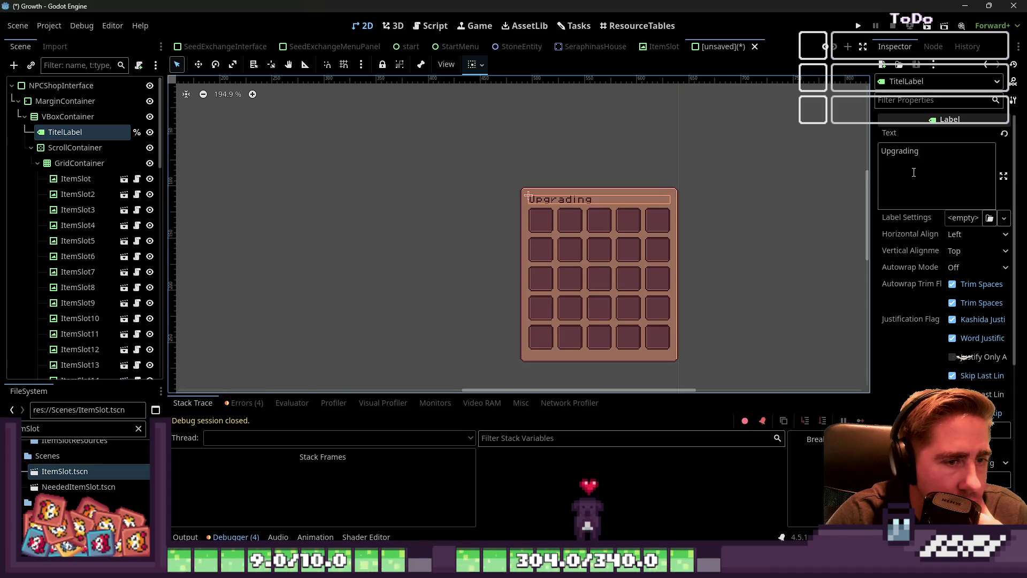
double_click(939, 165)
text(NPC Shop)
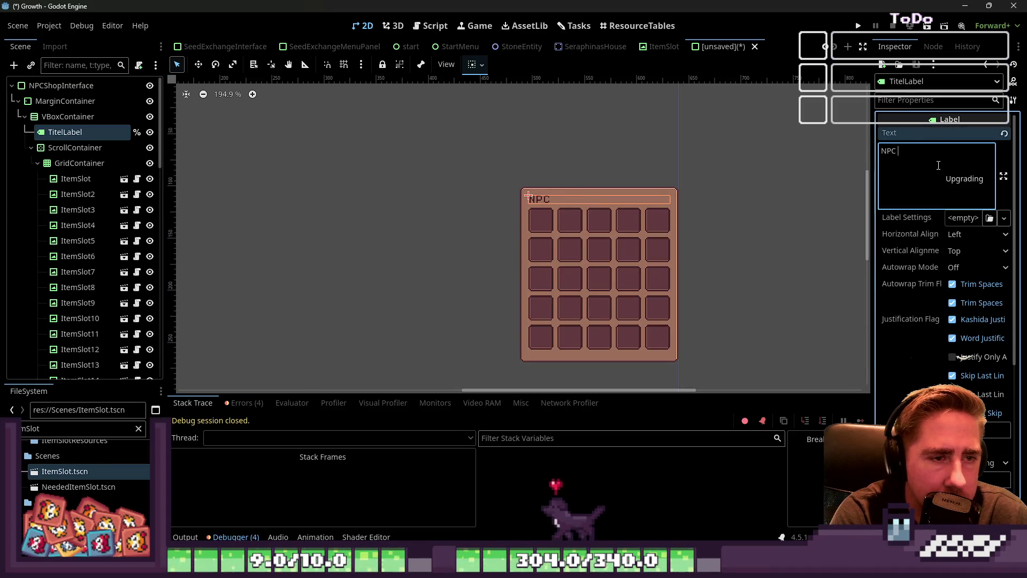
click(450, 270)
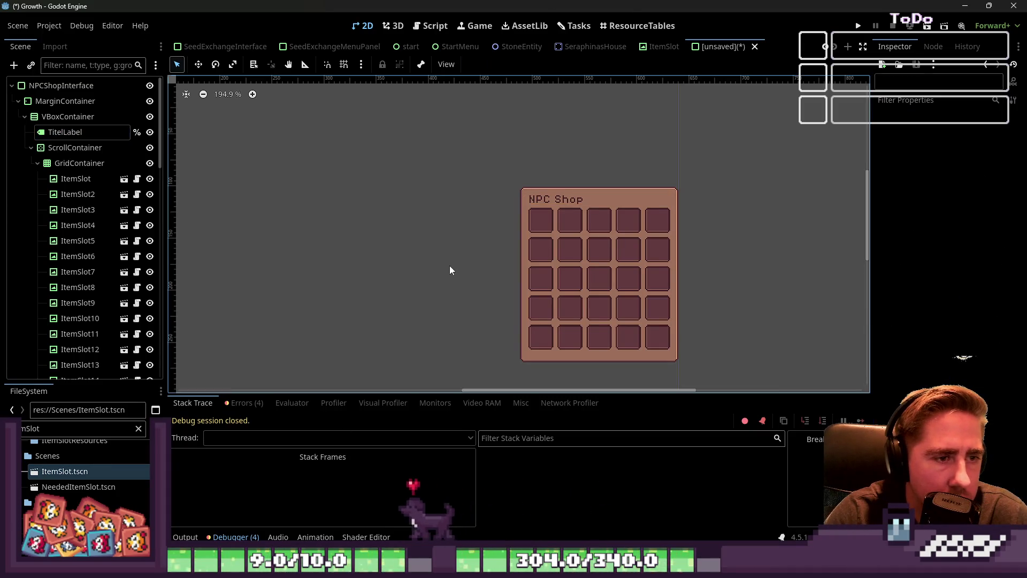
scroll(444, 265, up, 4)
scroll(521, 220, down, 4)
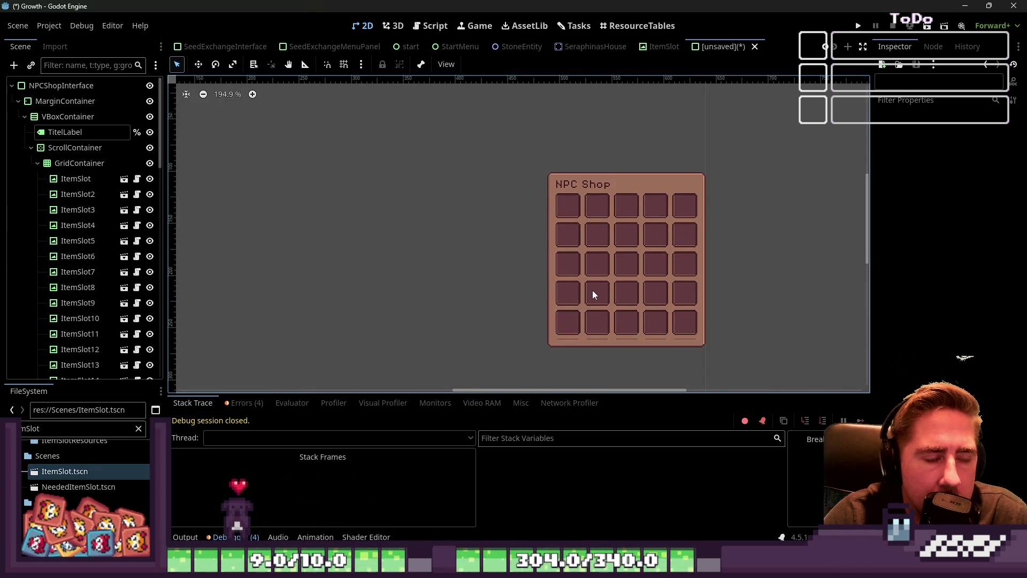
scroll(592, 290, up, 2)
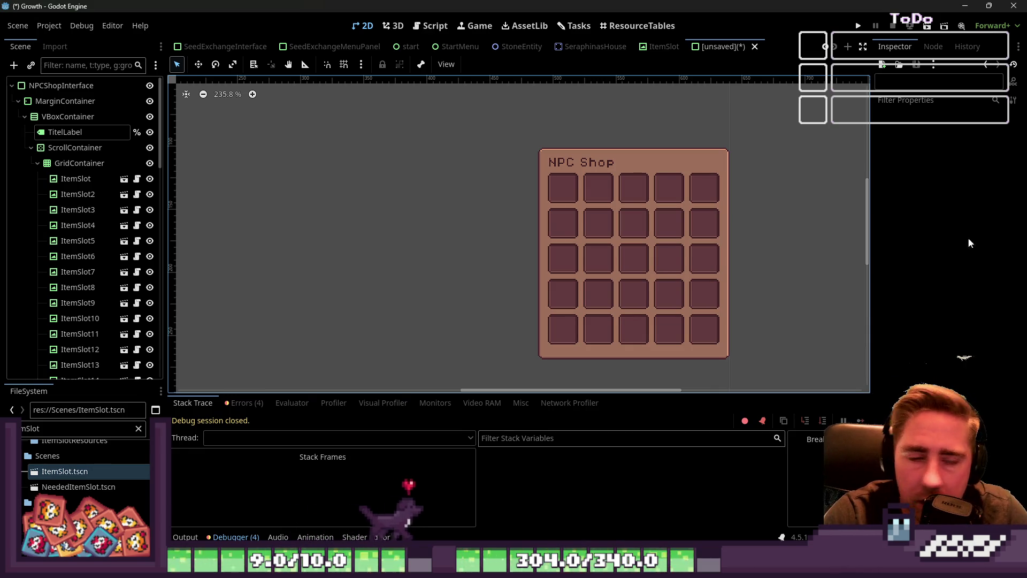
Delete all item slots, ItemSlot through ItemSlot60, from the grid.
click(13, 163)
key(Down)
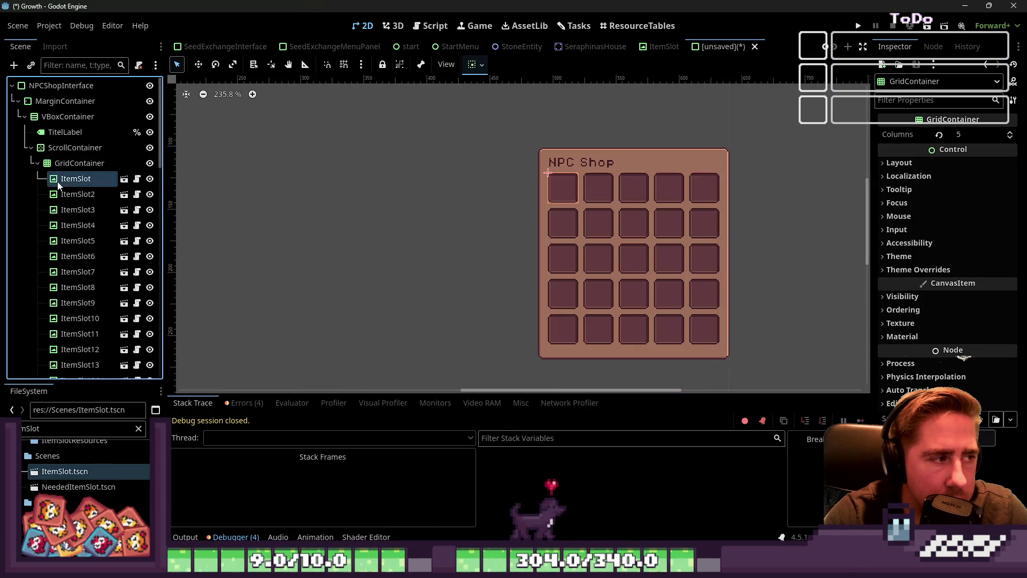
scroll(101, 279, down, 15)
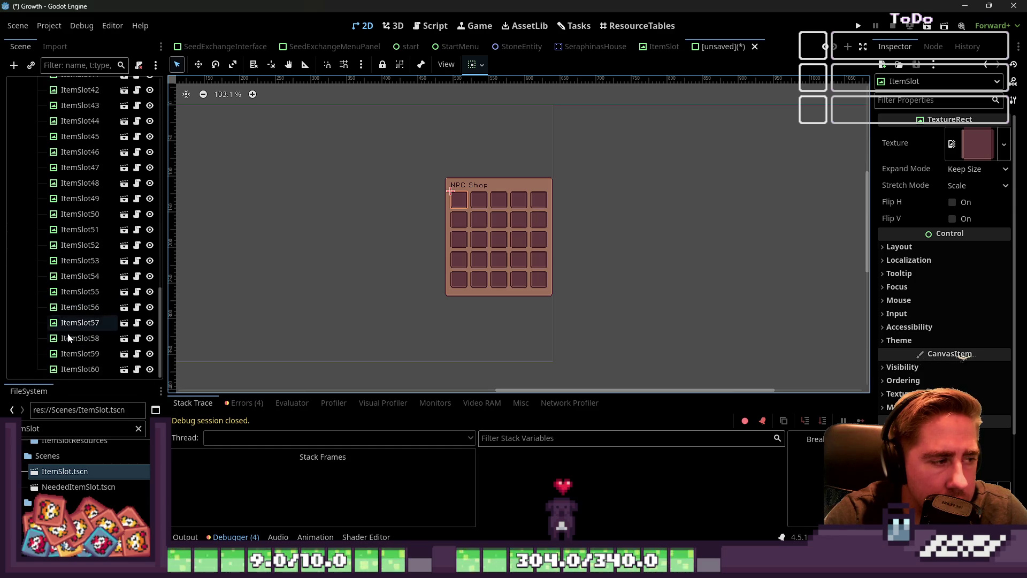
shift+click(72, 375)
key(Delete)
key(Return)
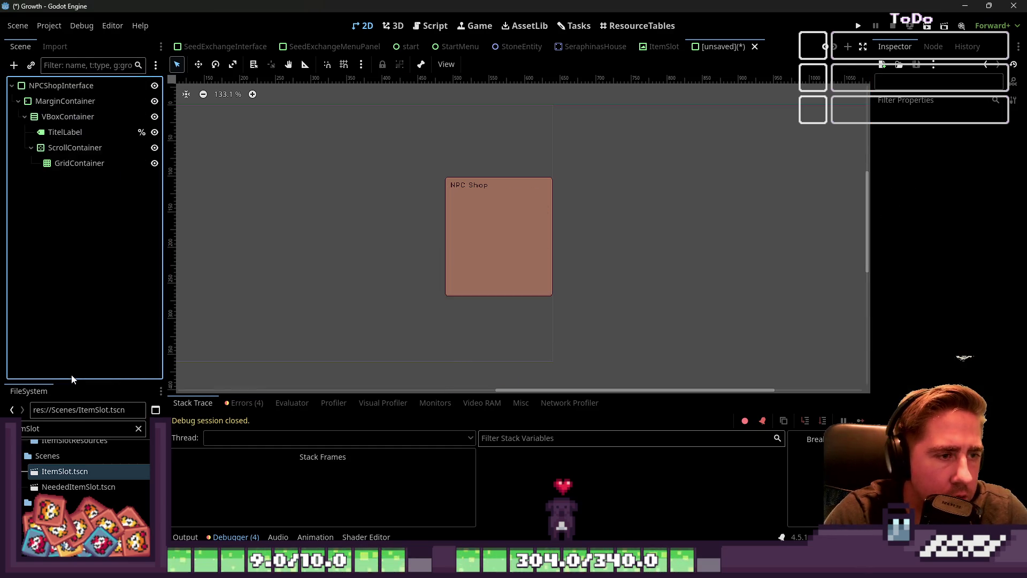
click(59, 164)
Undo repeatedly, removing the slots and grid until the original list node returns.
key(ctrl+z)
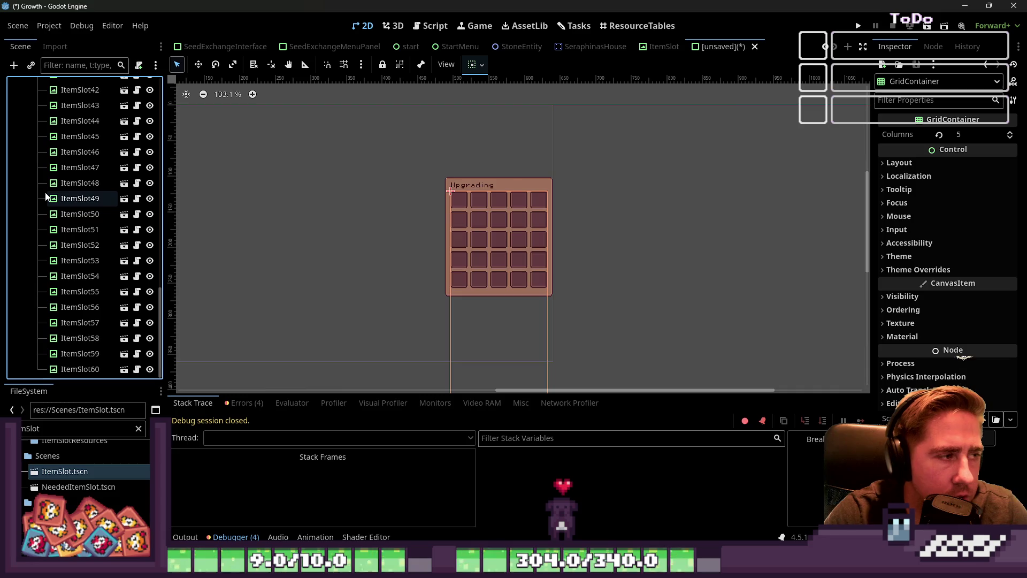
key(ctrl+z)
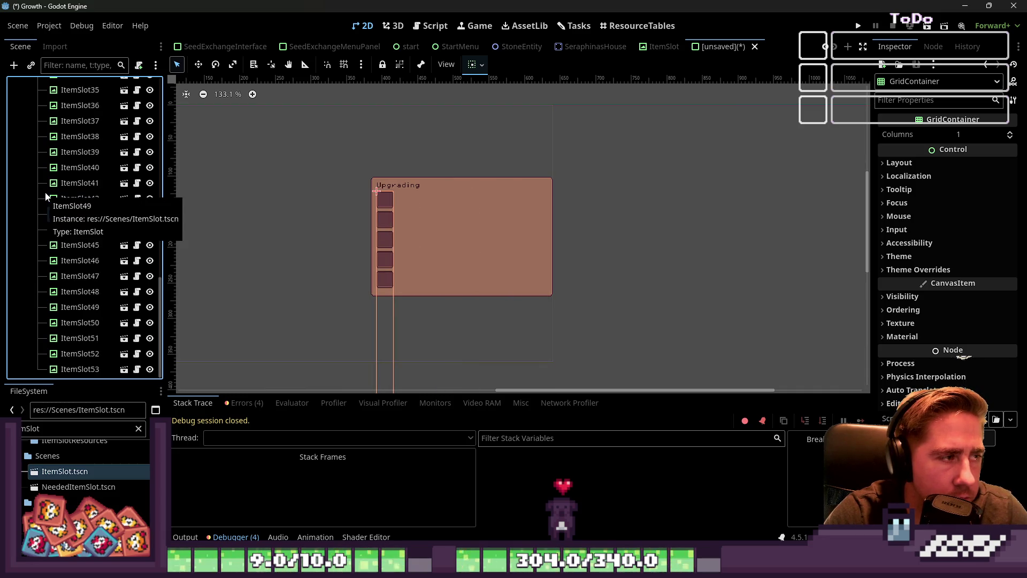
scroll(46, 196, up, 2)
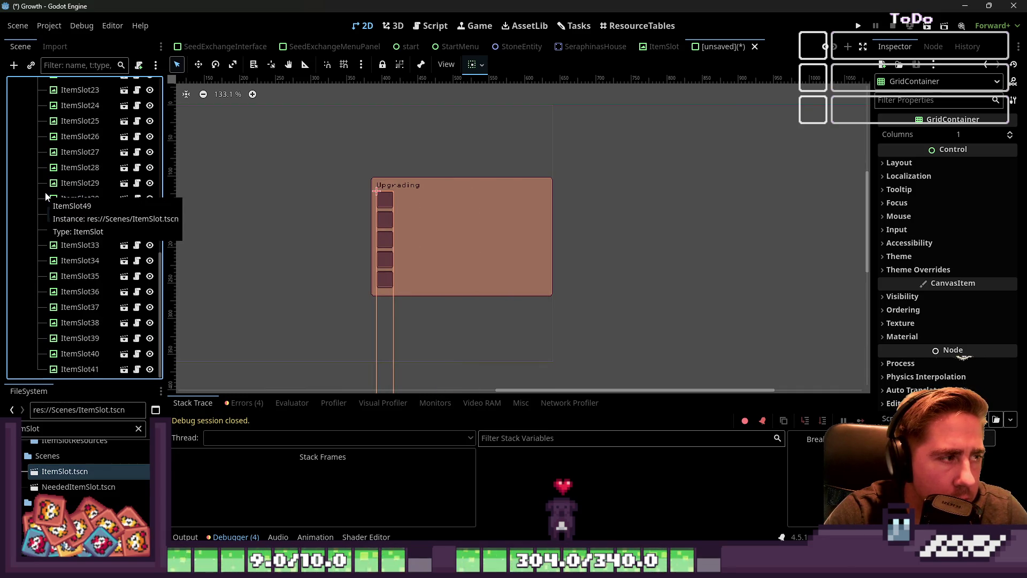
scroll(46, 196, up, 6)
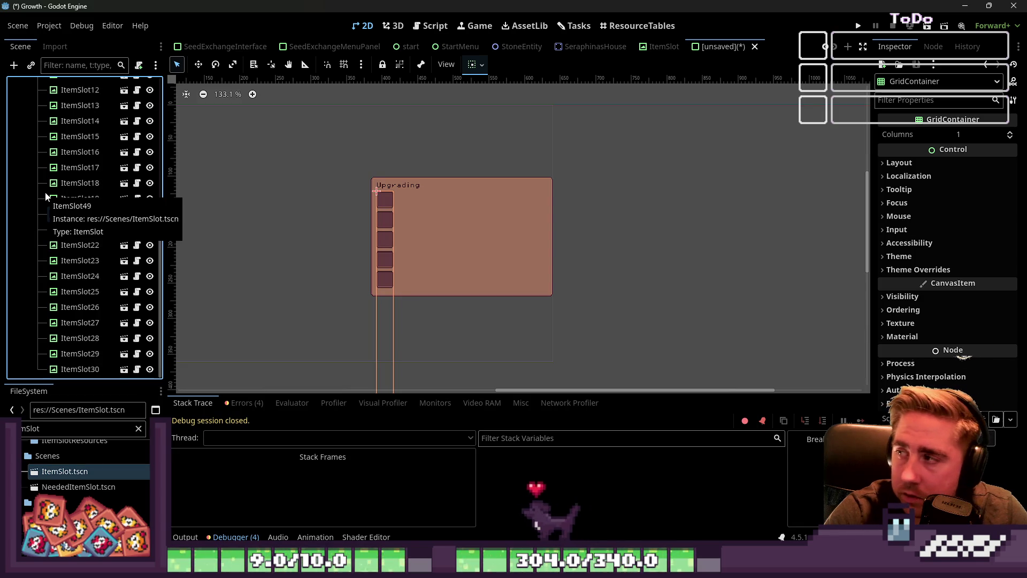
scroll(46, 196, up, 5)
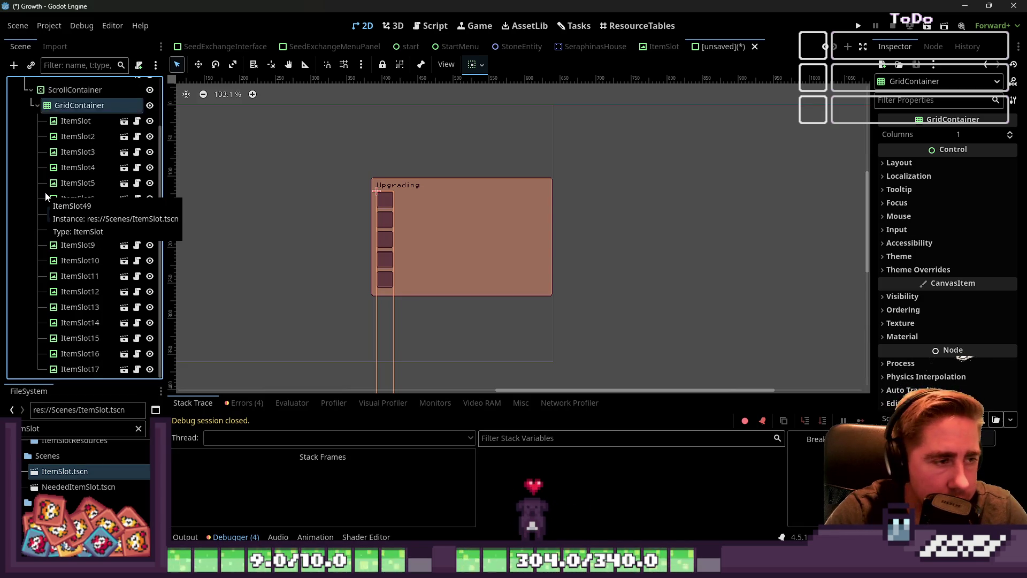
key(ctrl+z)
key(ctrl+z)
key(ctrl+z)
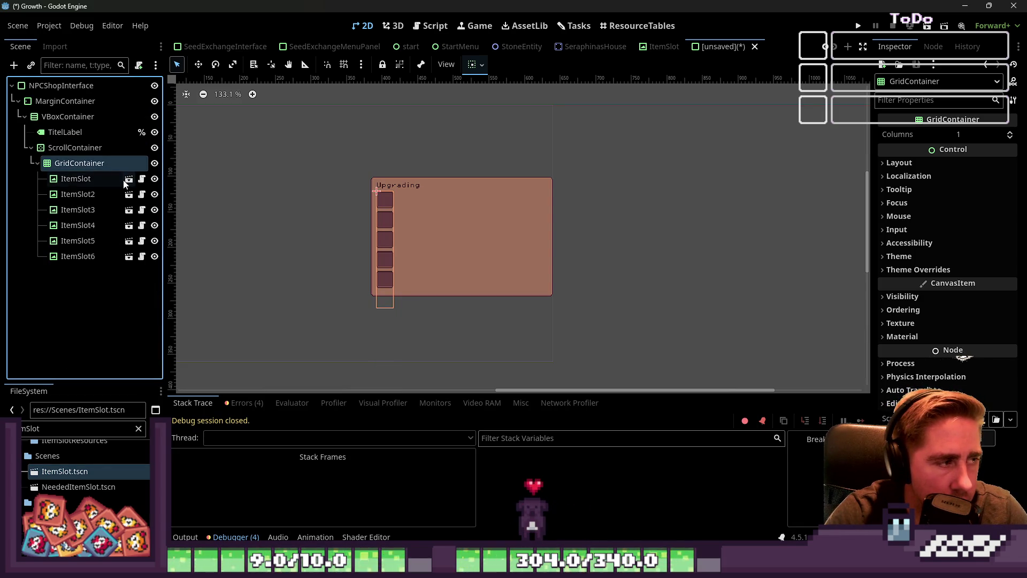
key(ctrl+z)
key(ctrl+z)
key(ctrl+z)
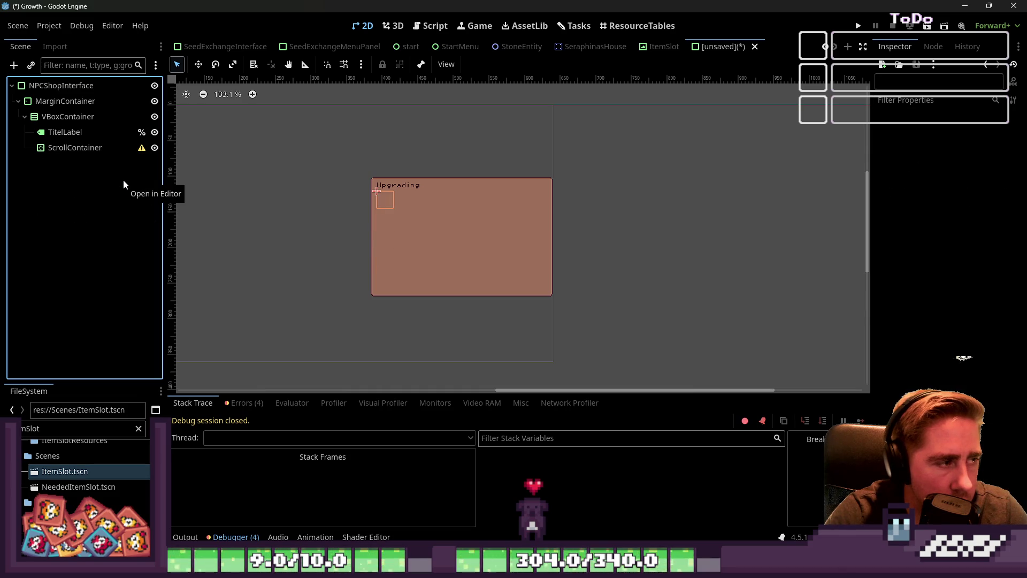
Rename the list node under ScrollContainer to BuyableItemList.
click(123, 163)
click(124, 160)
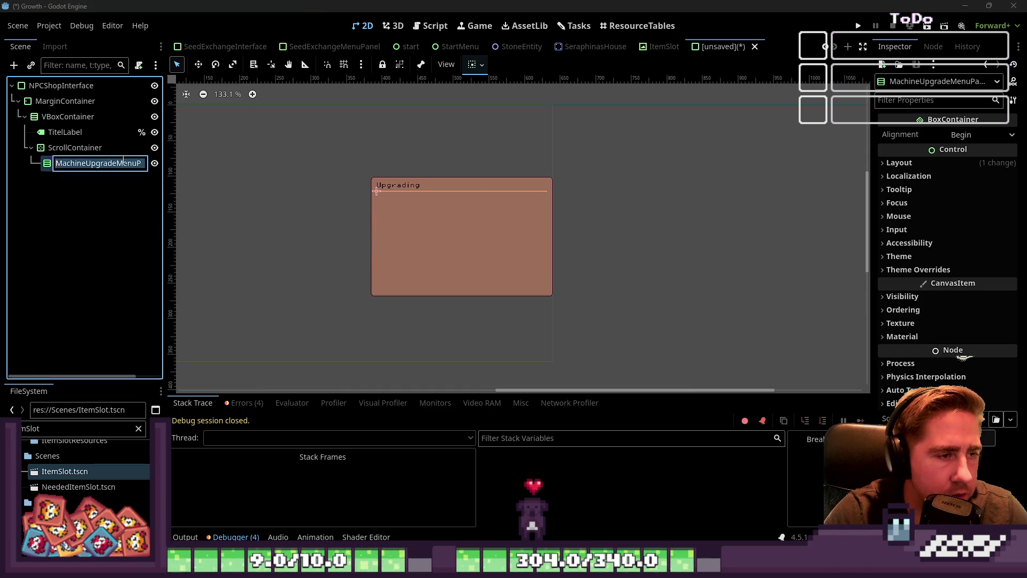
text(Item)
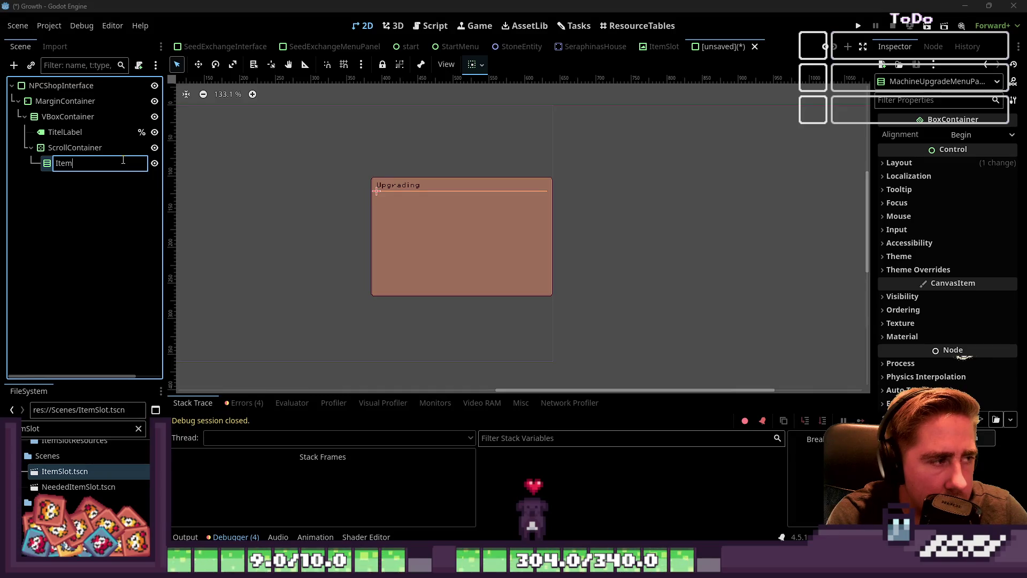
key(ctrl+a)
text(Buya)
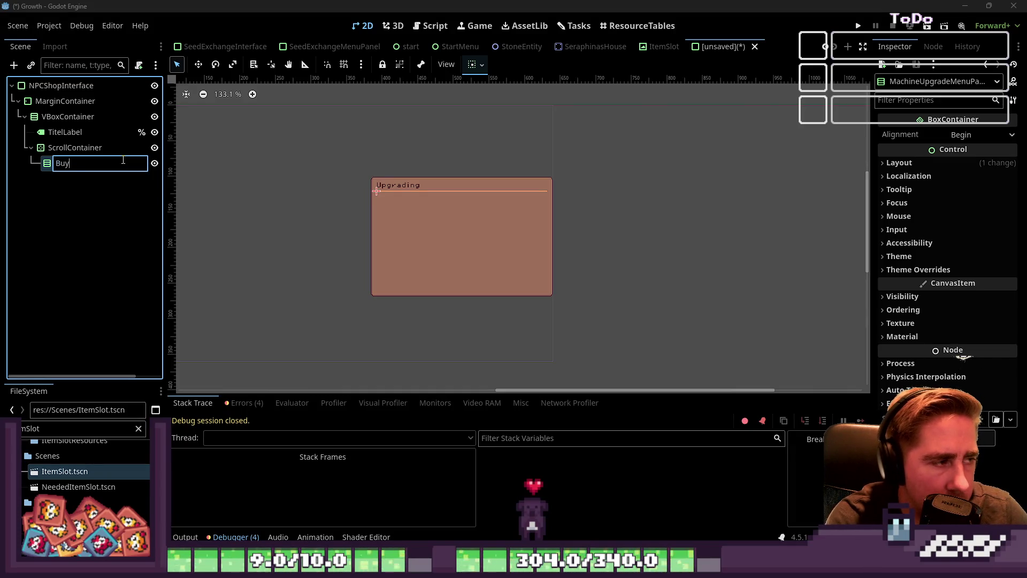
text(bleItemList)
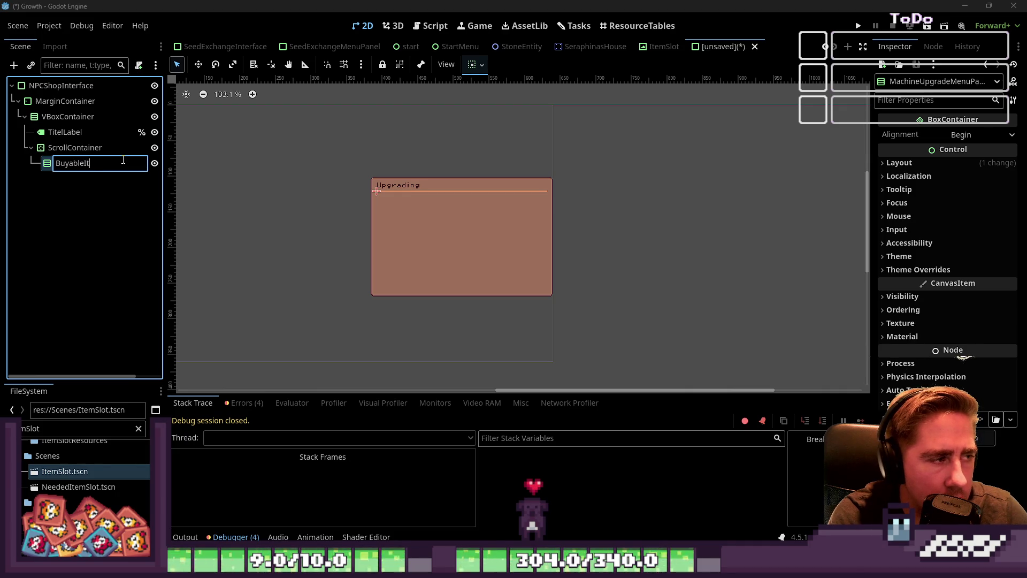
key(Return)
Save the scene as NPCShopInterface.tscn in the res://Scenes folder.
click(117, 87)
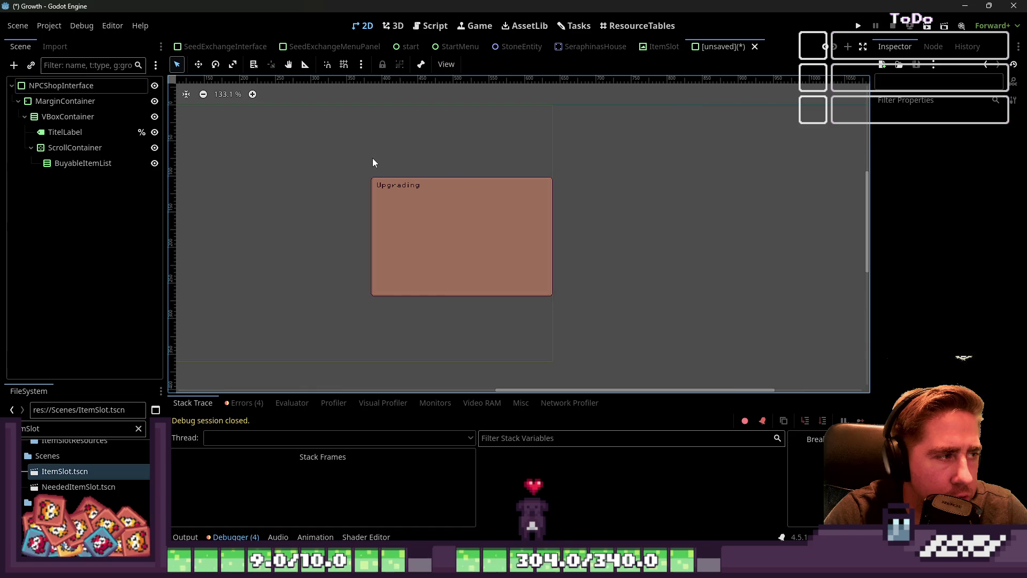
key(ctrl+s)
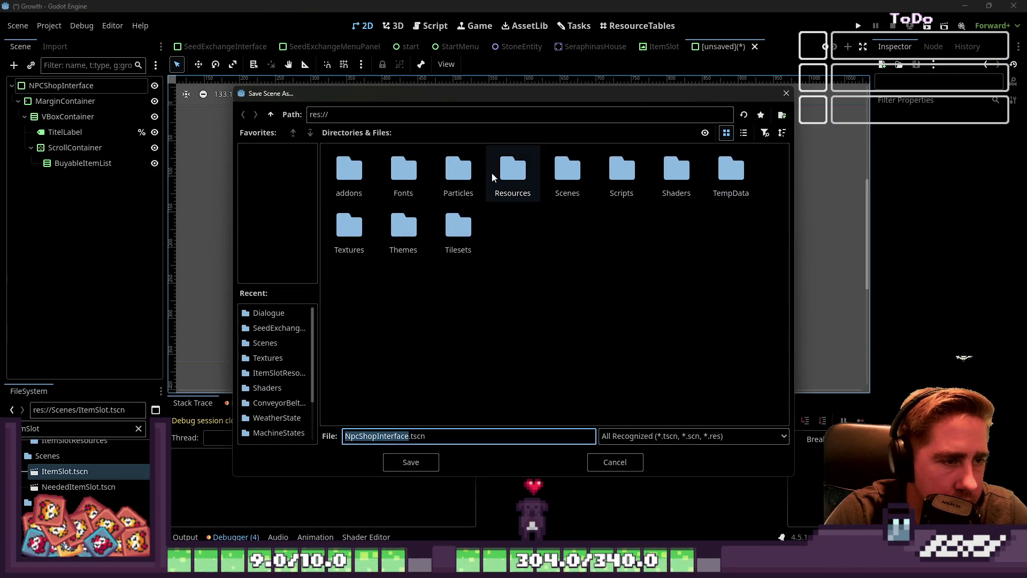
click(360, 436)
key(shift+Left)
key(shift+Left)
text(PC)
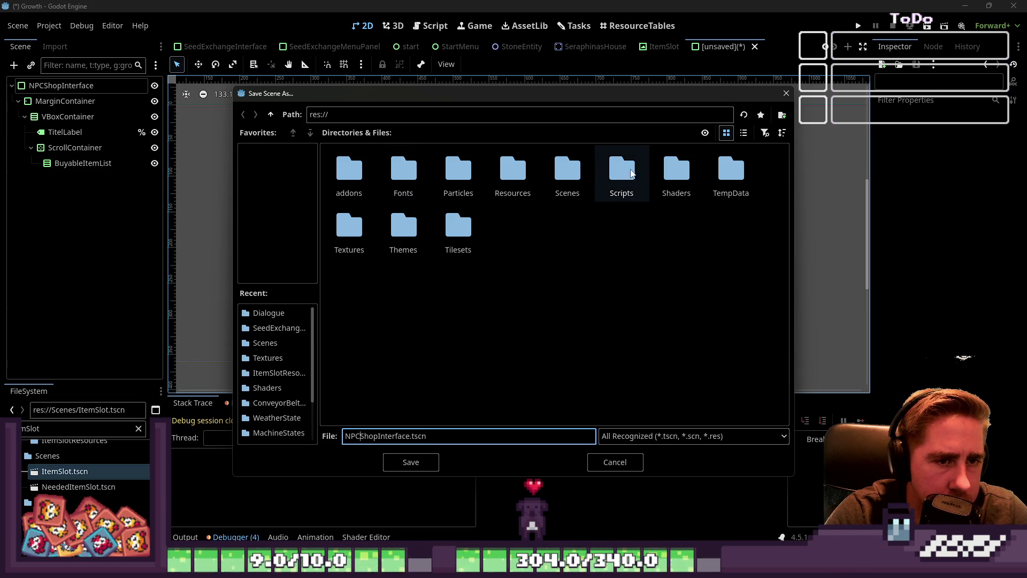
double_click(556, 178)
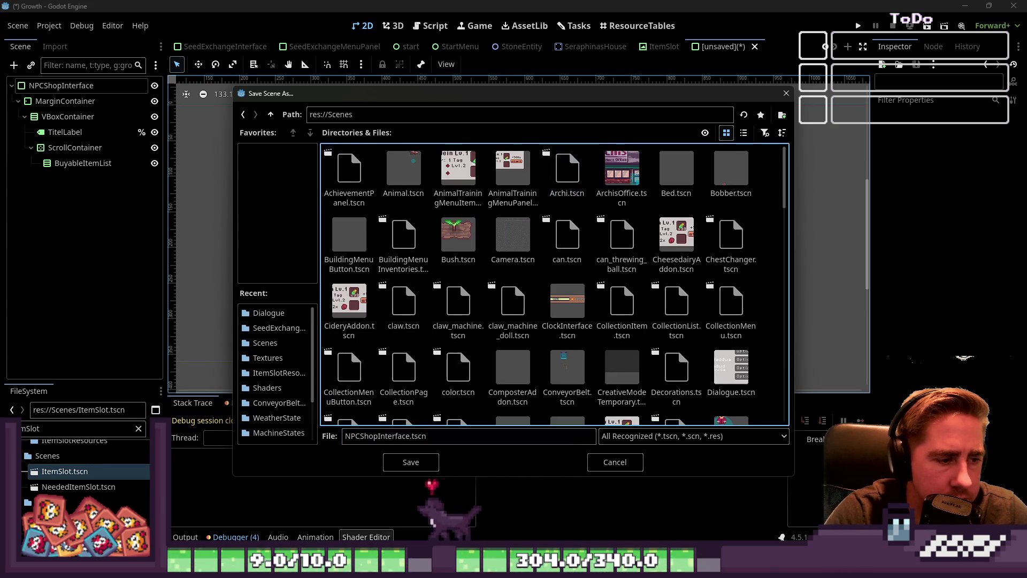
click(411, 462)
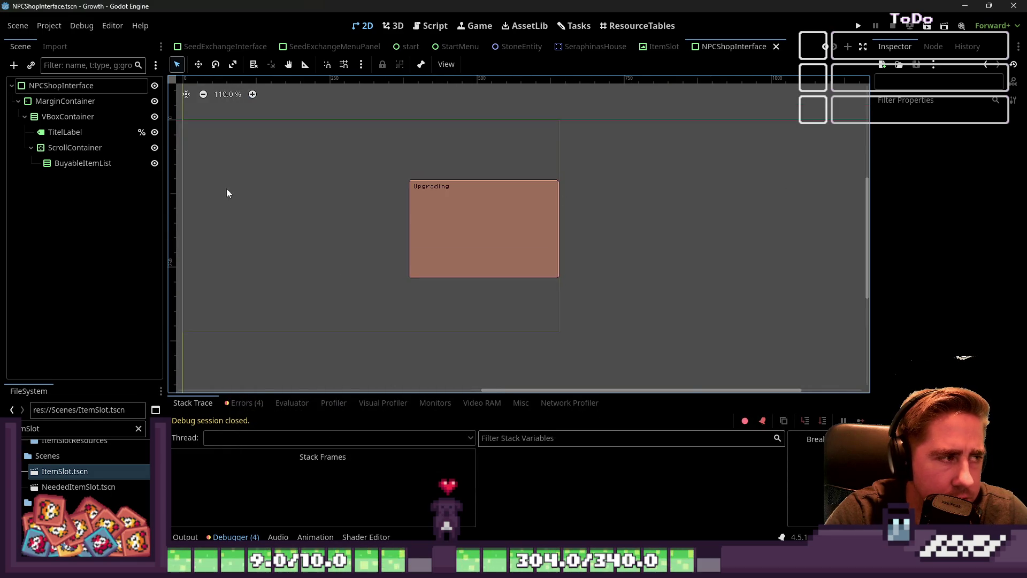
click(102, 163)
scroll(370, 194, up, 4)
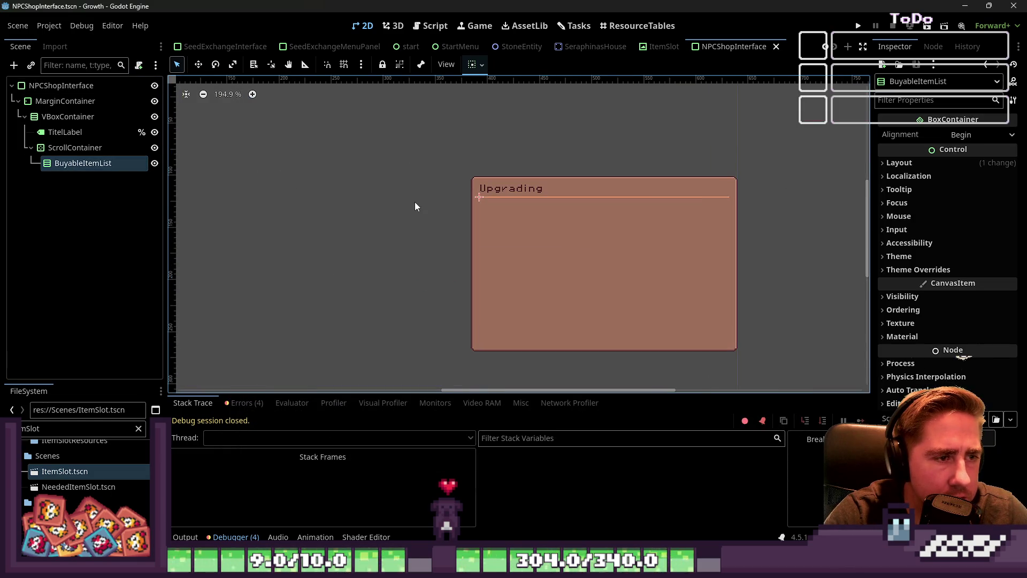
click(378, 47)
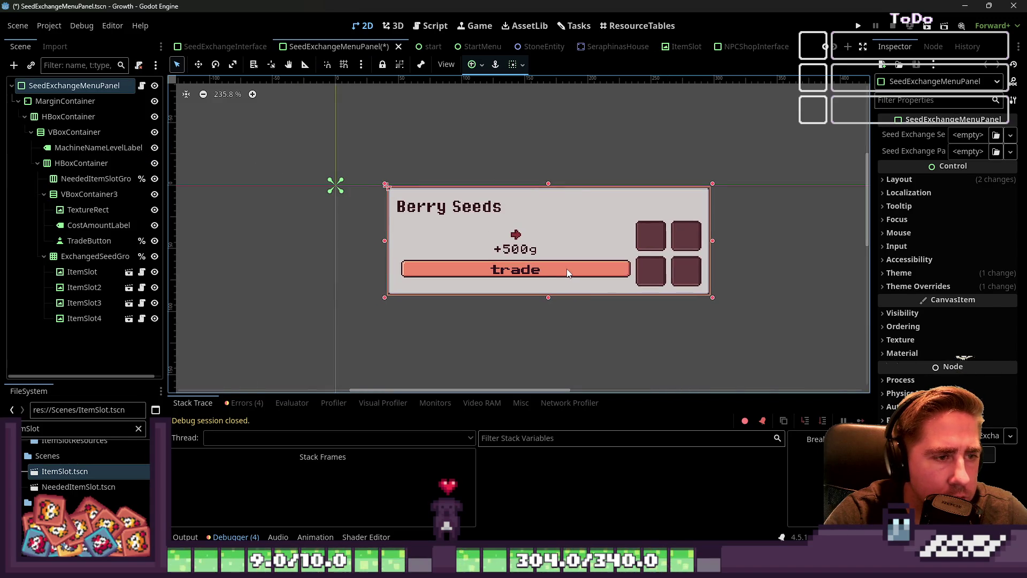
click(290, 126)
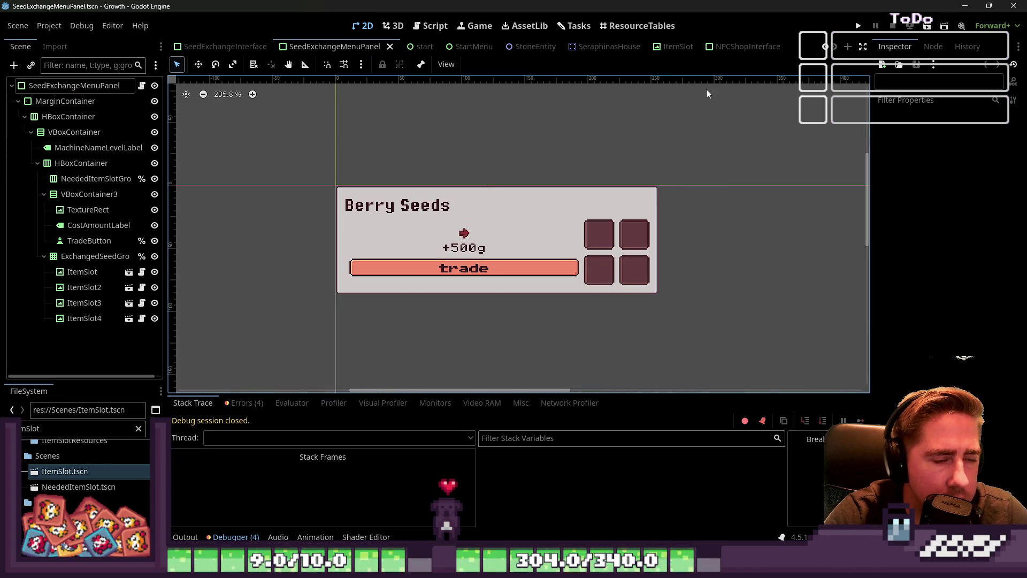
scroll(293, 53, up, 3)
scroll(292, 52, up, 5)
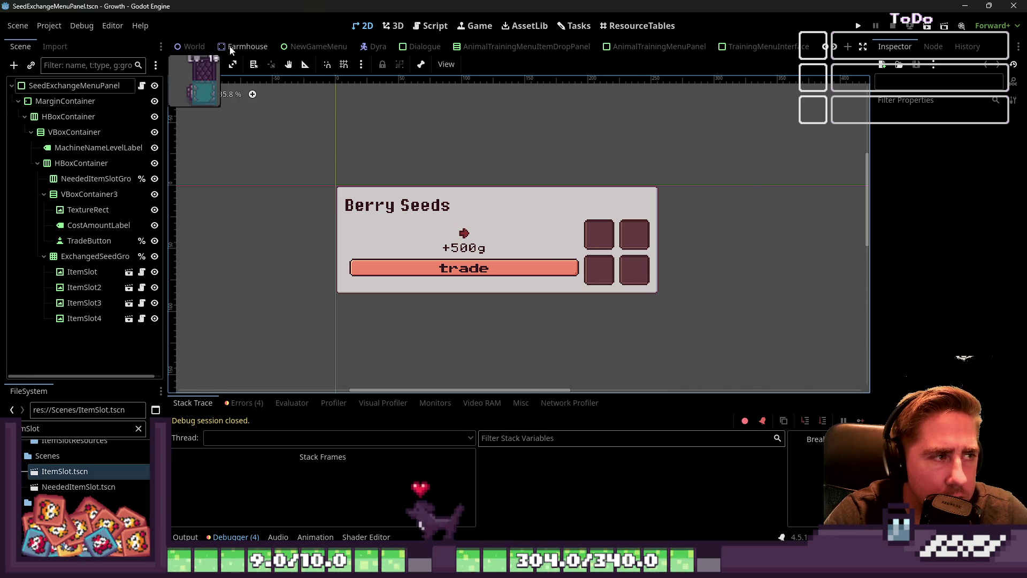
click(465, 51)
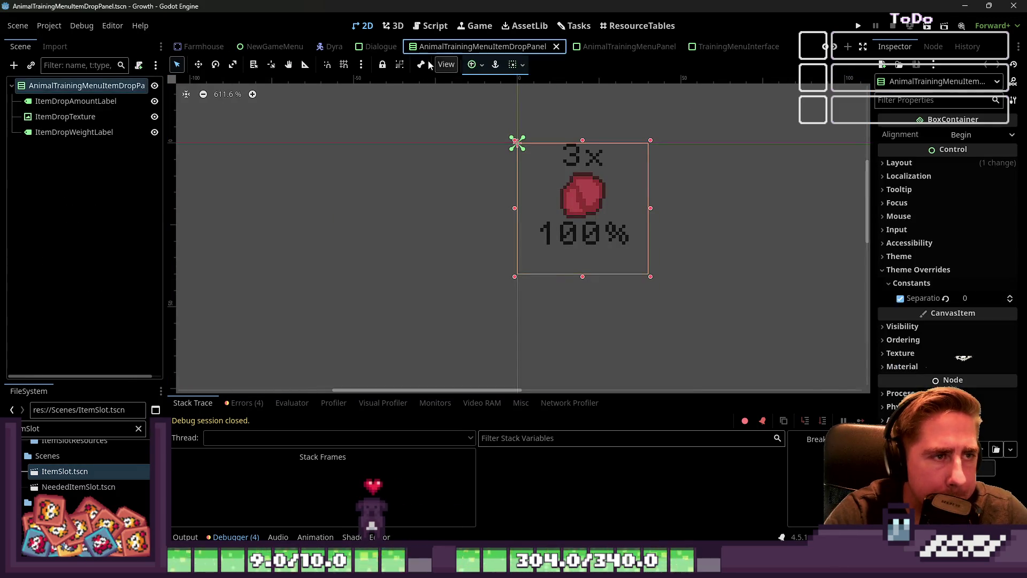
click(380, 48)
click(457, 48)
click(582, 48)
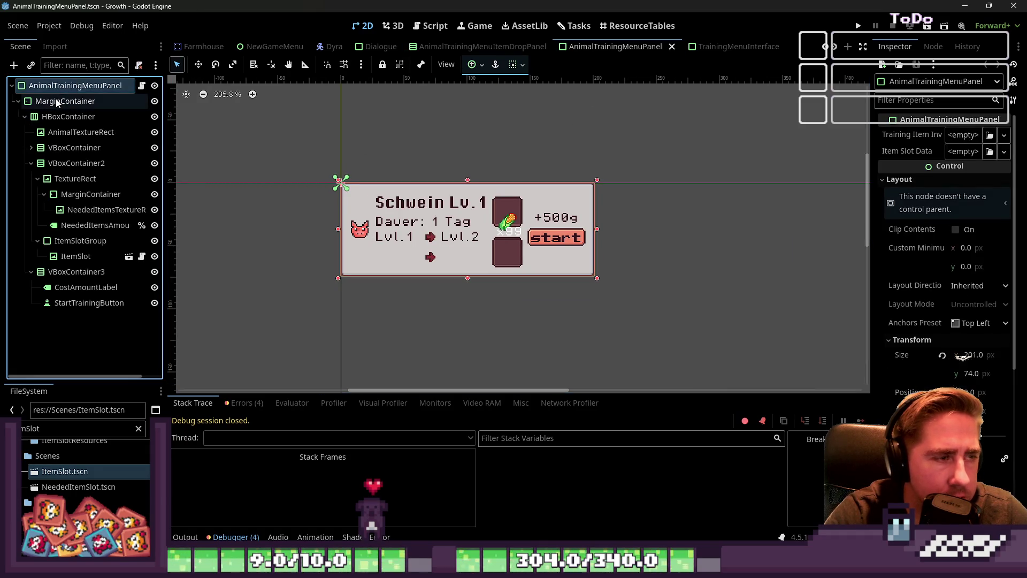
scroll(505, 49, down, 1)
scroll(594, 42, down, 3)
click(572, 50)
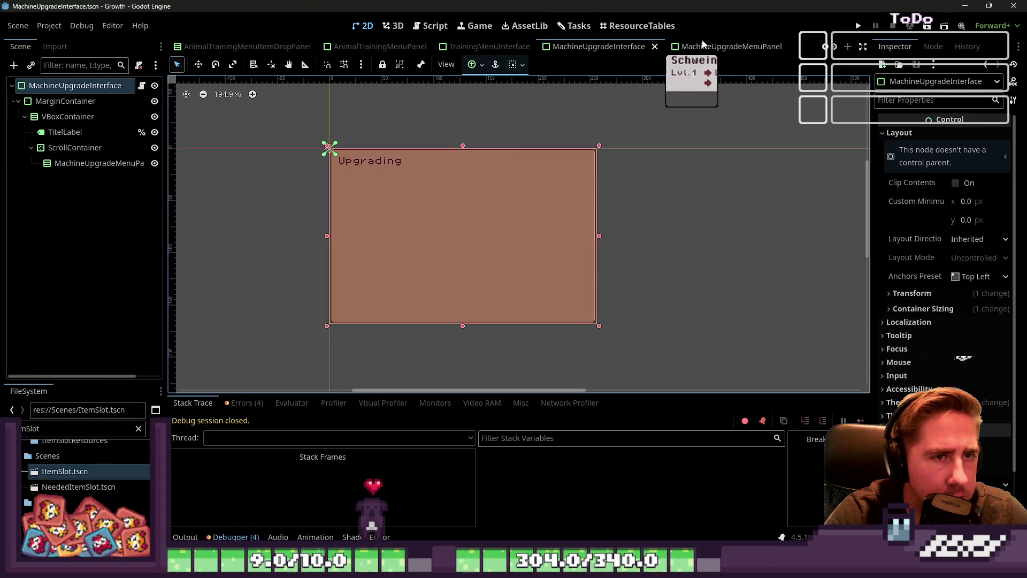
click(699, 45)
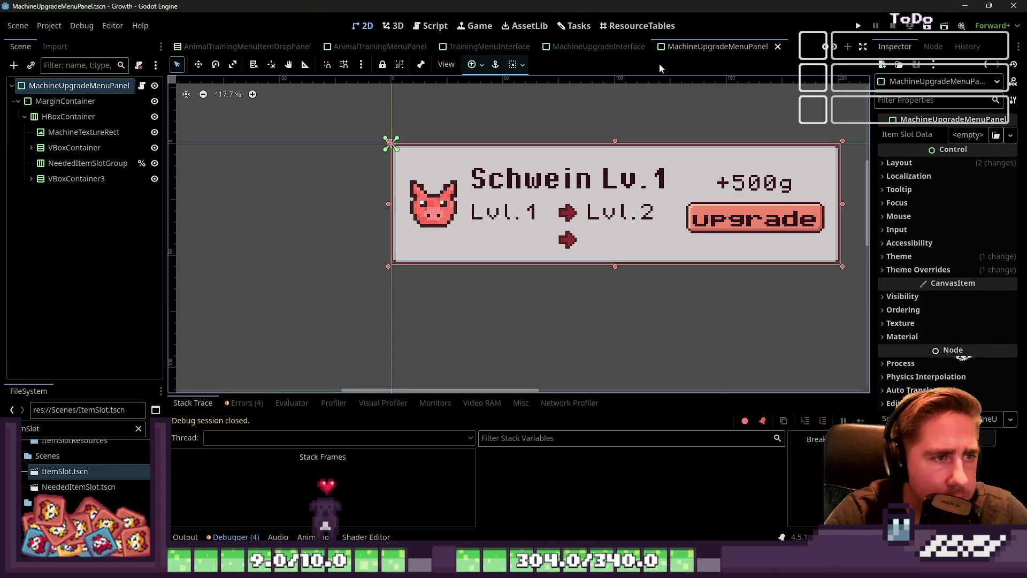
scroll(717, 47, down, 5)
click(731, 47)
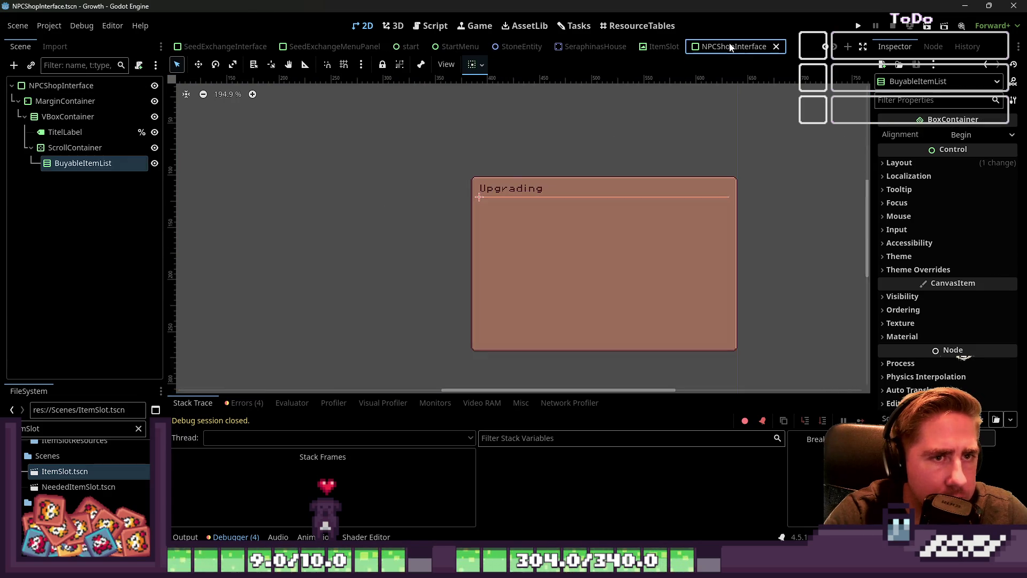
click(83, 160)
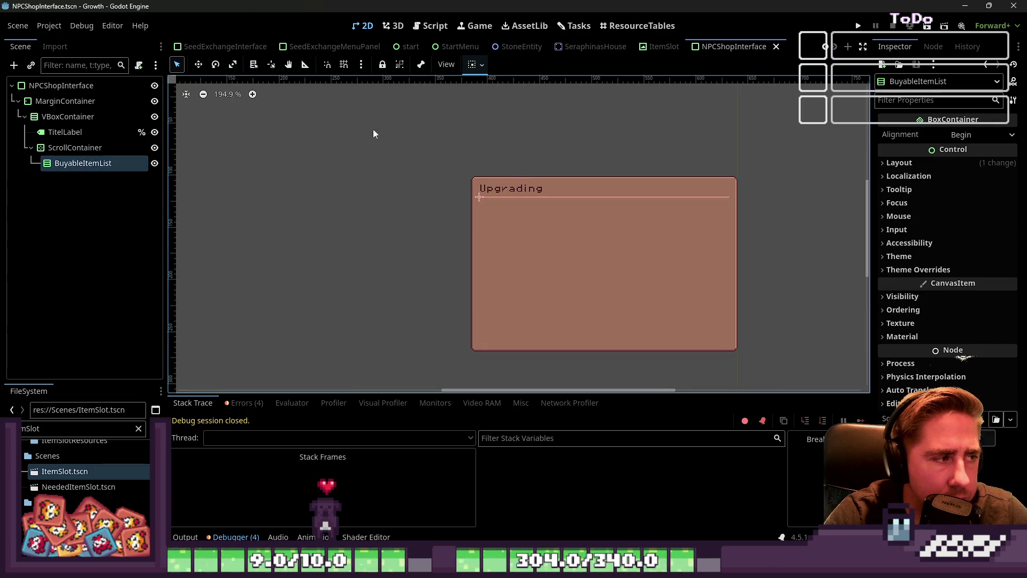
Paste the copied MachineUpgradeMenuPanel tree as a new scene's root and detach its script.
click(848, 47)
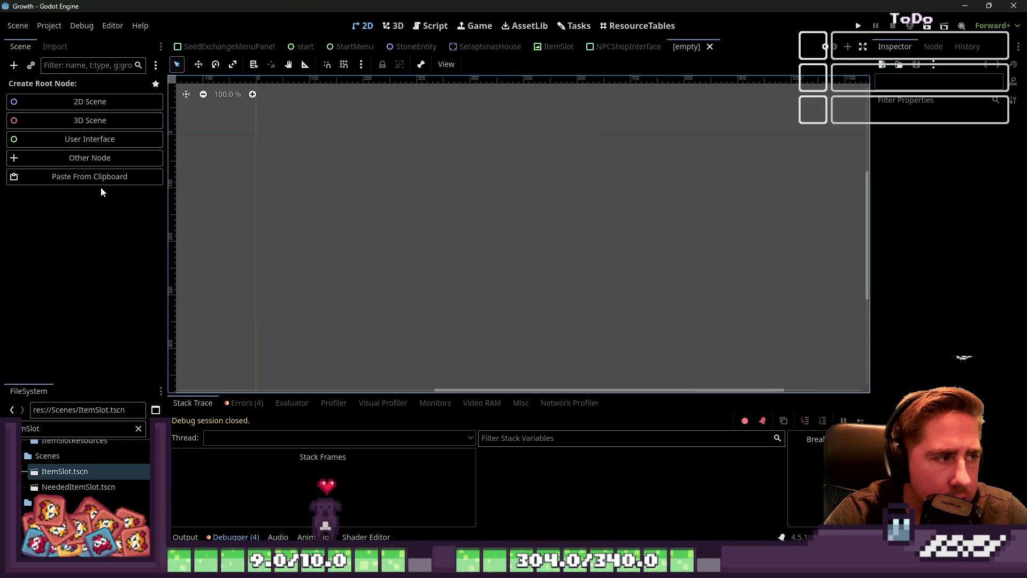
click(88, 176)
scroll(265, 137, up, 2)
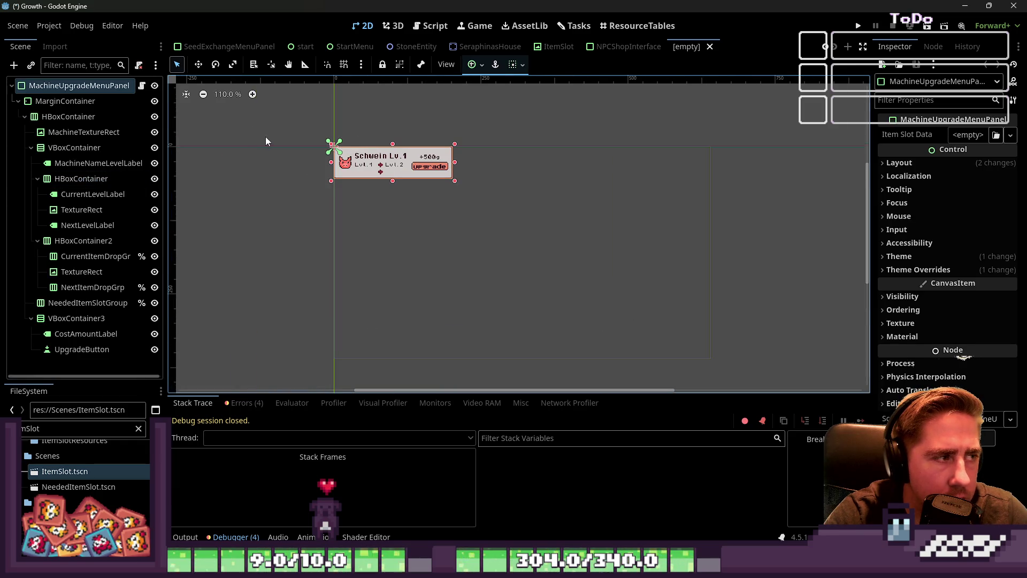
click(138, 65)
Rename the root node to ShopItemPanel and save it as ShopItemPanel.tscn.
double_click(127, 87)
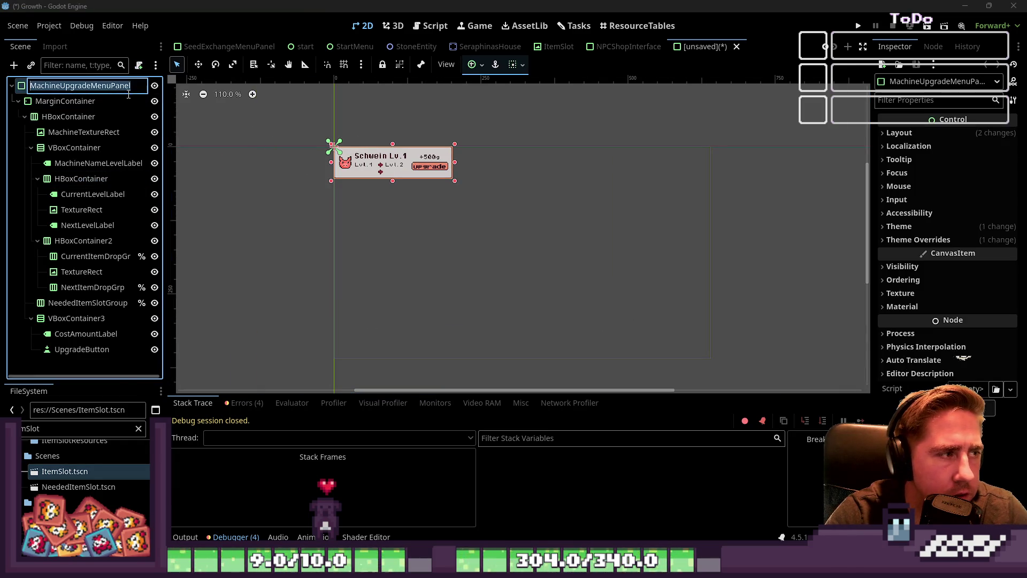
text(Shop)
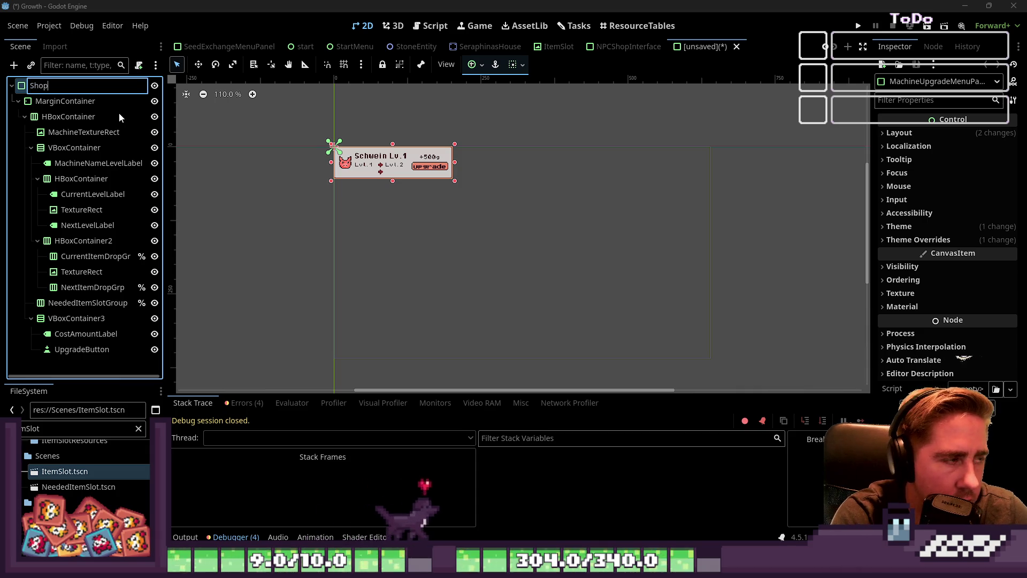
text(ItemPanel)
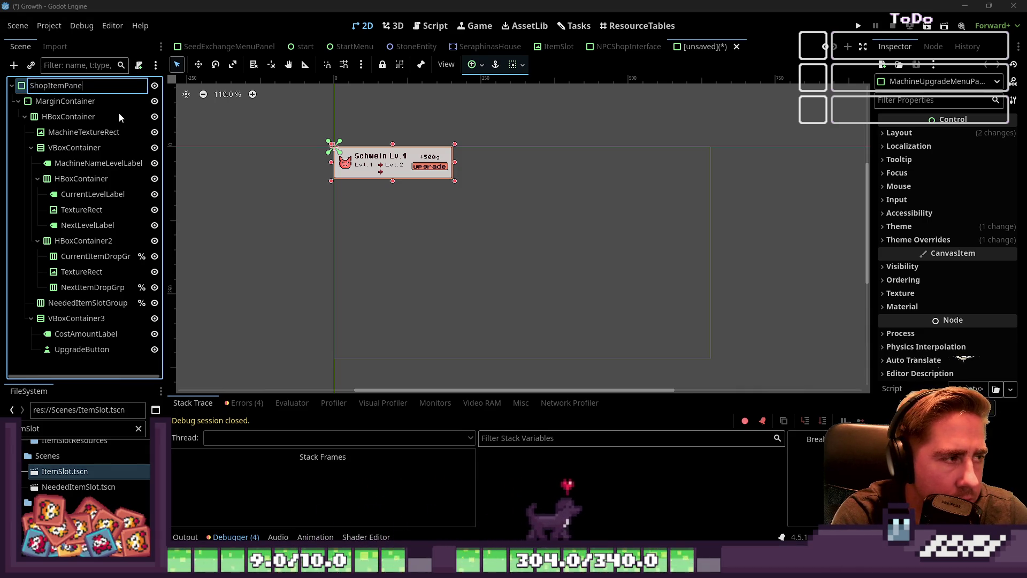
key(Return)
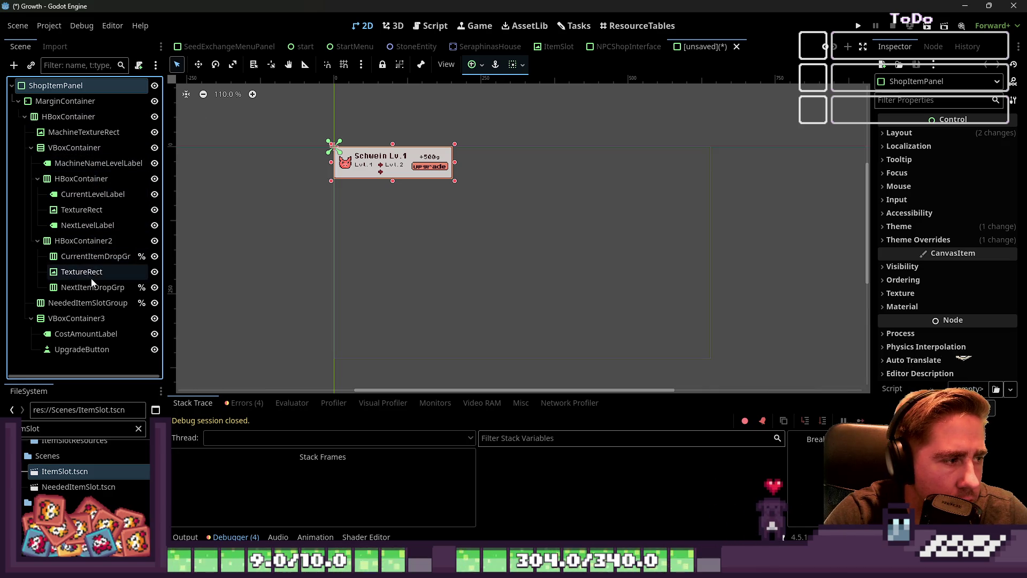
scroll(305, 134, up, 6)
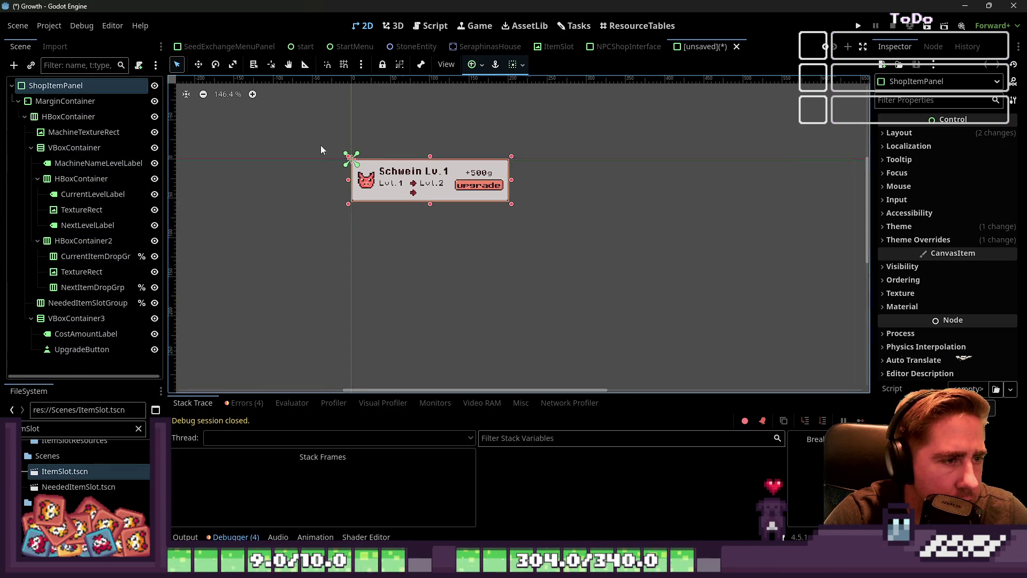
key(ctrl+s)
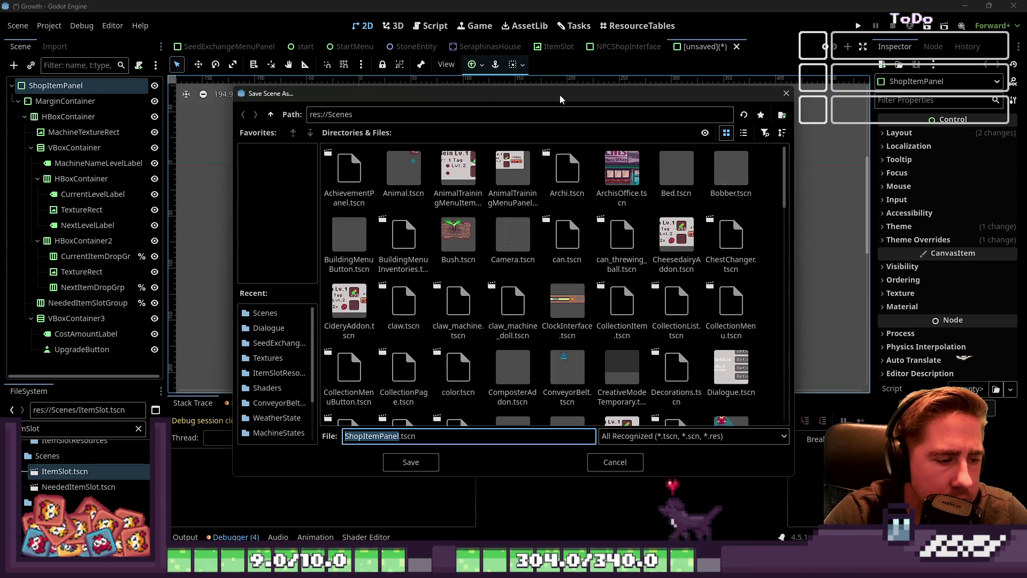
key(Return)
scroll(364, 161, up, 7)
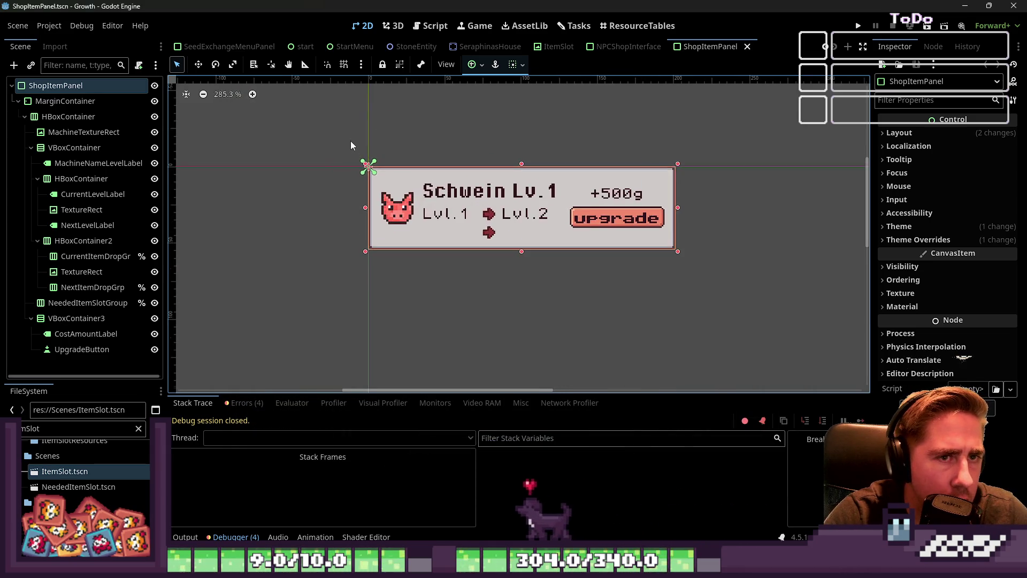
scroll(389, 178, up, 2)
Add a LineEdit above CostAmountLabel in VBoxContainer3 with its text set to 32213.
click(84, 86)
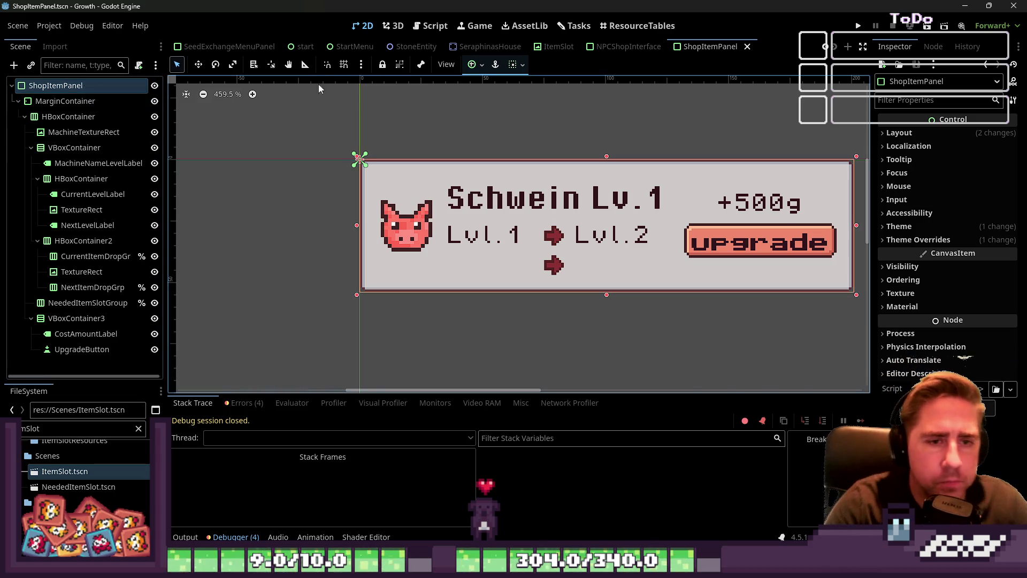
click(747, 212)
scroll(555, 213, down, 5)
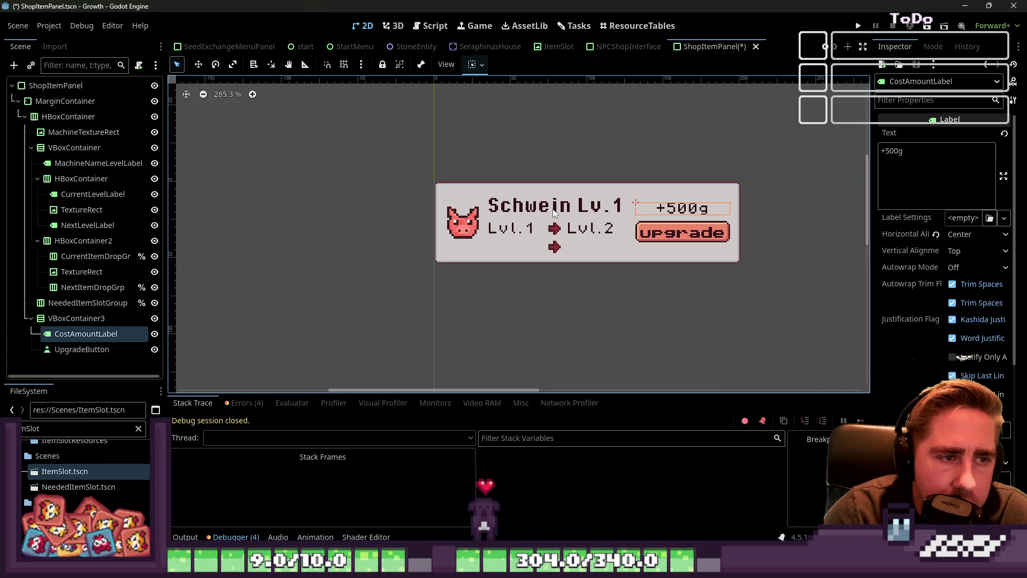
scroll(555, 213, up, 1)
scroll(561, 206, up, 2)
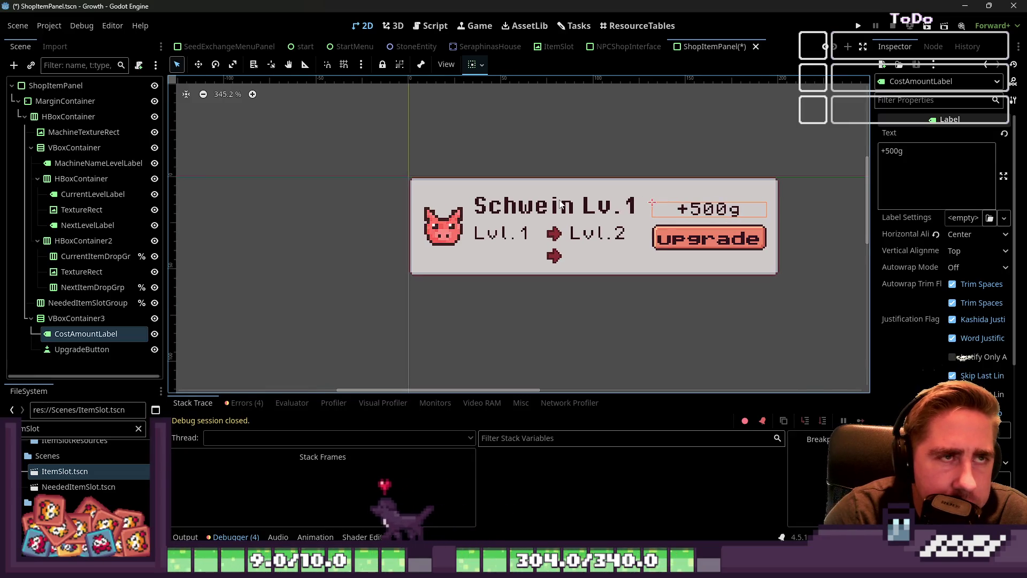
click(13, 65)
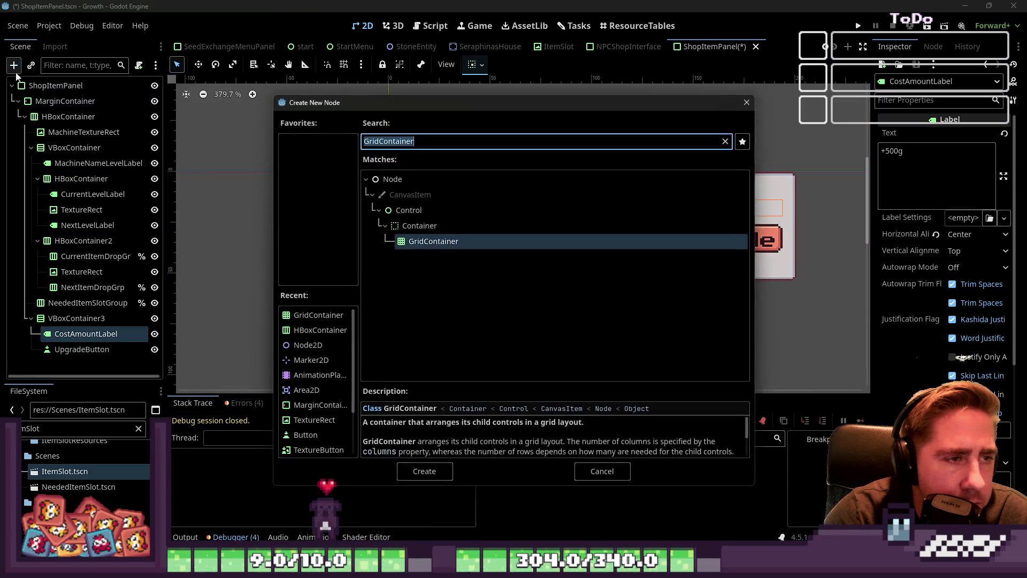
text(Input)
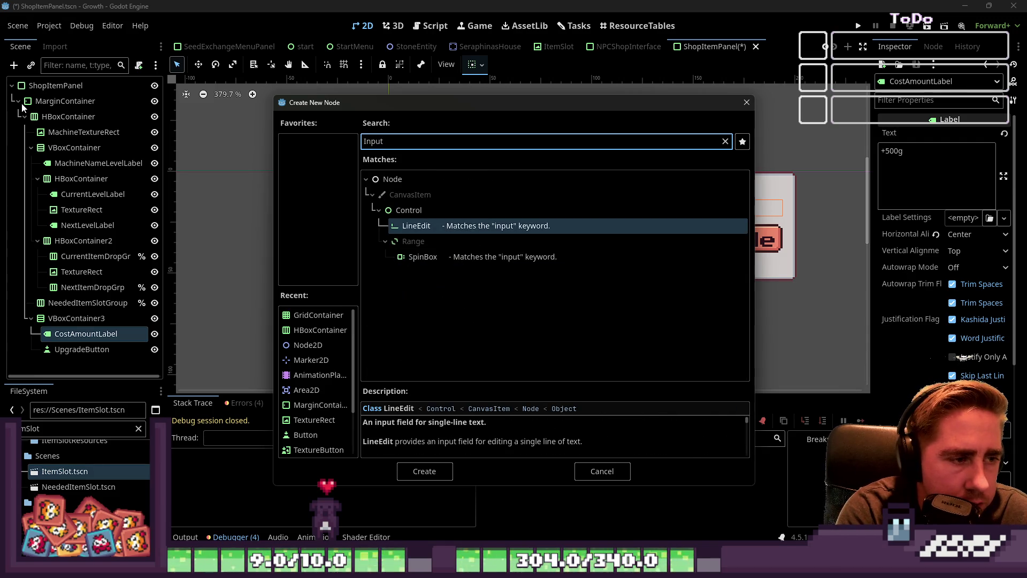
key(Return)
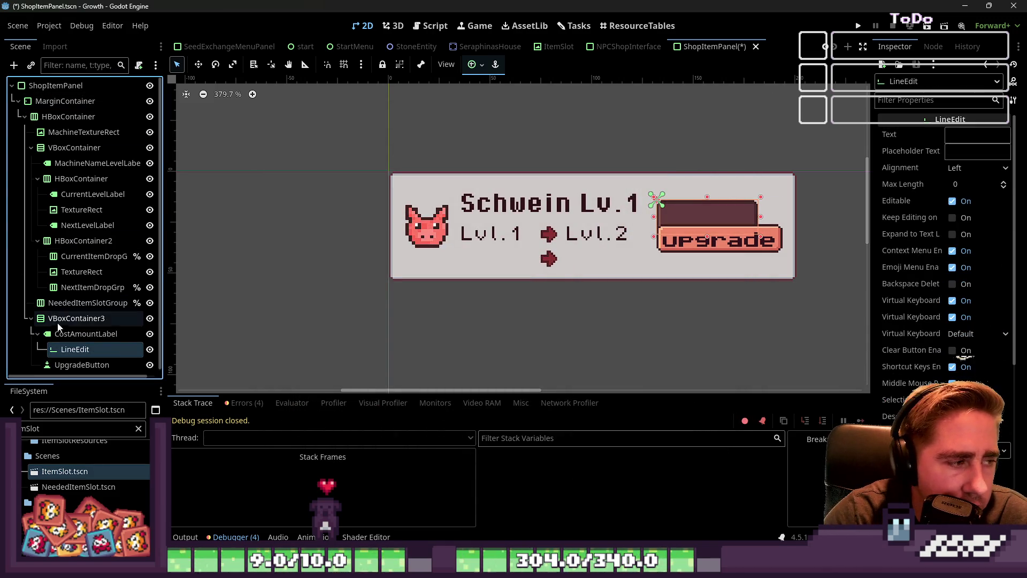
drag(75, 343, 69, 328)
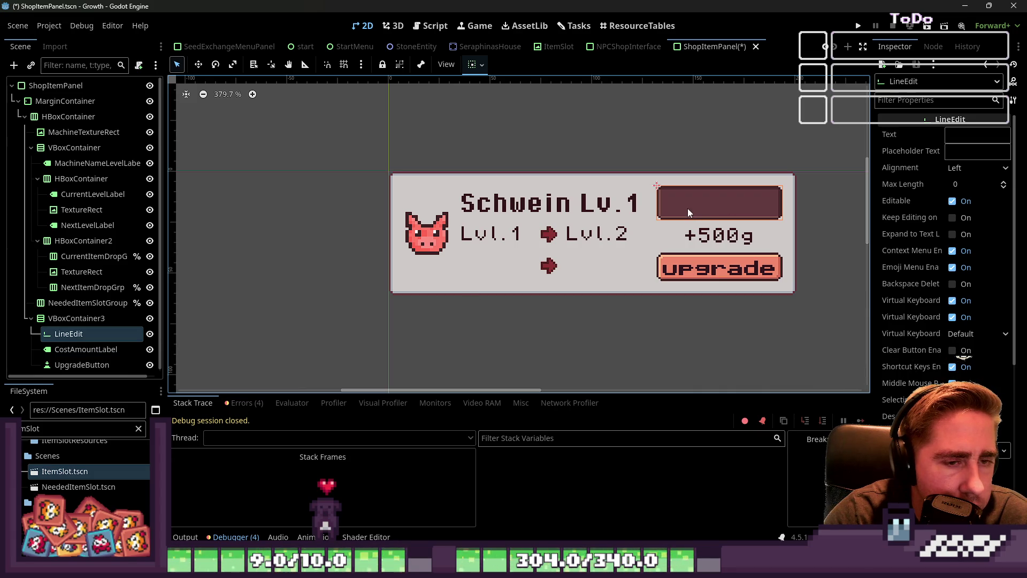
click(967, 137)
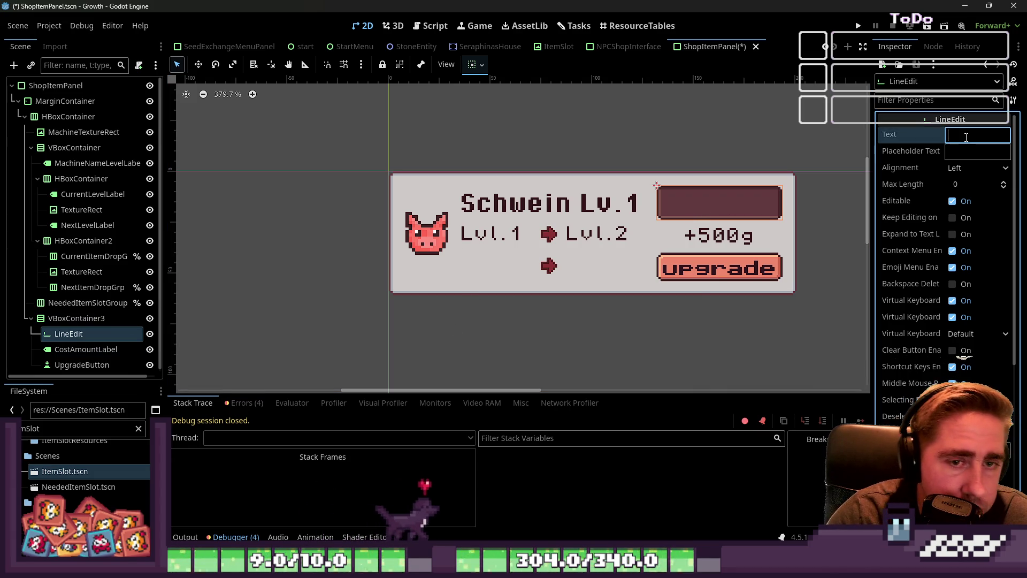
text(32213)
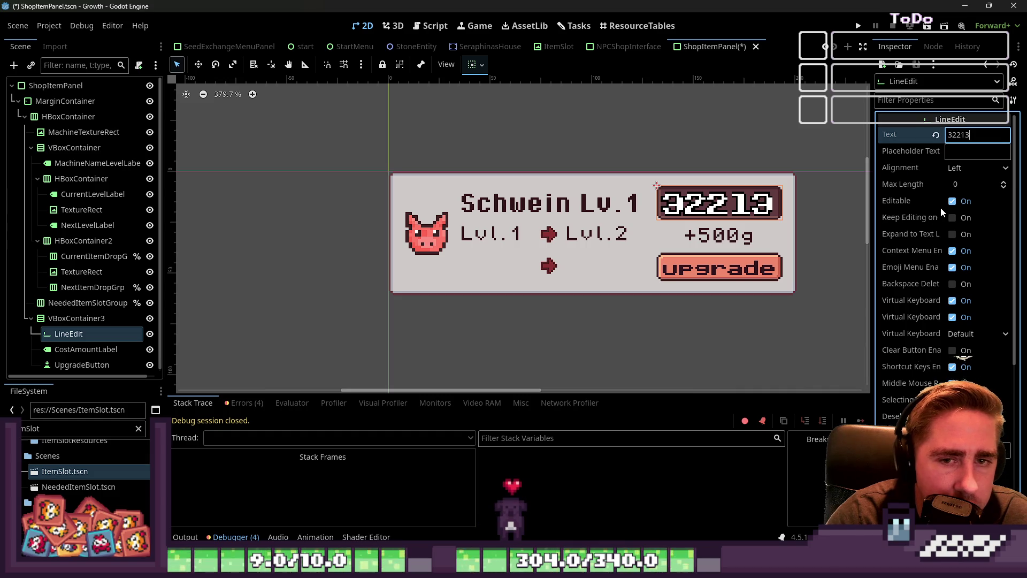
scroll(939, 208, down, 8)
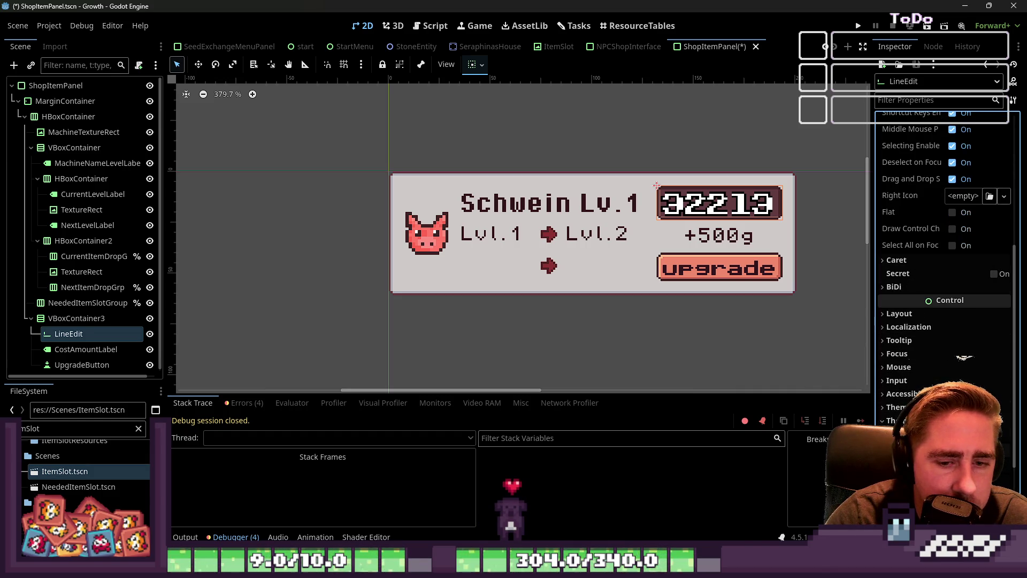
Select the +500g cost label and expand its colour overrides.
click(704, 258)
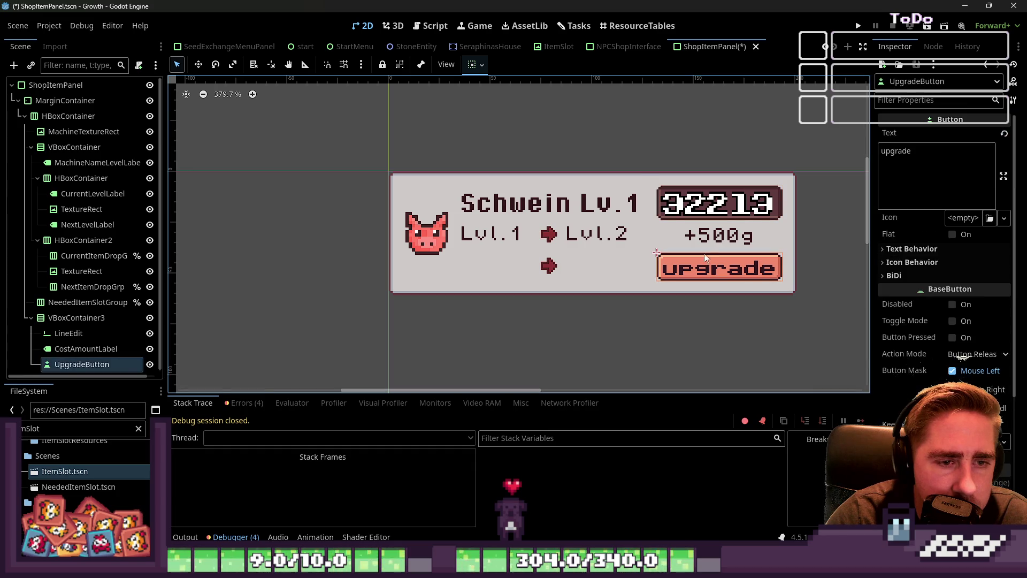
right_click(708, 237)
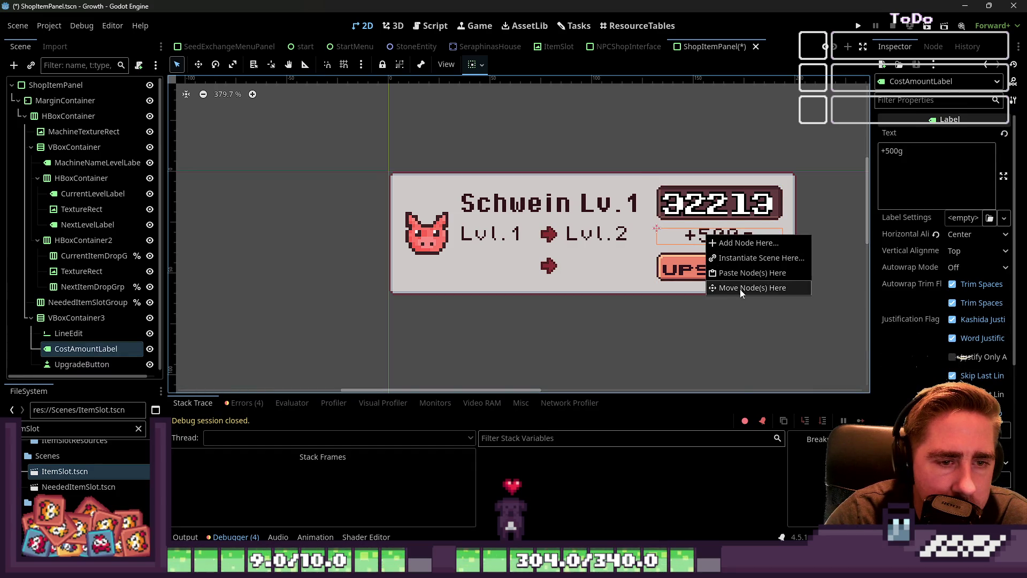
scroll(942, 240, down, 2)
scroll(942, 377, down, 8)
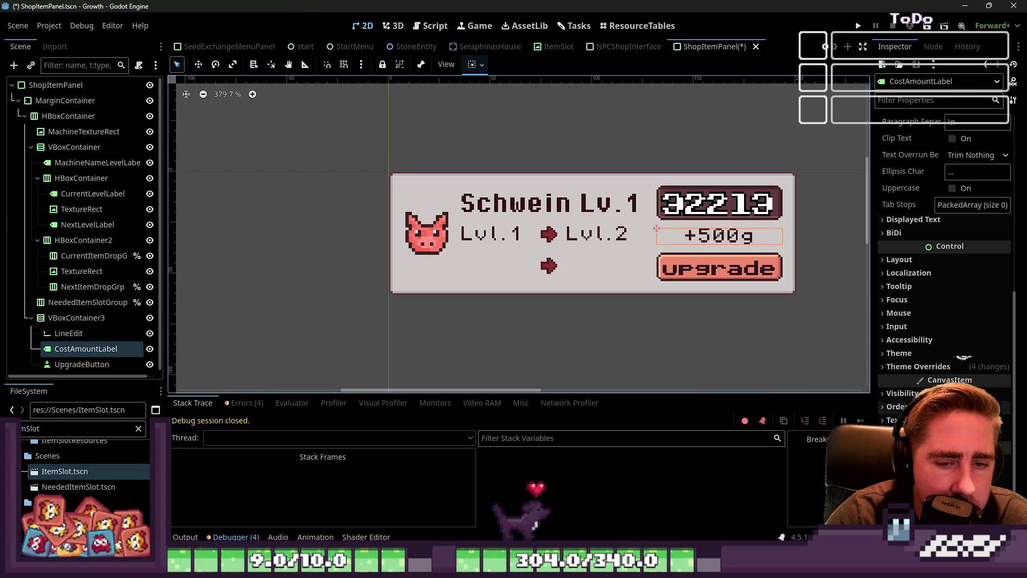
click(908, 380)
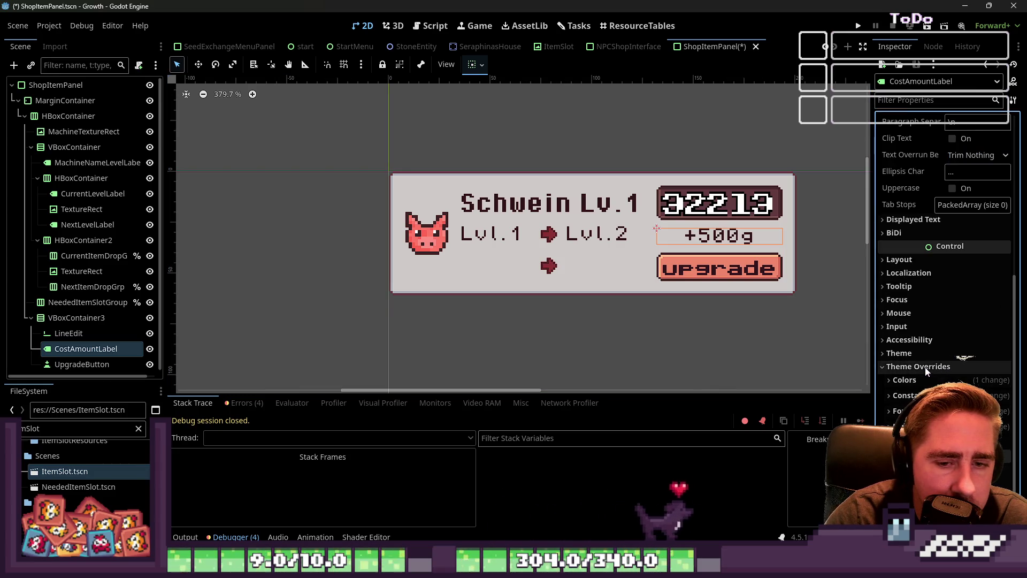
Assign PIXELOPERATOR8.TTF as the LineEdit's theme font override.
click(720, 203)
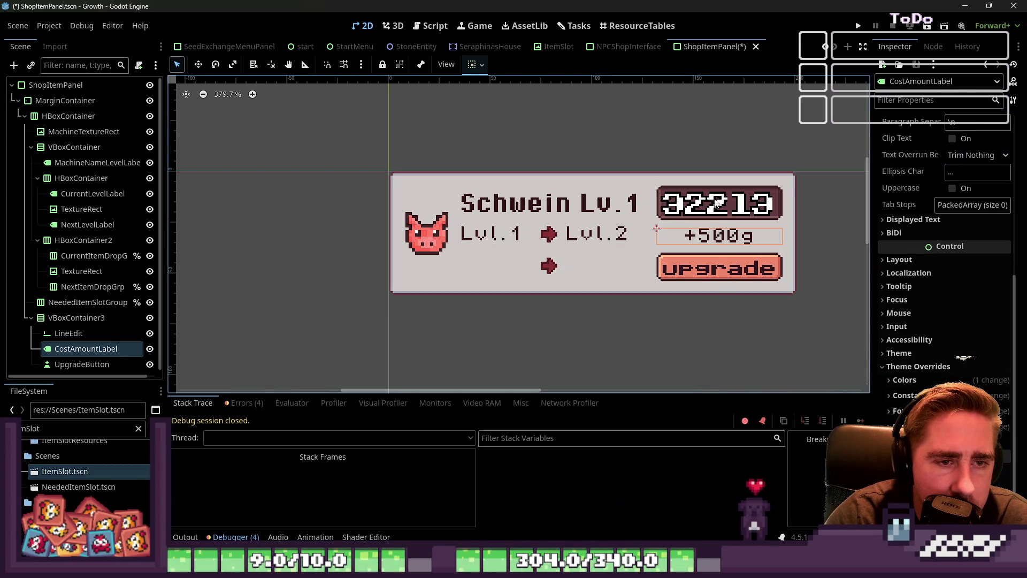
click(906, 320)
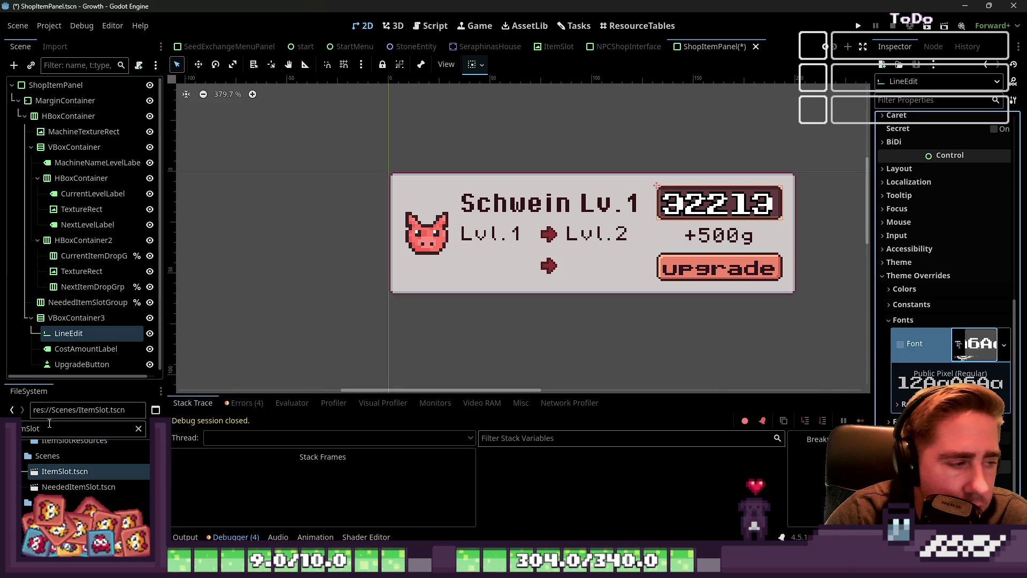
double_click(49, 428)
key(BackSpace)
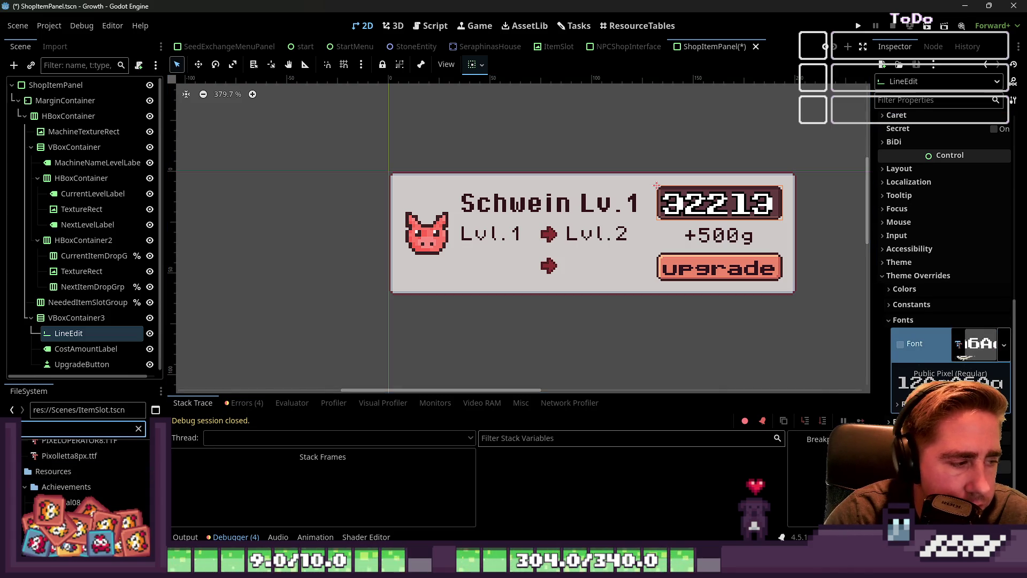
scroll(75, 465, up, 1)
click(75, 465)
click(80, 477)
click(59, 469)
drag(83, 469, 974, 345)
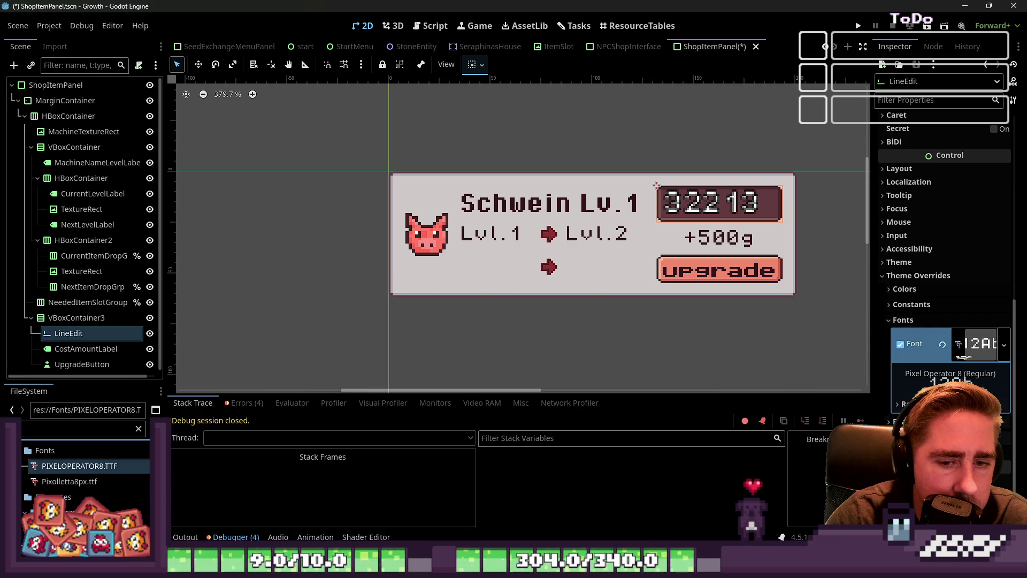
Lower the LineEdit's font size and set its outline size override to 0.
click(1004, 442)
click(1004, 443)
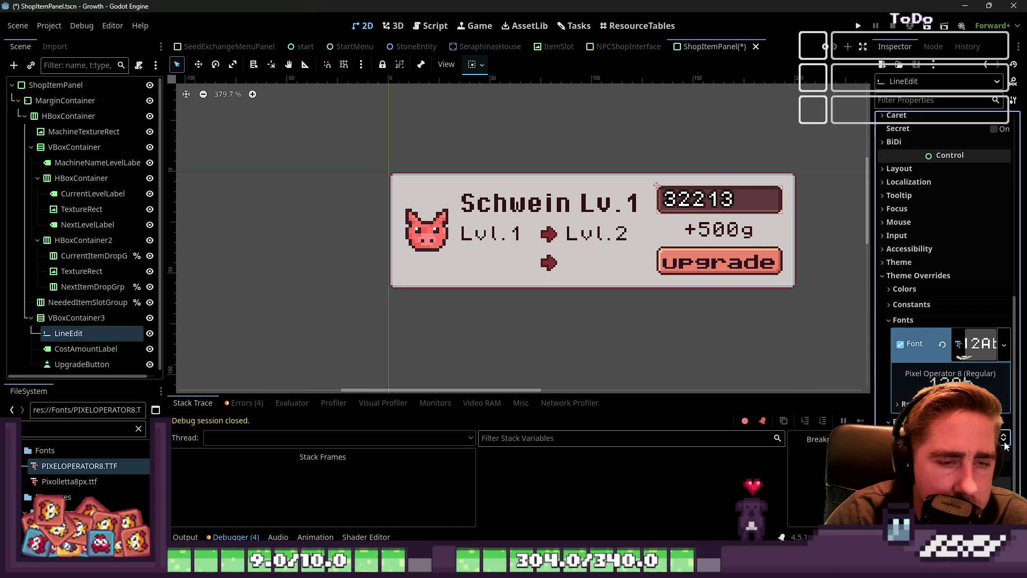
click(887, 320)
click(890, 305)
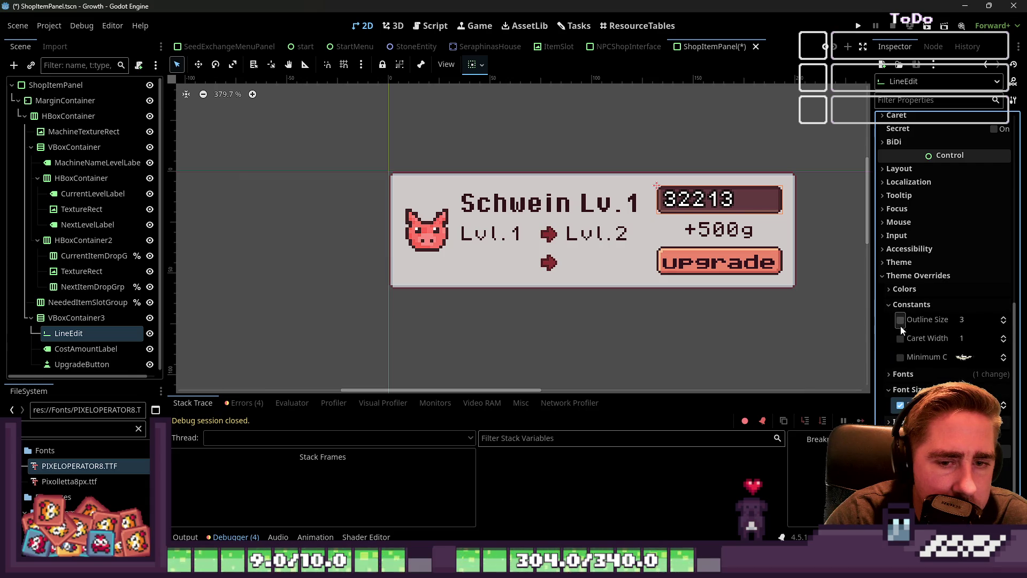
click(901, 320)
click(1004, 323)
click(1003, 323)
click(1003, 323)
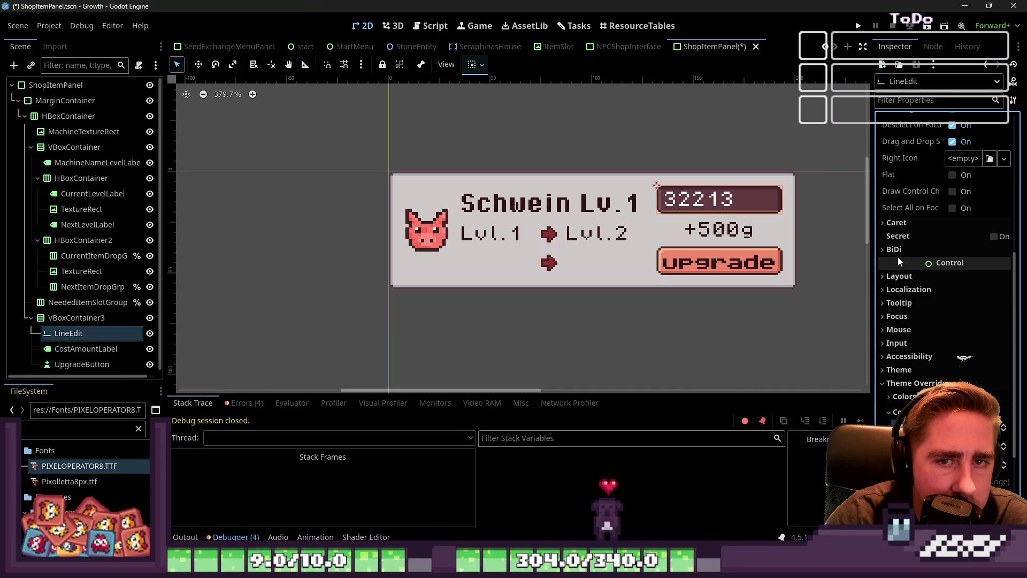
click(890, 305)
Center the LineEdit's text and center the LineEdit horizontally in its container.
scroll(952, 187, up, 15)
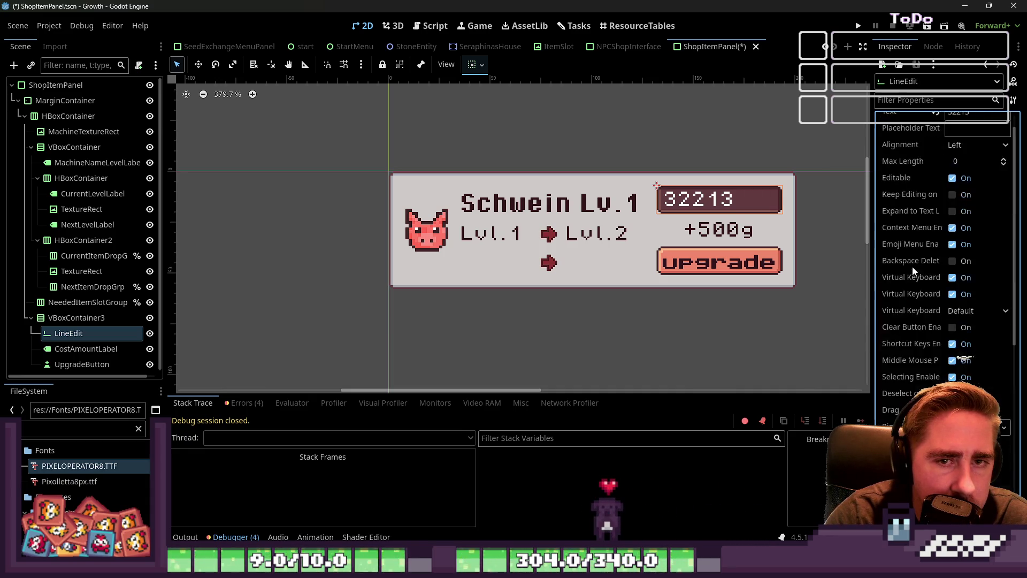
click(974, 167)
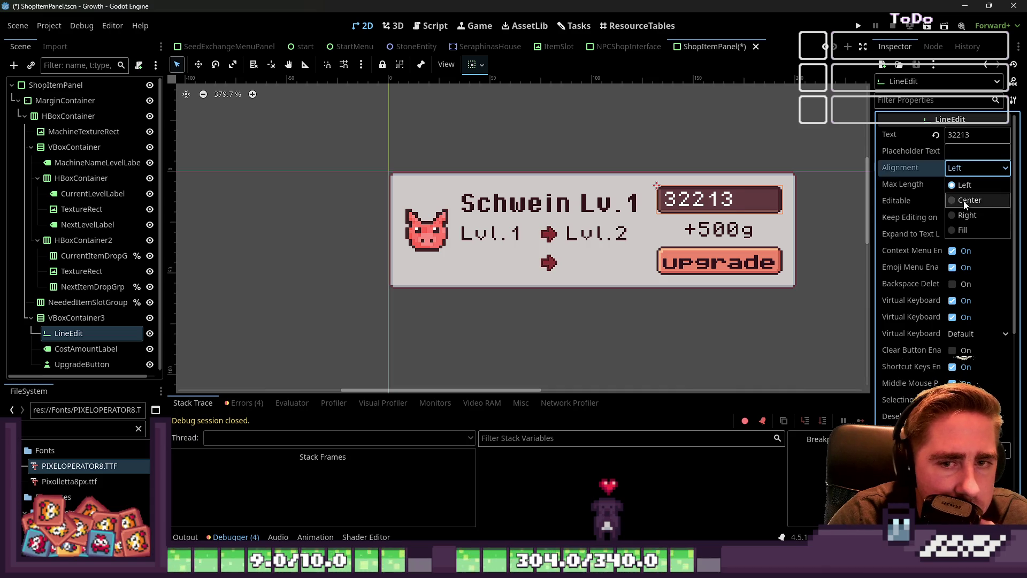
click(963, 201)
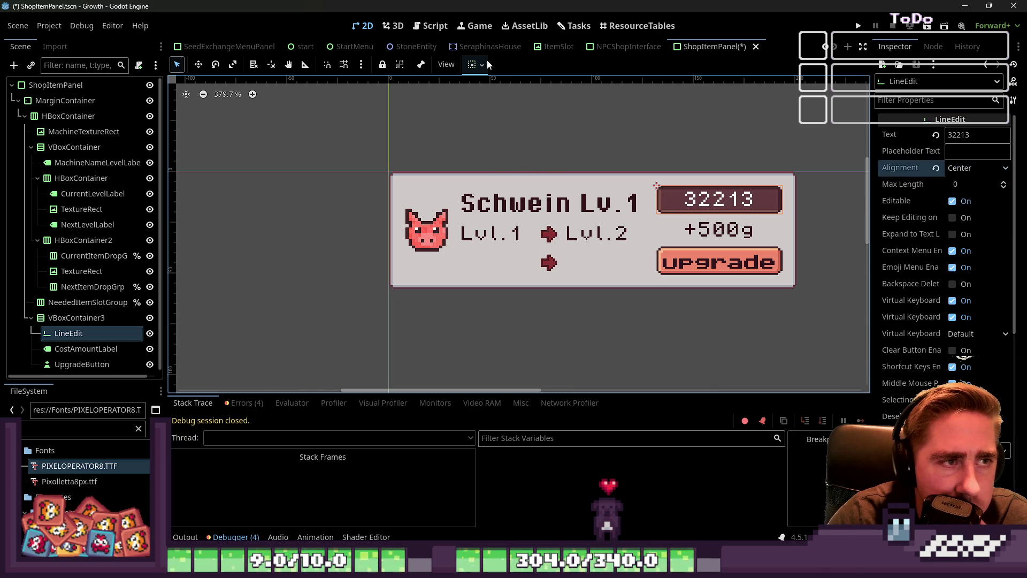
click(469, 65)
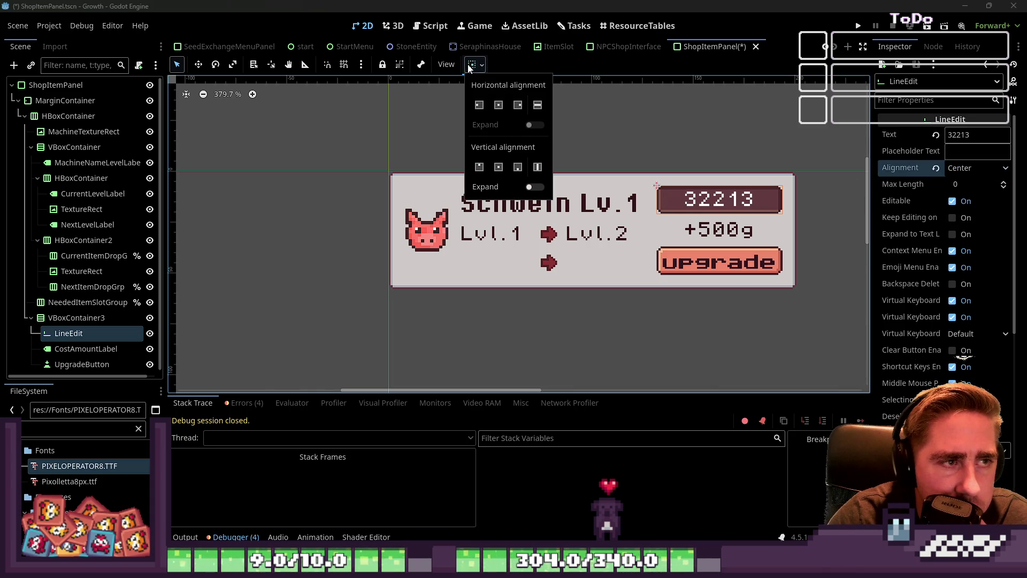
click(498, 106)
Change the LineEdit's text to 34 and open Create New Node under VBoxContainer3.
click(966, 135)
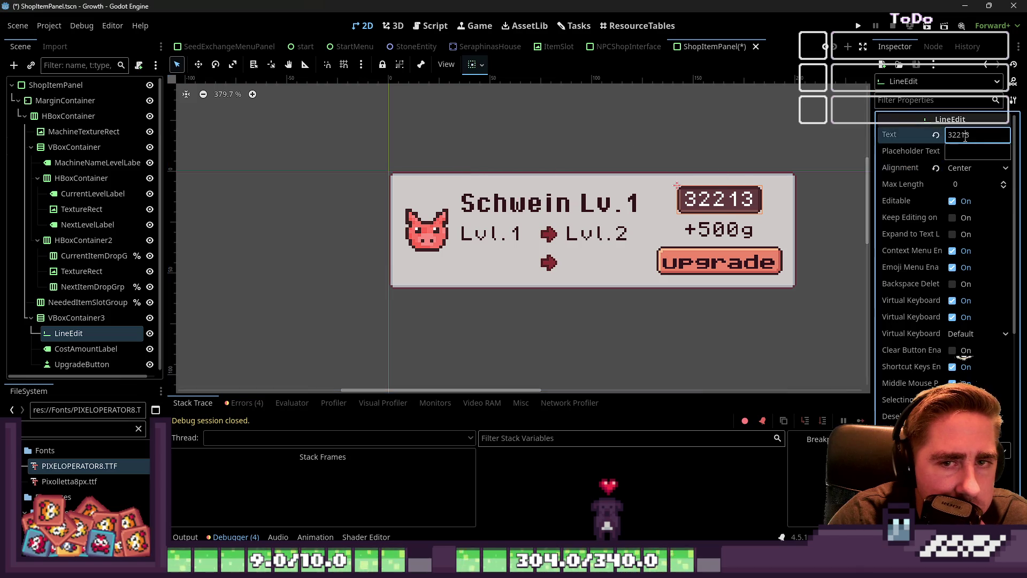
text(34)
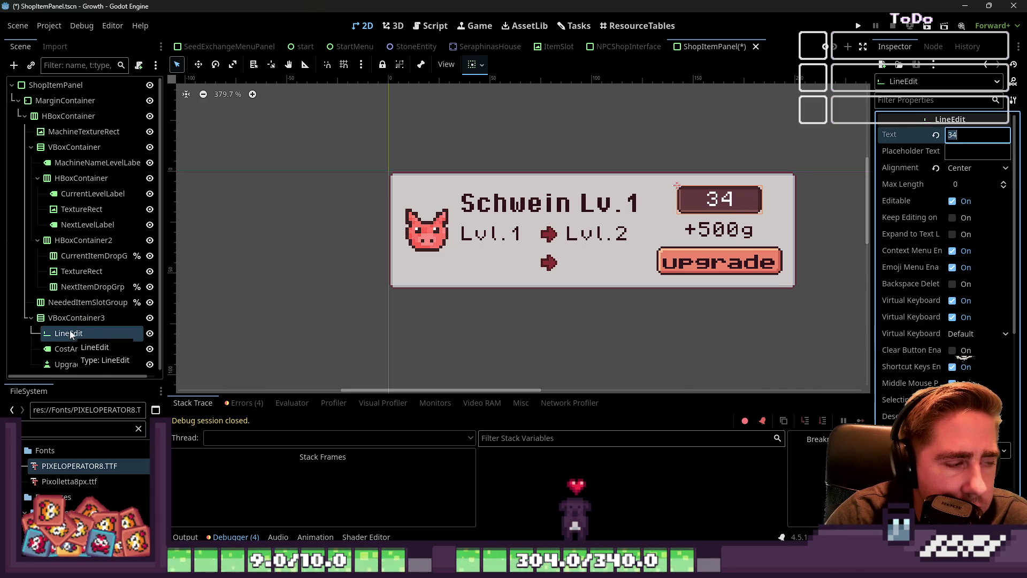
click(80, 318)
key(ctrl+a)
Add an HBoxContainer to VBoxContainer3 and move it above the LineEdit.
text(V)
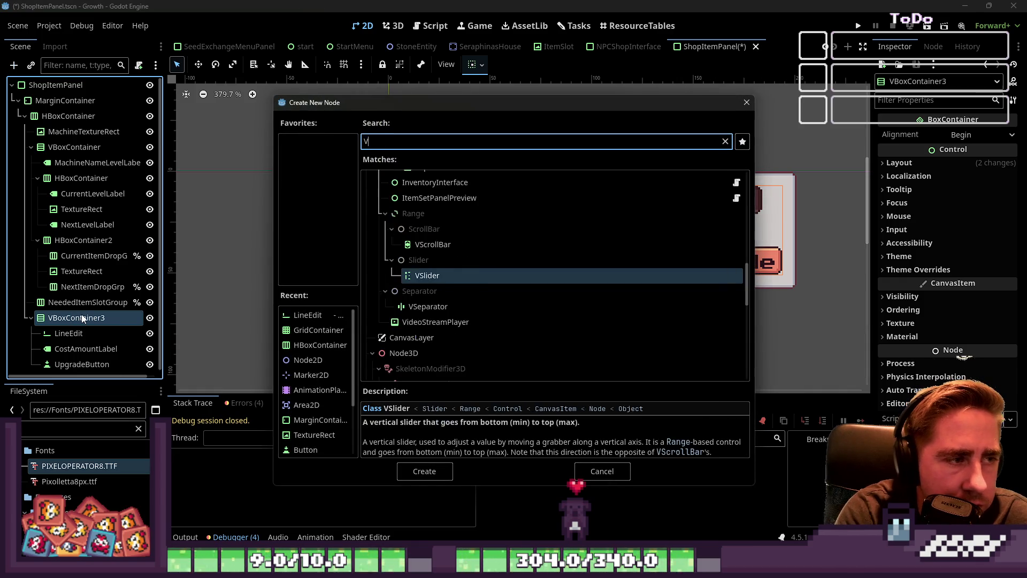
text(B)
key(BackSpace)
key(BackSpace)
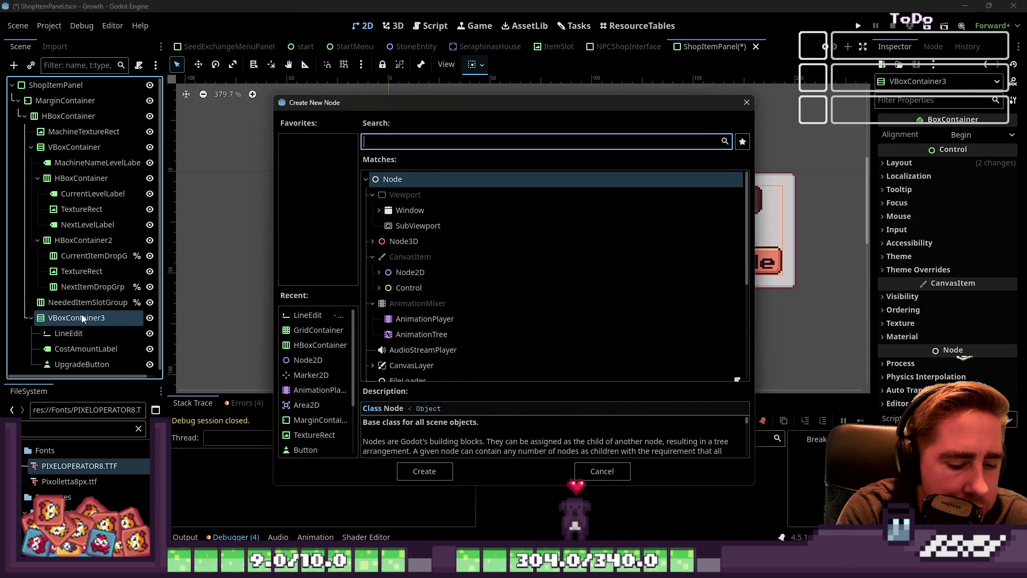
text(HB)
key(Return)
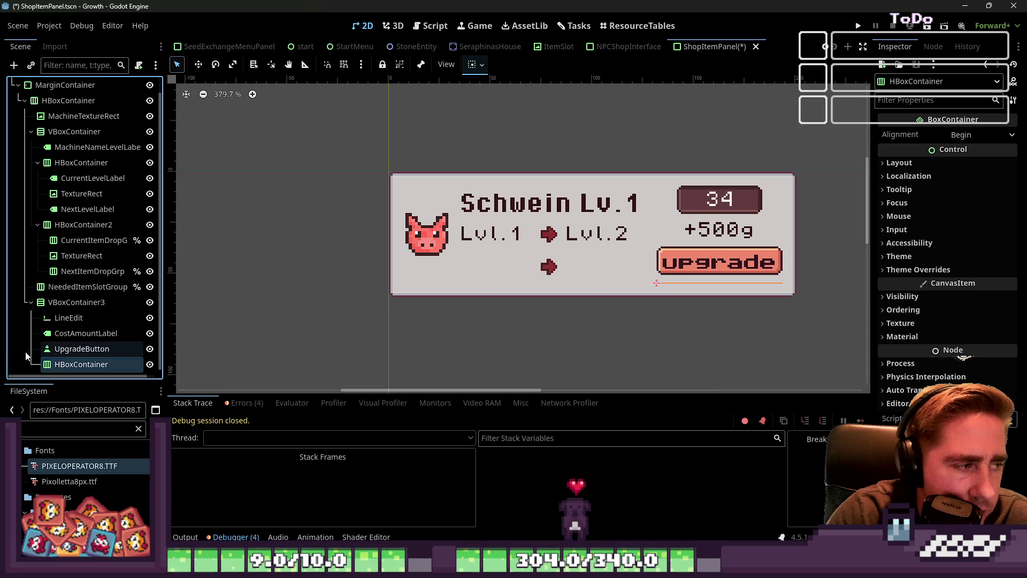
mouse_move(60, 367)
mouse_down()
mouse_move(70, 316)
mouse_move(73, 326)
mouse_move(85, 319)
mouse_up()
Add a VBoxContainer and place it beside the LineEdit inside the HBoxContainer.
key(ctrl+a)
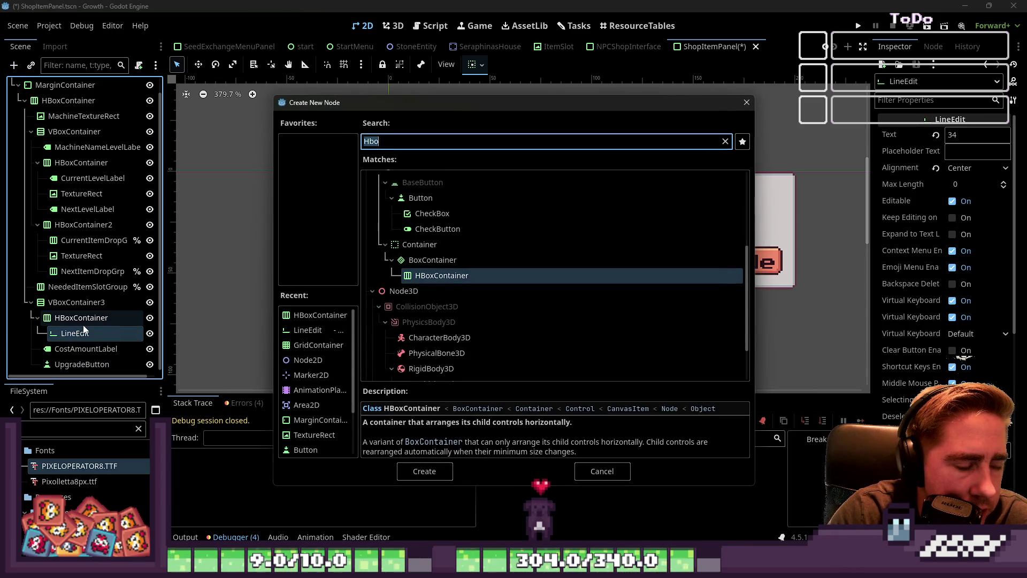
text(VB)
key(Return)
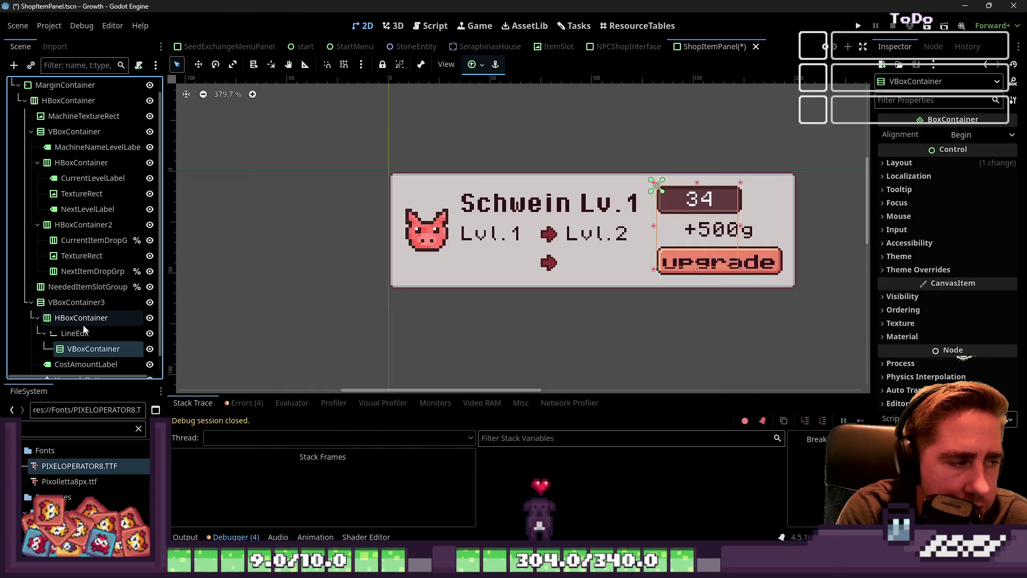
drag(75, 348, 80, 318)
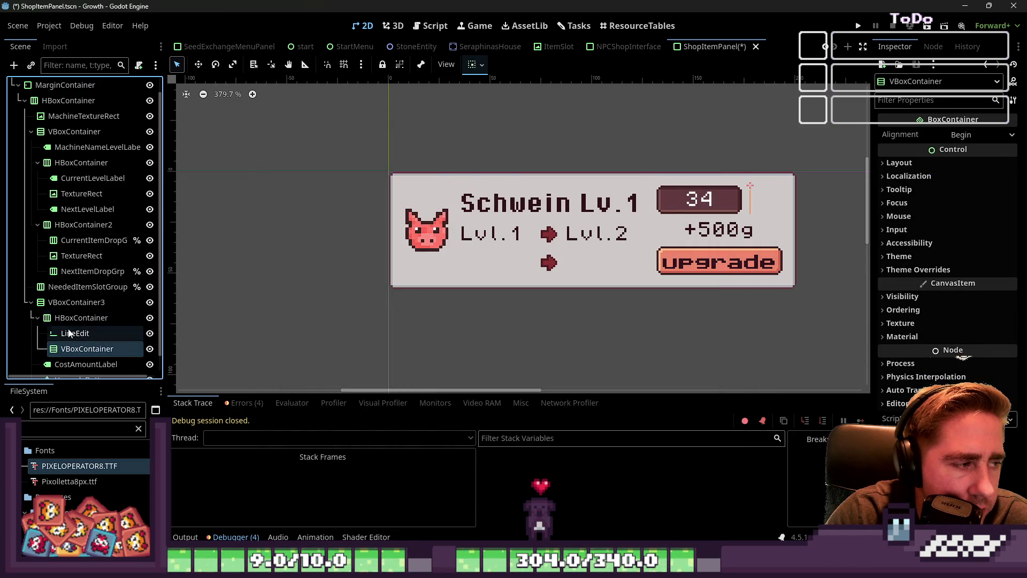
Add a Button as a child of the new VBoxContainer.
scroll(748, 184, up, 2)
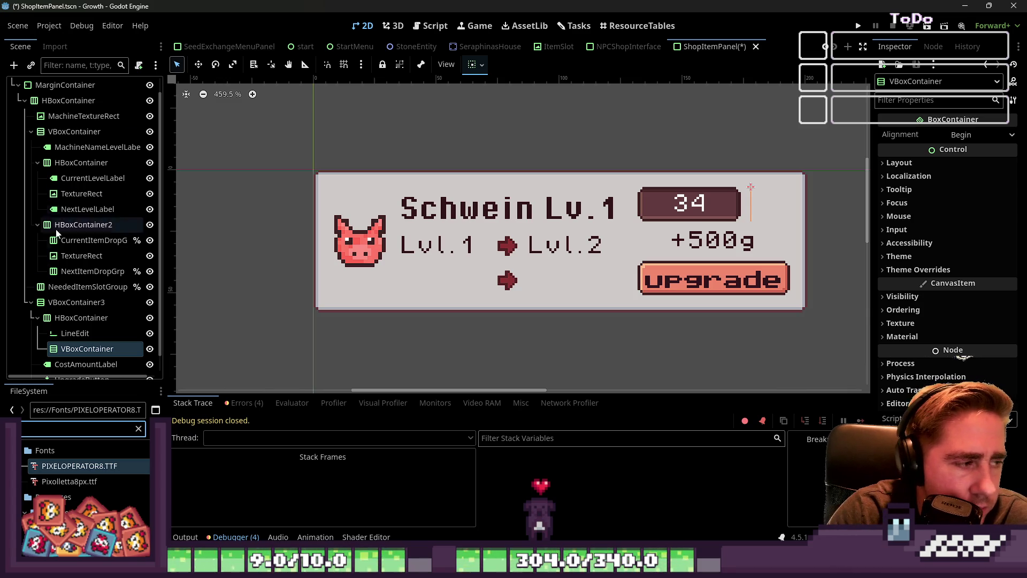
click(63, 333)
click(70, 348)
key(ctrl+a)
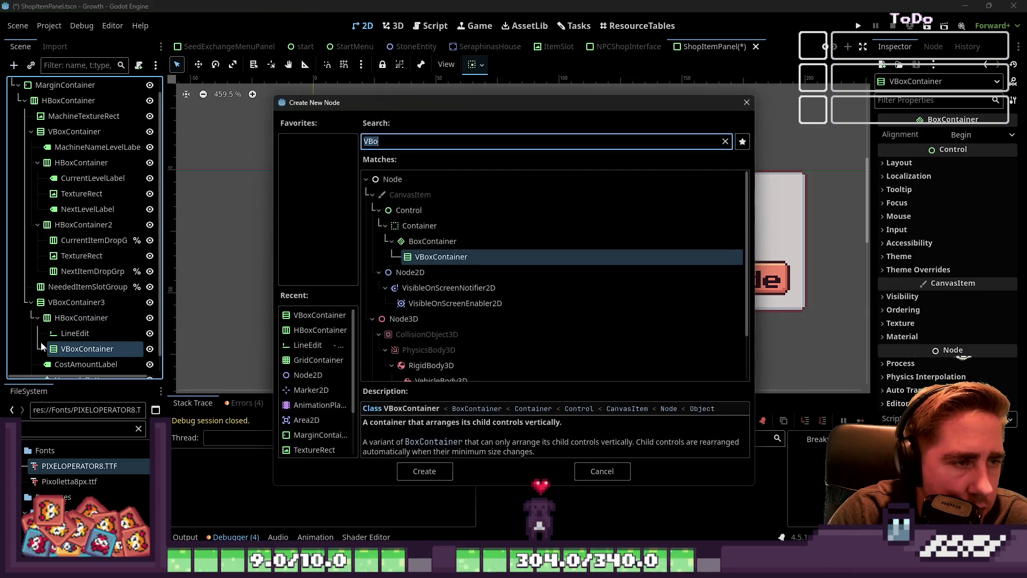
text(Button)
key(Return)
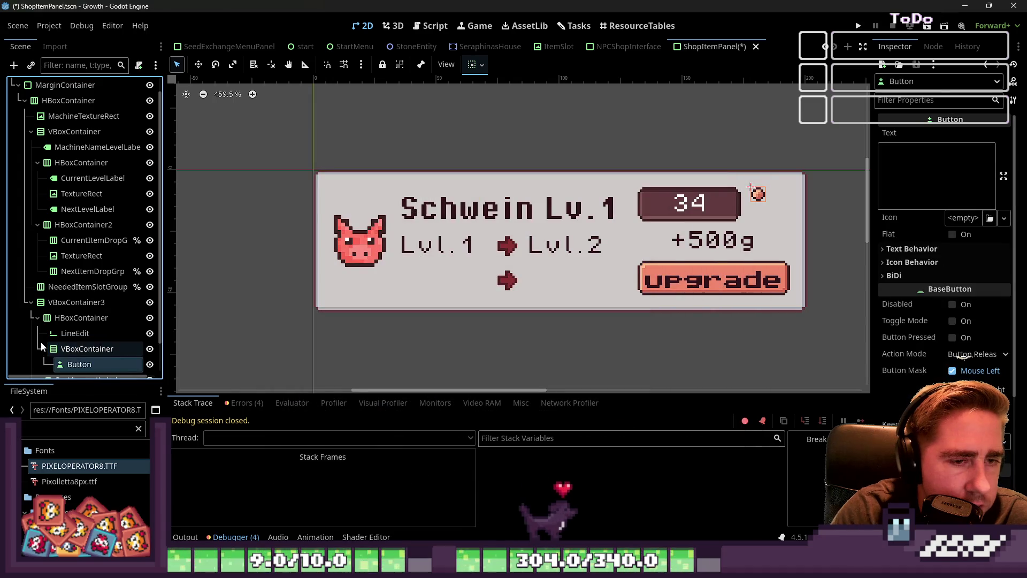
Duplicate the Button with Ctrl+D to create Button2.
click(71, 332)
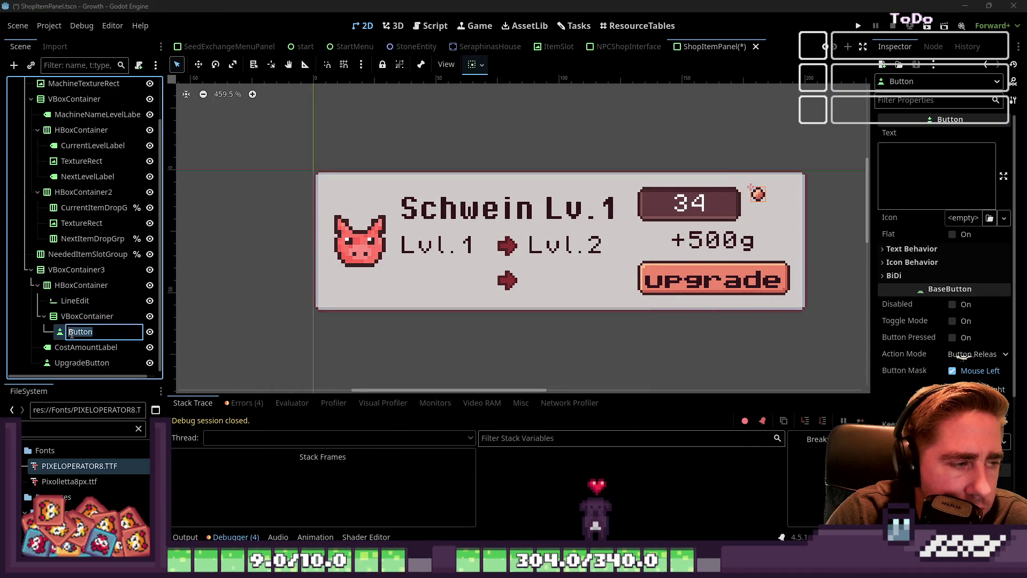
key(Return)
key(ctrl+d)
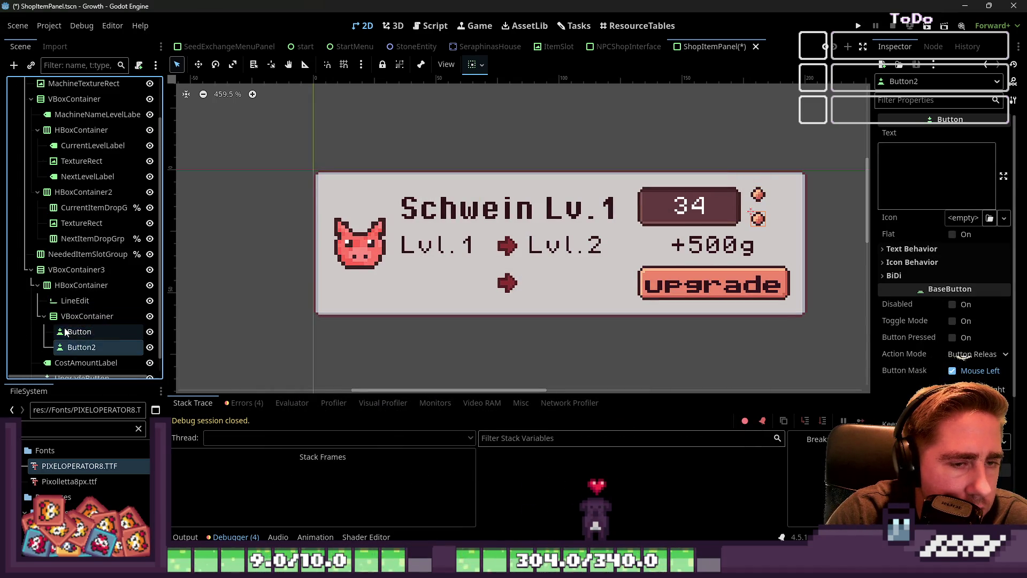
key(Up)
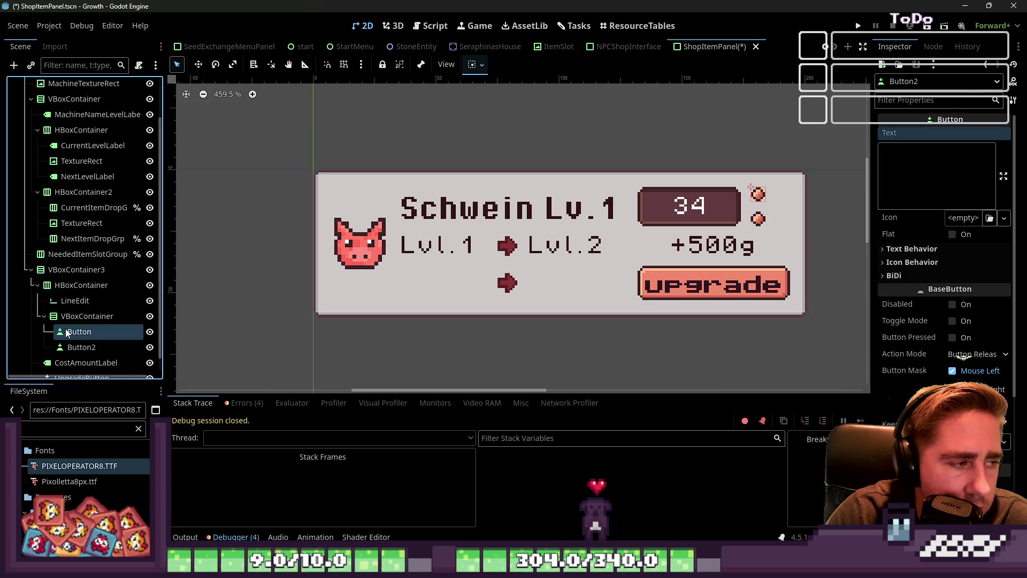
Try '>' as the first Button's text and '<' as Button2's text.
click(883, 183)
text(>)
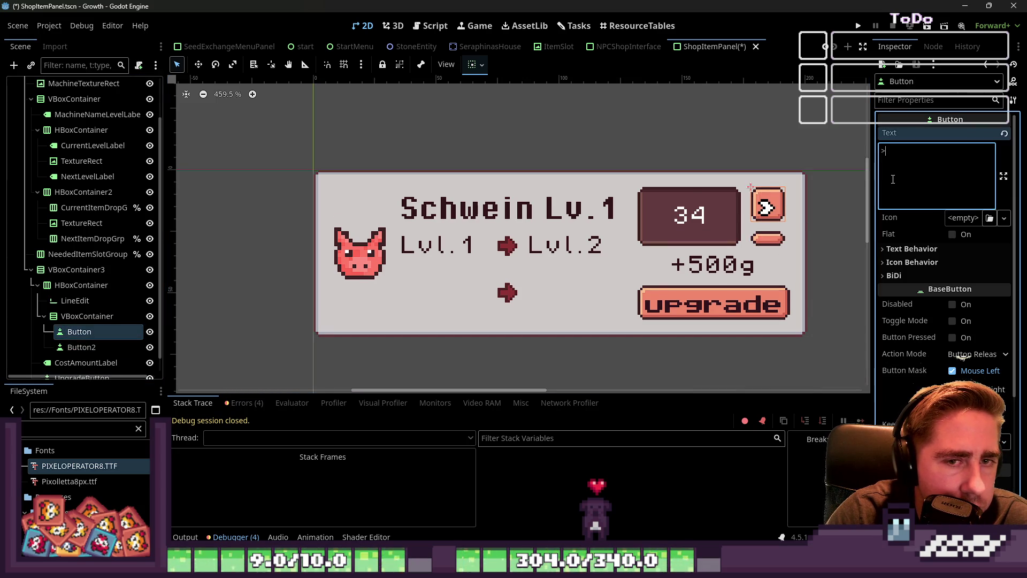
click(80, 347)
click(910, 172)
text(<)
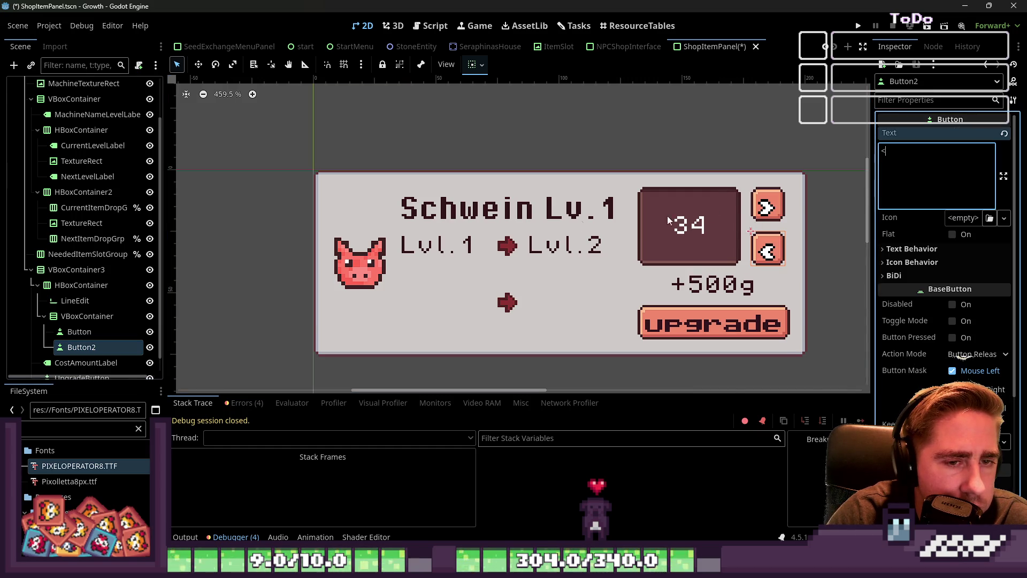
Clear the arrow text from both buttons so they are blank.
key(BackSpace)
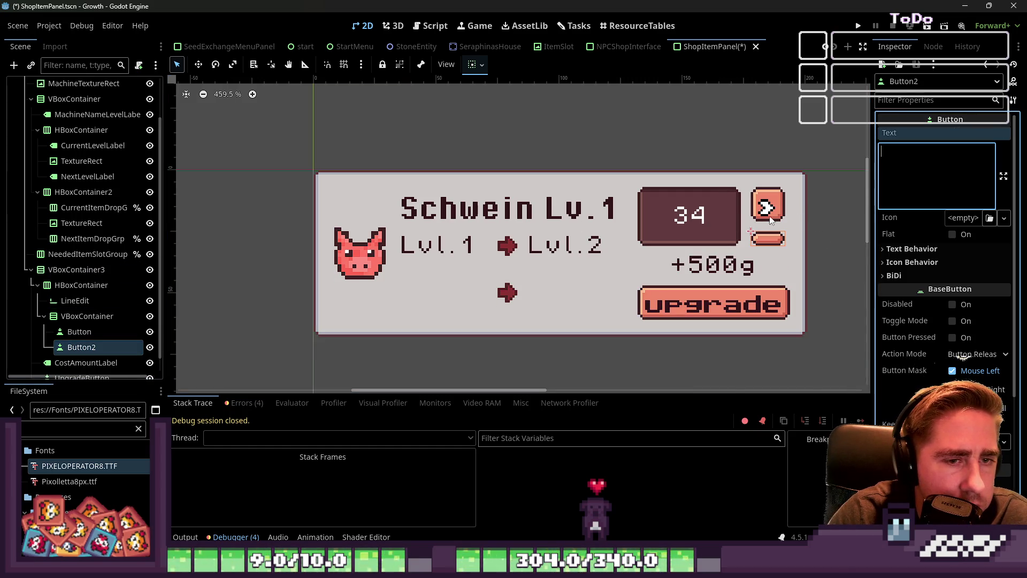
click(79, 331)
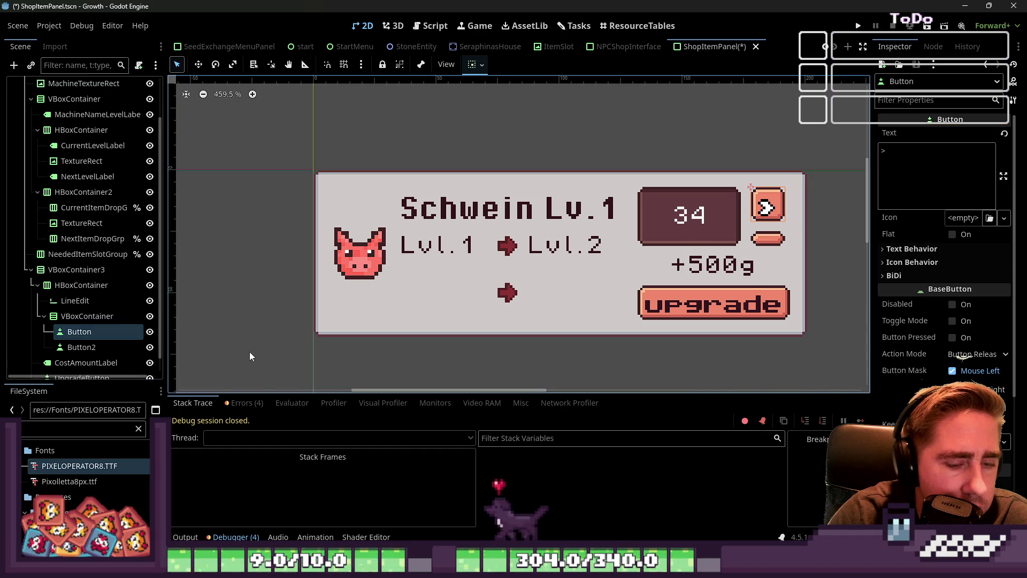
click(1004, 177)
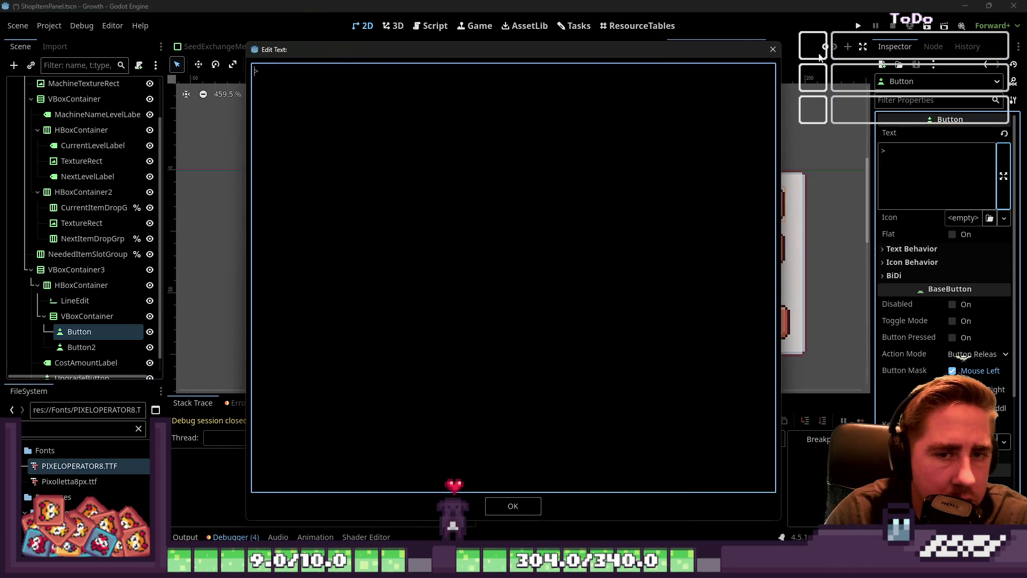
click(773, 50)
click(896, 149)
key(BackSpace)
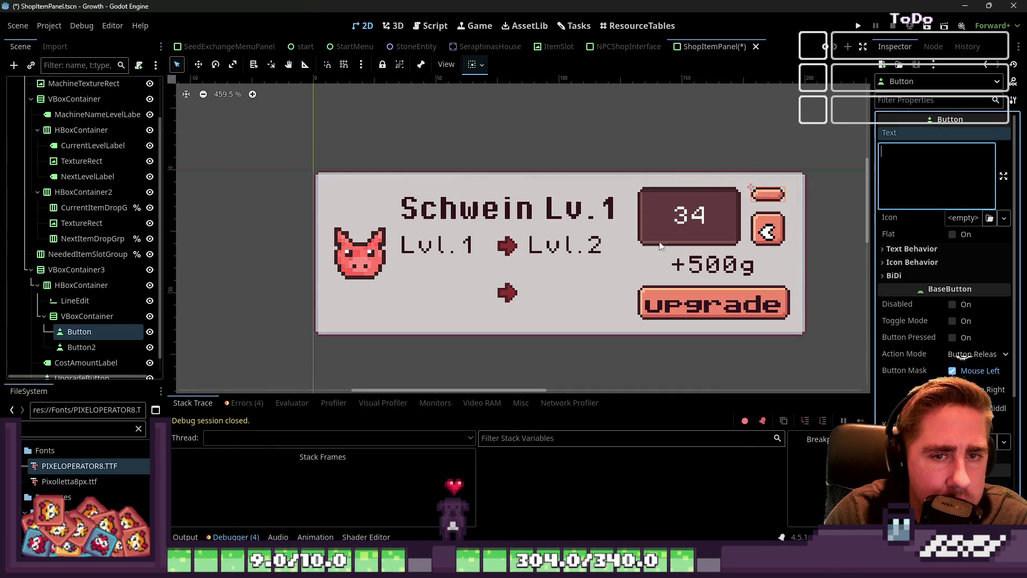
click(86, 347)
click(910, 161)
key(BackSpace)
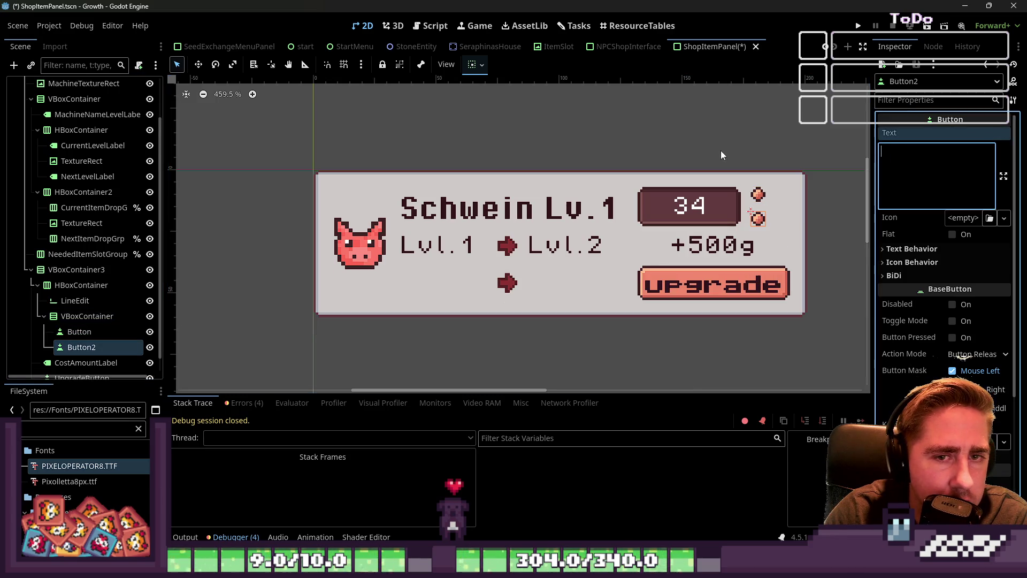
Filter the FileSystem for 'theme' and open button_theme.tres, keeping Button as the edited type.
click(728, 213)
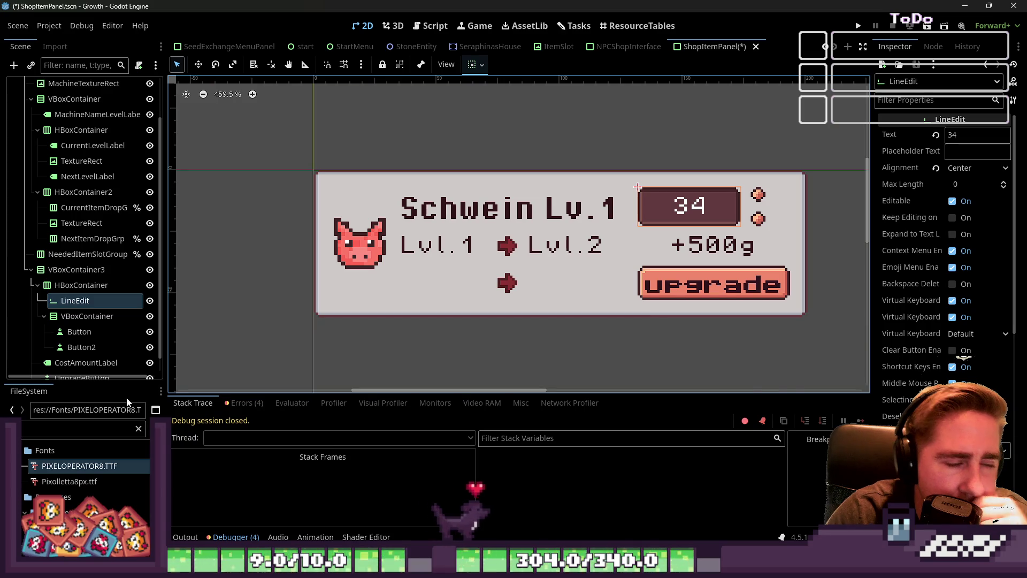
click(65, 431)
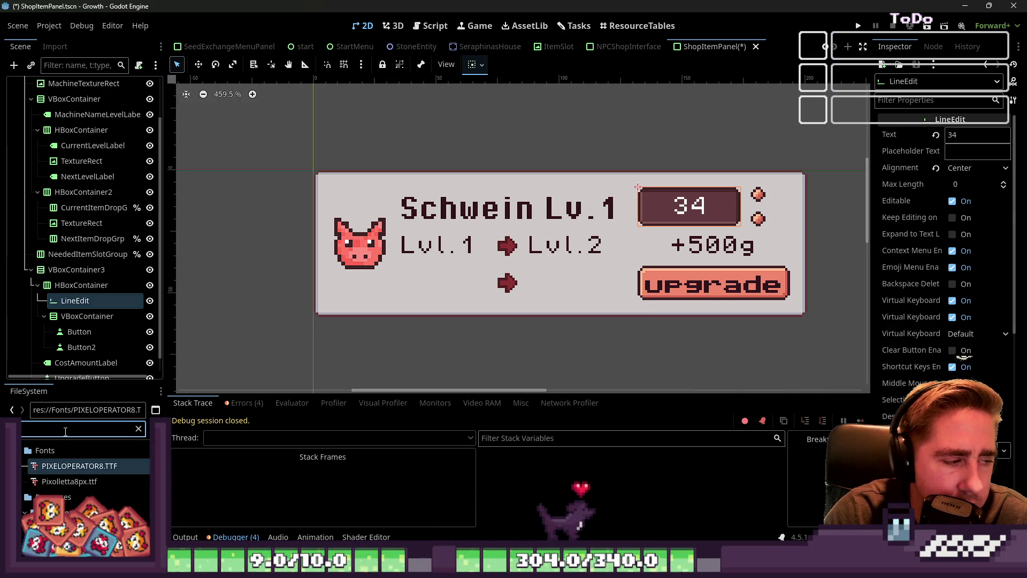
right_click(88, 304)
click(54, 299)
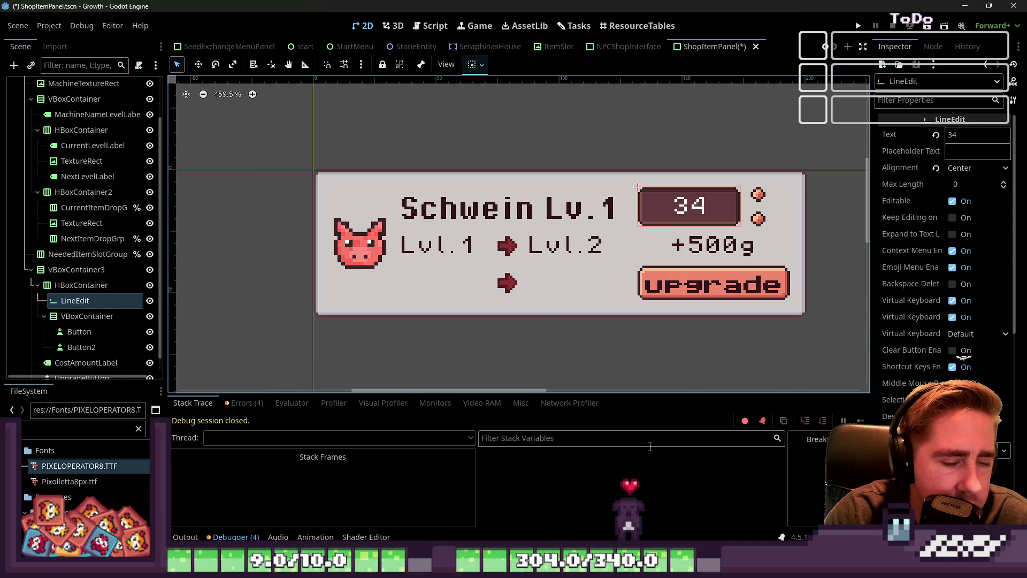
click(42, 429)
text(theme)
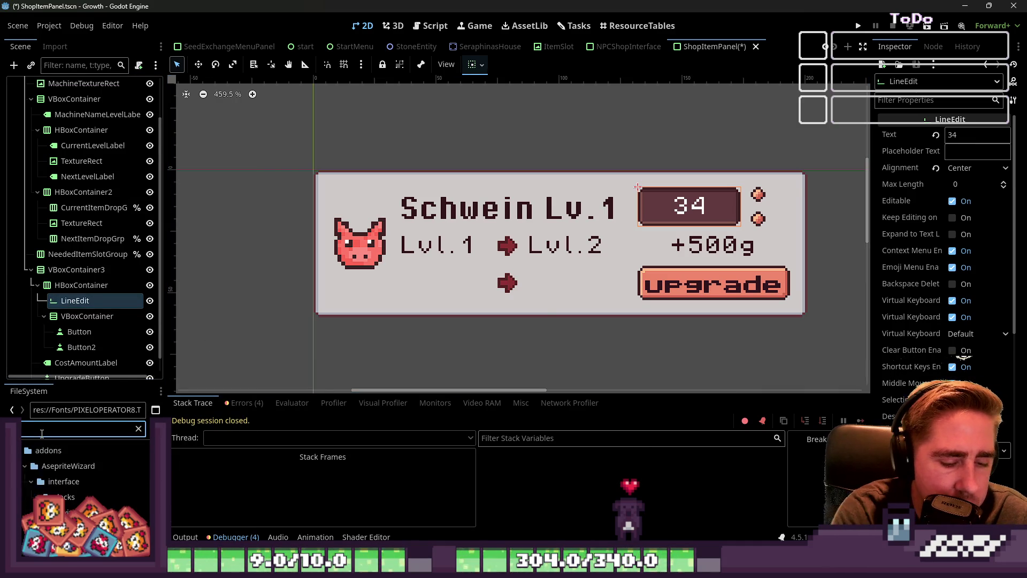
double_click(74, 495)
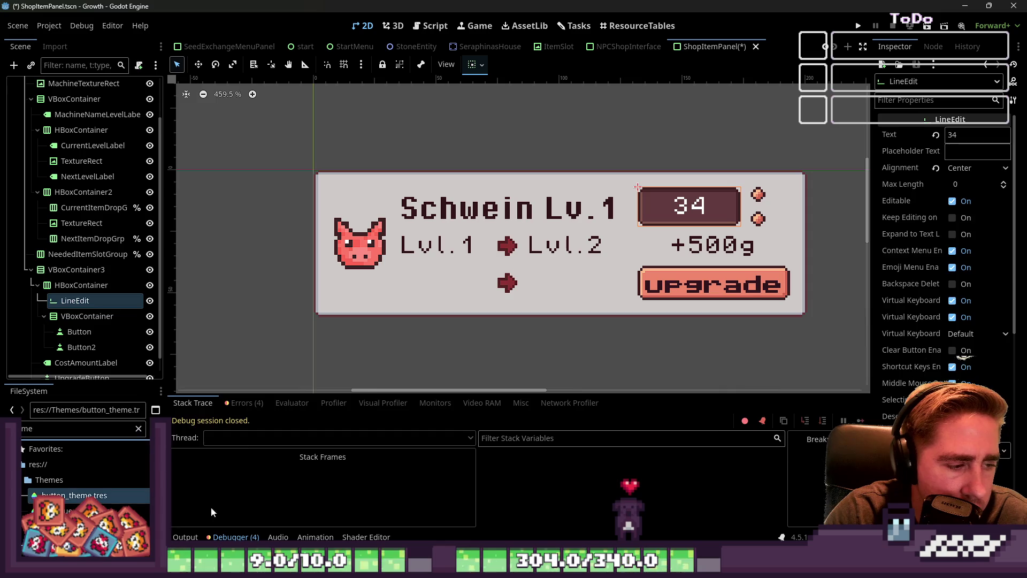
drag(337, 357, 339, 134)
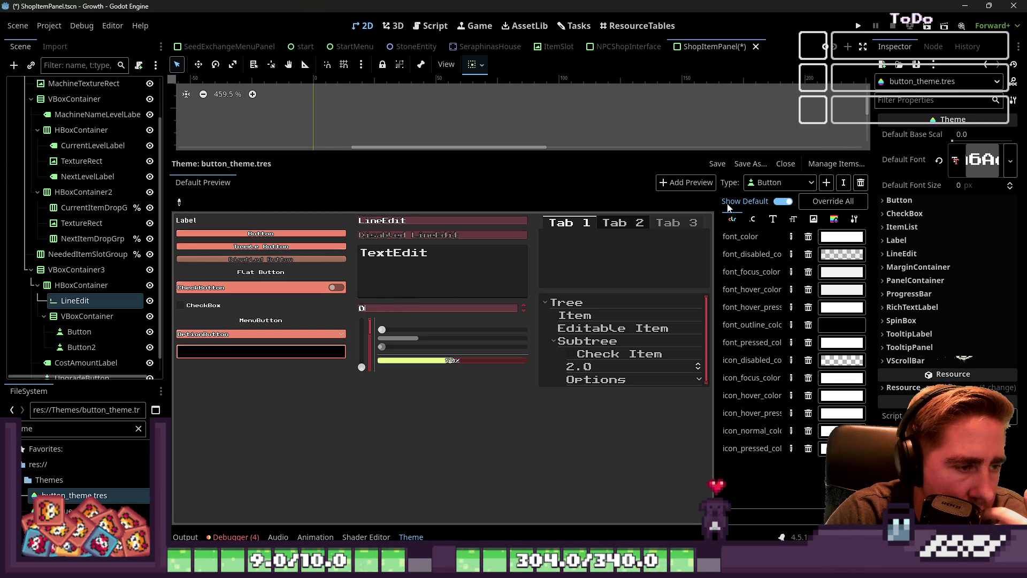
click(751, 184)
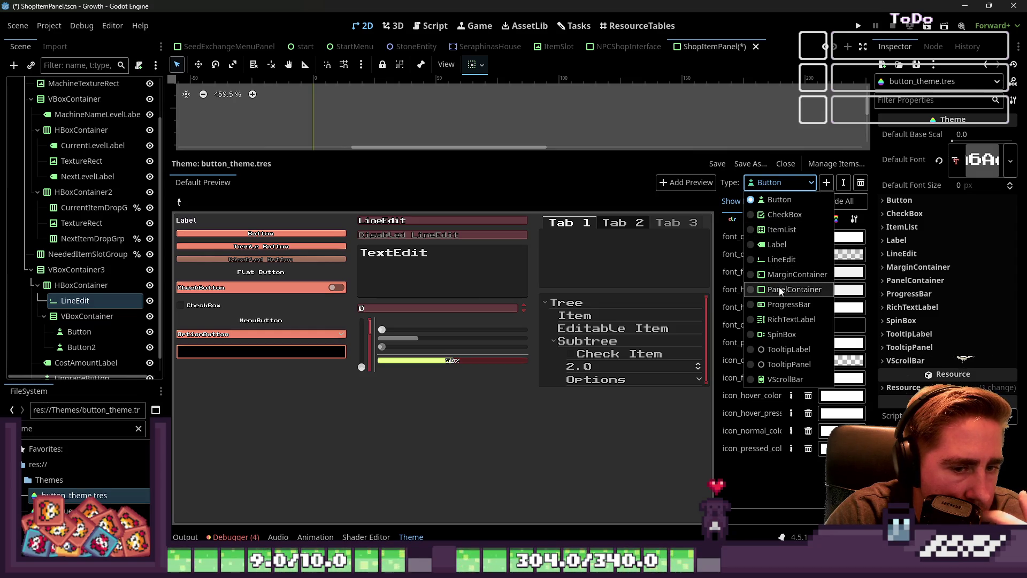
click(780, 199)
Browse the Add Item Type list of node types, then cancel without adding one.
click(826, 182)
scroll(531, 319, down, 10)
scroll(532, 316, down, 5)
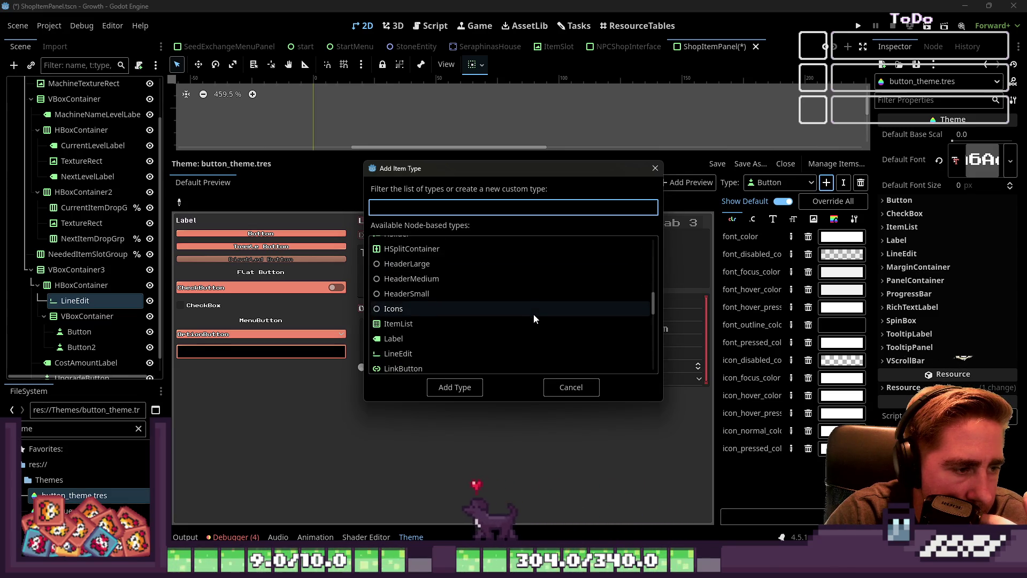
scroll(534, 314, down, 2)
scroll(534, 314, down, 2)
scroll(534, 314, down, 2)
scroll(534, 313, down, 3)
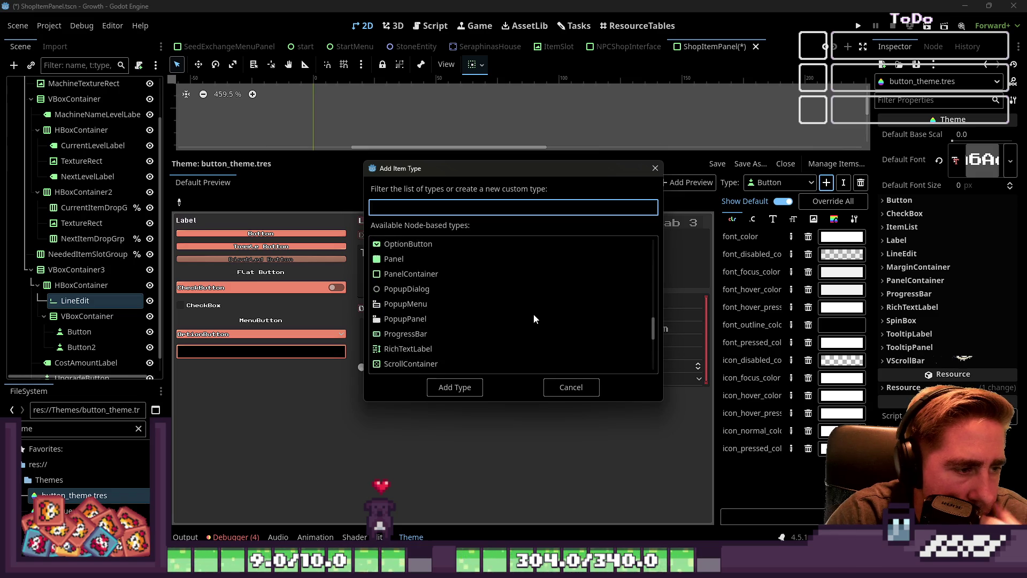
scroll(534, 315, down, 5)
scroll(534, 313, down, 3)
scroll(534, 314, down, 3)
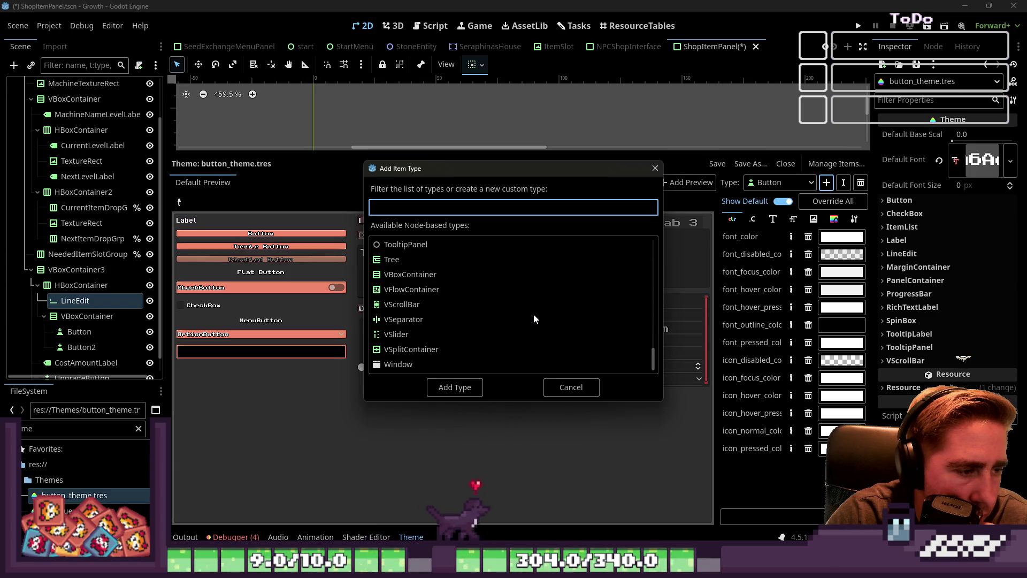
drag(509, 182, 800, 180)
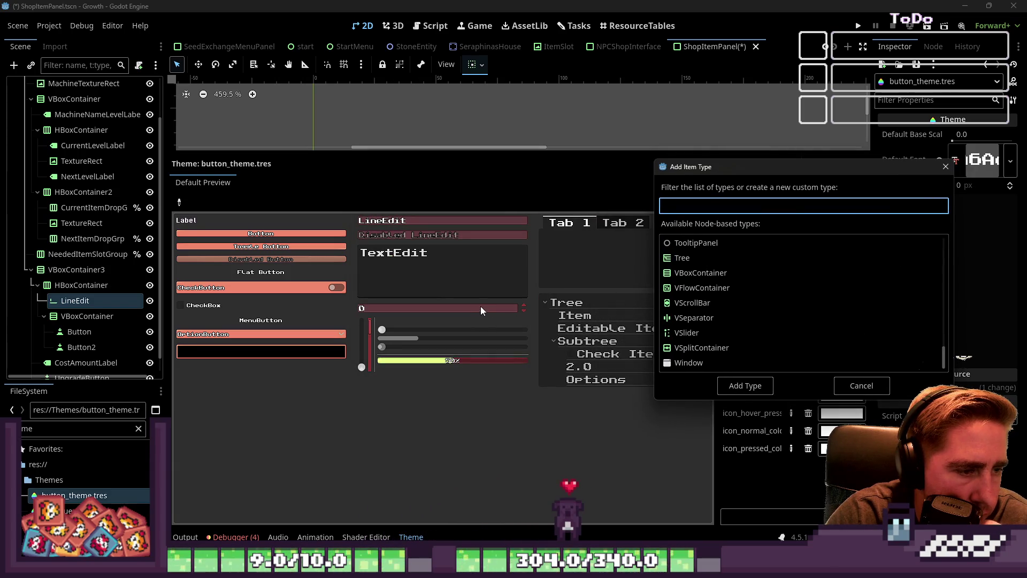
scroll(699, 316, up, 6)
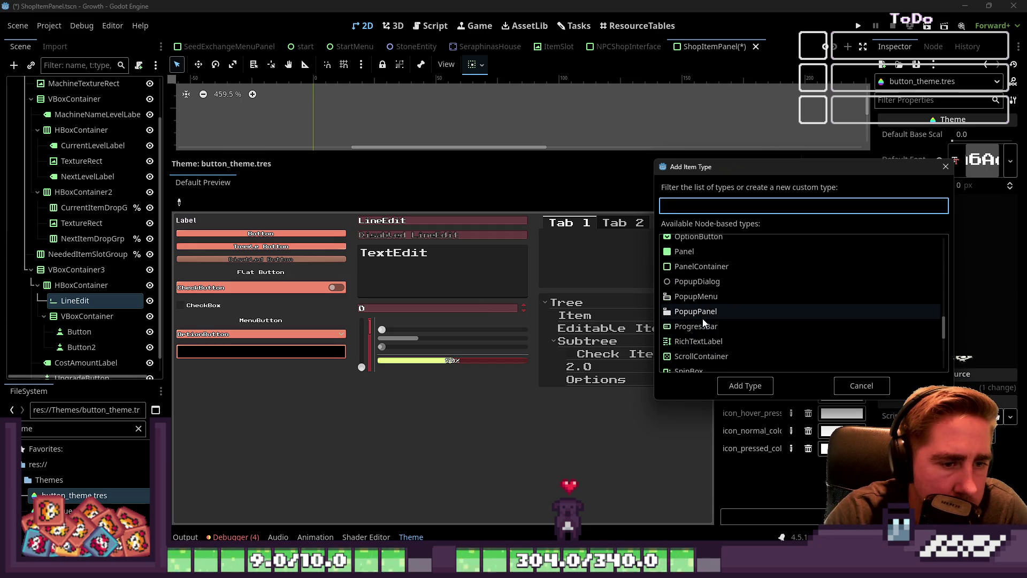
scroll(706, 323, down, 3)
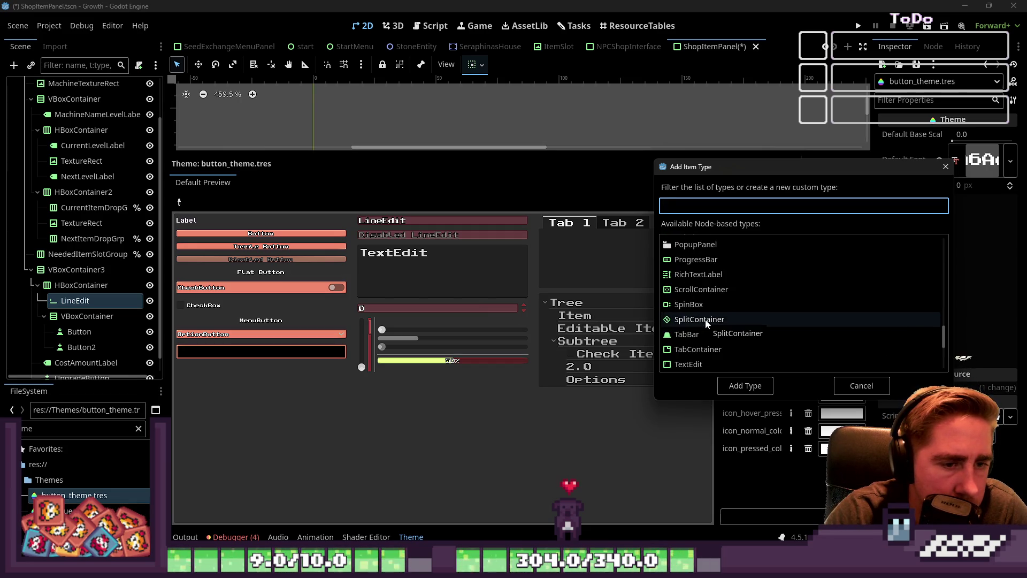
scroll(706, 323, up, 1)
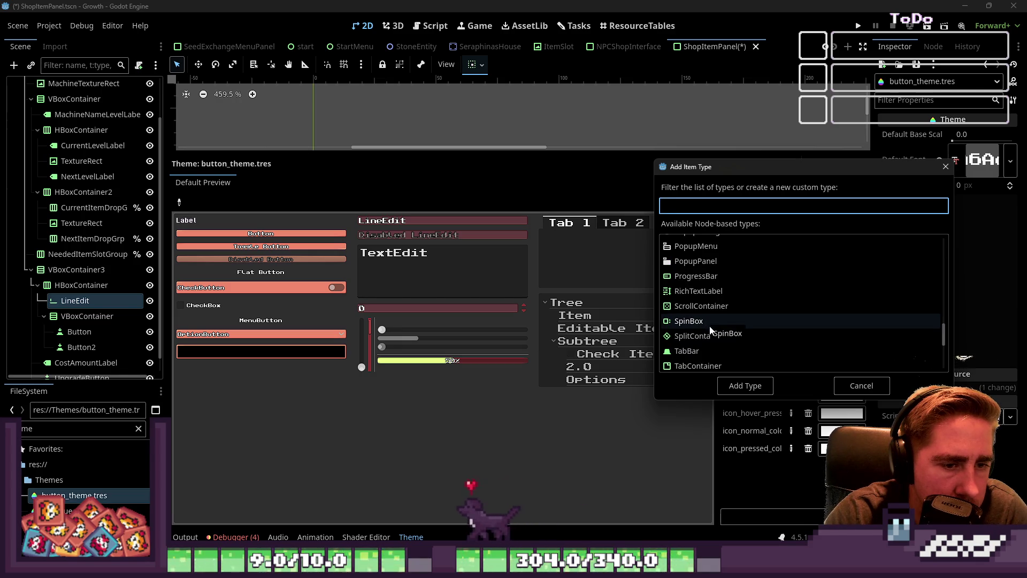
scroll(711, 332, up, 3)
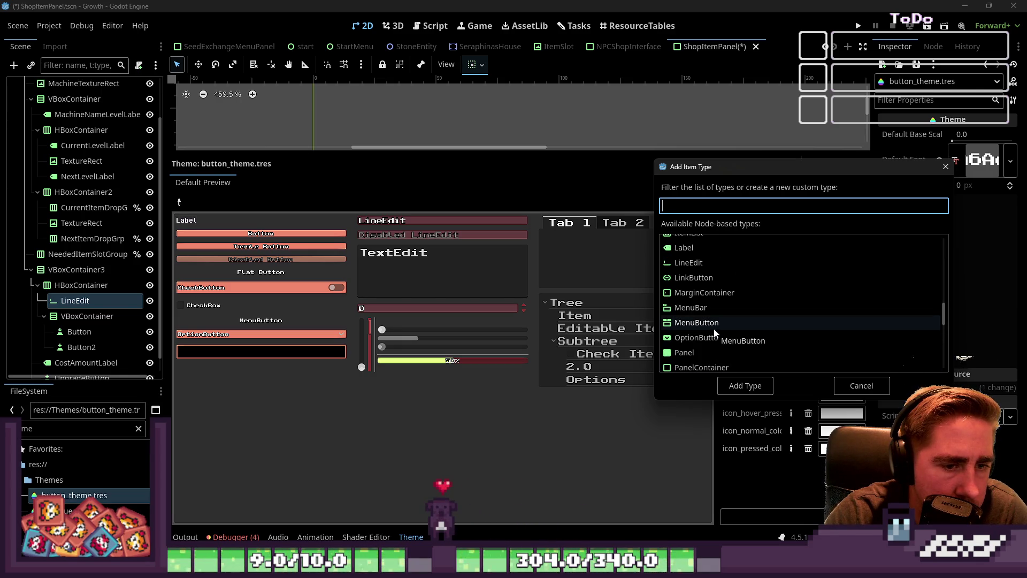
scroll(716, 332, up, 2)
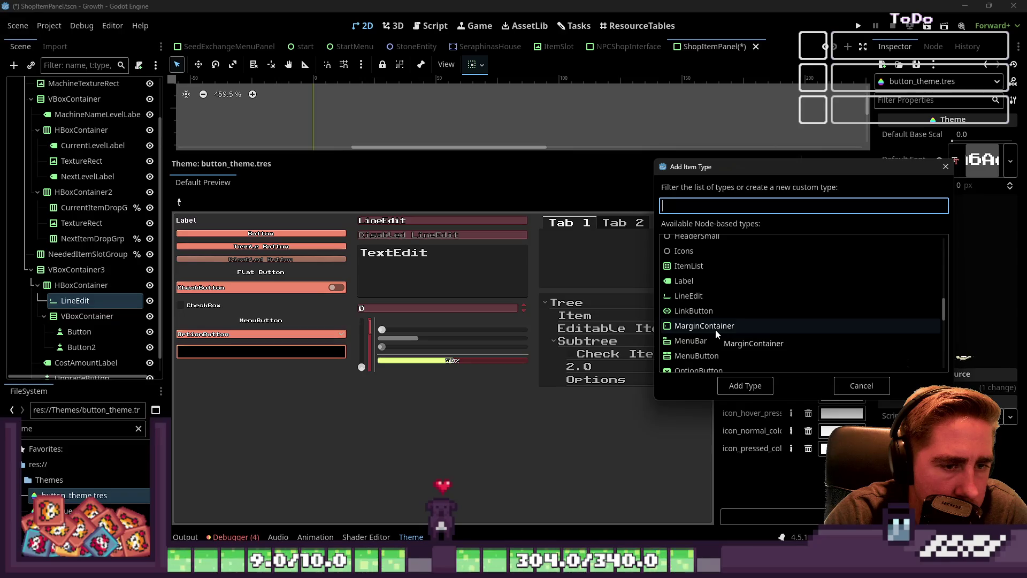
scroll(716, 332, down, 4)
scroll(717, 332, down, 8)
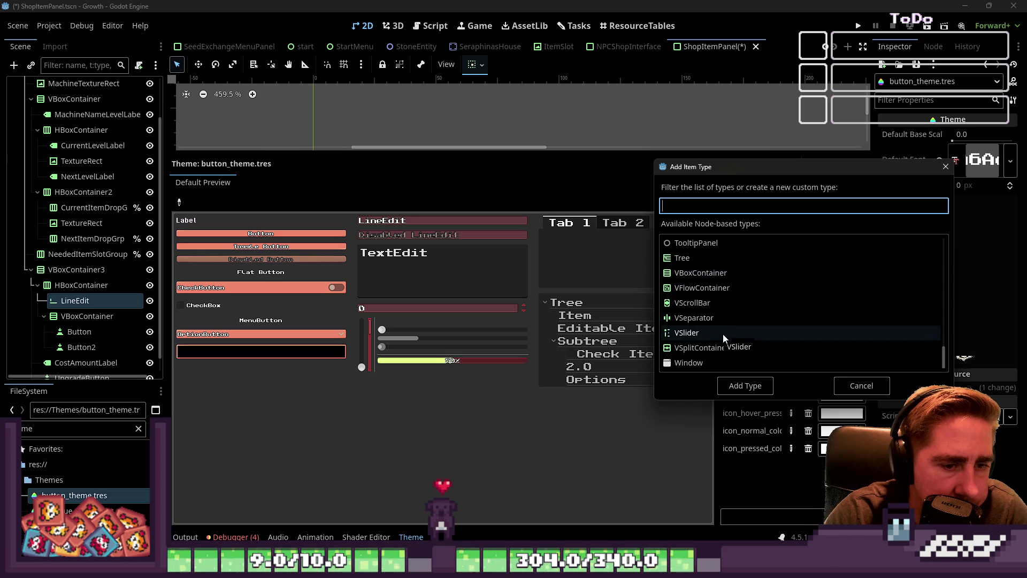
scroll(803, 342, up, 3)
drag(943, 347, 935, 249)
scroll(935, 254, up, 5)
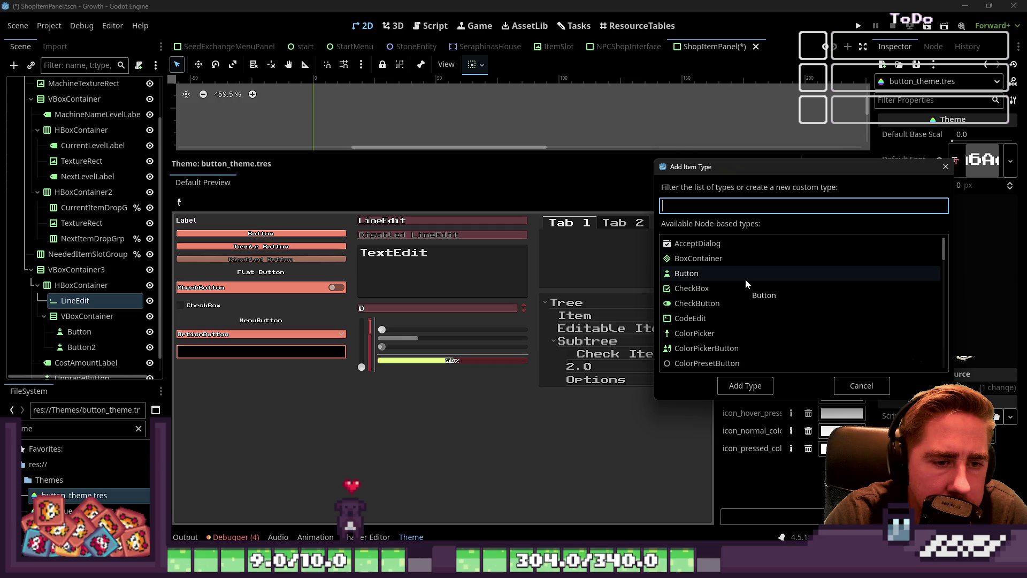
scroll(746, 279, down, 5)
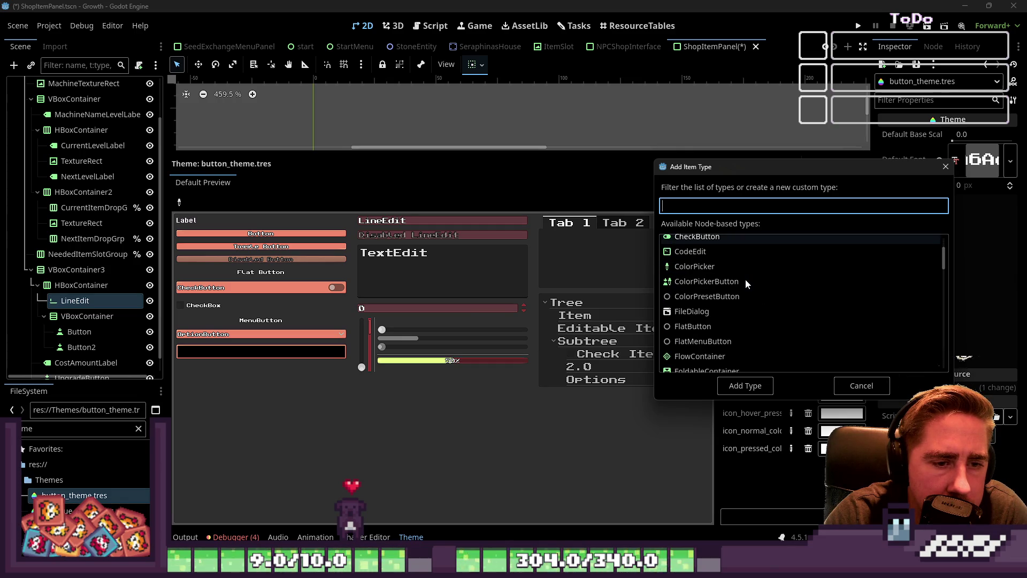
scroll(746, 279, down, 3)
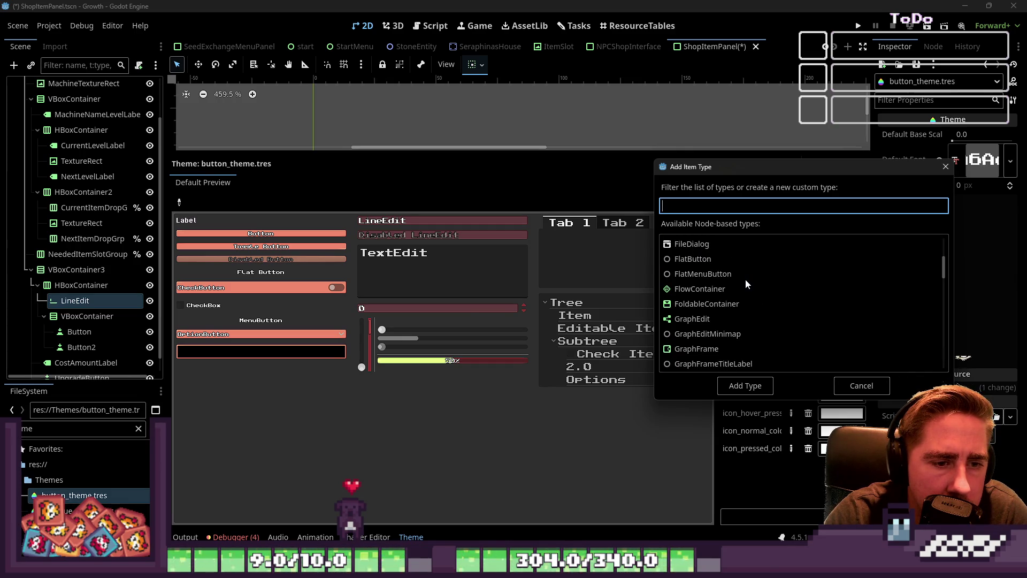
scroll(746, 278, down, 4)
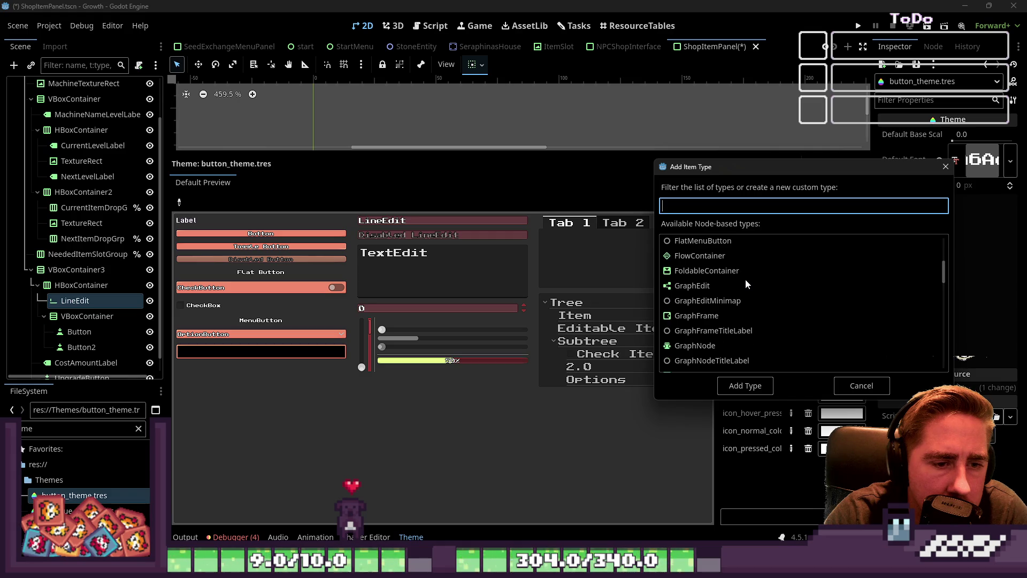
scroll(747, 279, down, 6)
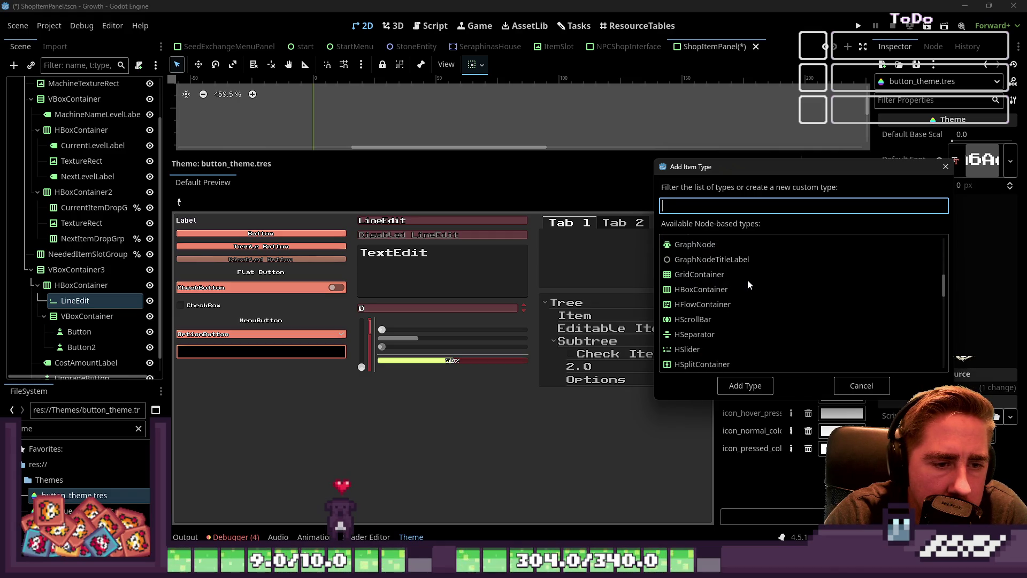
scroll(747, 279, down, 4)
scroll(747, 279, down, 4)
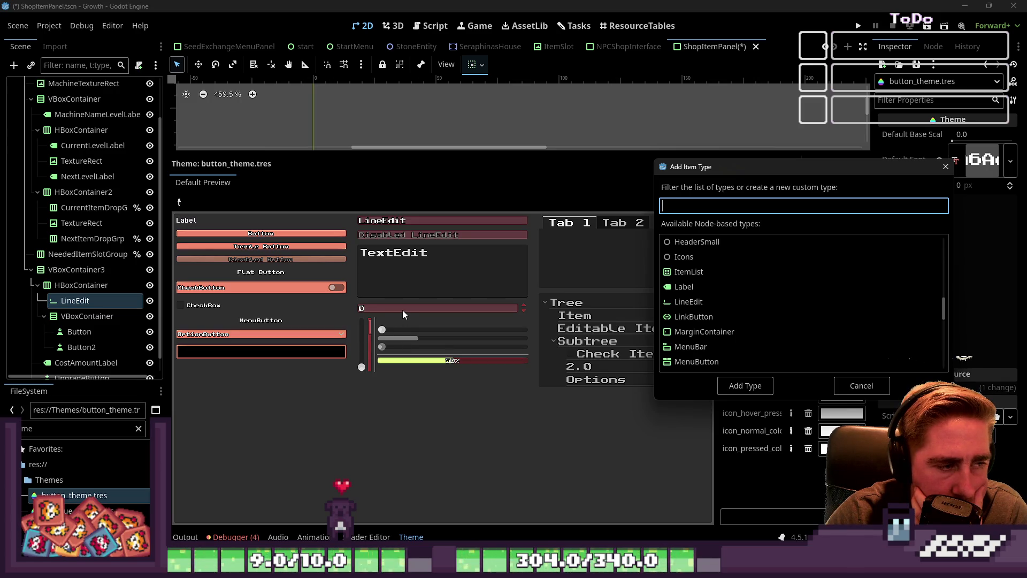
scroll(763, 336, down, 1)
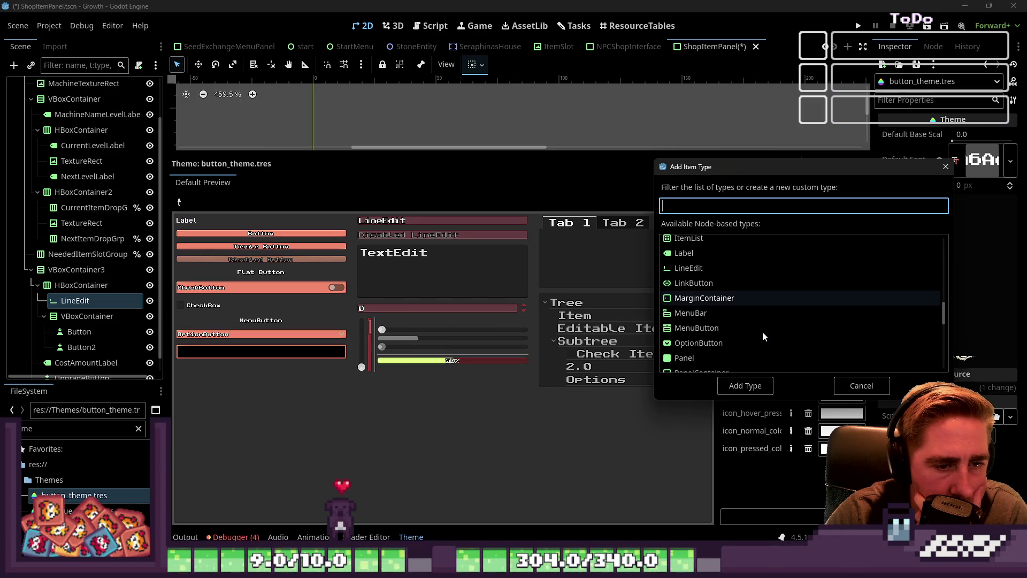
scroll(763, 336, down, 2)
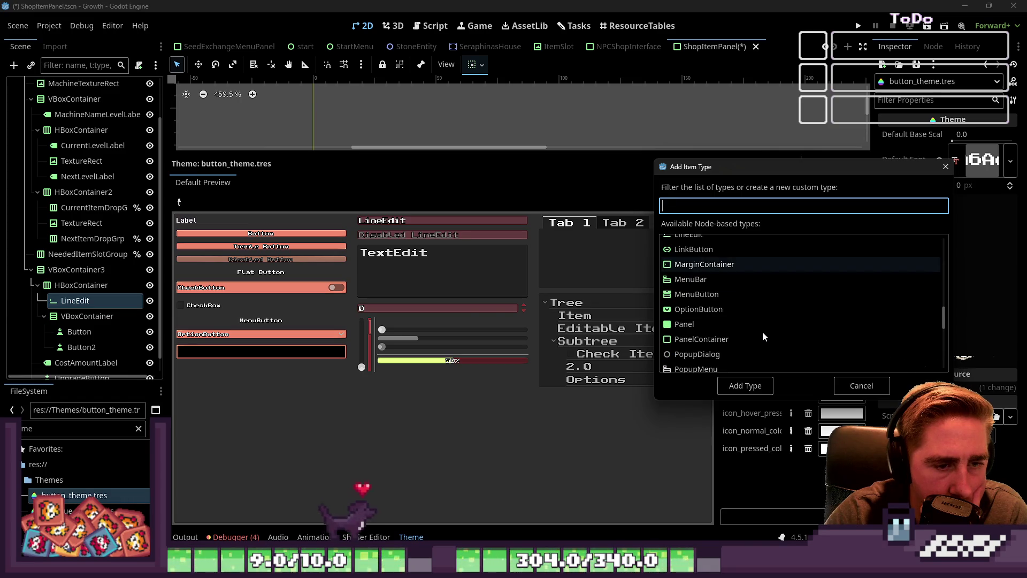
scroll(764, 336, down, 5)
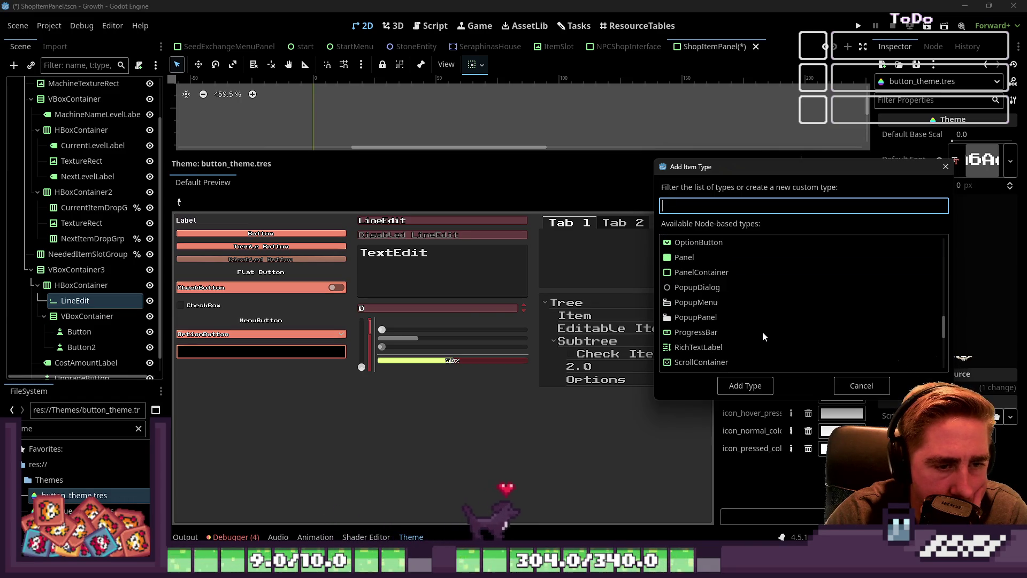
scroll(763, 336, down, 6)
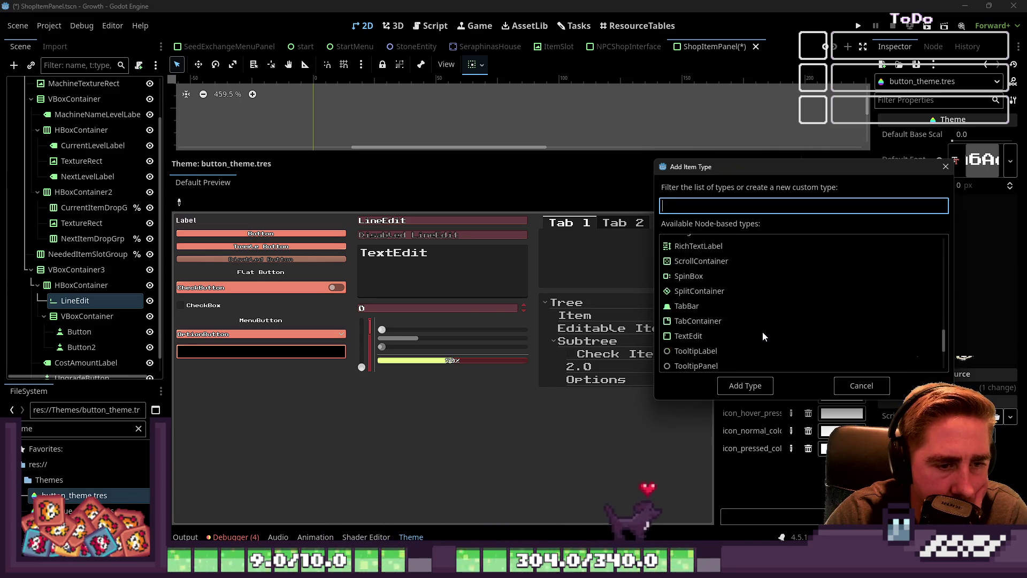
scroll(763, 336, down, 4)
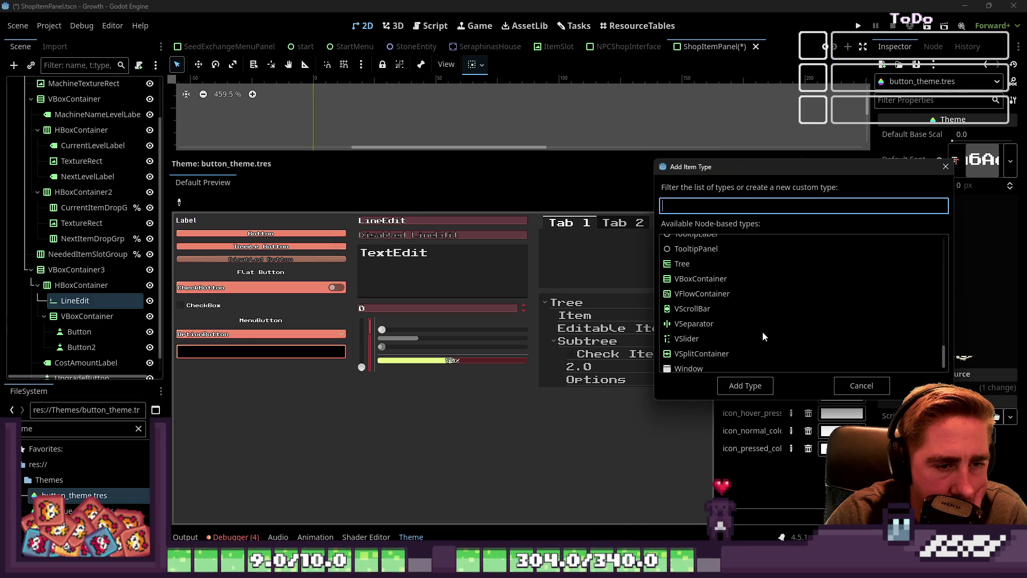
click(856, 386)
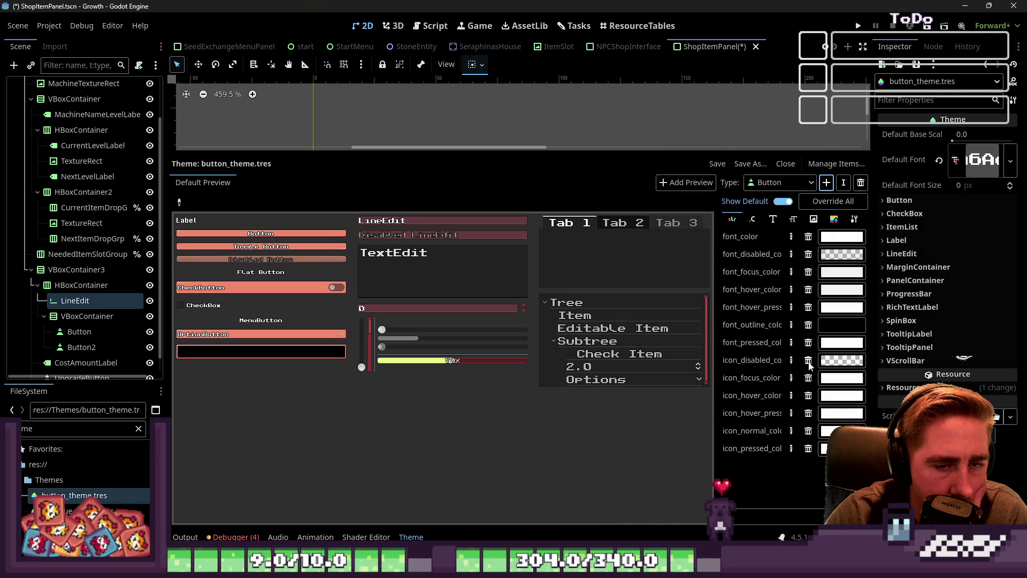
Enlarge the canvas to show ShopItemPanel and raise the preview SpinBox value to 2.
click(776, 182)
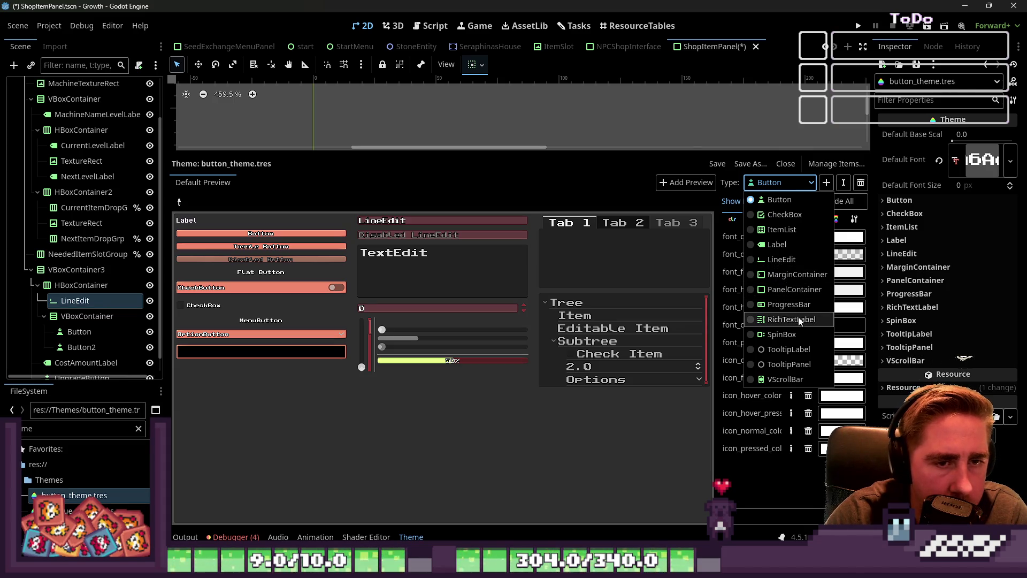
click(599, 165)
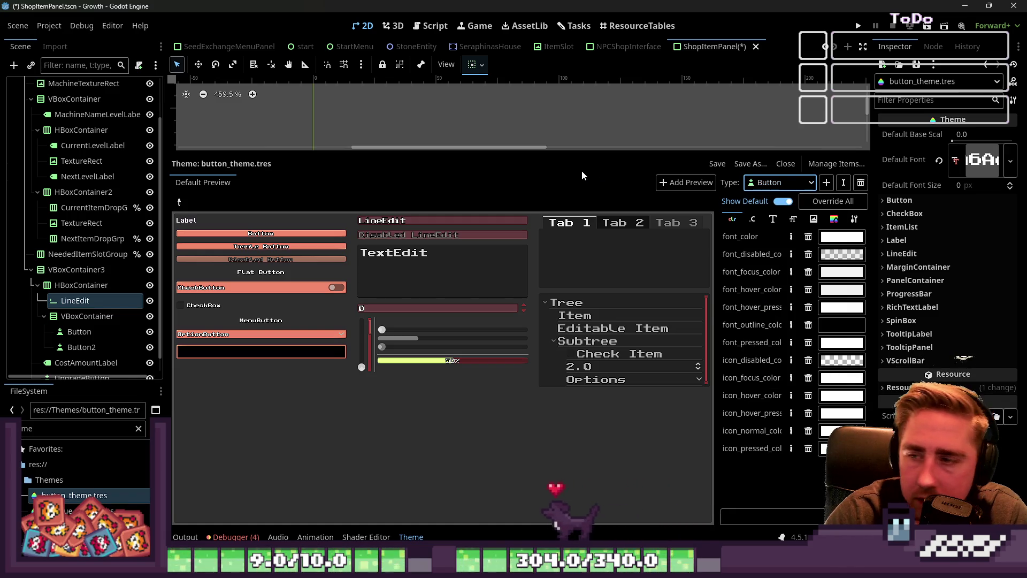
drag(470, 154, 440, 396)
double_click(524, 428)
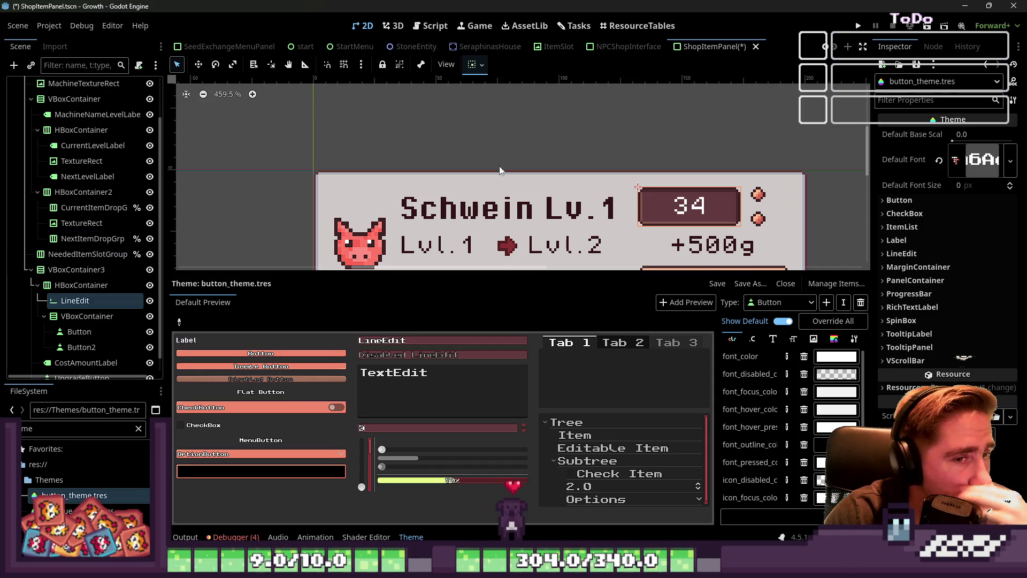
click(720, 204)
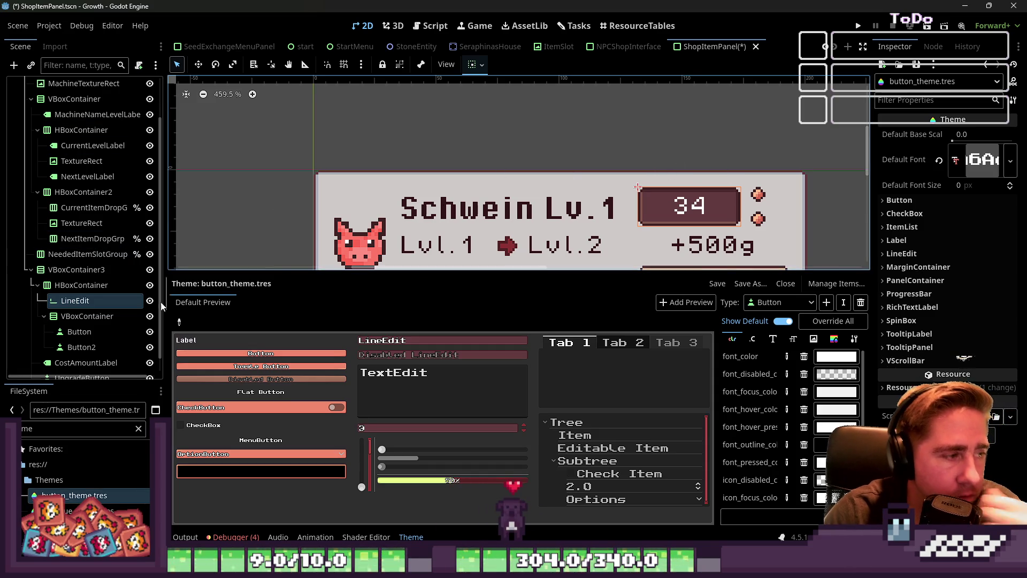
Delete the 34 LineEdit, its button group and the empty HBoxContainer, then add a child to VBoxContainer3.
shift+click(88, 347)
key(Delete)
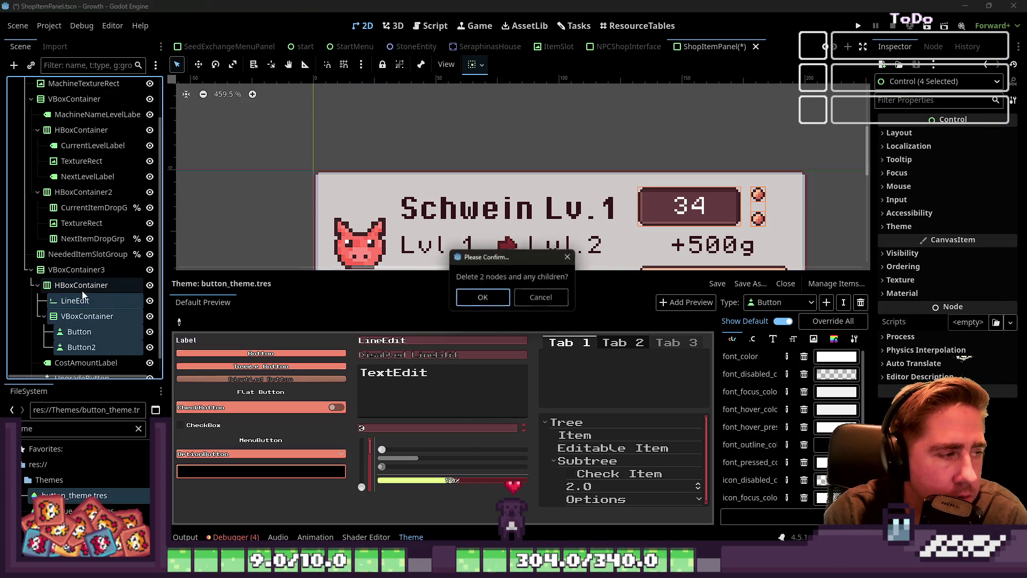
key(Return)
click(69, 328)
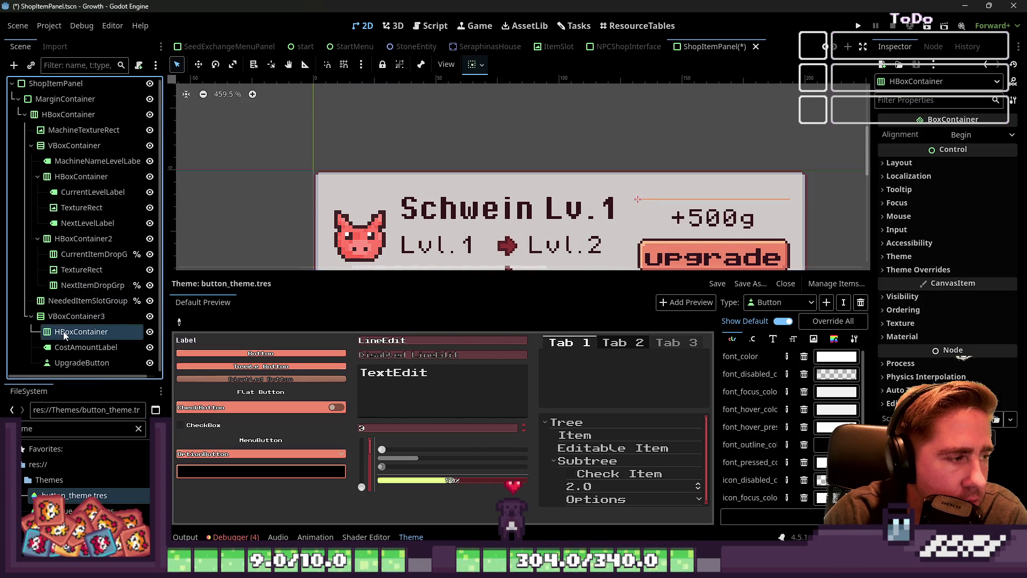
key(Delete)
key(Return)
click(72, 322)
key(ctrl+a)
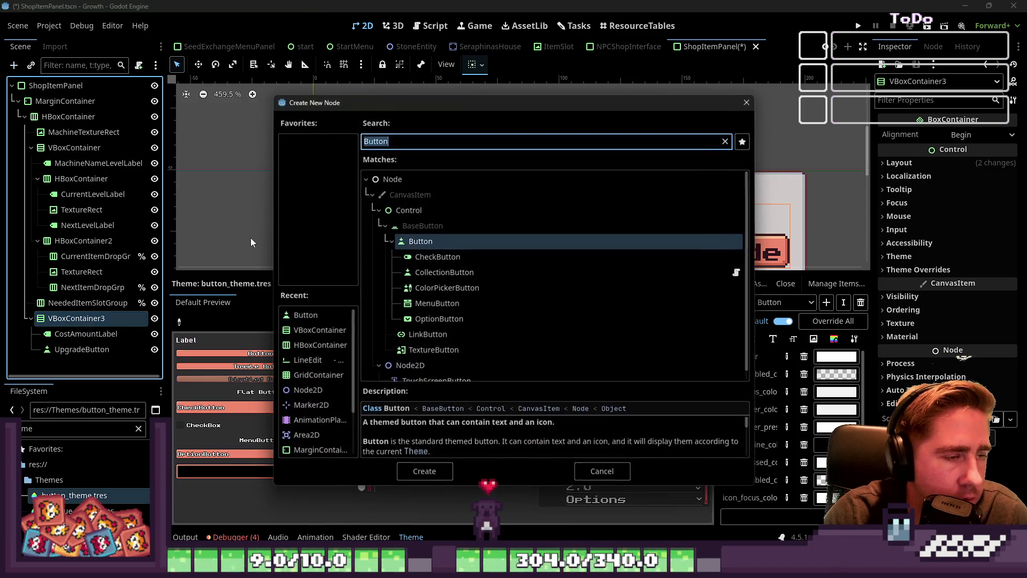
Browse the Control class tree, expanding TextEdit, TextureRect, BaseButton and Button subtypes.
text(B)
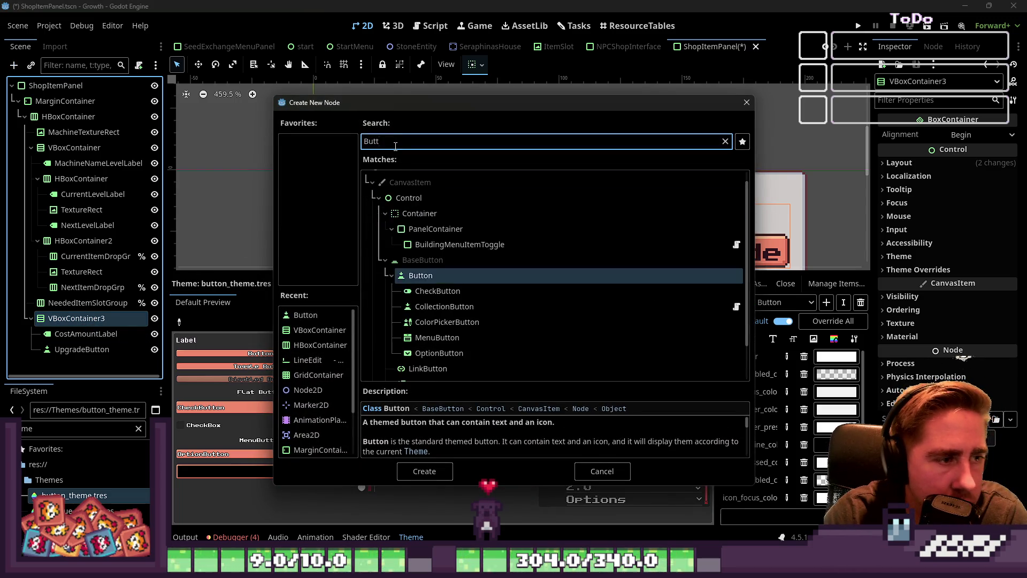
key(BackSpace)
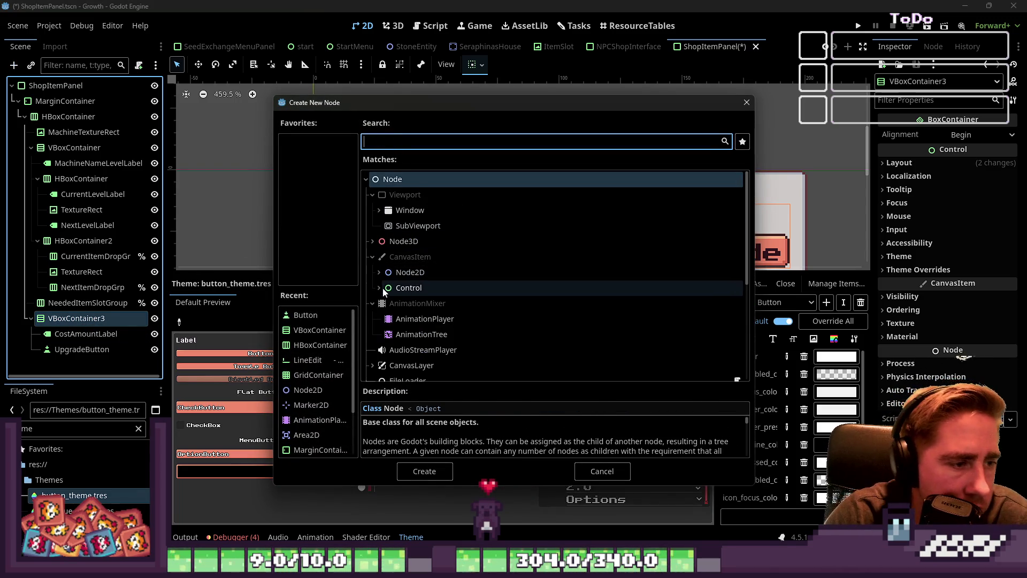
click(385, 289)
click(379, 288)
scroll(442, 303, down, 4)
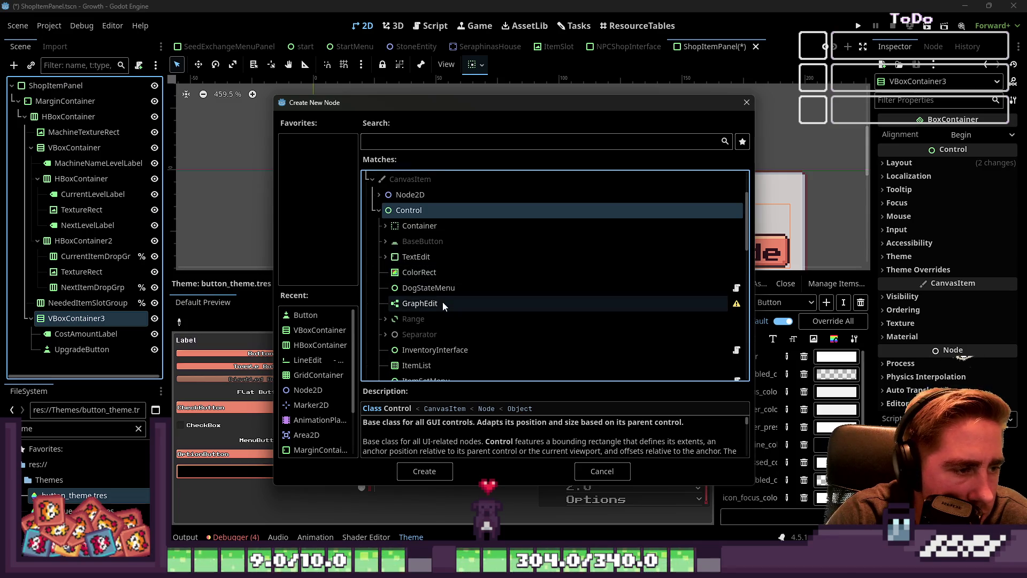
click(385, 230)
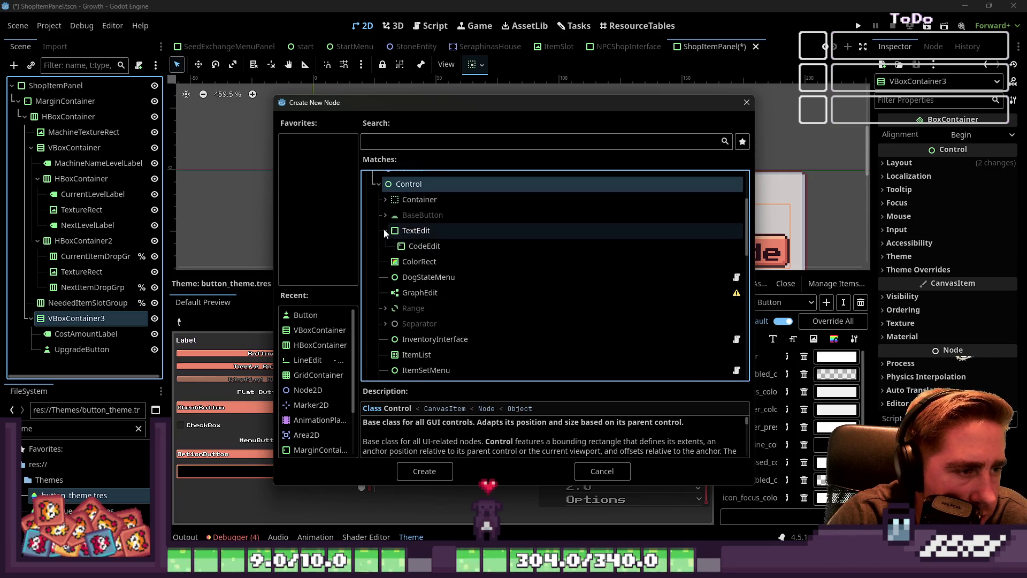
scroll(383, 279, down, 3)
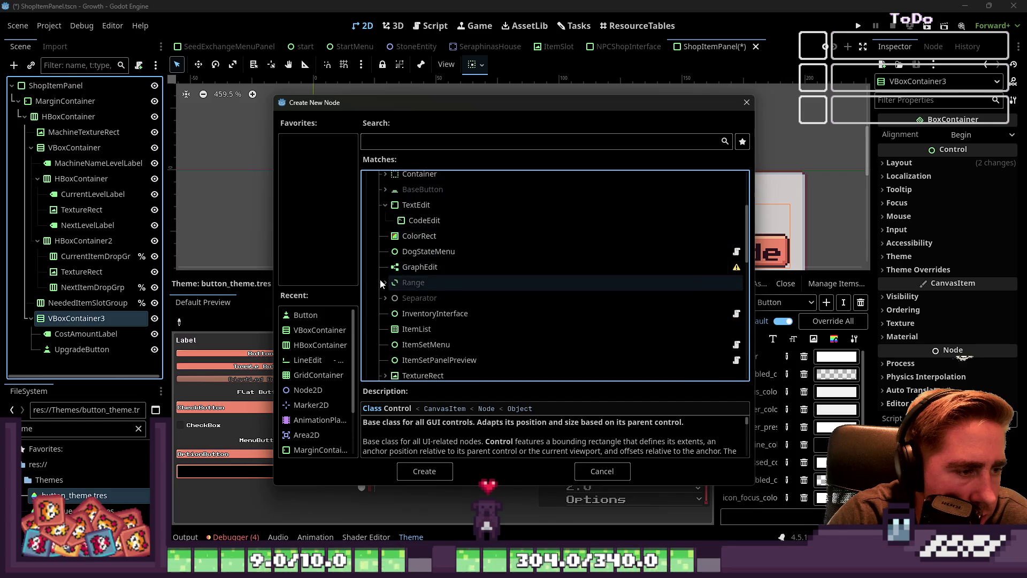
scroll(380, 278, down, 3)
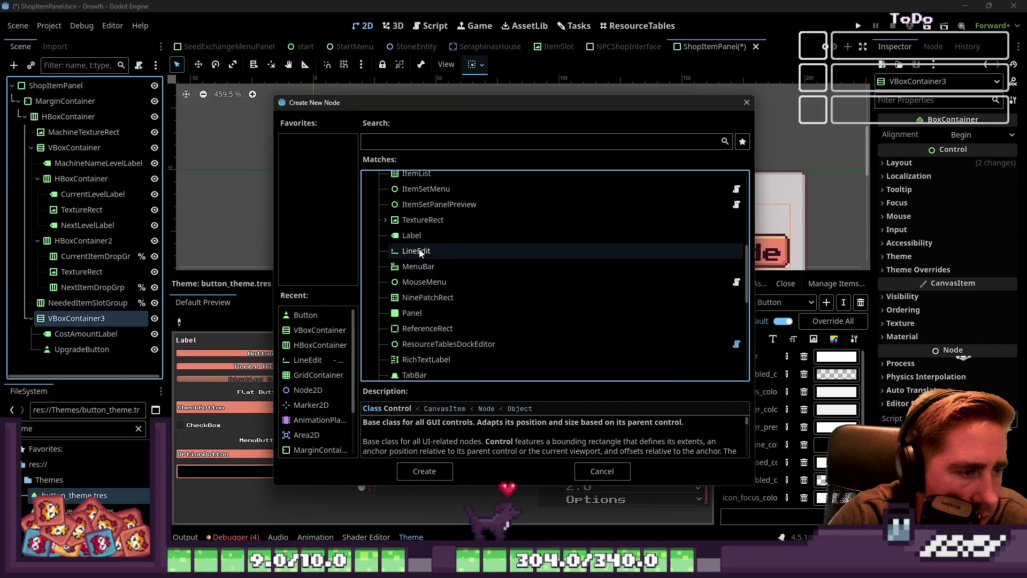
scroll(420, 251, down, 3)
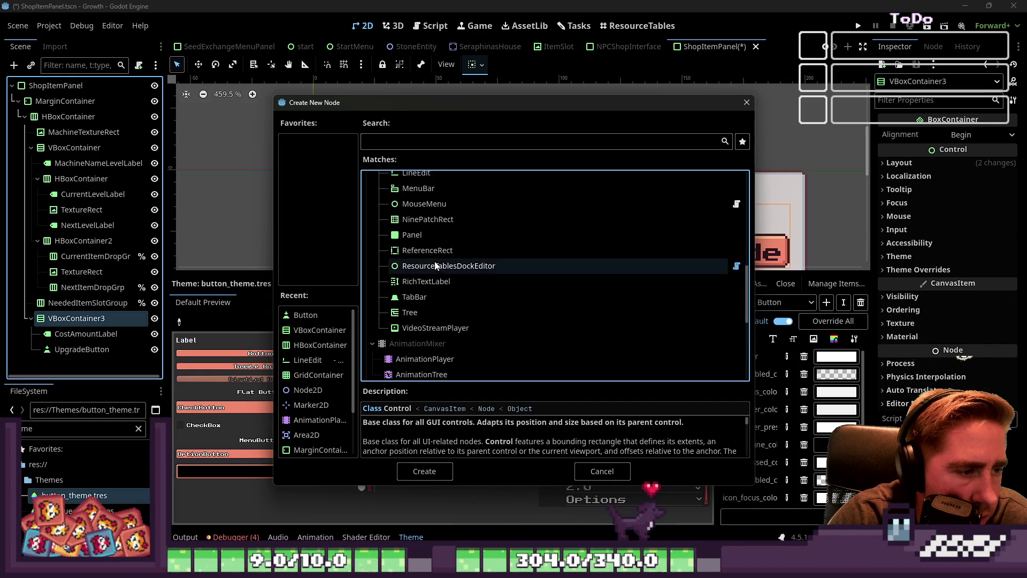
scroll(442, 297, up, 3)
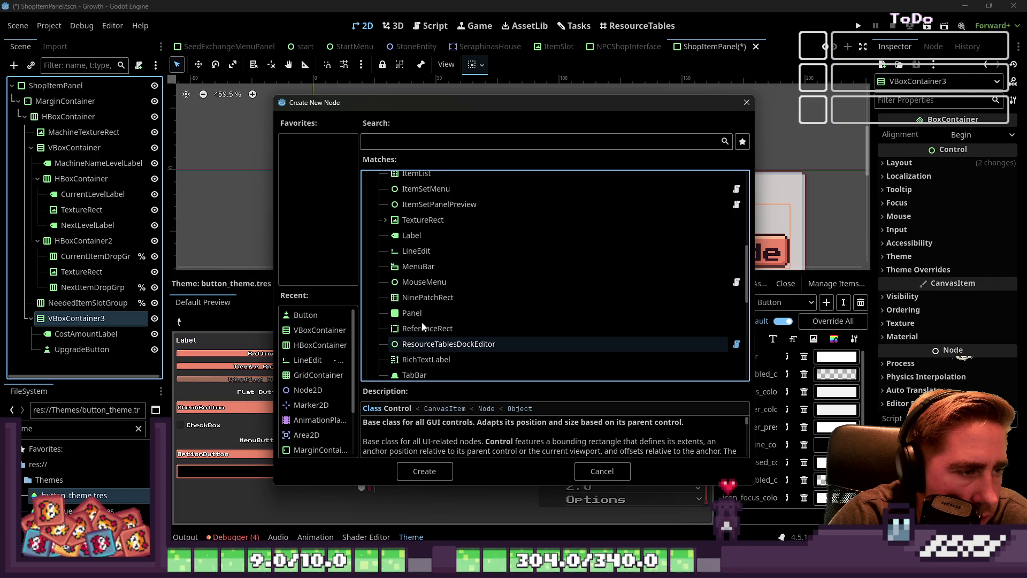
click(386, 220)
scroll(410, 241, up, 1)
scroll(396, 230, up, 4)
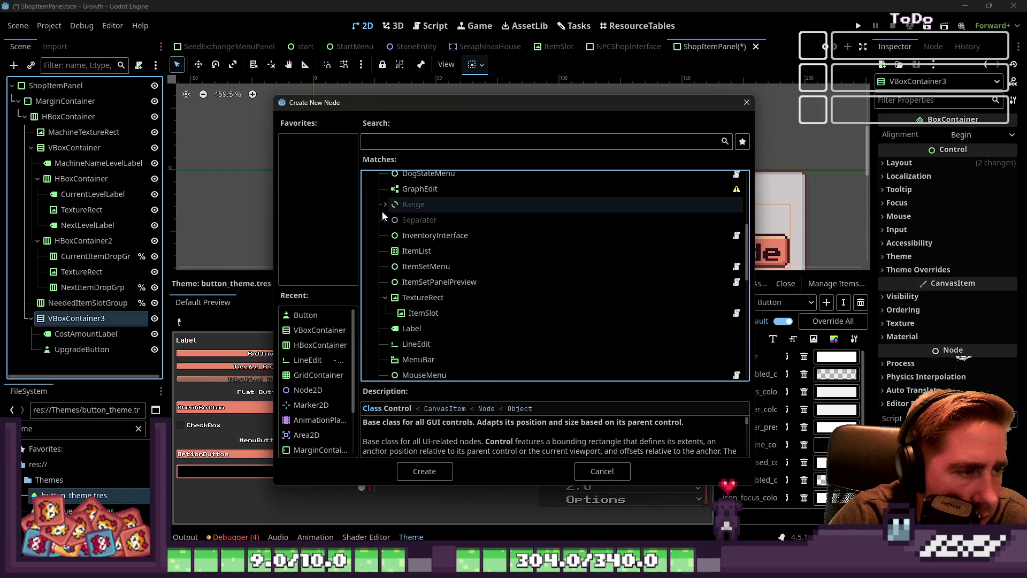
scroll(393, 225, up, 2)
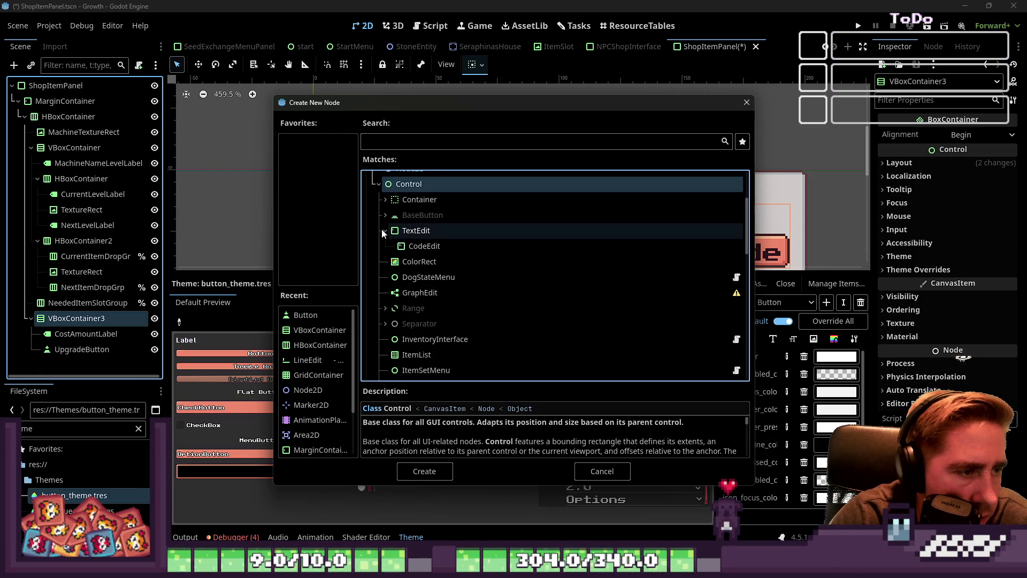
click(383, 215)
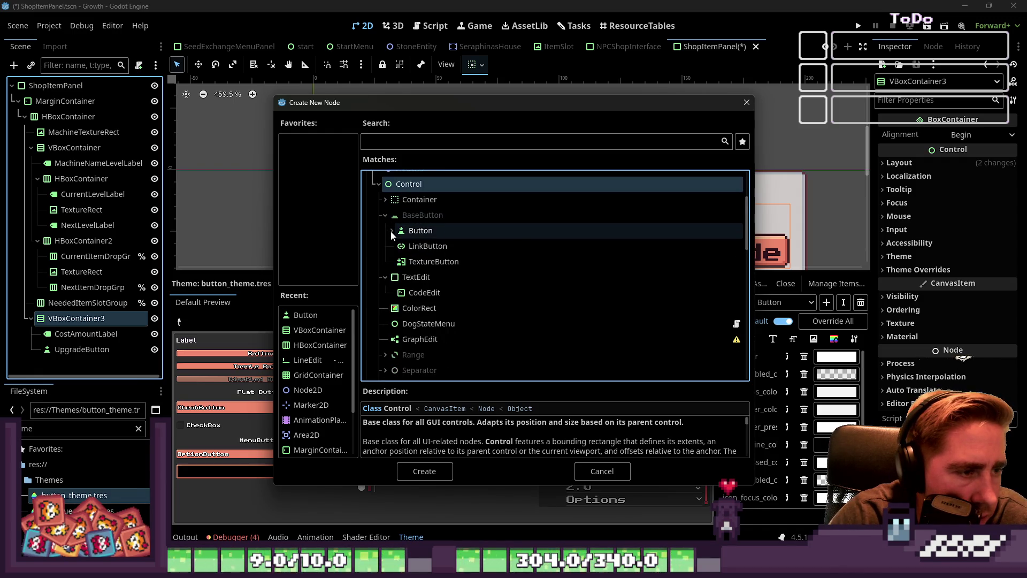
click(392, 231)
scroll(451, 249, down, 1)
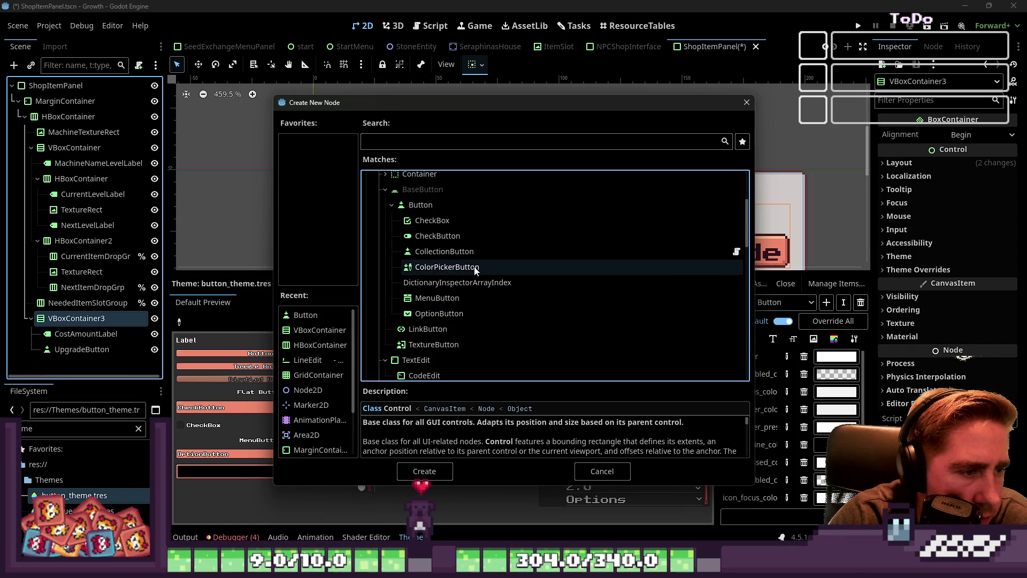
scroll(474, 266, down, 2)
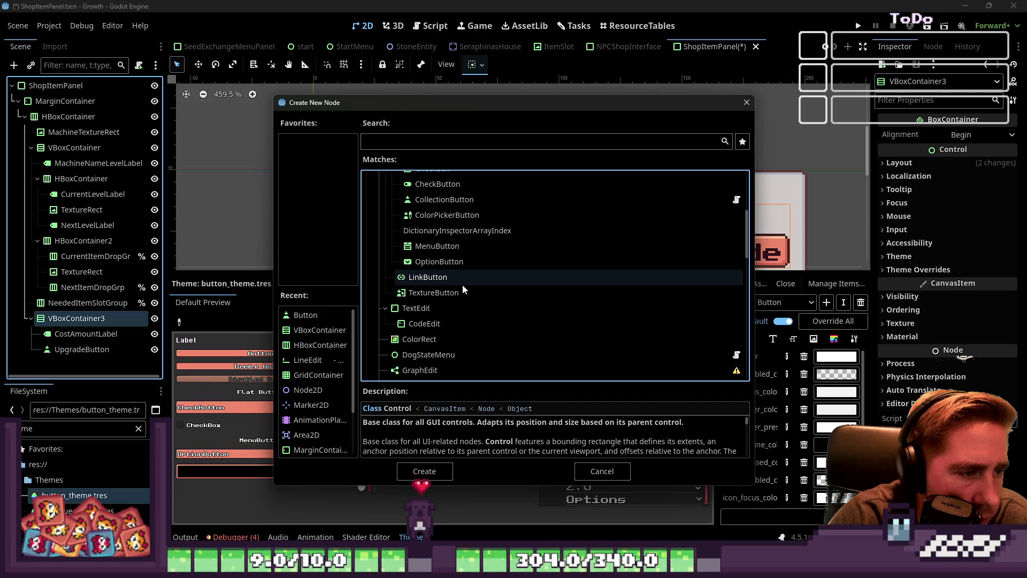
scroll(458, 297, down, 1)
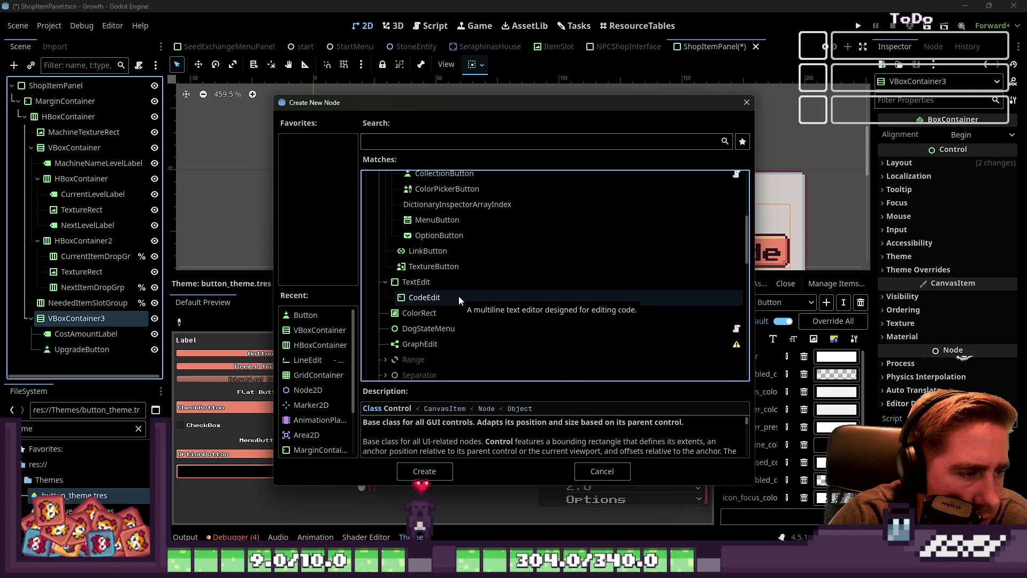
scroll(458, 296, down, 2)
Expand Range and add a SpinBox node under VBoxContainer3.
click(388, 309)
scroll(415, 302, down, 3)
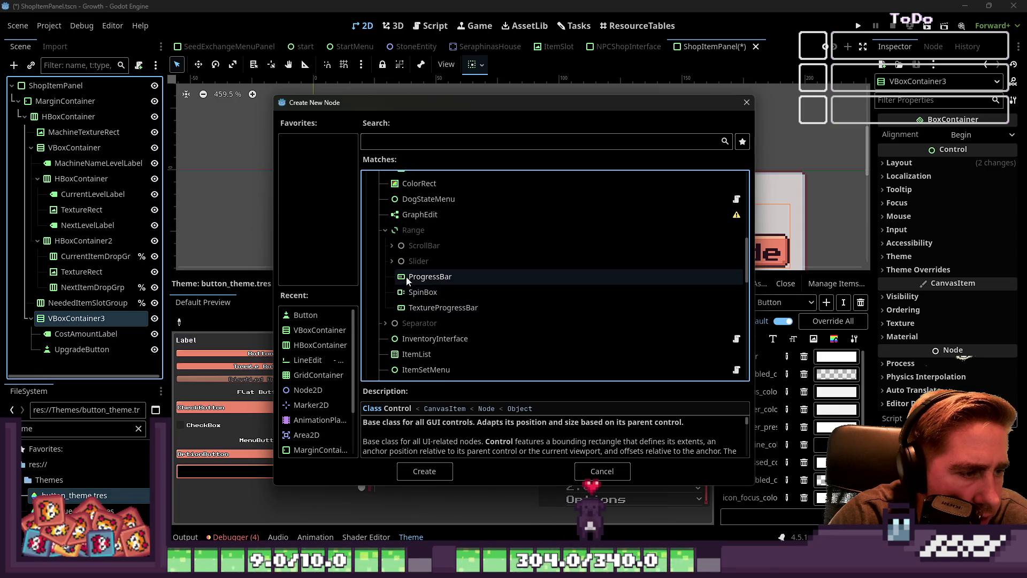
click(390, 246)
click(390, 246)
click(390, 261)
click(390, 262)
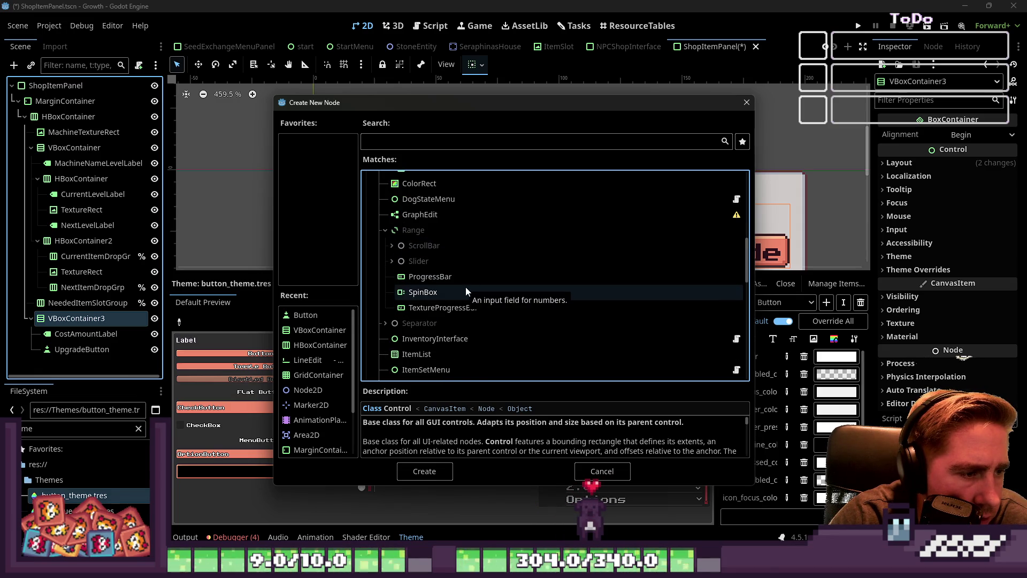
scroll(466, 287, down, 1)
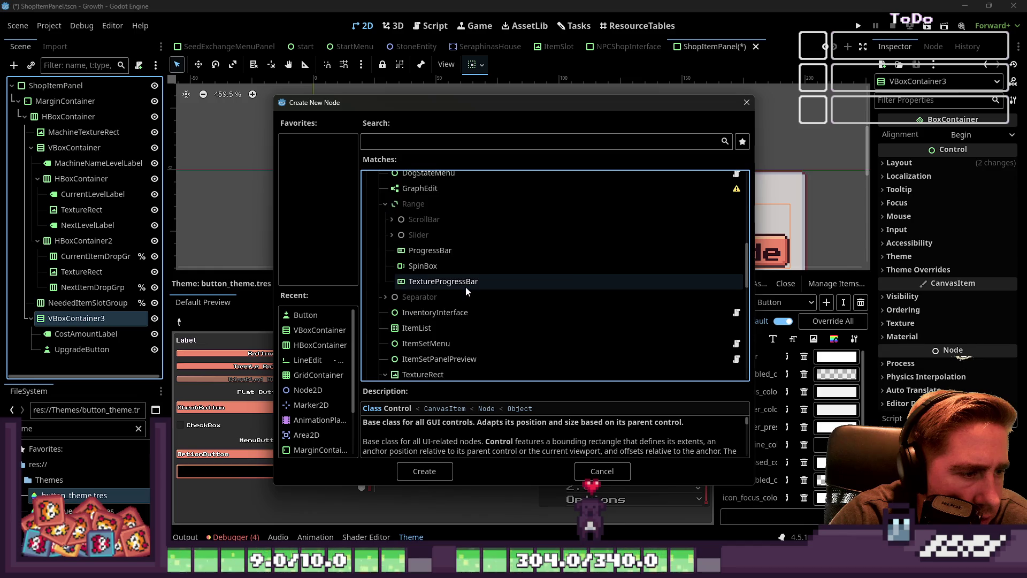
click(416, 269)
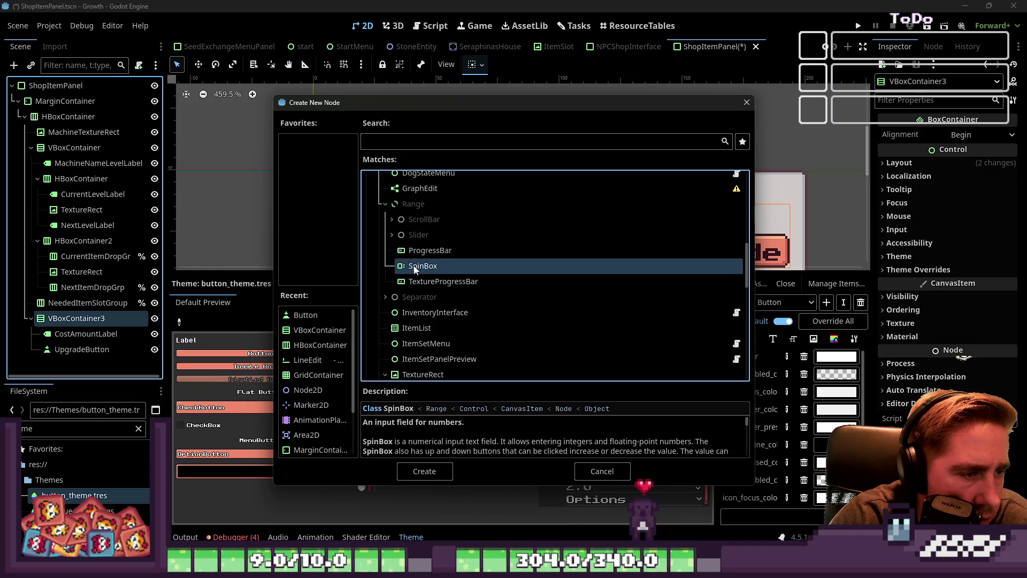
double_click(416, 269)
scroll(570, 173, down, 8)
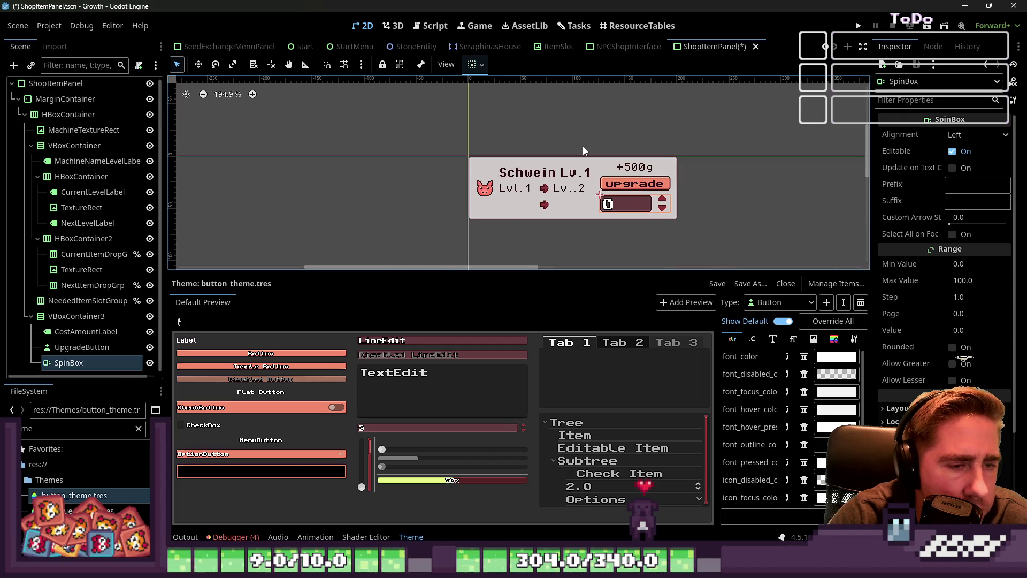
Move the SpinBox above CostAmountLabel in VBoxContainer3.
scroll(642, 190, up, 3)
click(80, 347)
click(75, 366)
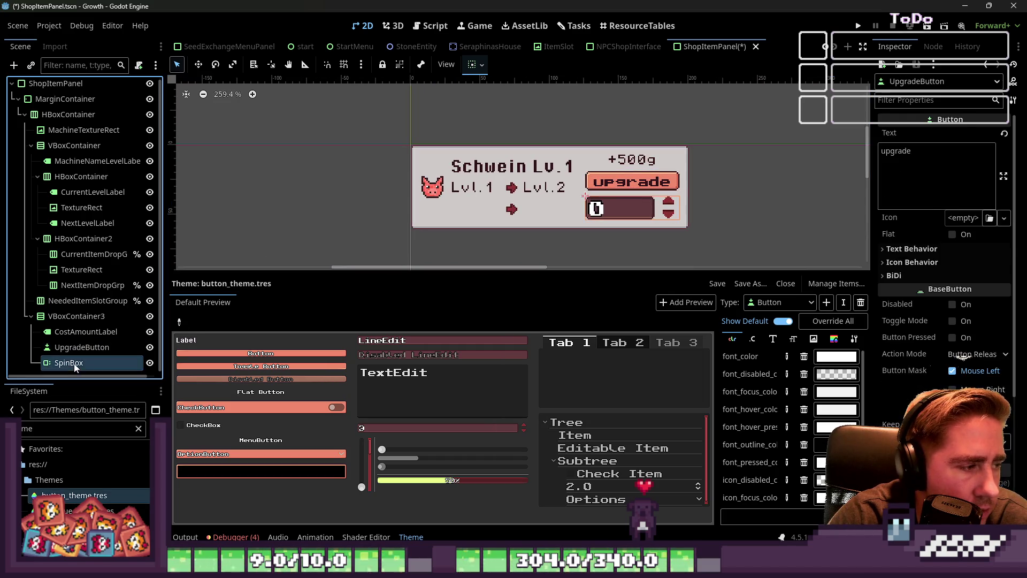
drag(79, 331, 79, 327)
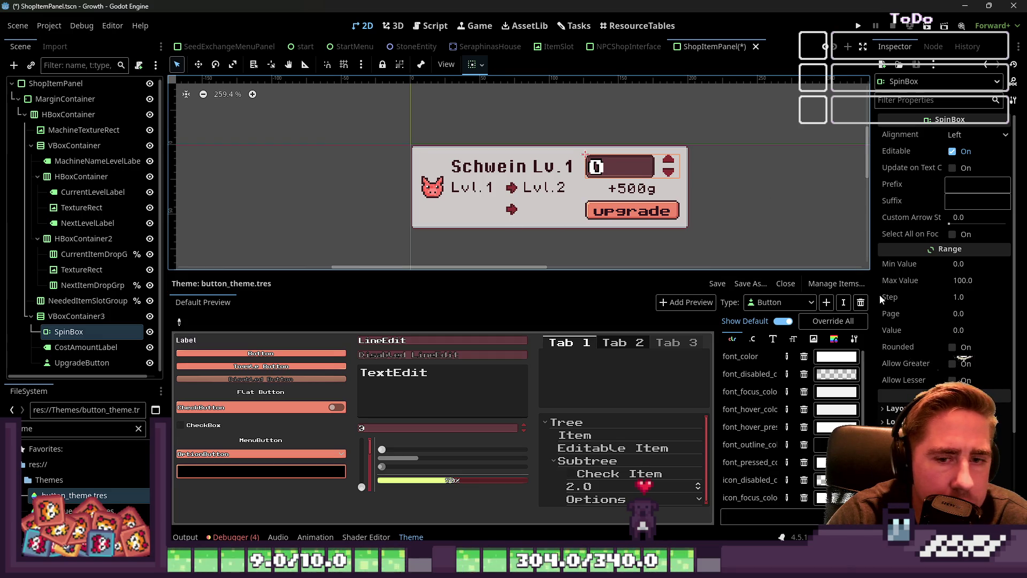
Expand the SpinBox's Theme Overrides > Constants in the Inspector to inspect its constants.
scroll(899, 321, down, 3)
click(913, 366)
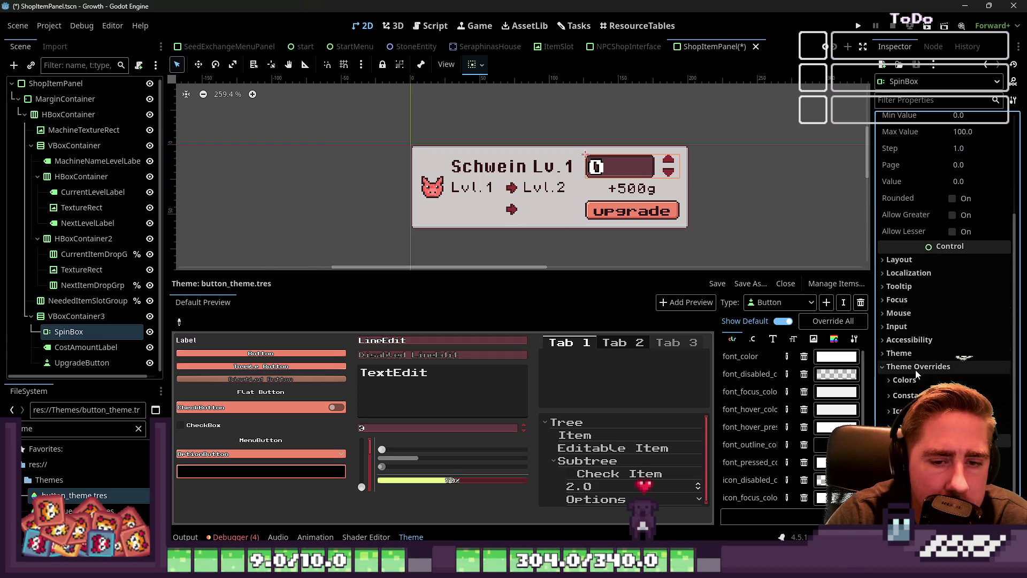
click(904, 395)
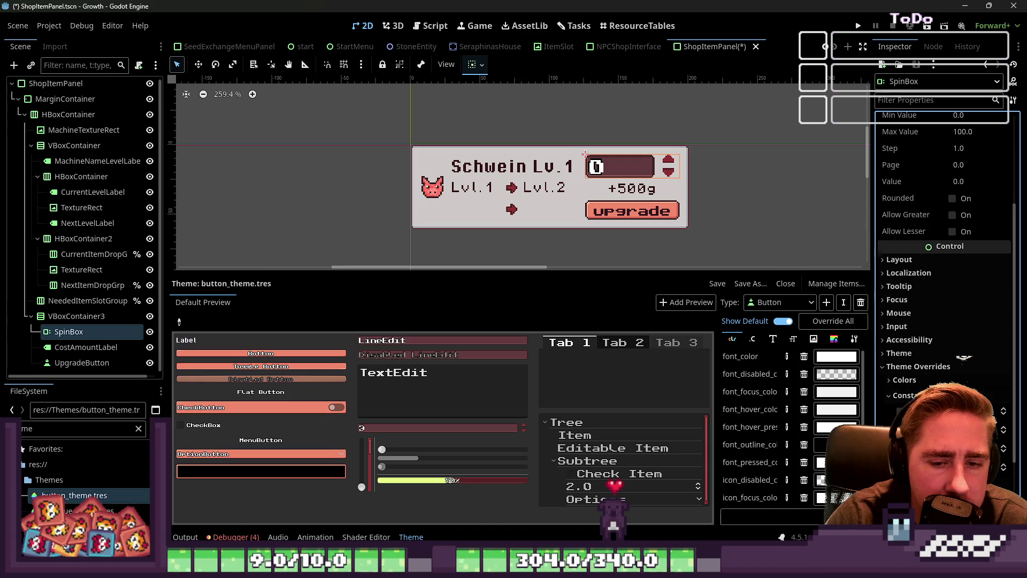
click(904, 395)
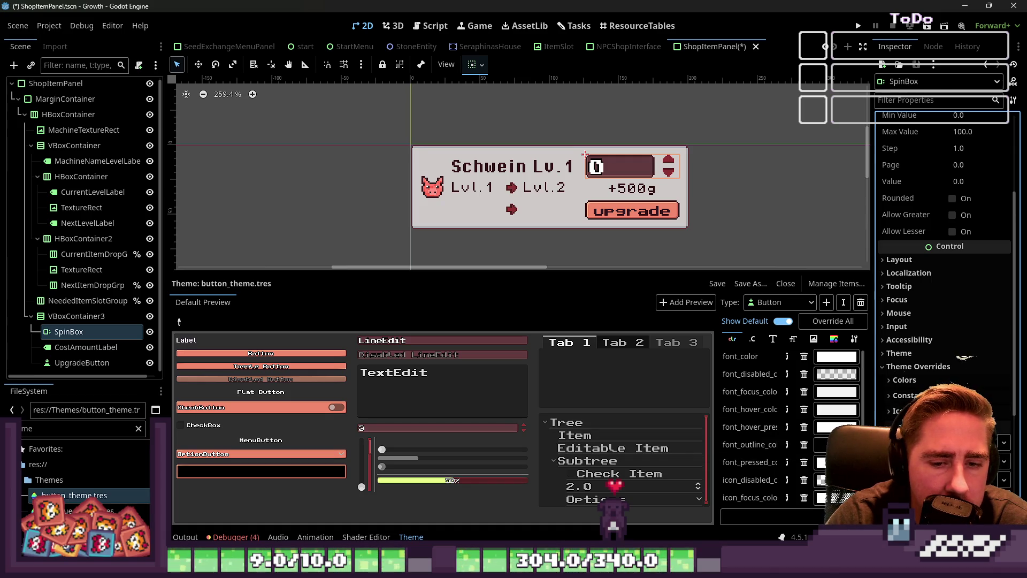
click(904, 395)
click(905, 395)
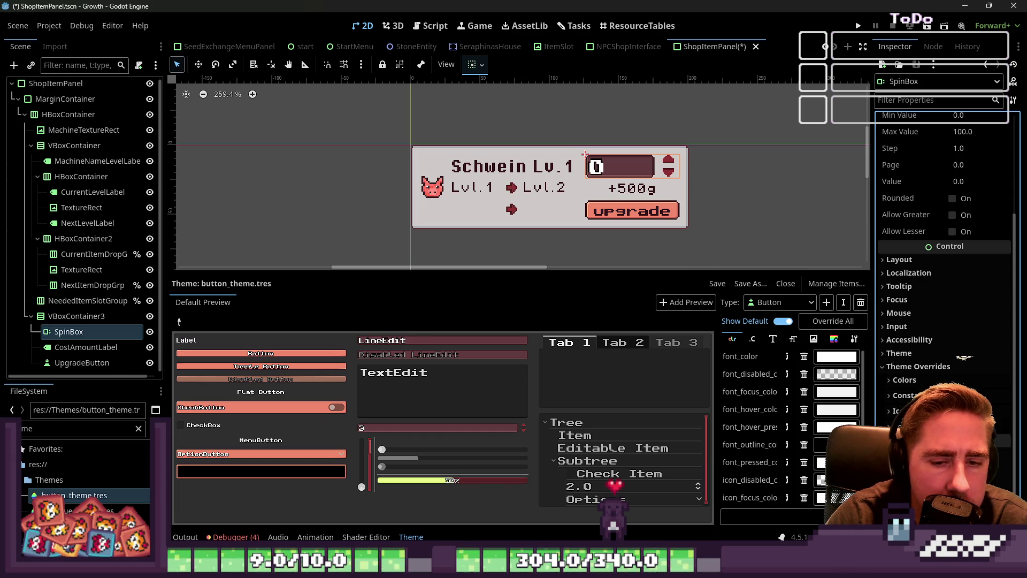
scroll(942, 267, down, 3)
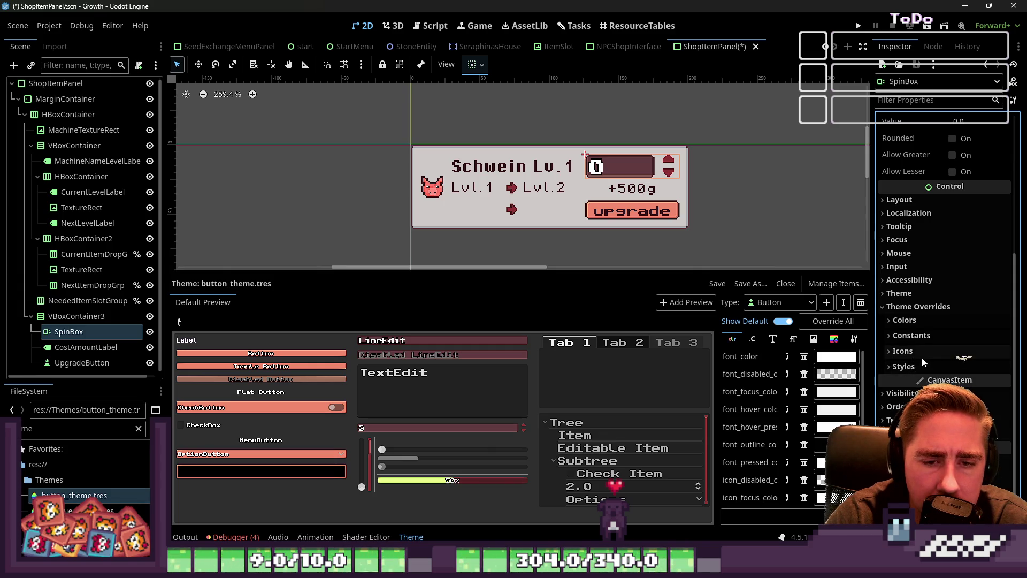
click(911, 336)
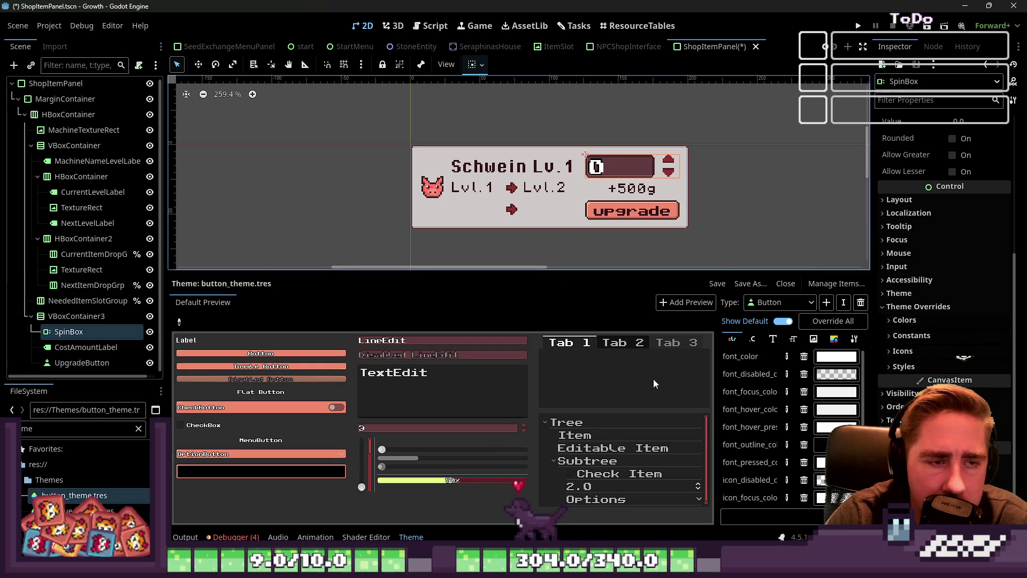
click(430, 424)
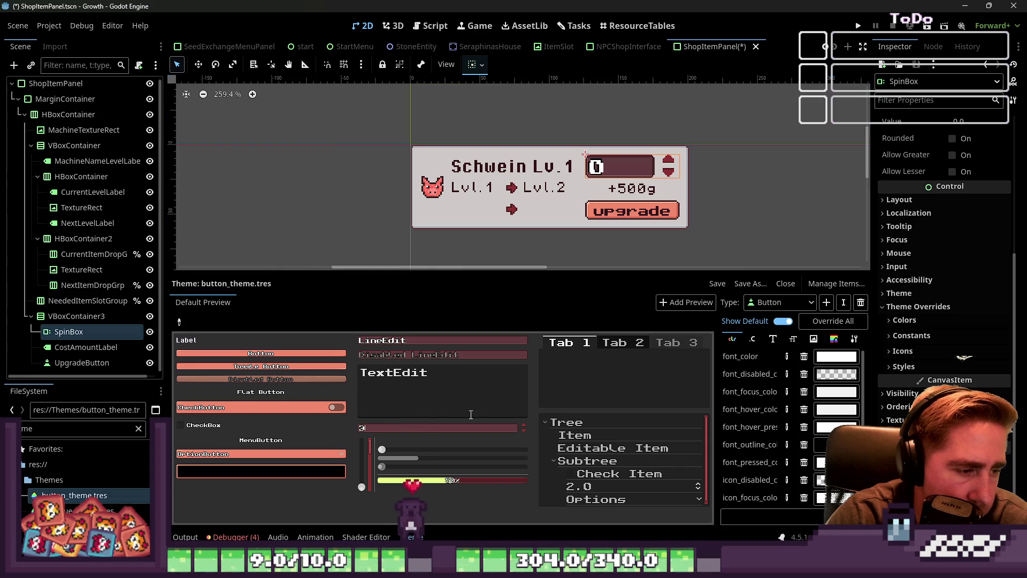
Add SpinBox as a new type in button_theme.tres.
click(791, 310)
click(823, 304)
click(825, 303)
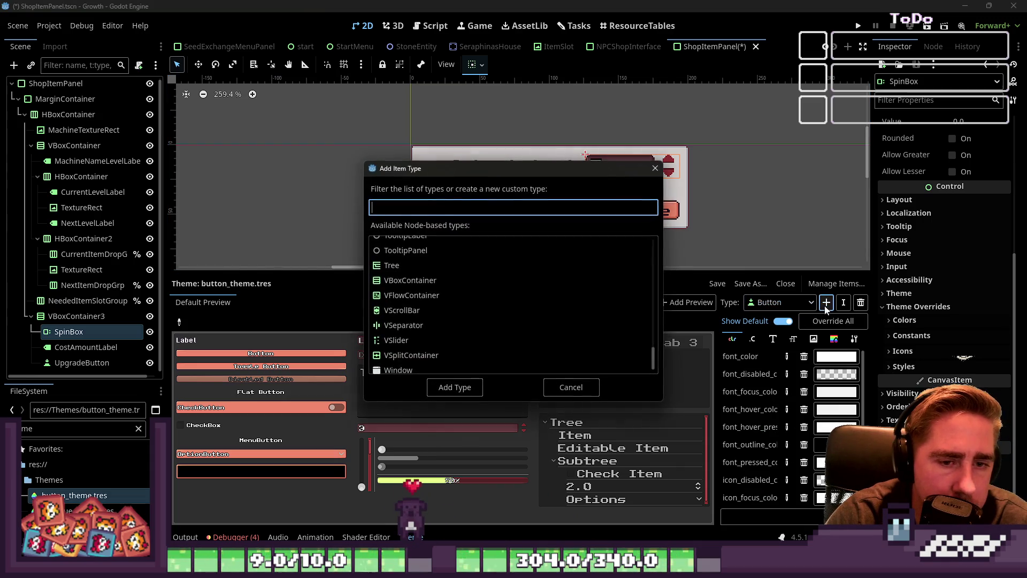
text(Spin)
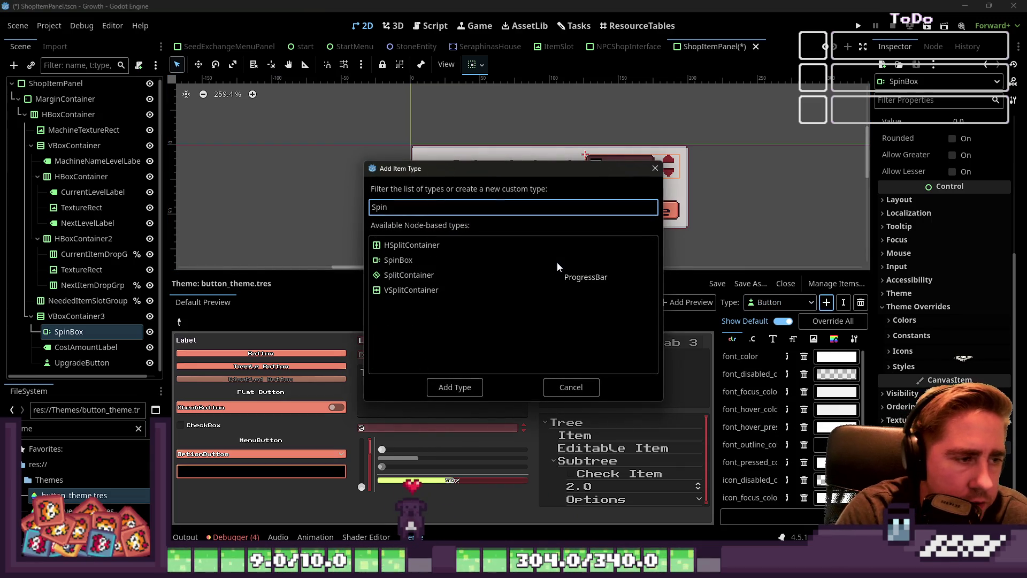
click(414, 262)
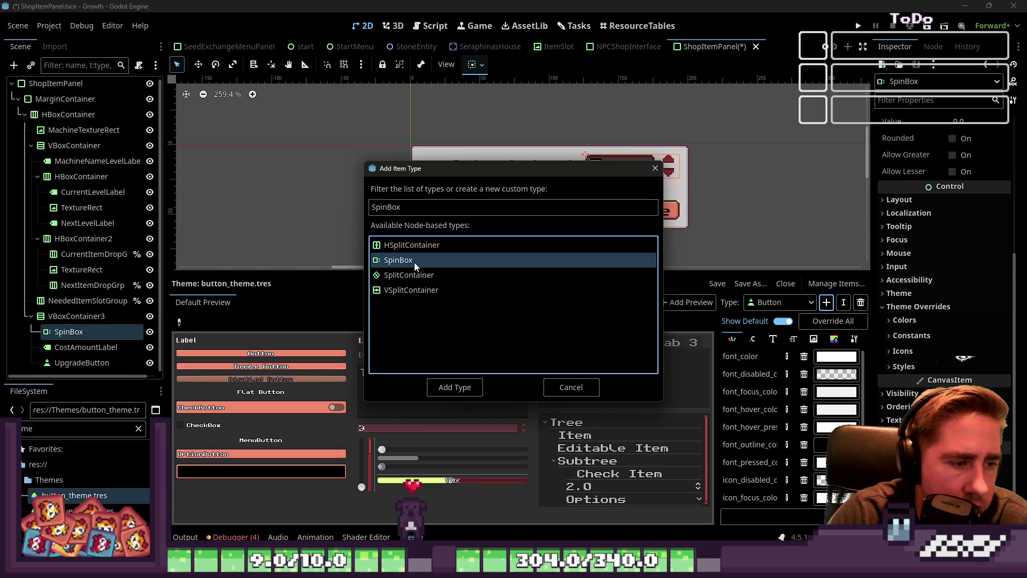
double_click(414, 262)
Review the SpinBox type's font, font size and constant items.
click(773, 339)
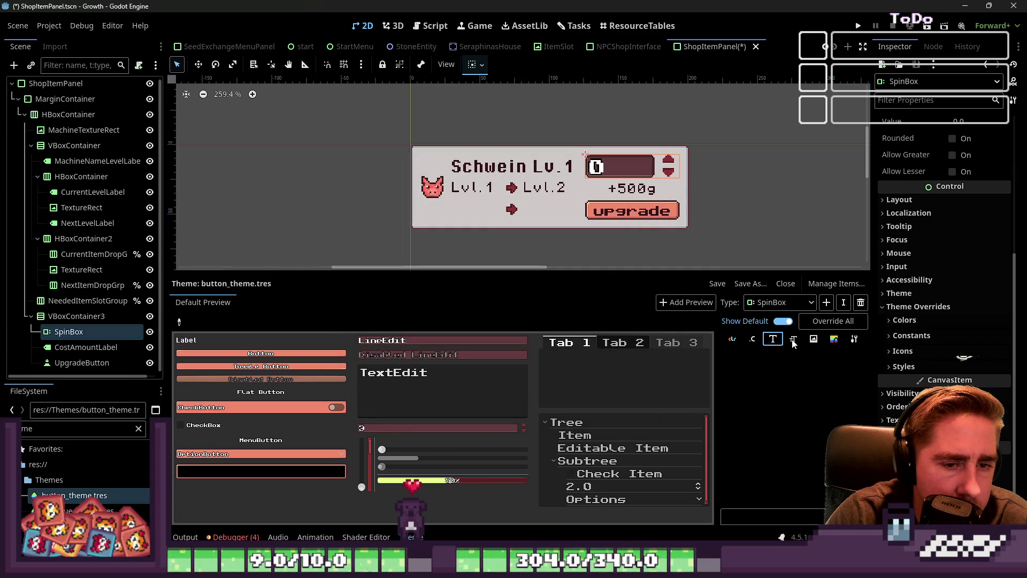
click(793, 342)
click(770, 340)
click(754, 340)
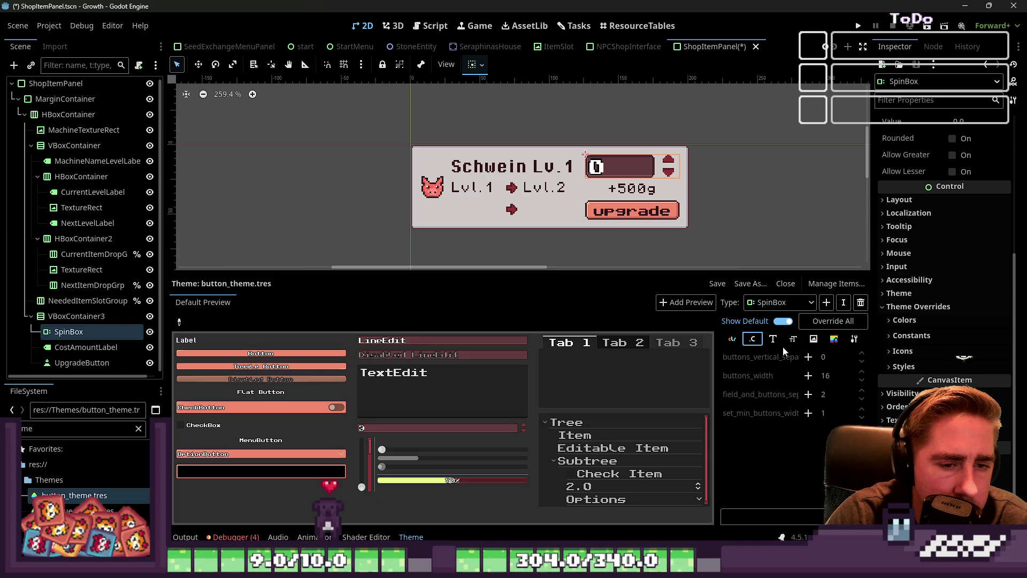
Switch the theme editor to the LineEdit type and view its font sizes and fonts.
click(776, 303)
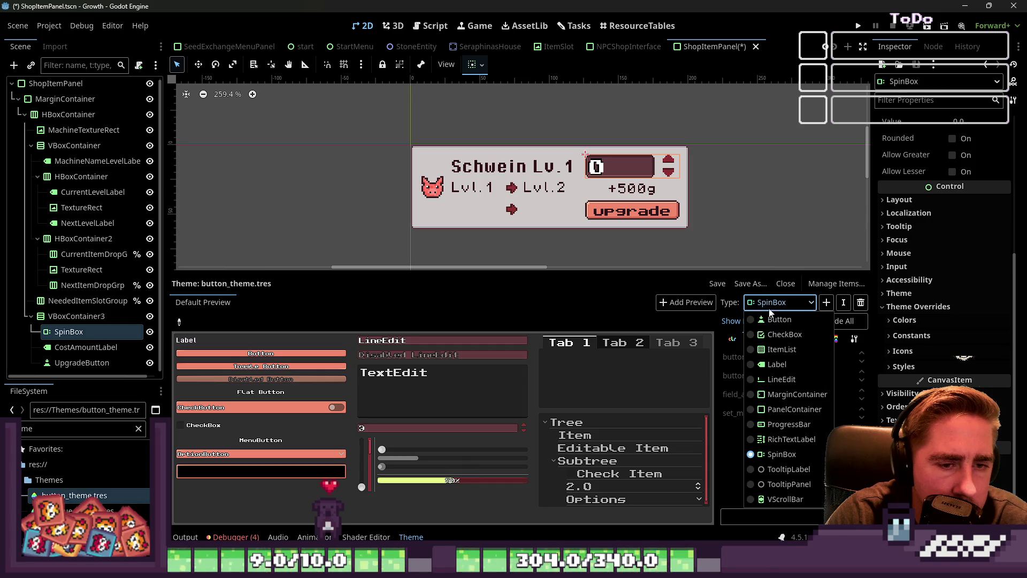
click(783, 380)
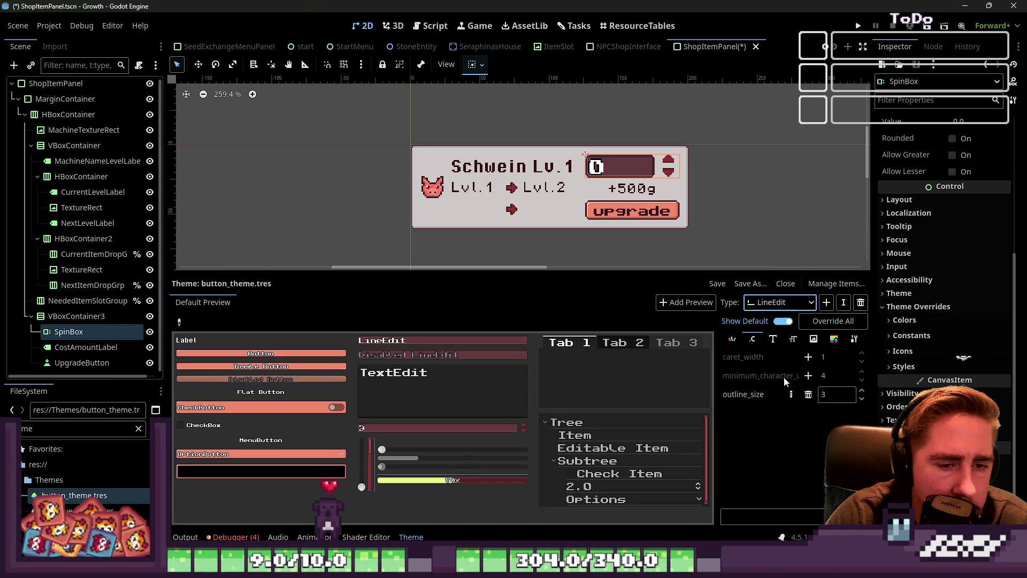
click(794, 339)
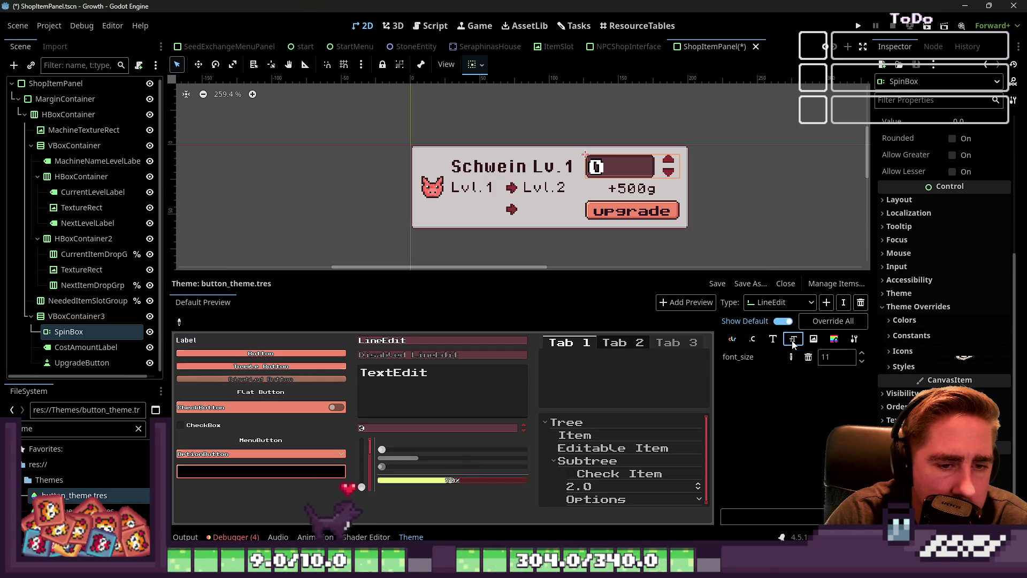
click(773, 338)
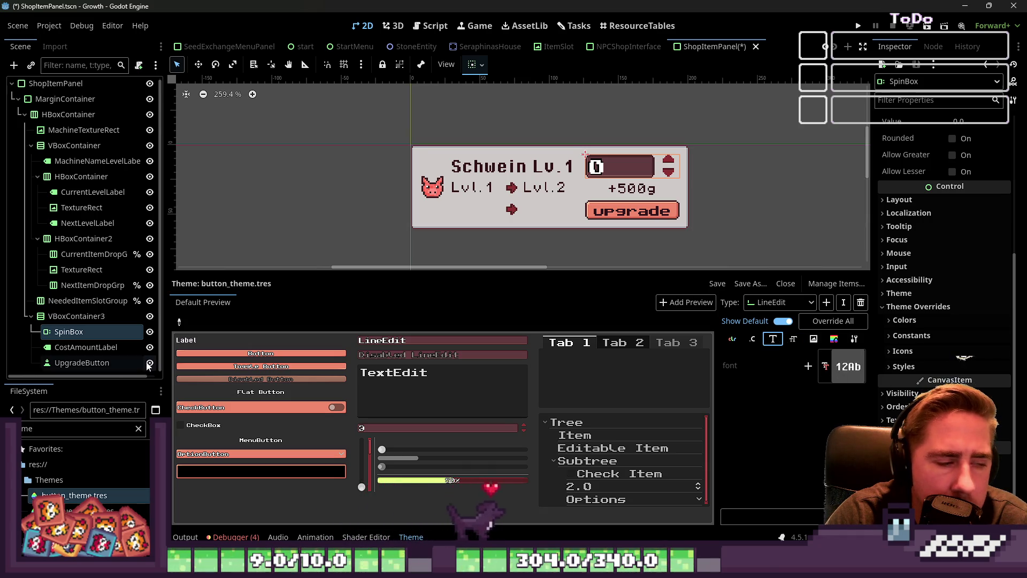
Filter FileSystem for ttf and assign PIXELOPERATOR8.TTF as LineEdit's theme font.
key(BackSpace)
key(BackSpace)
key(BackSpace)
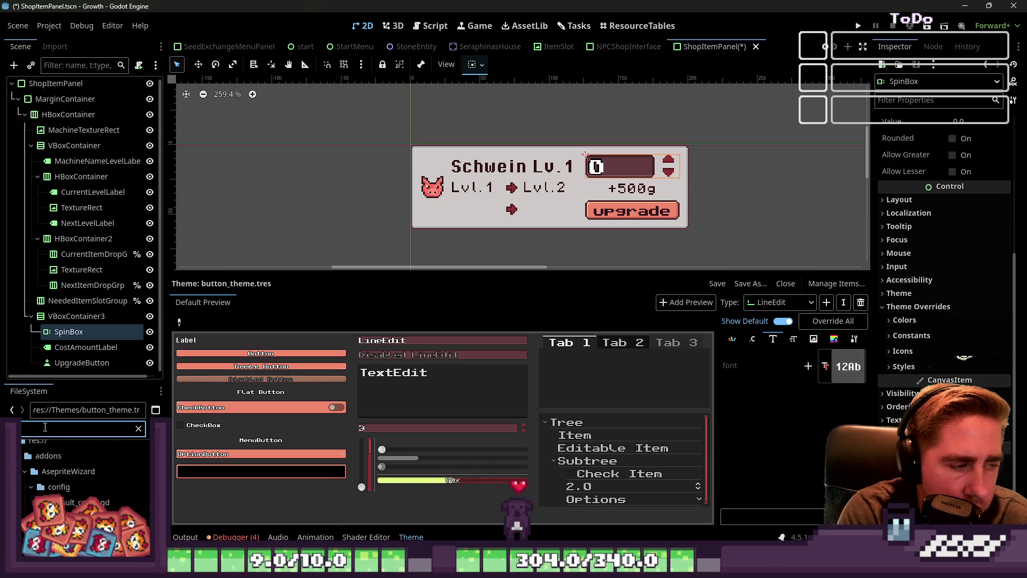
text(in)
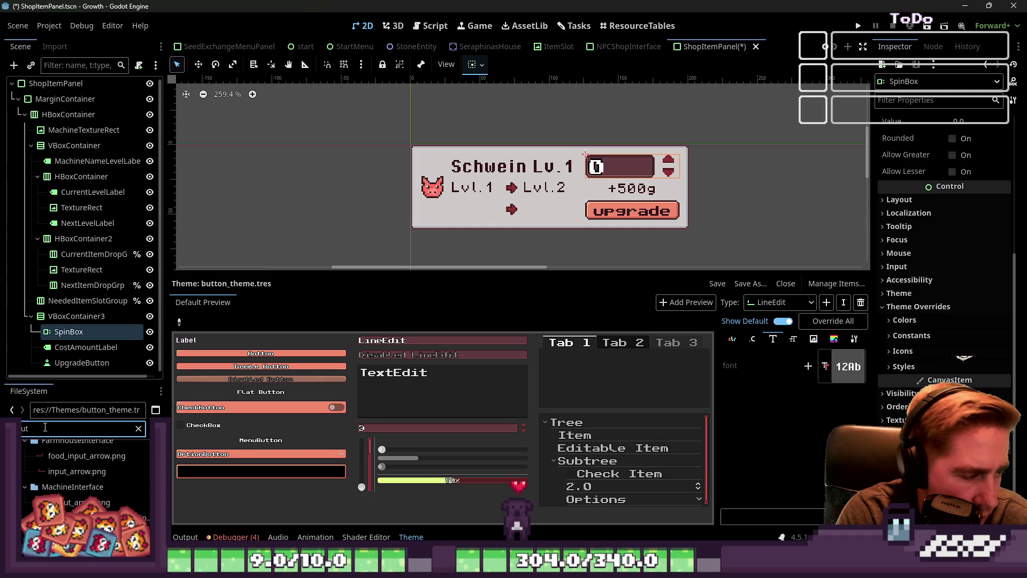
key(BackSpace)
key(BackSpace)
key(BackSpace)
text(ttf)
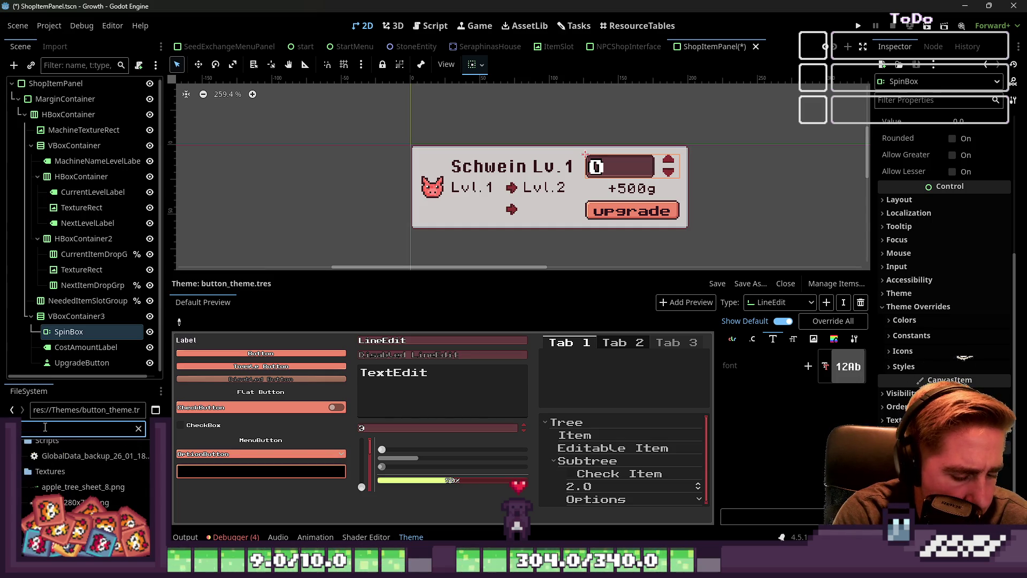
click(73, 498)
mouse_move(104, 500)
mouse_down()
mouse_move(905, 375)
mouse_move(851, 369)
mouse_up()
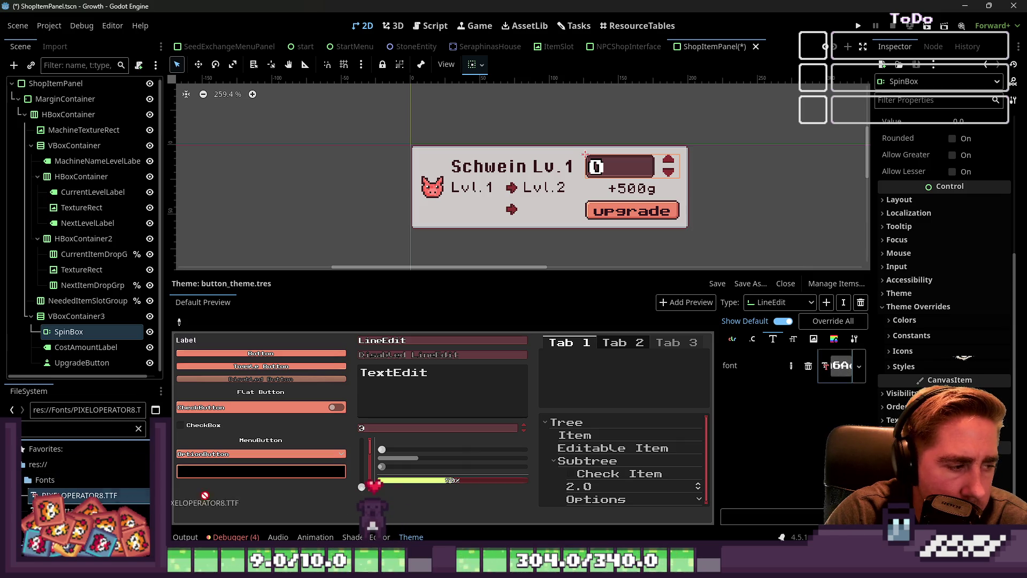
click(847, 367)
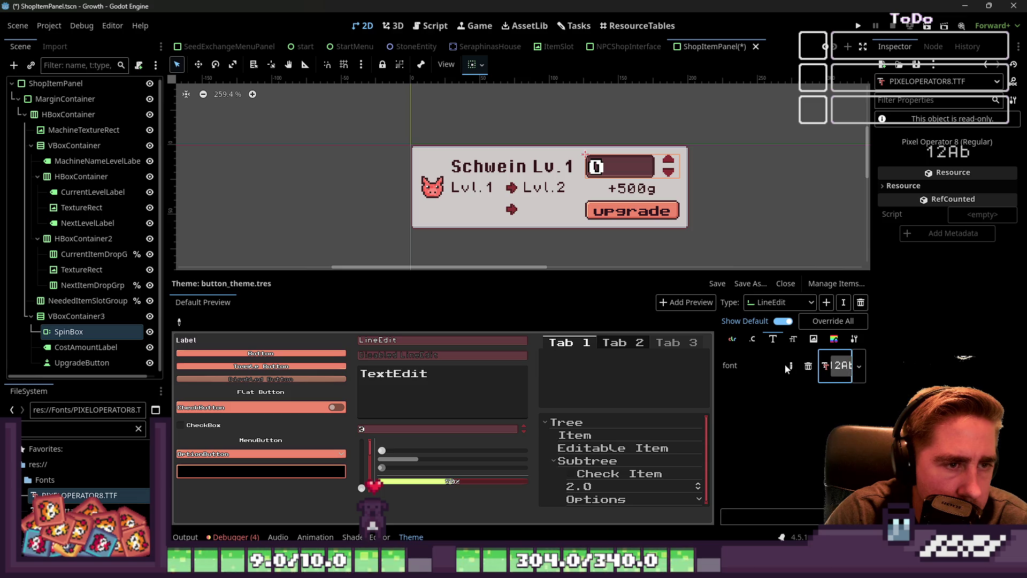
Switch the theme editor to the SpinBox type, show its fonts, and reselect the SpinBox node.
click(787, 303)
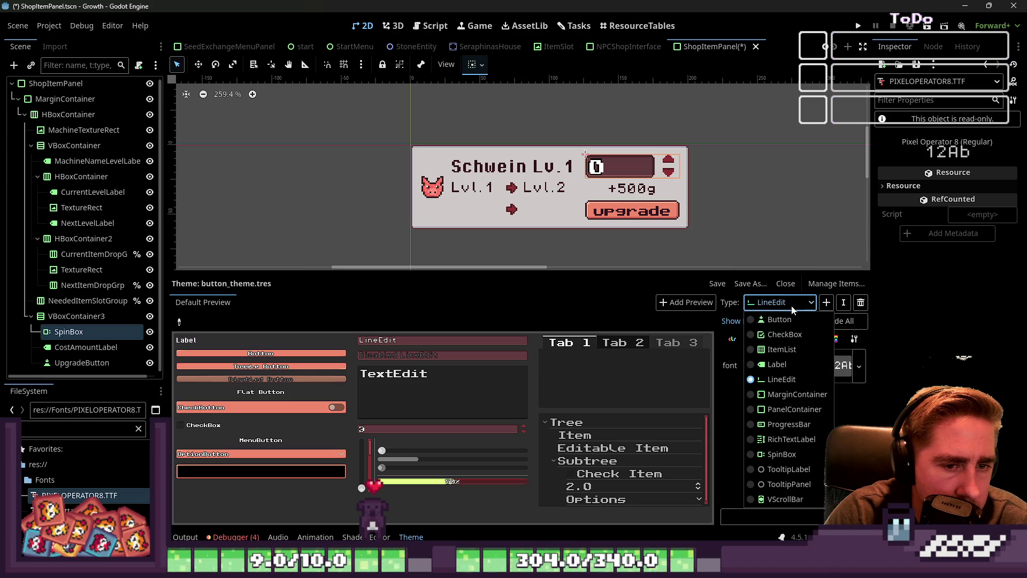
click(792, 455)
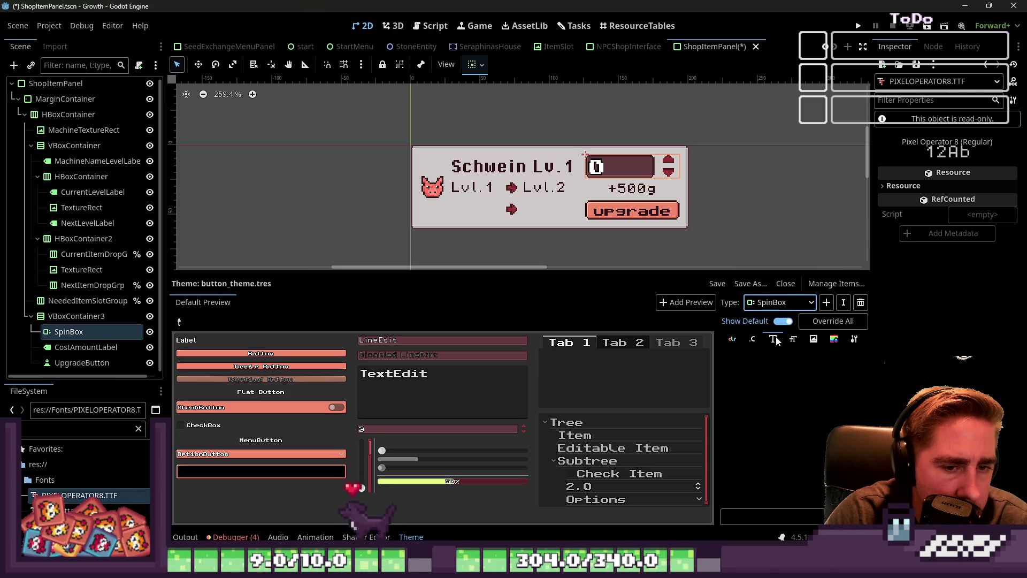
click(855, 339)
click(774, 339)
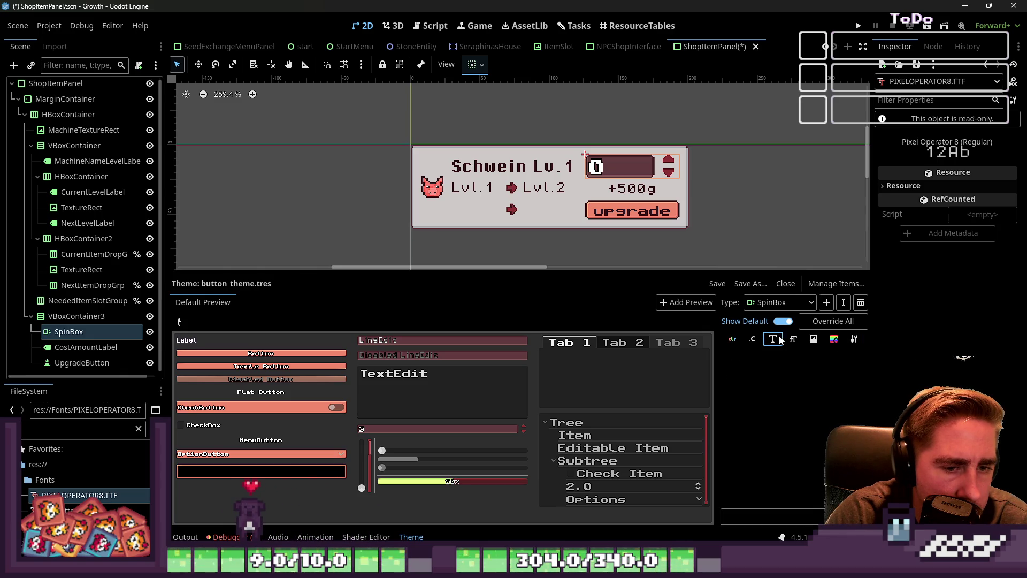
scroll(615, 161, up, 3)
click(610, 162)
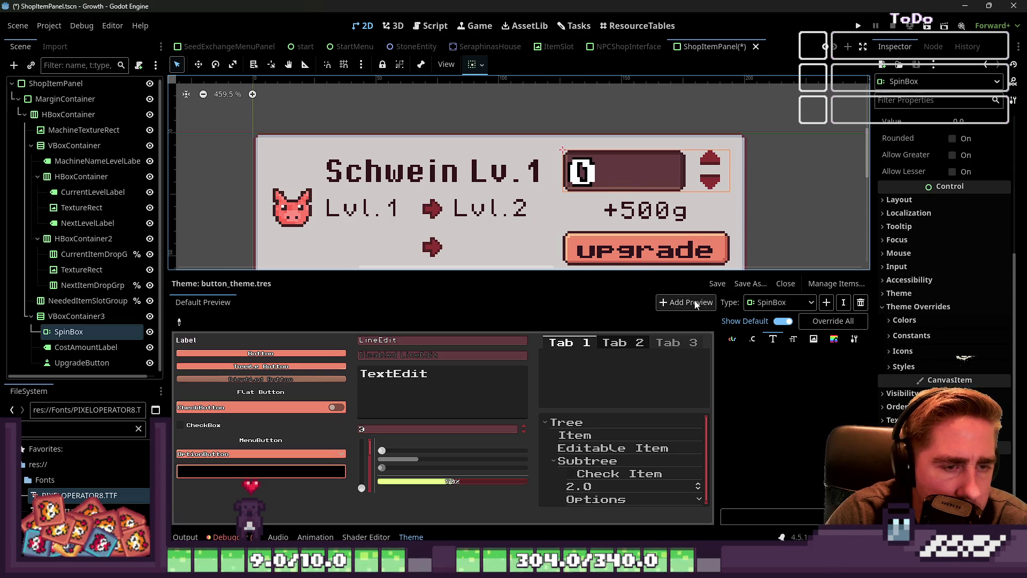
Inspect the LineEdit, RichTextLabel and Label types in the theme editor.
click(771, 303)
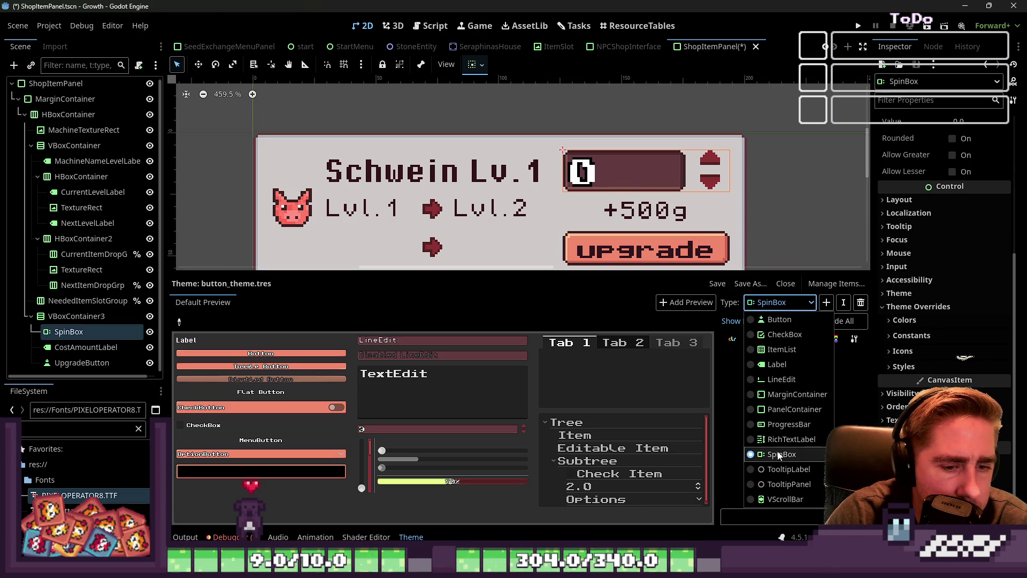
click(778, 380)
click(780, 303)
click(780, 303)
scroll(592, 179, down, 2)
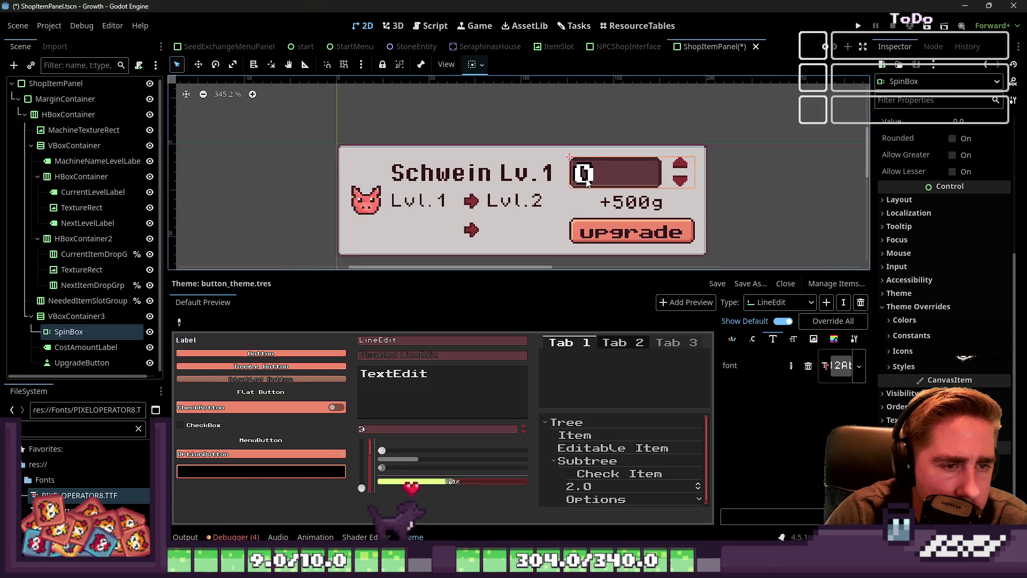
click(780, 303)
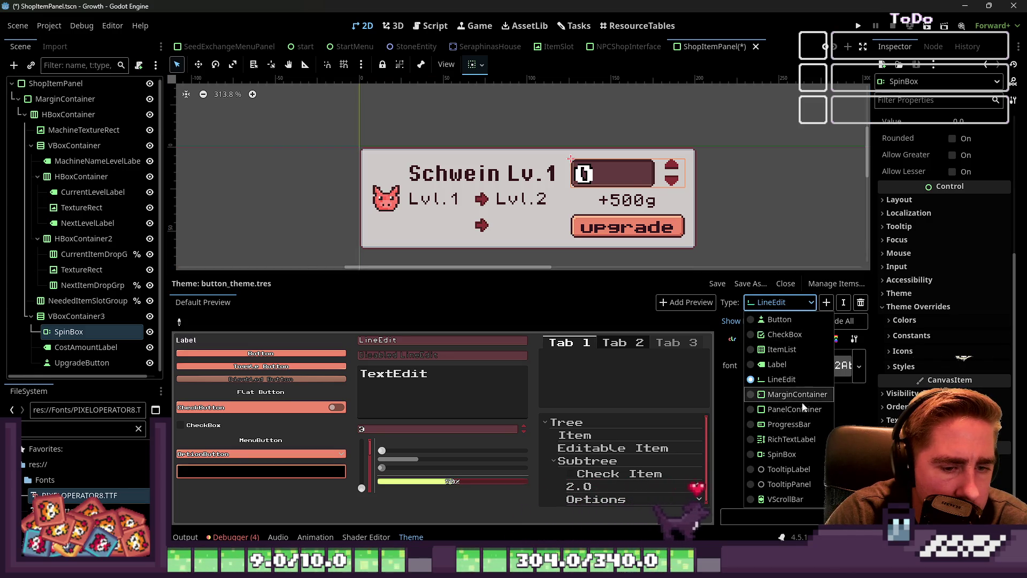
click(792, 439)
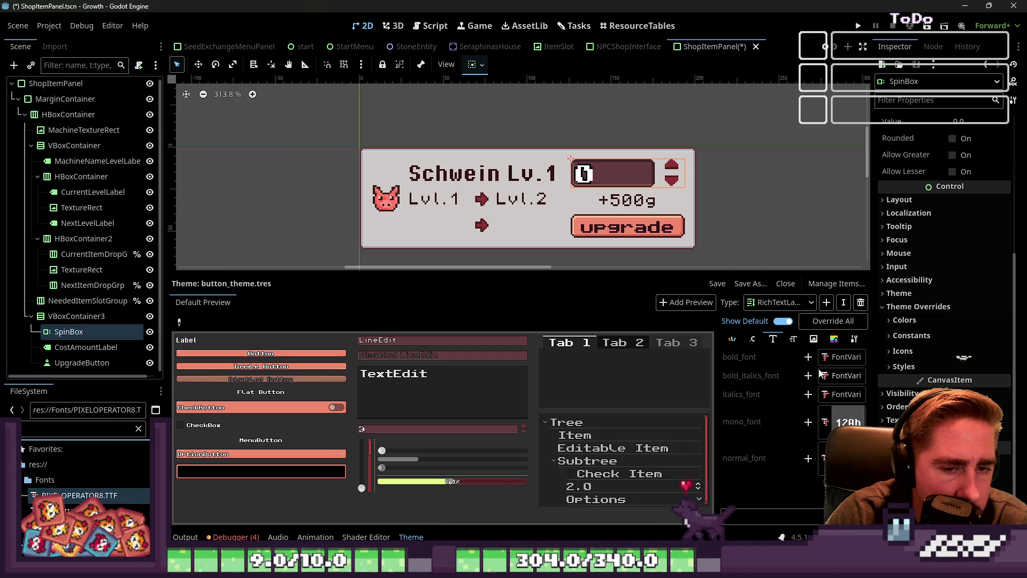
click(780, 303)
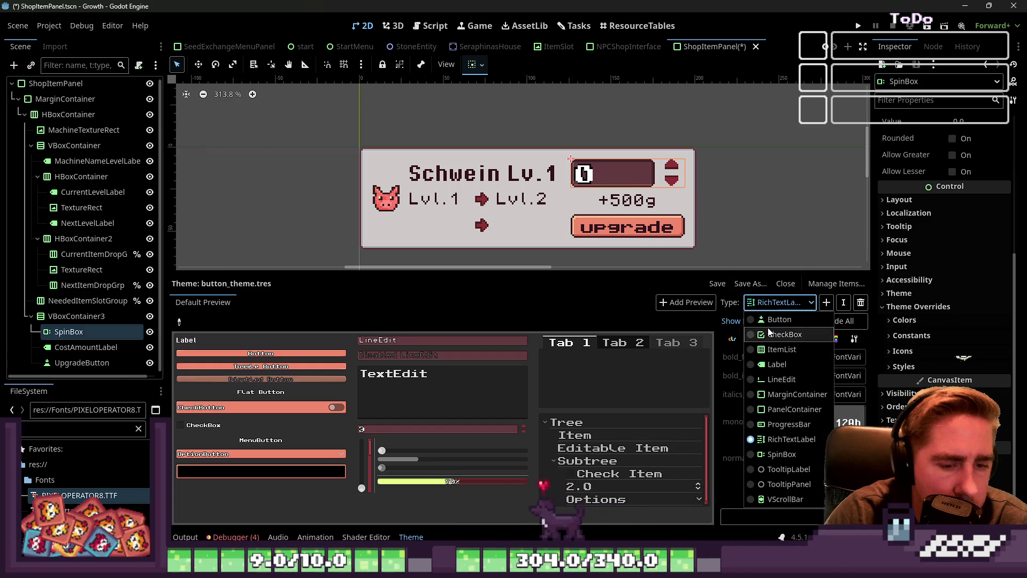
click(773, 366)
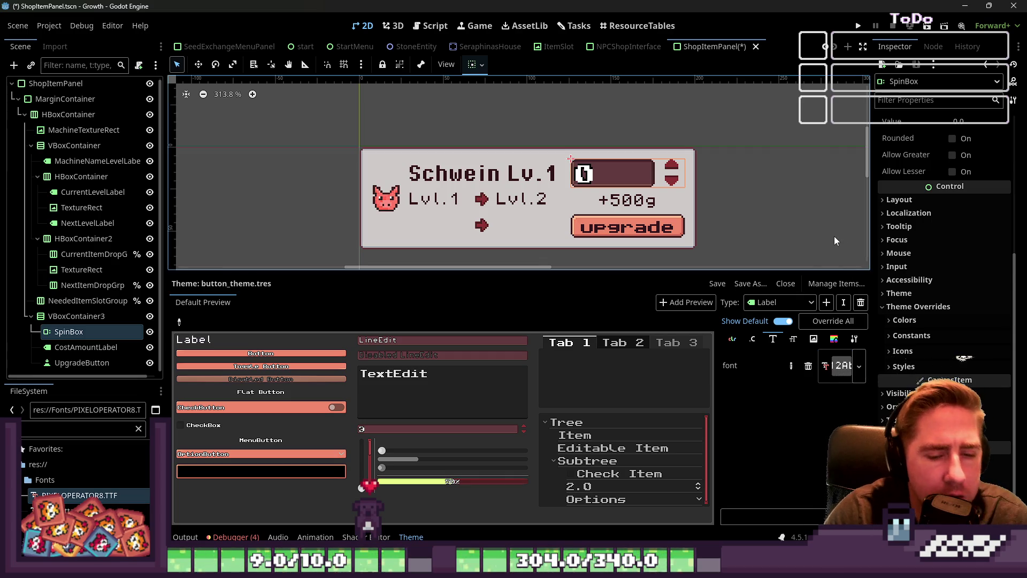
Open the SpinBox class documentation from the SpinBox node's context menu in the Scene tree.
click(576, 126)
click(589, 166)
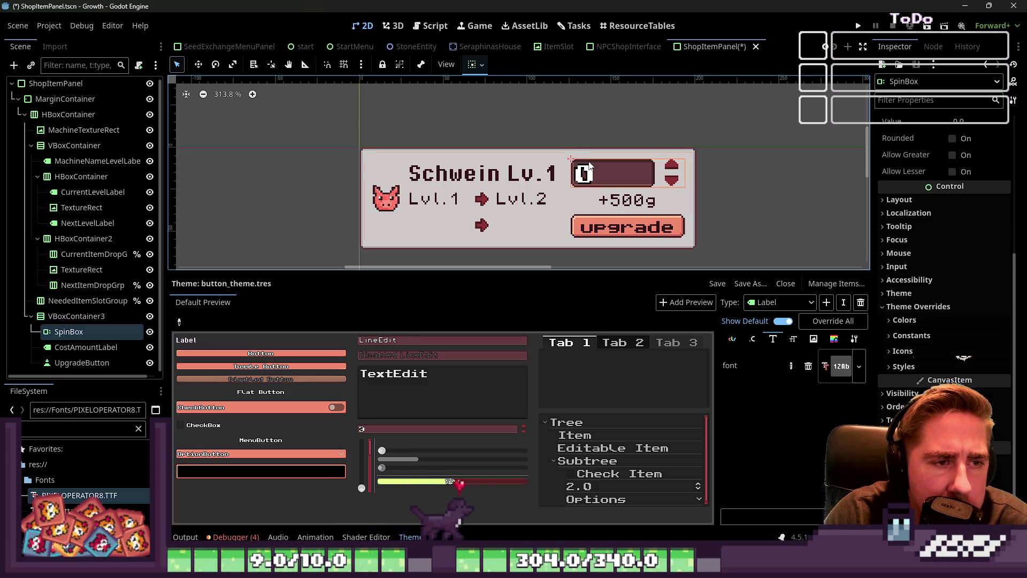
click(92, 329)
right_click(94, 329)
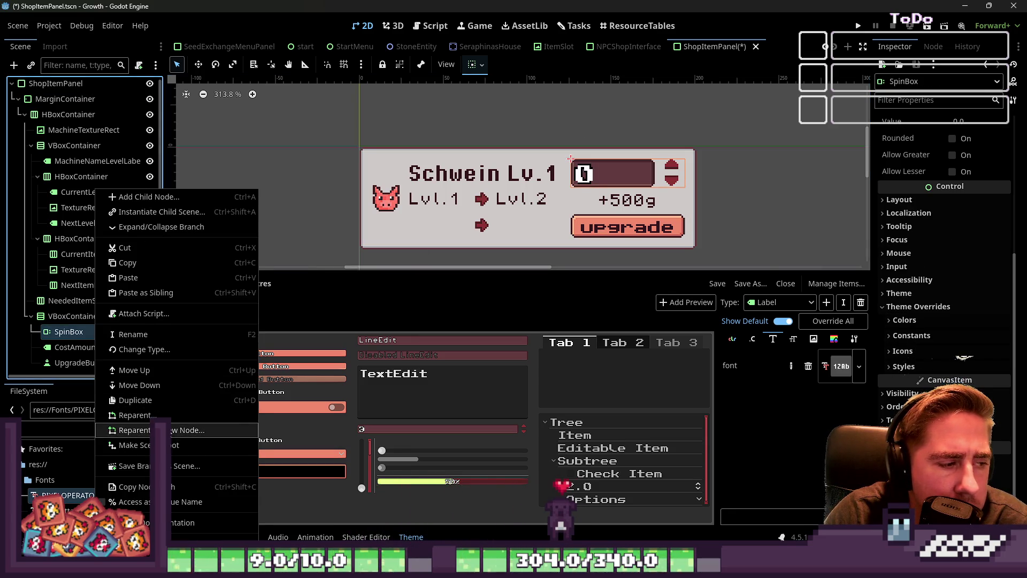
click(172, 522)
scroll(484, 178, down, 5)
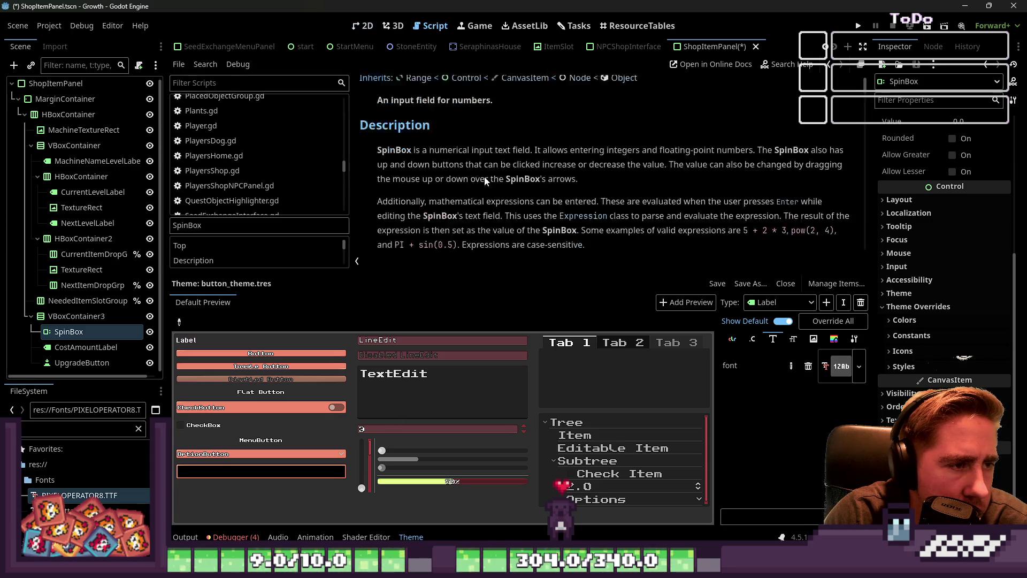
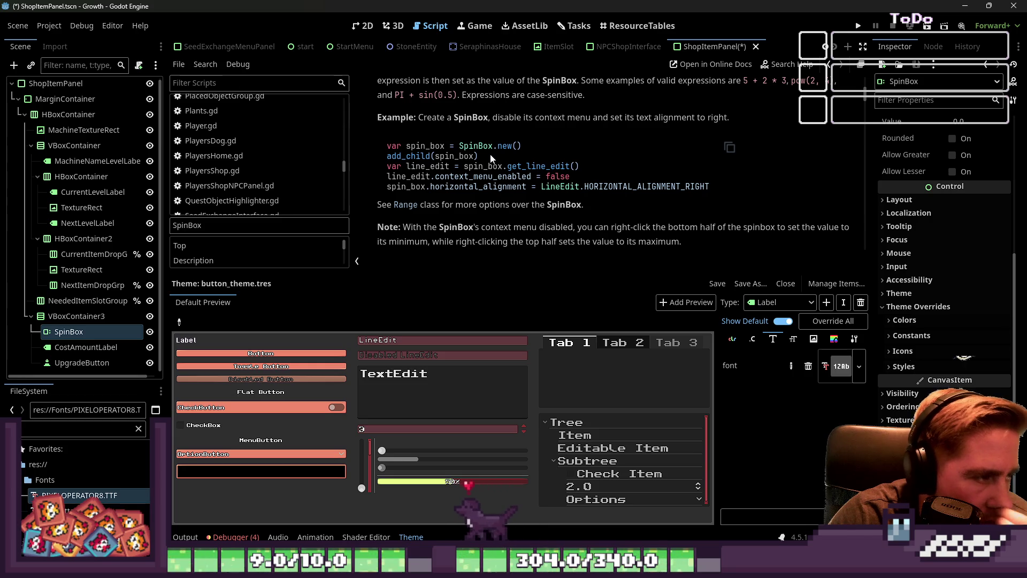
Switch the button theme to the LineEdit type, save it, and assign the PIXELOPERATOR8.TTF font.
click(364, 26)
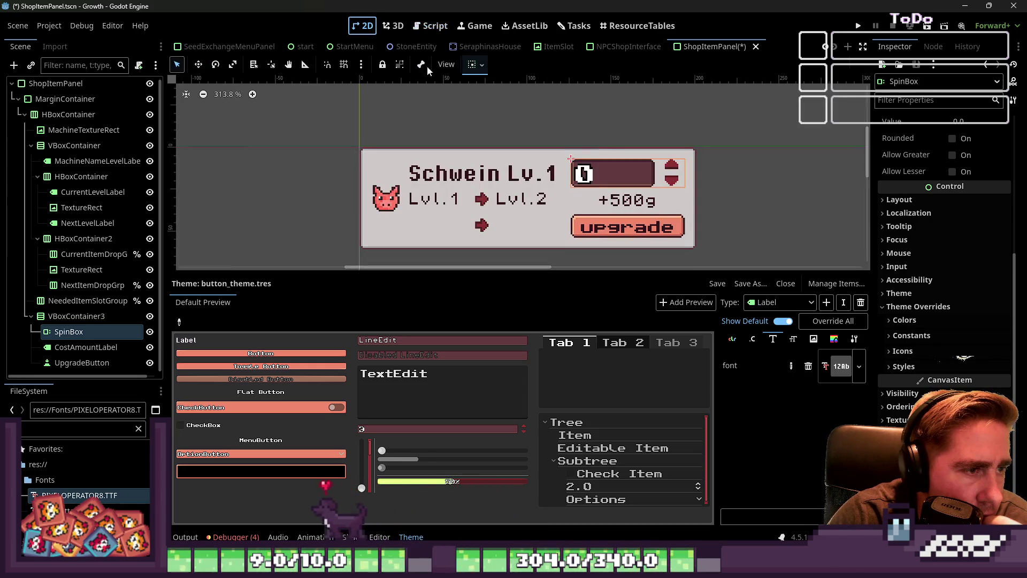
click(910, 306)
click(780, 302)
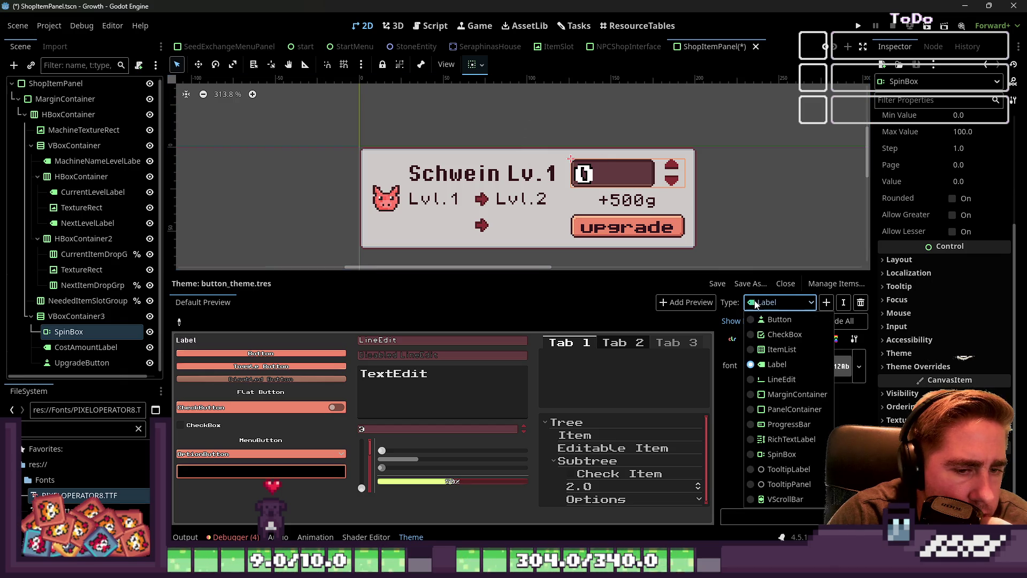
click(792, 373)
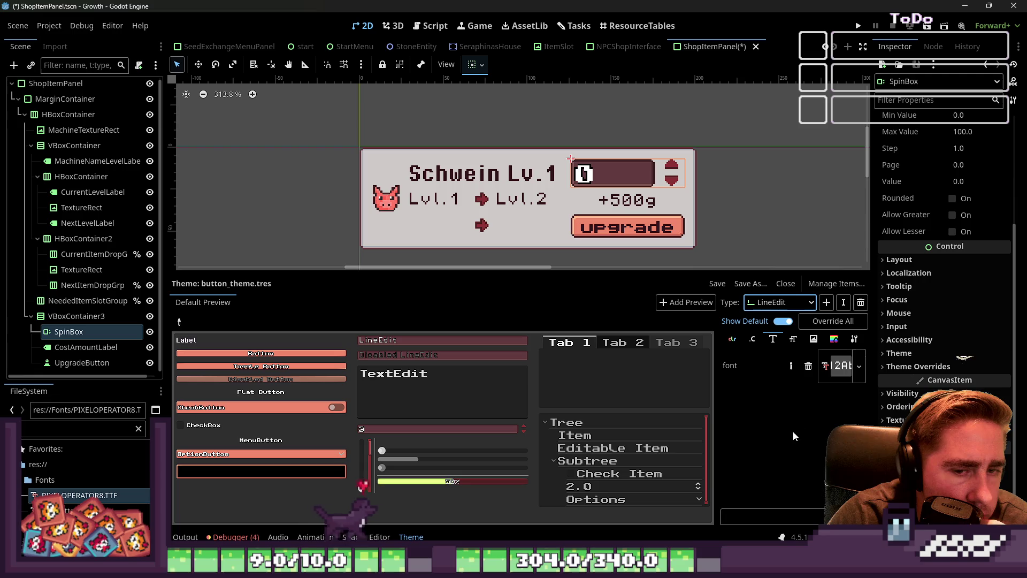
click(717, 284)
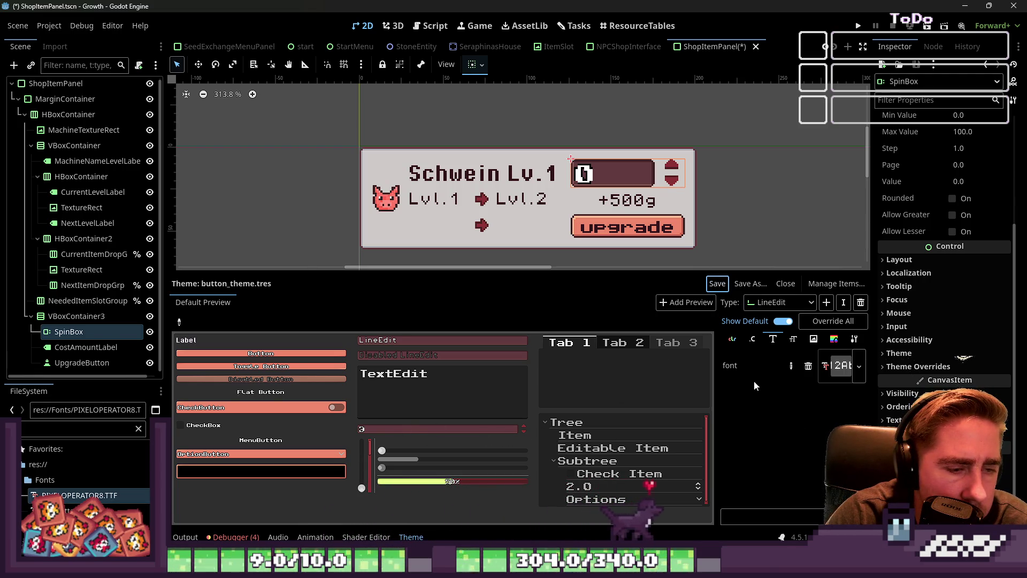
mouse_move(81, 496)
mouse_down()
mouse_move(615, 415)
mouse_move(841, 365)
mouse_up()
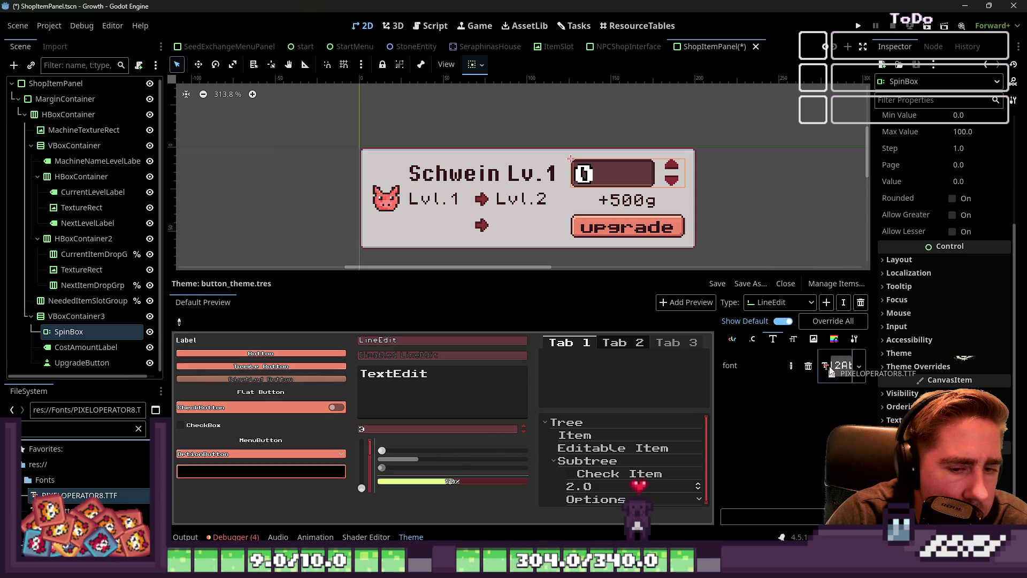
click(793, 339)
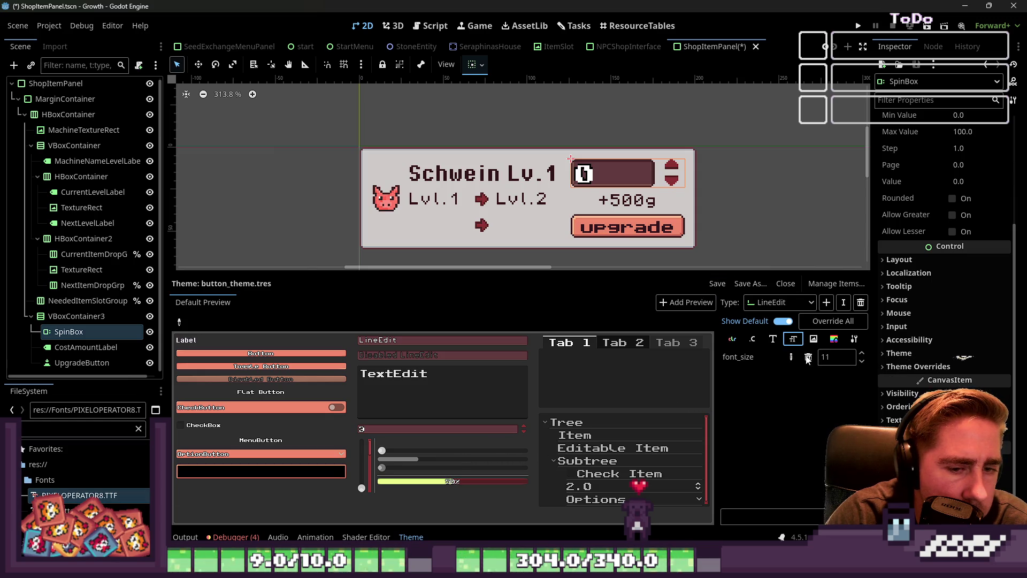
Lower the LineEdit font size from 11 to 8.
click(861, 362)
click(861, 362)
click(860, 362)
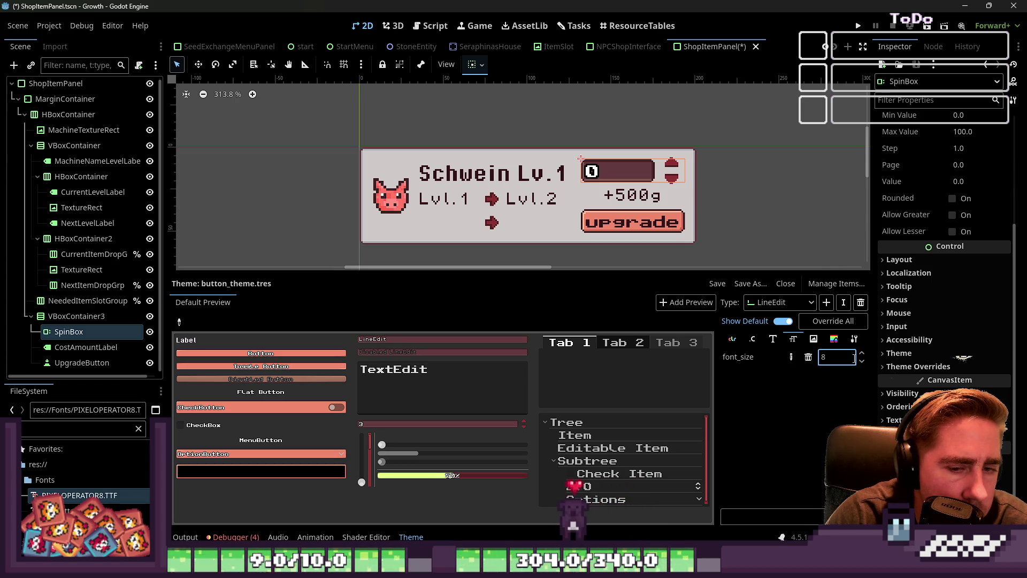
click(811, 340)
click(794, 340)
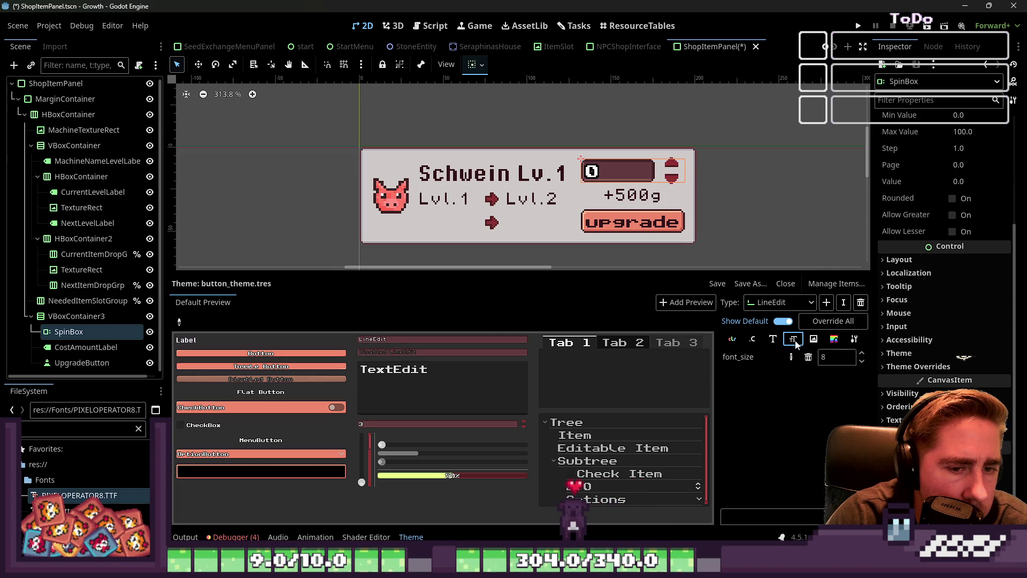
click(773, 341)
Remove LineEdit's outline_size constant override.
click(735, 340)
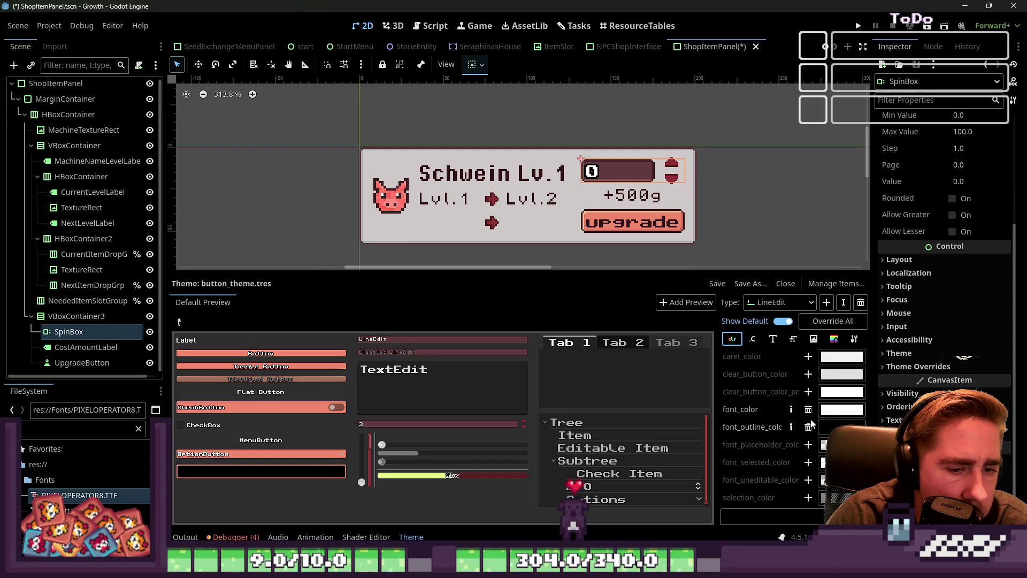
click(793, 428)
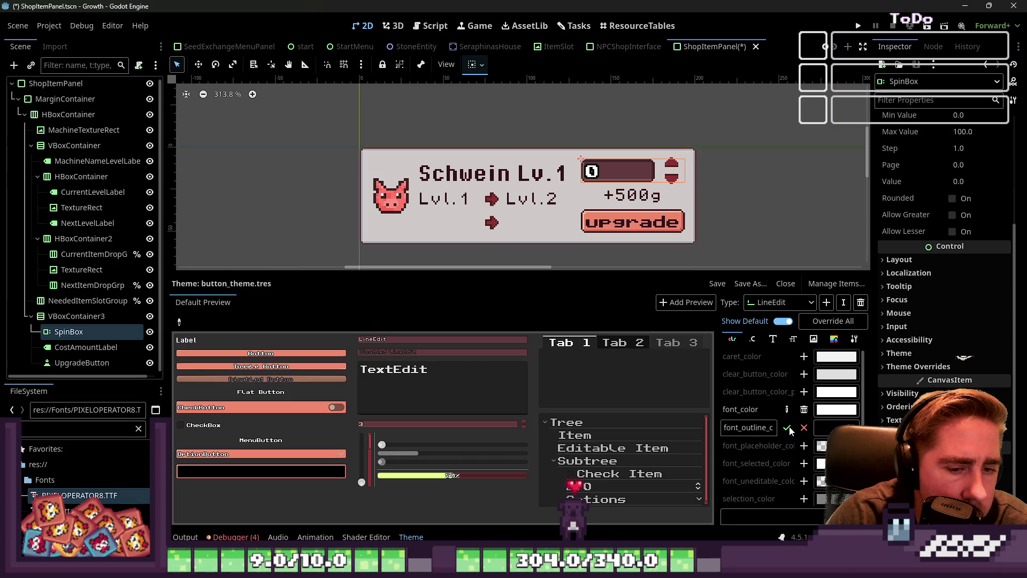
click(789, 428)
click(753, 339)
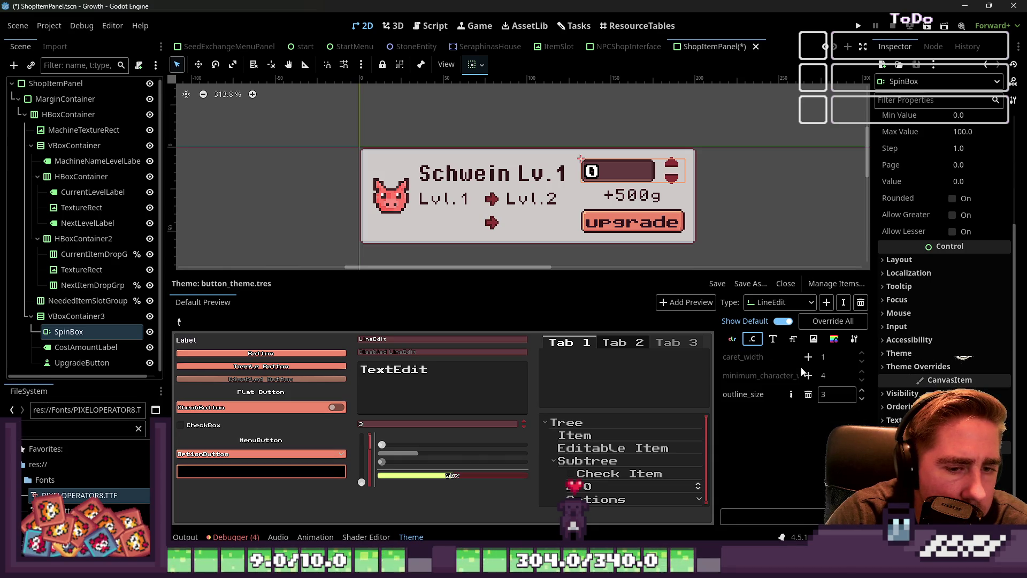
click(809, 395)
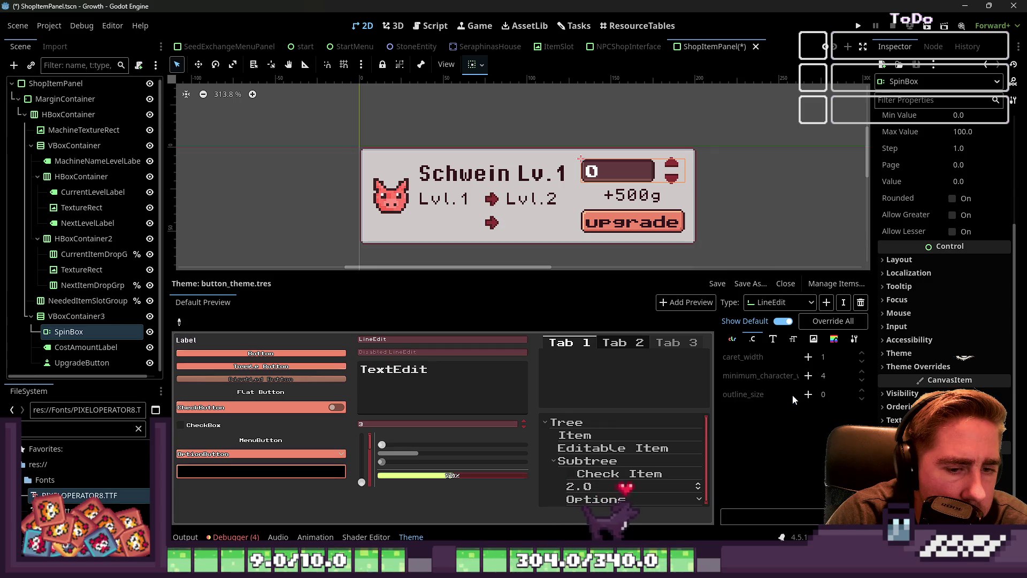
Close the theme type list keeping LineEdit and reselect the SpinBox node.
click(773, 339)
click(793, 339)
click(765, 302)
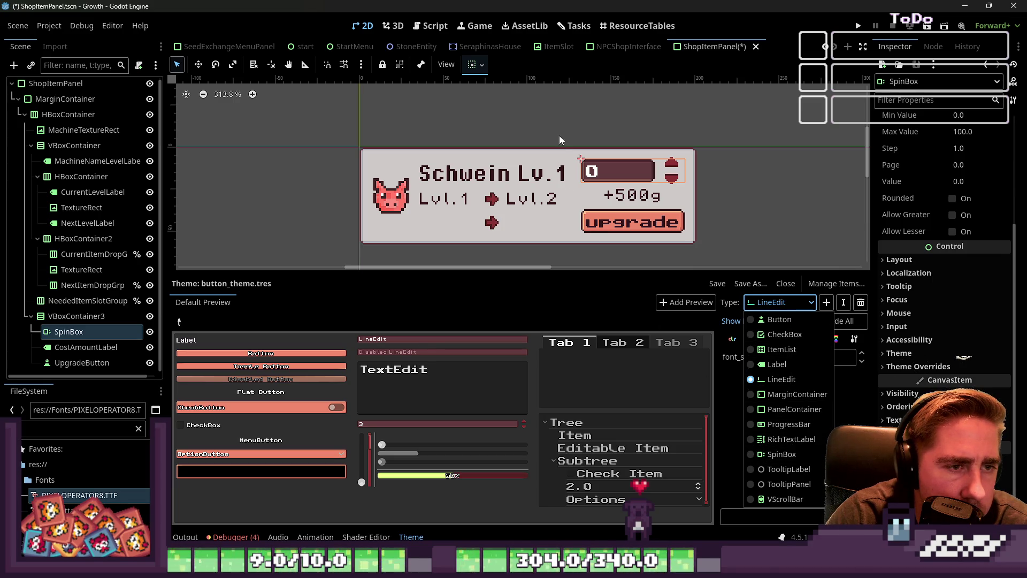
click(614, 177)
click(616, 159)
click(616, 159)
click(628, 171)
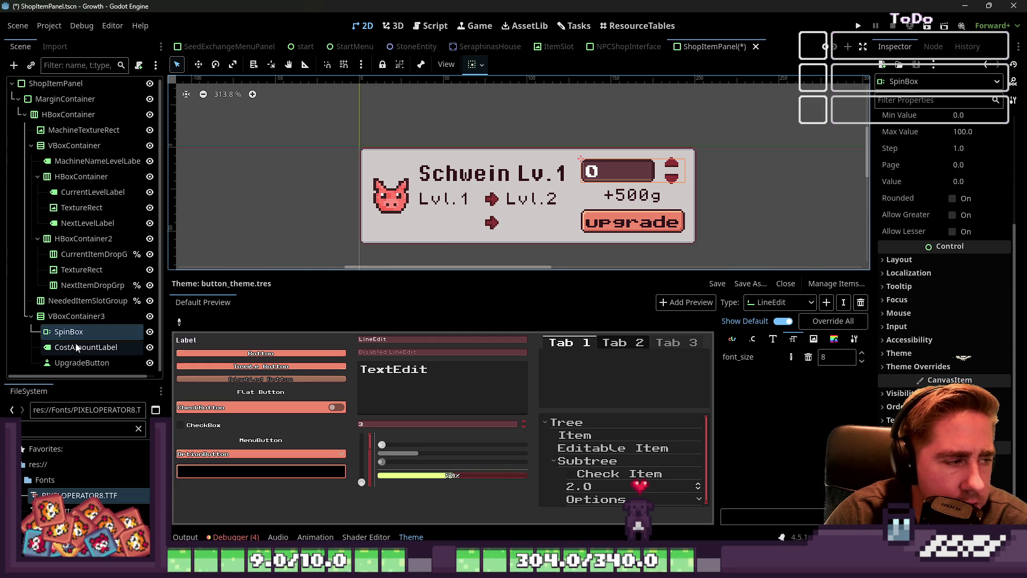
Show the SpinBox's signals and save the ShopItemPanel scene with Ctrl+S.
click(933, 47)
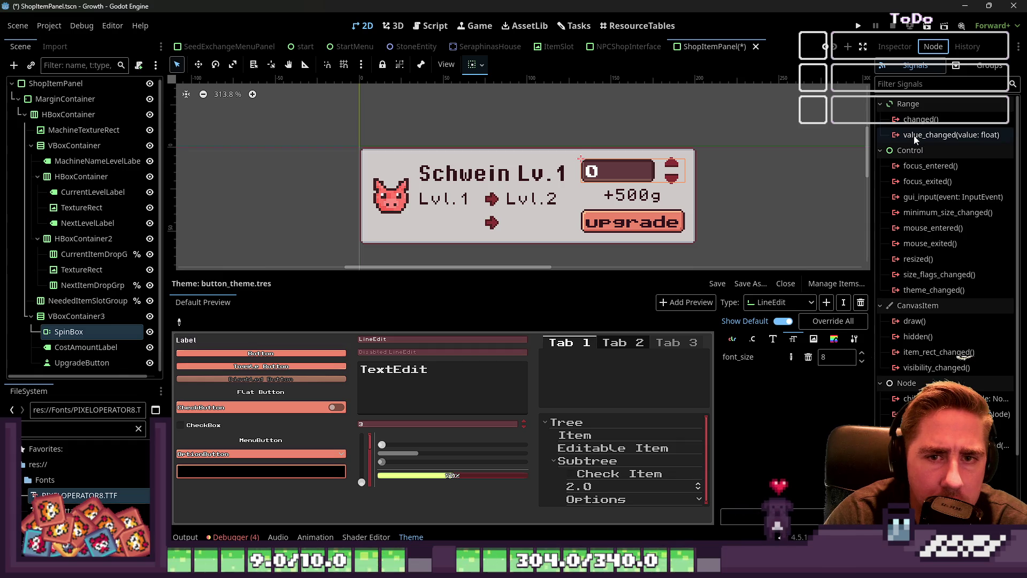
click(581, 115)
scroll(541, 140, down, 4)
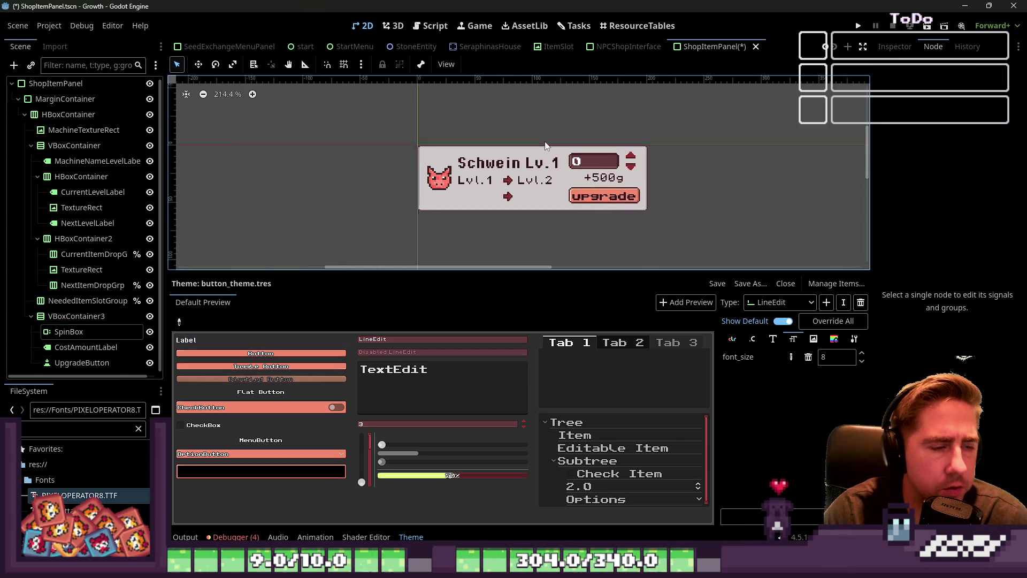
key(ctrl+s)
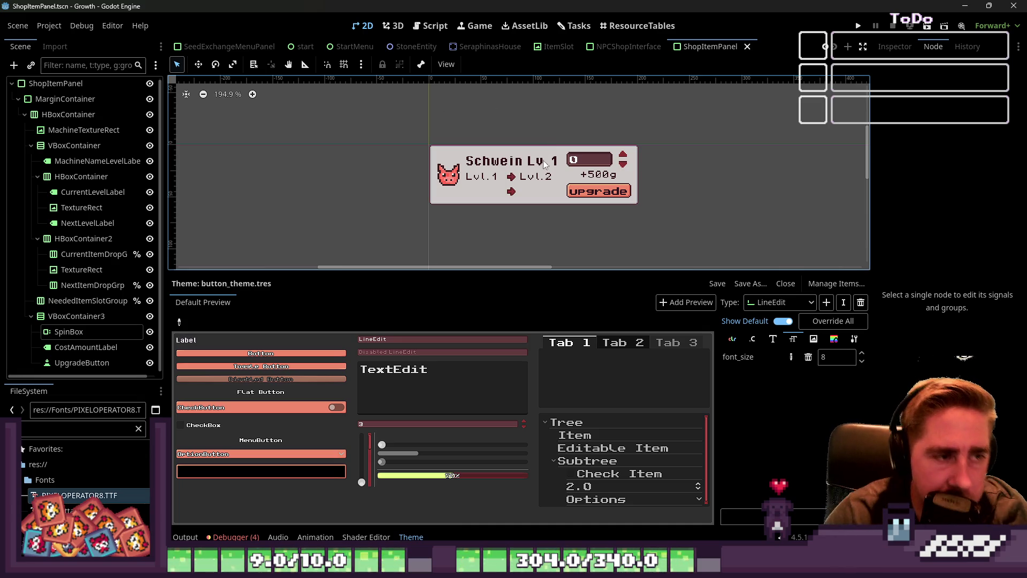
Review the signals of the pig icon, SpinBox and UpgradeButton.
click(451, 182)
scroll(479, 174, up, 3)
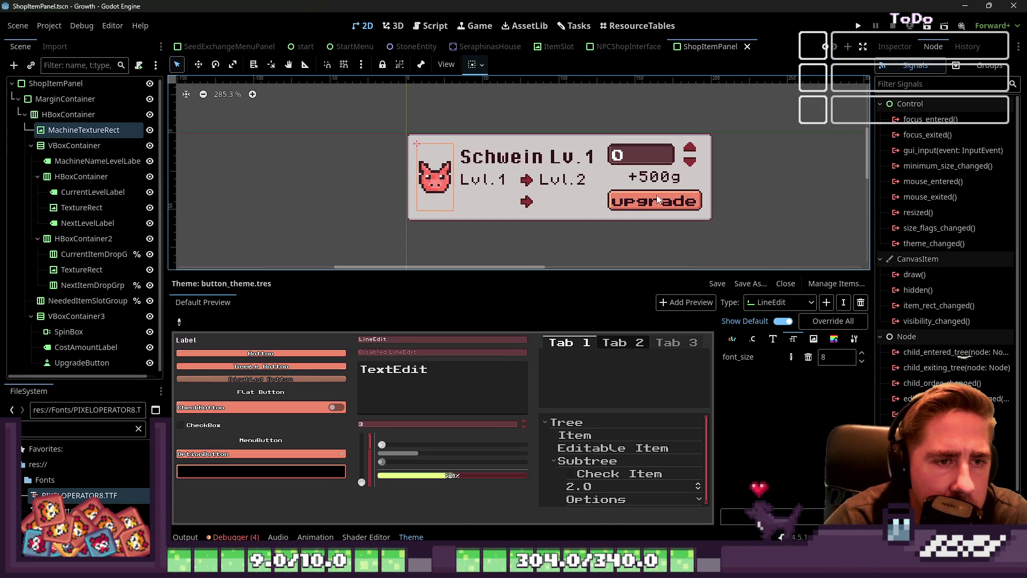
click(626, 152)
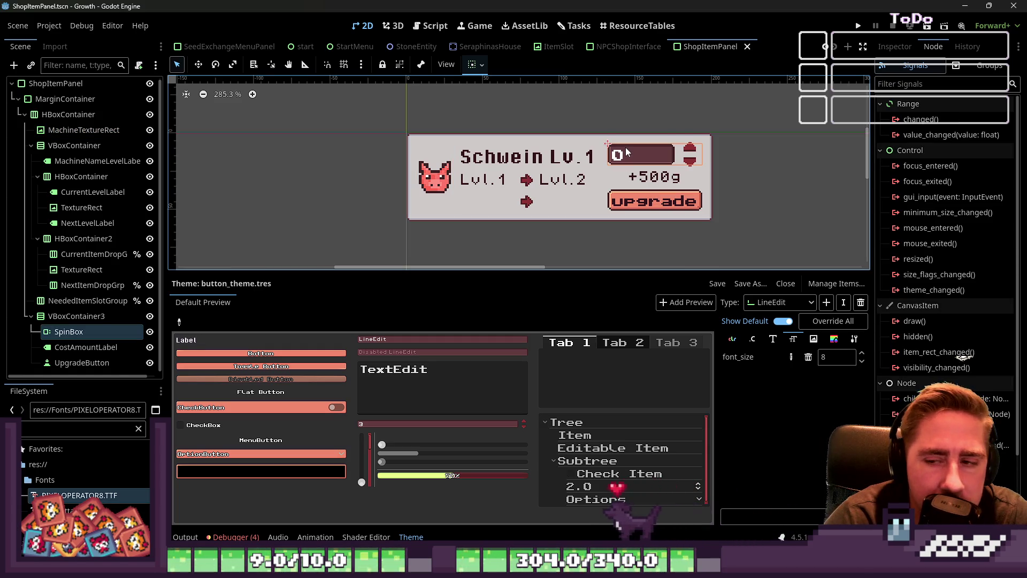
click(669, 209)
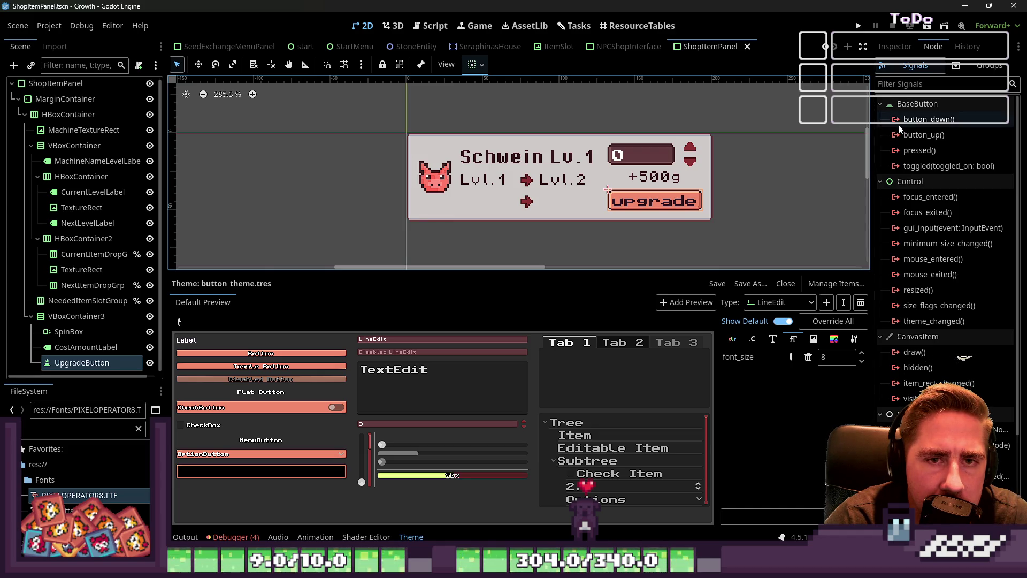
click(903, 49)
Change the UpgradeButton text from 'upgrade' to 'buy'.
click(921, 102)
double_click(897, 151)
text(buy)
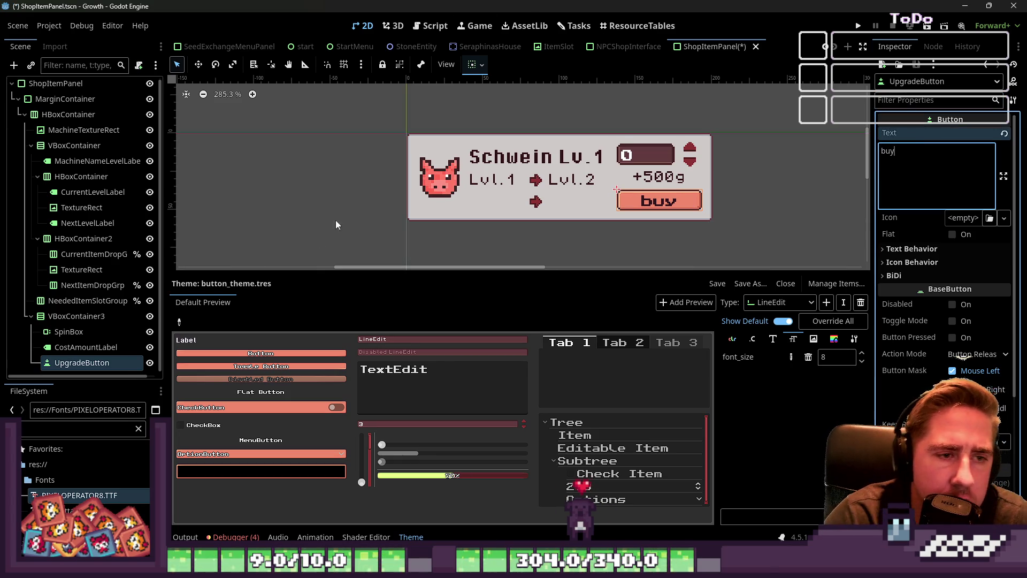
Delete the HBoxContainer holding the Lvl.1 to Lvl.2 level row.
click(370, 171)
click(577, 184)
click(518, 182)
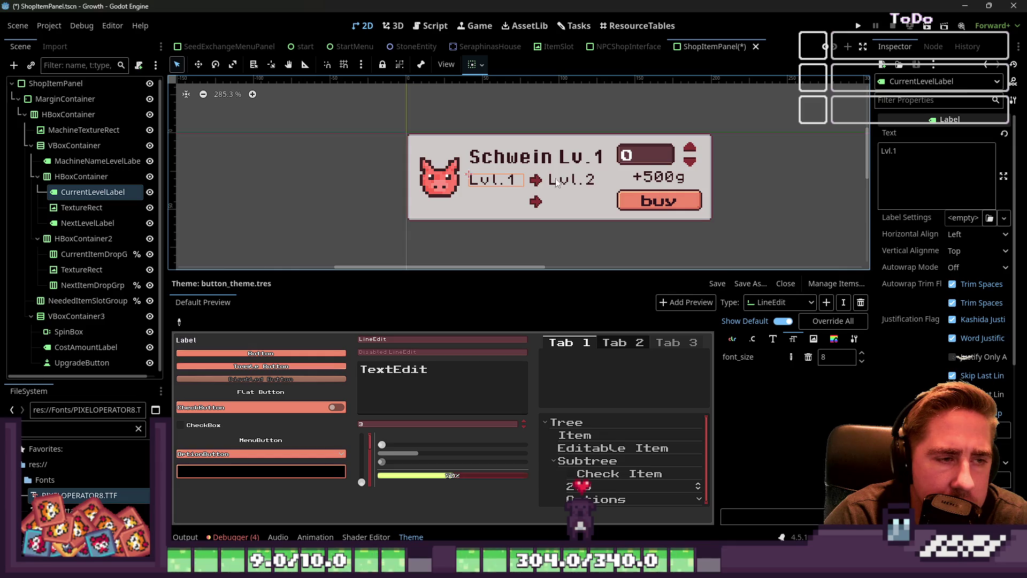
shift+click(555, 183)
shift+click(536, 179)
shift+click(535, 201)
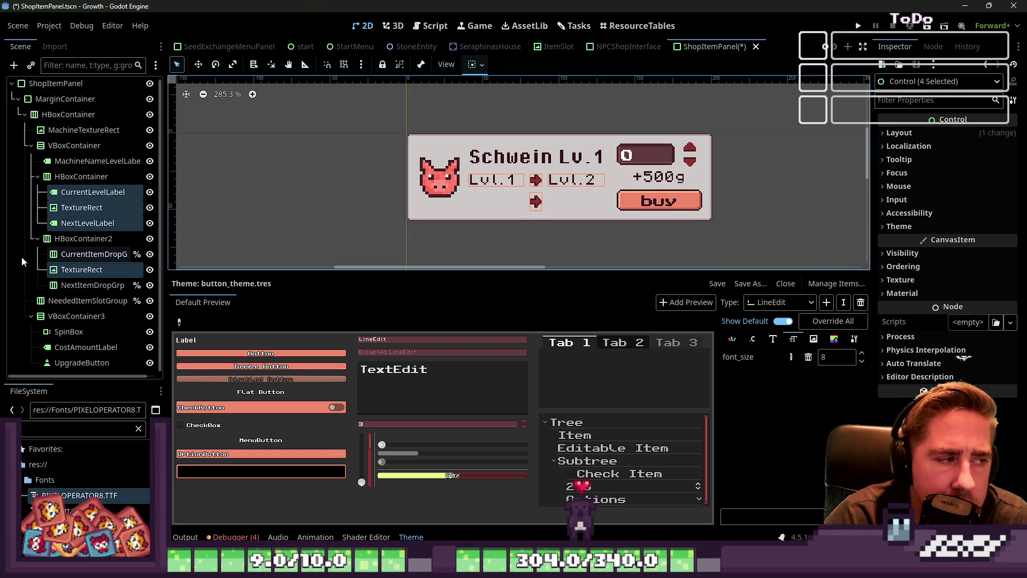
click(53, 178)
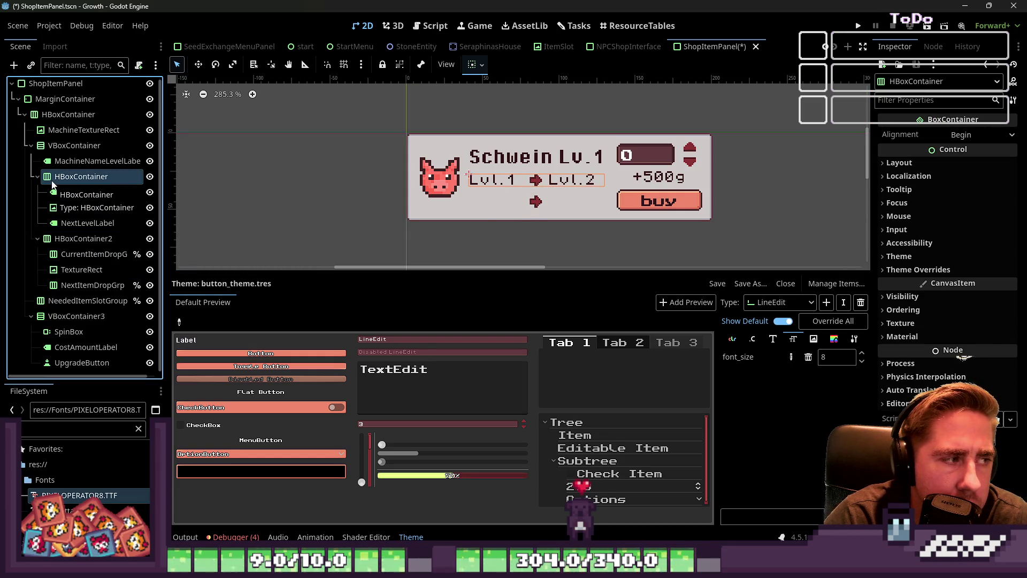
key(Delete)
key(Return)
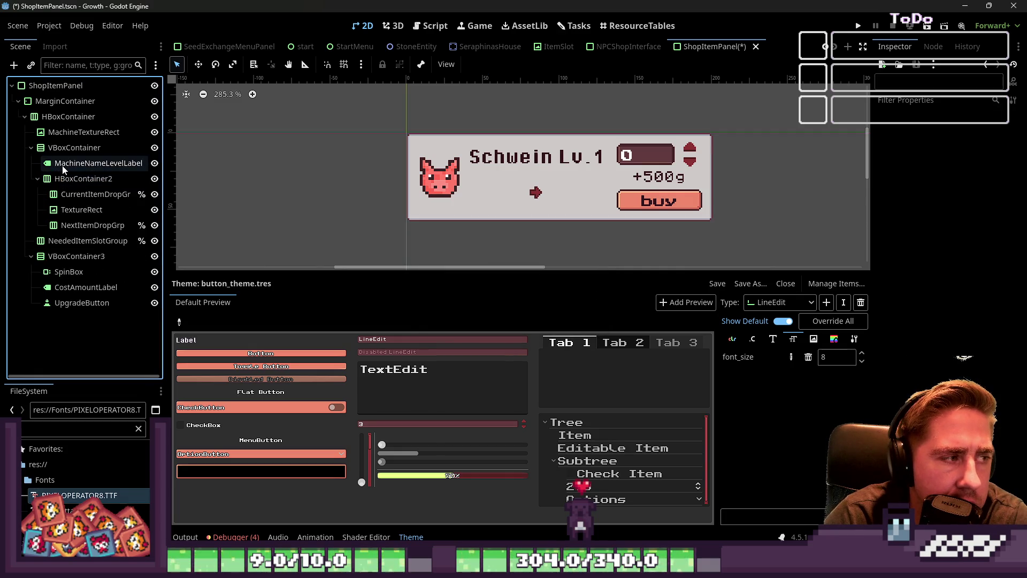
Replace the 'Schwein Lv.1' title text with 'Itemname'.
click(962, 161)
key(ctrl+a)
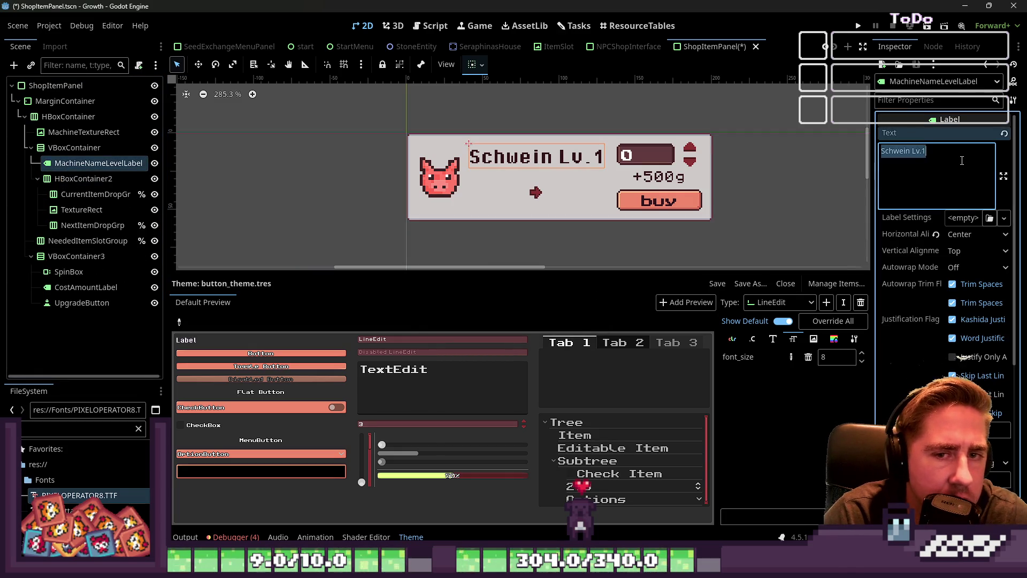
key(BackSpace)
text(name)
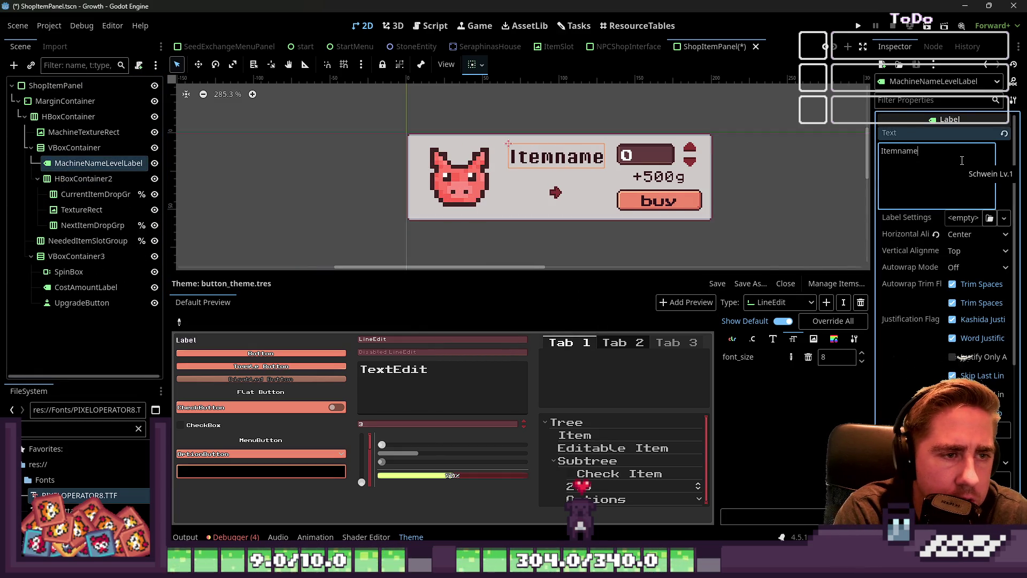
Delete HBoxContainer2 with the item arrow row and its children.
click(104, 177)
key(Delete)
key(Return)
click(471, 160)
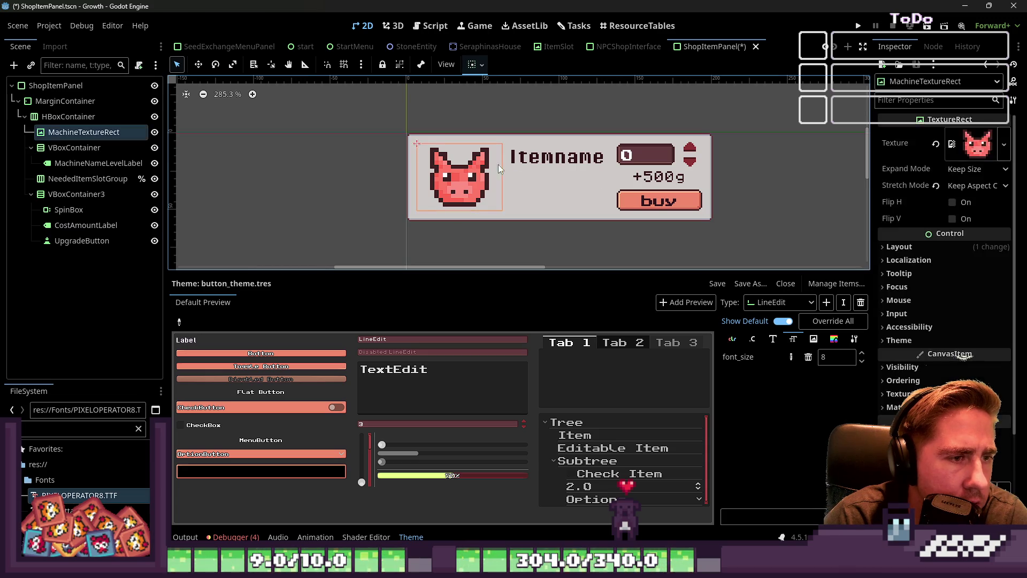
Move MachineNameLevelLabel into HBoxContainer and delete the empty VBoxContainer.
click(517, 158)
click(56, 180)
click(56, 163)
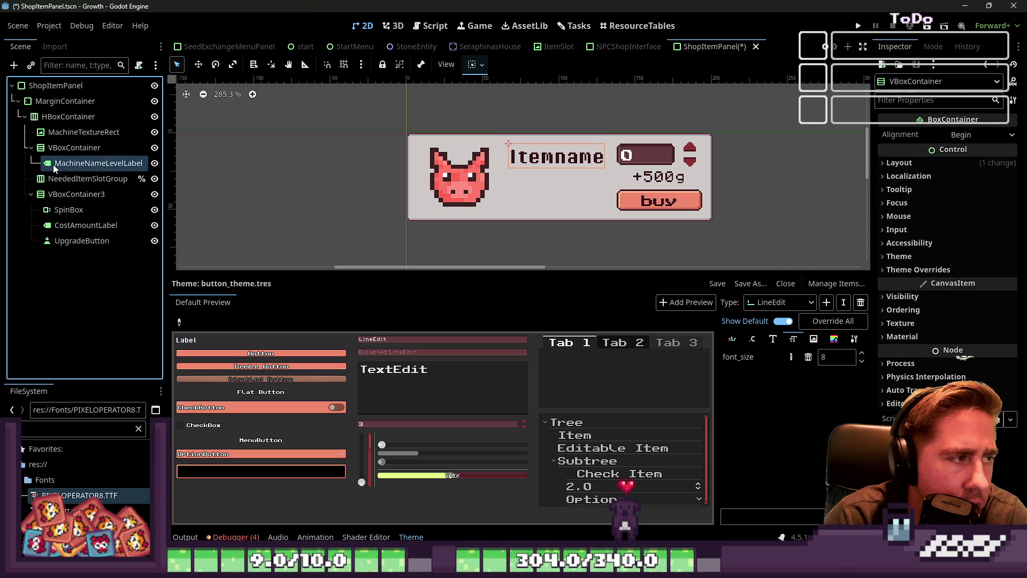
drag(56, 163, 49, 145)
click(47, 165)
key(Delete)
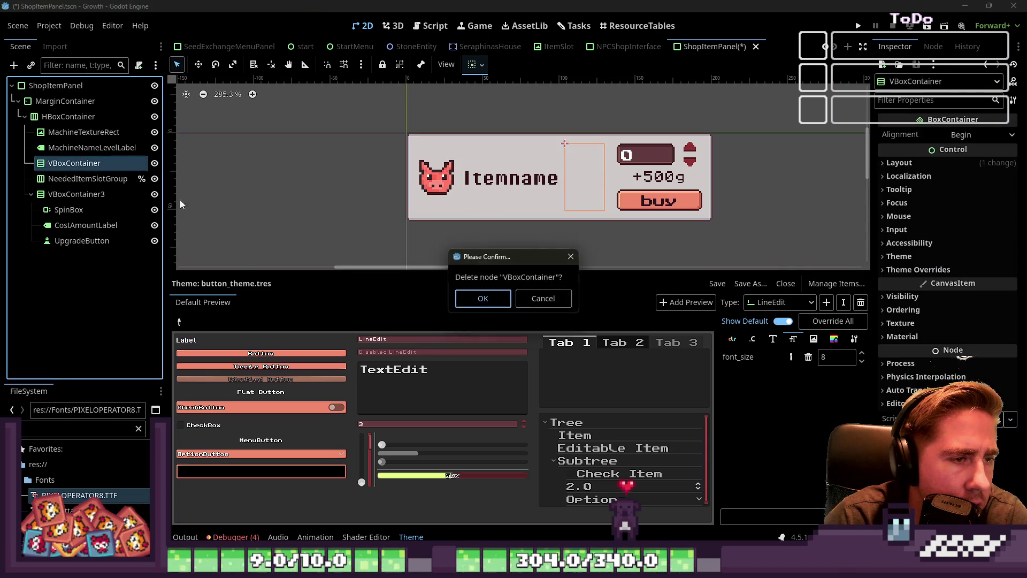
key(Return)
click(461, 182)
Try placing the name label before the icon, then inspect the item row and panel root.
drag(92, 147, 80, 128)
click(563, 203)
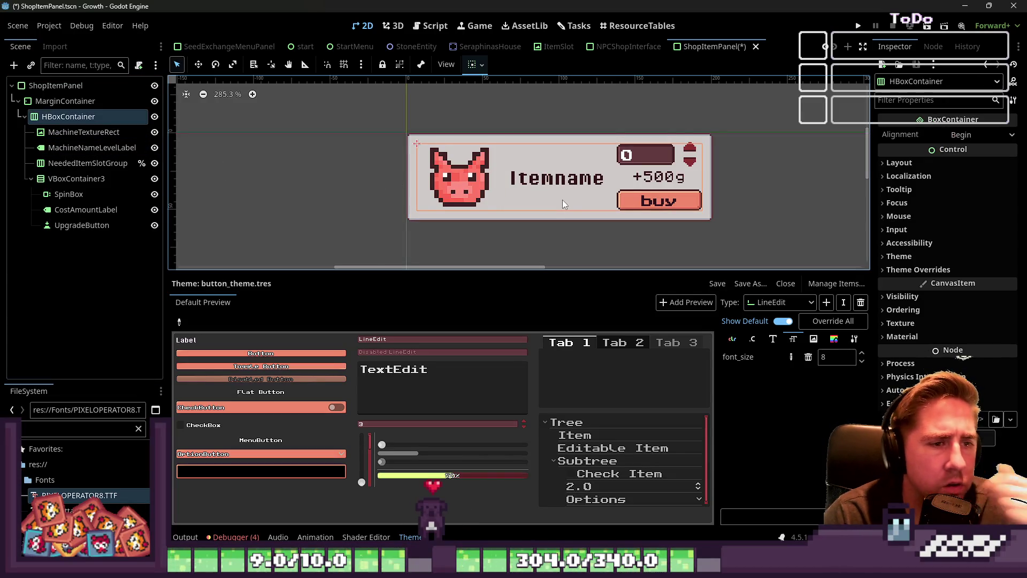
click(64, 101)
click(56, 86)
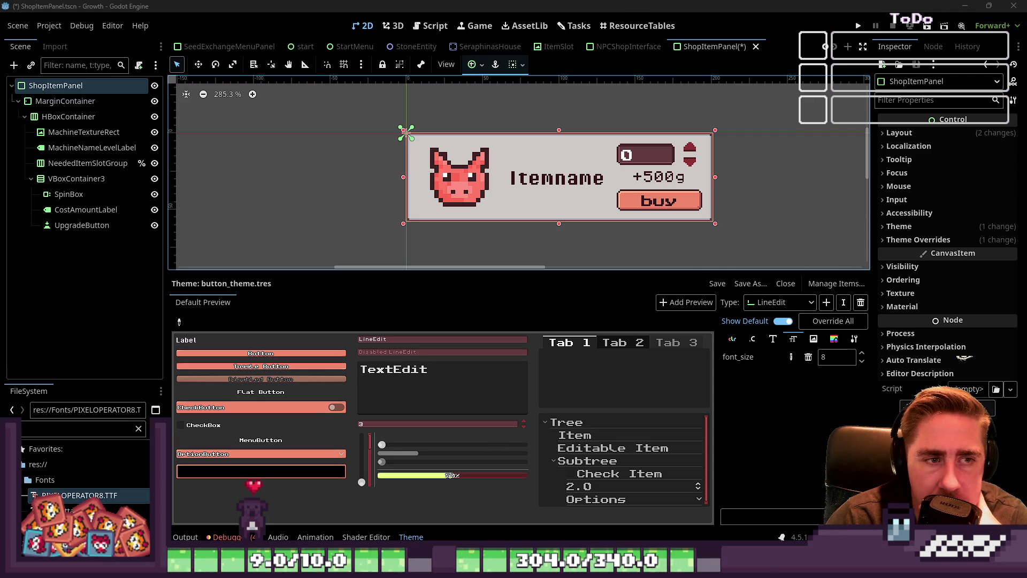
click(561, 189)
click(561, 184)
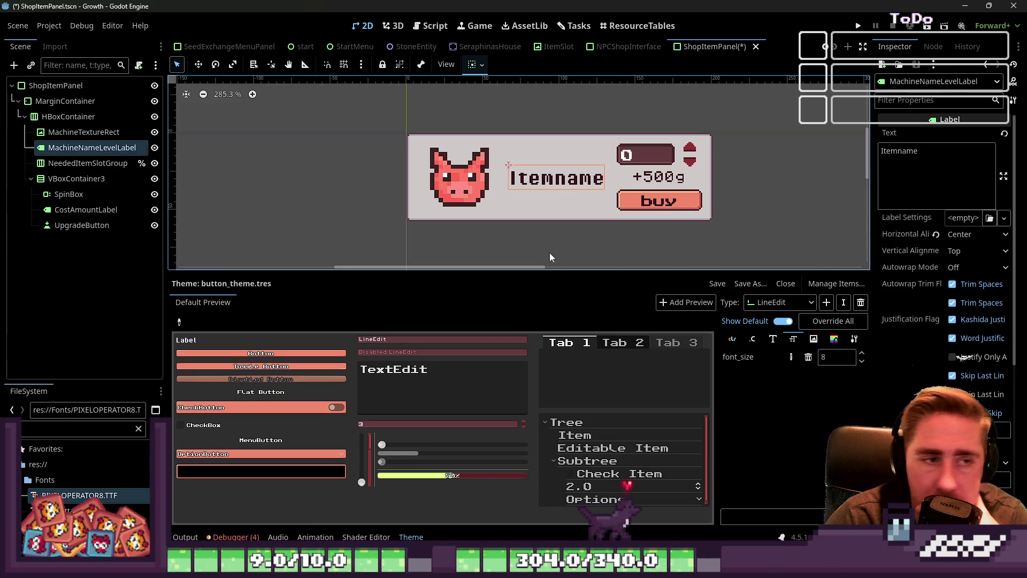
Add a VBoxContainer child to the item row and move it to the row's start.
click(39, 118)
key(ctrl+a)
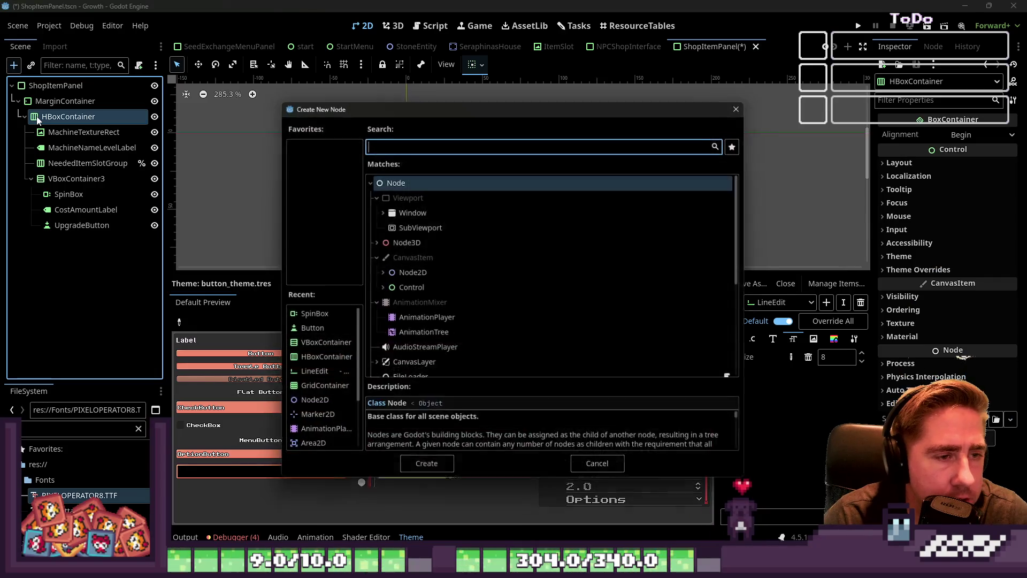
text(B)
key(BackSpace)
text(vbox)
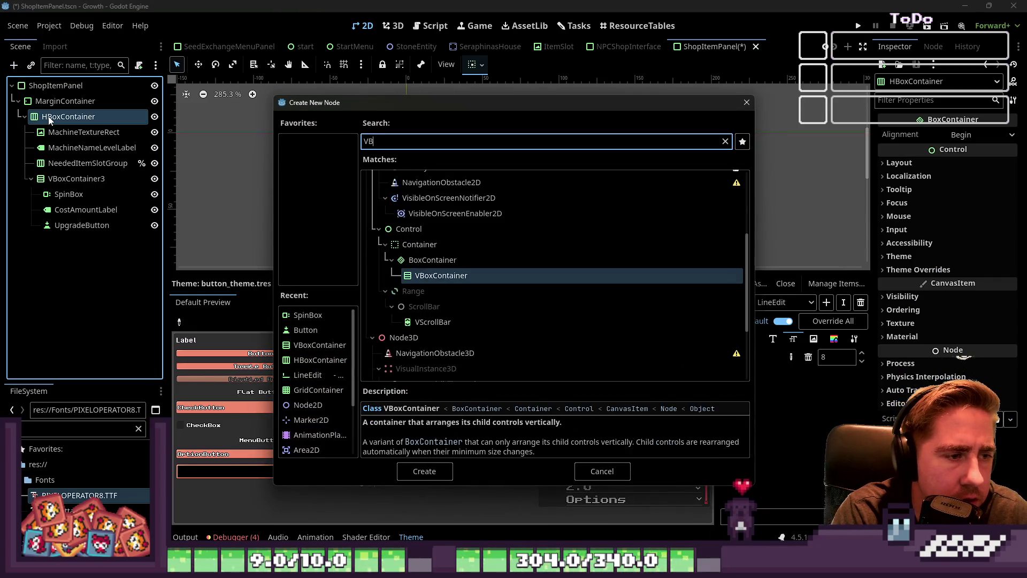
key(Return)
mouse_move(59, 240)
mouse_down()
mouse_move(56, 129)
mouse_move(70, 133)
mouse_up()
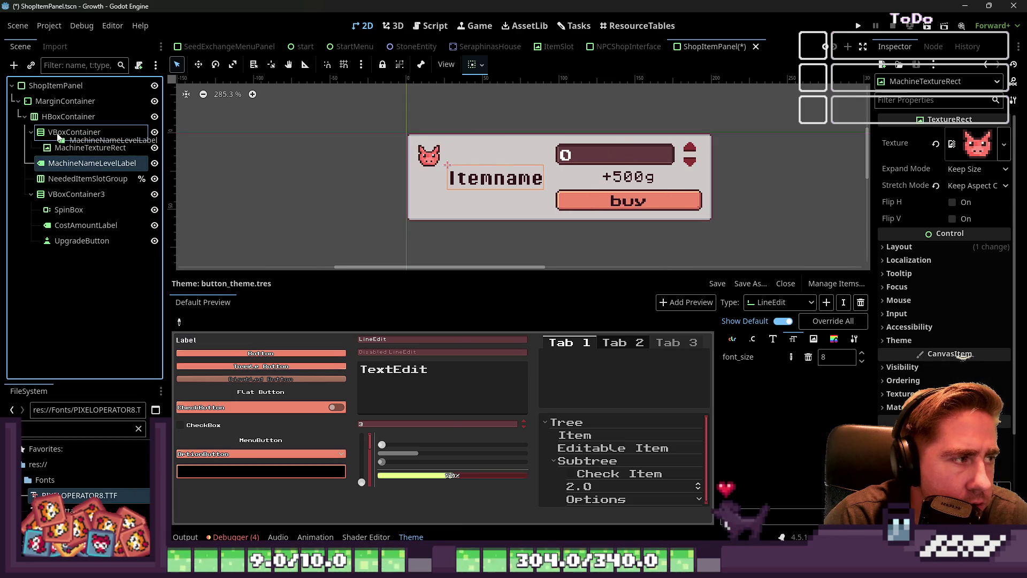
Set VBoxContainer3 with the buy controls to not expand and align to the row's end.
click(452, 163)
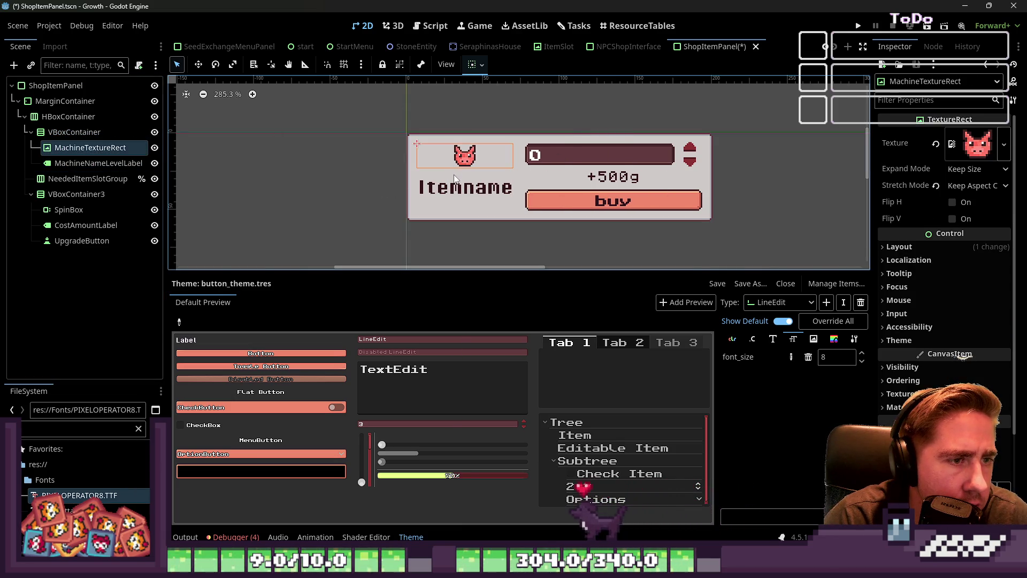
click(563, 155)
click(56, 197)
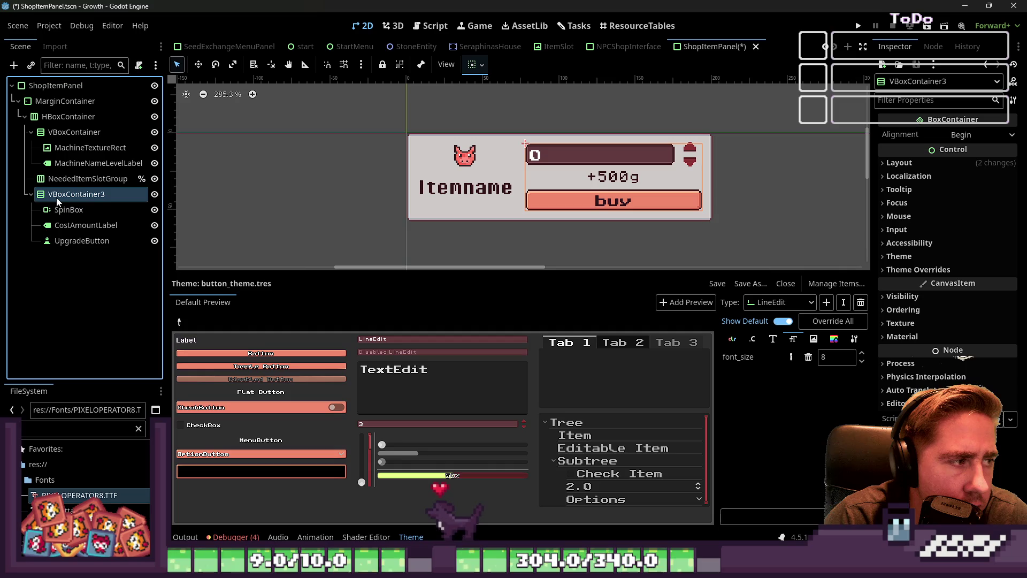
click(475, 64)
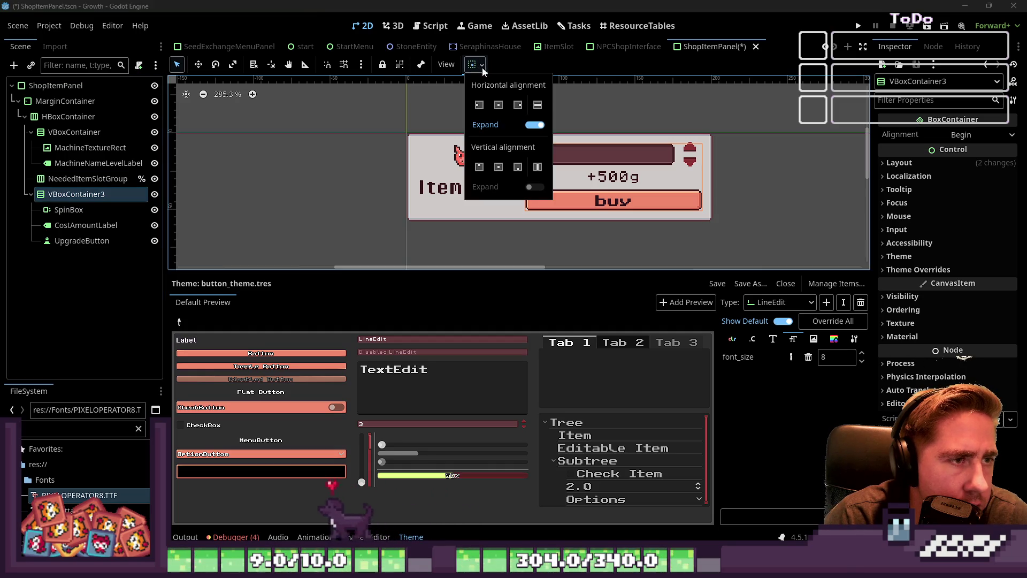
click(526, 124)
click(516, 106)
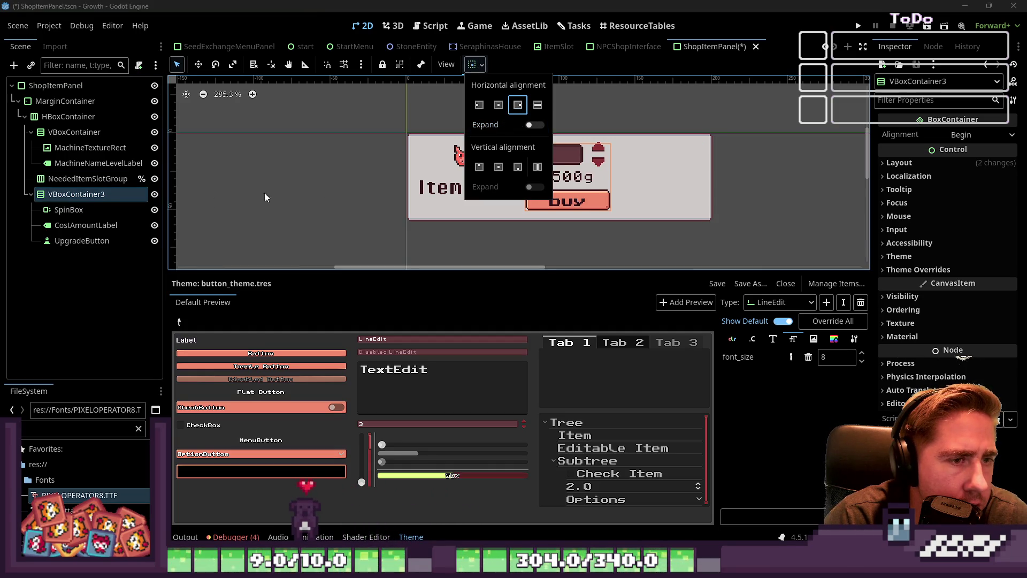
Delete NeededItemSlotGroup and make the icon-and-name column expand horizontally.
click(84, 181)
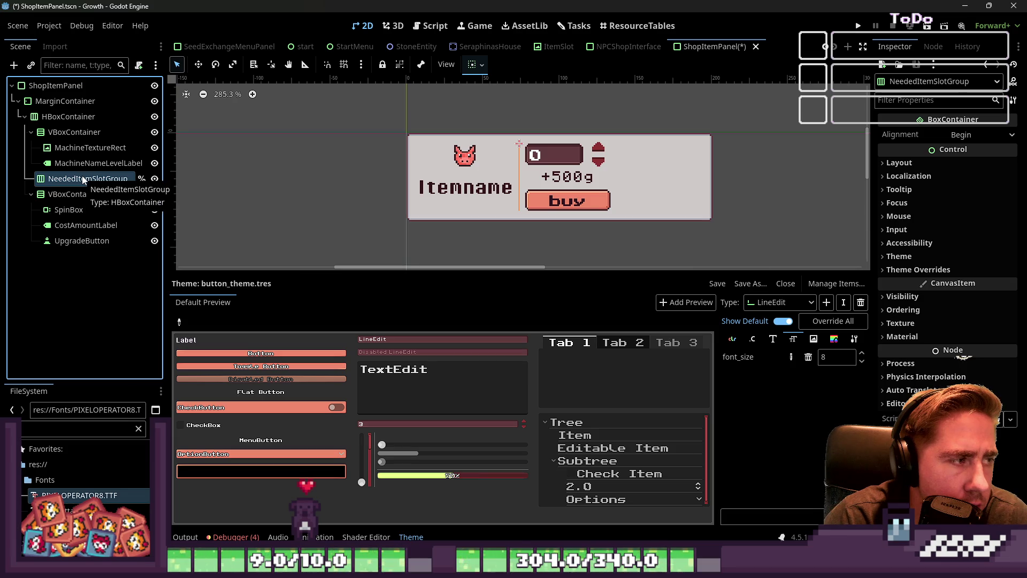
key(Delete)
key(Return)
click(66, 138)
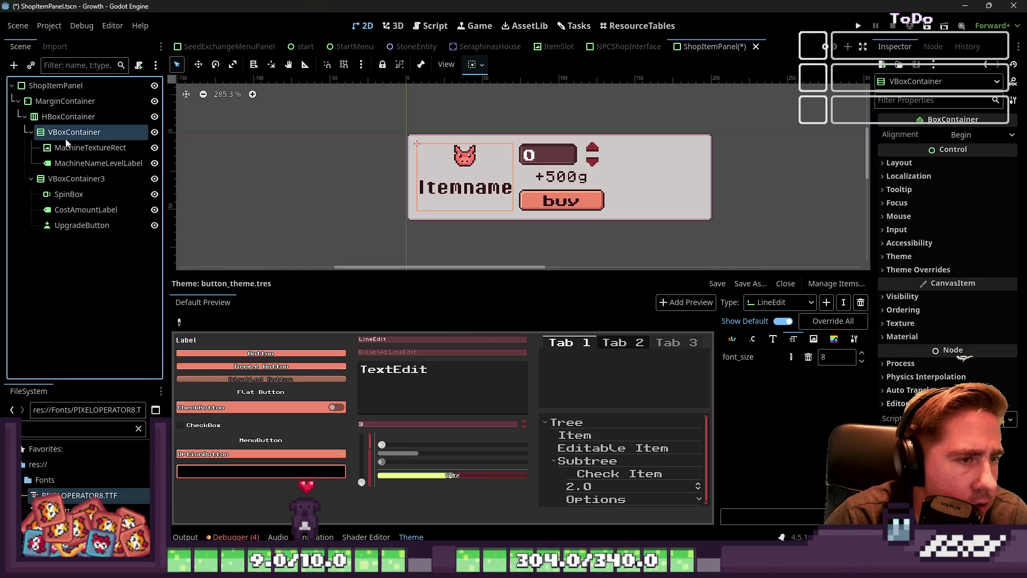
click(474, 64)
click(534, 124)
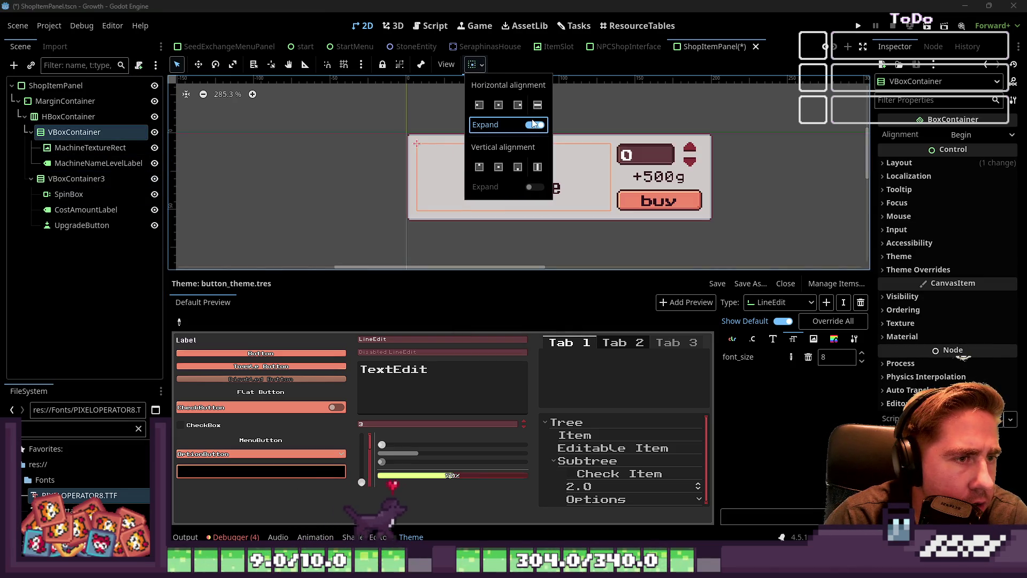
Narrow the ShopItemPanel by dragging its right edge inward.
click(287, 146)
click(487, 165)
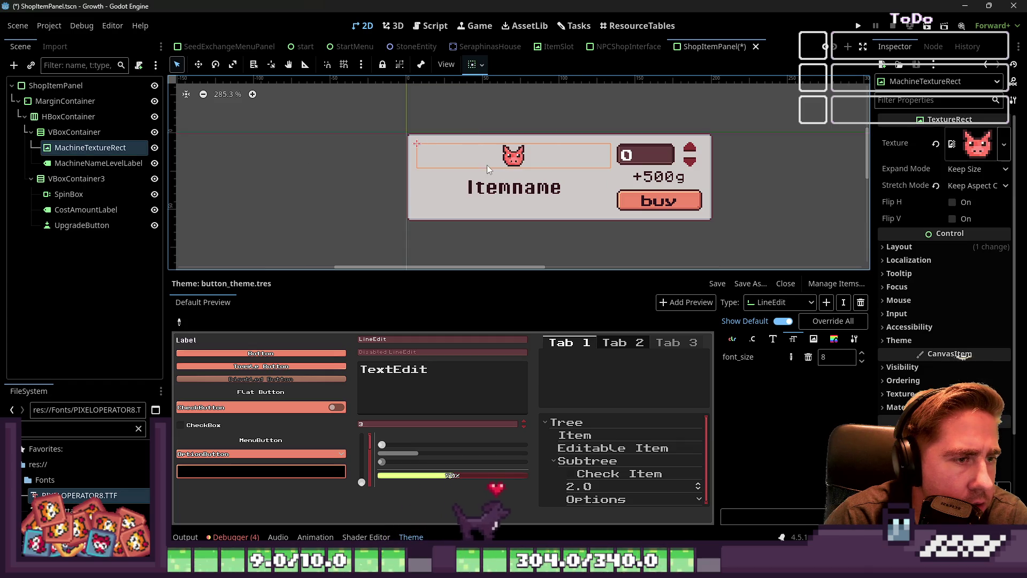
click(545, 171)
click(713, 175)
drag(716, 177, 614, 178)
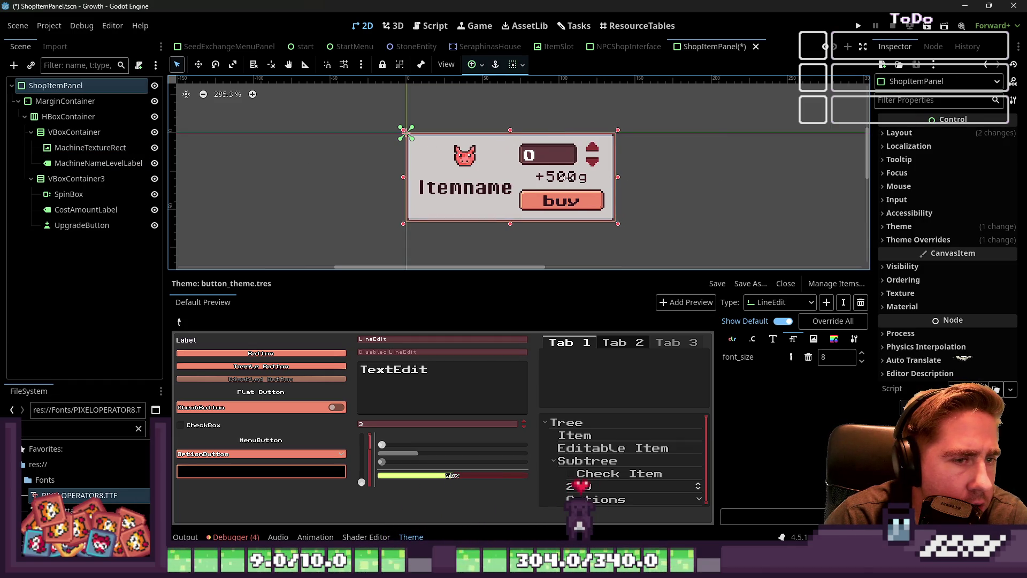
Make the MachineTextureRect icon expand and fill vertically.
click(457, 172)
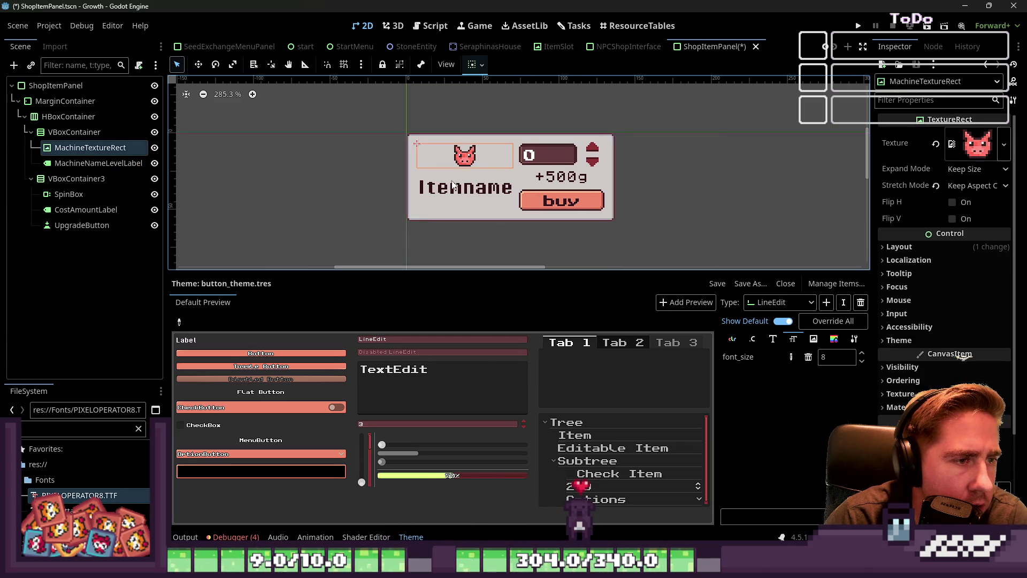
click(472, 65)
click(535, 187)
click(538, 167)
click(347, 189)
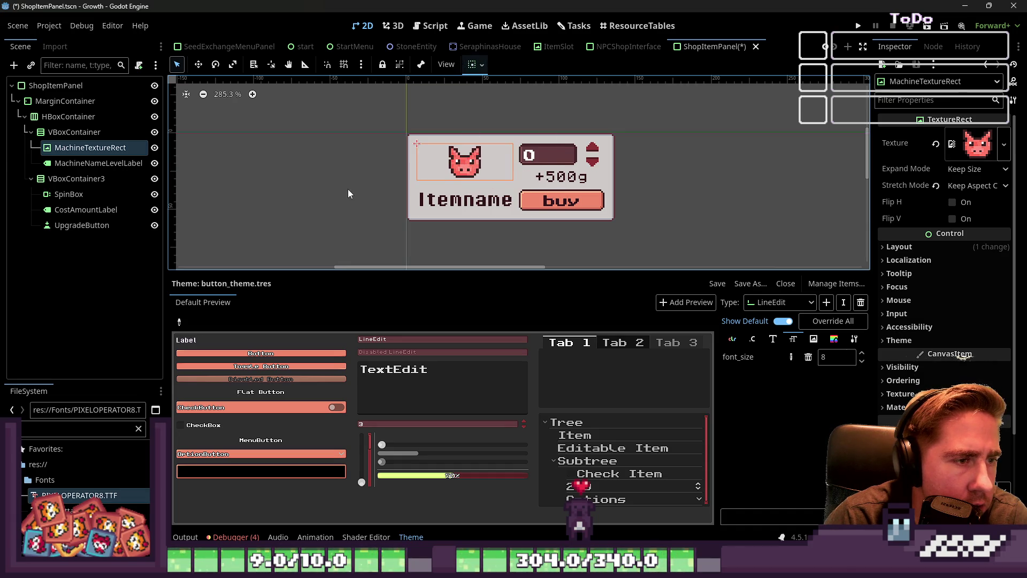
Change the CostAmountLabel text from '+500g' to '500g'.
click(465, 209)
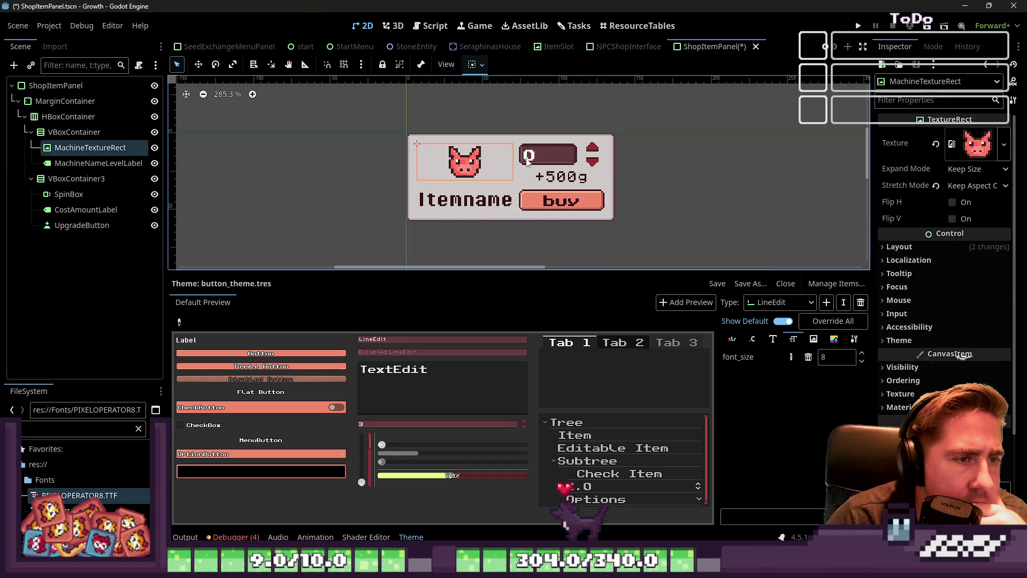
click(549, 155)
click(562, 177)
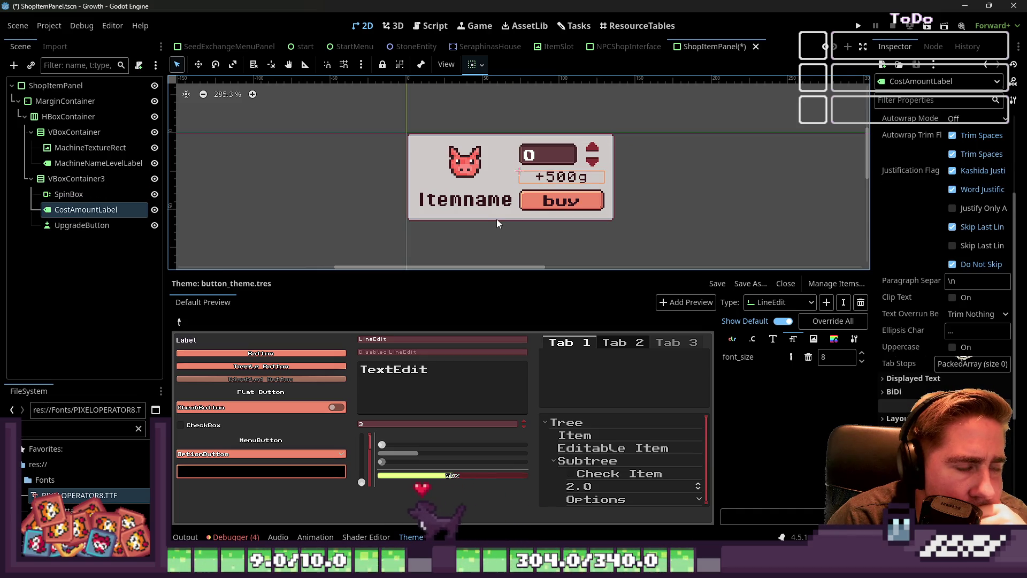
scroll(934, 158, up, 3)
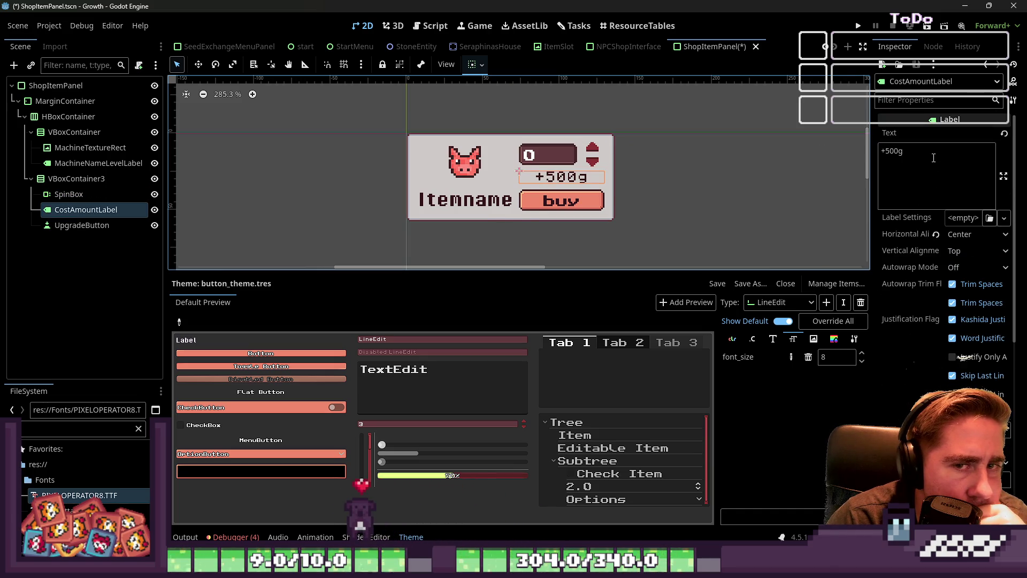
click(892, 151)
key(BackSpace)
click(669, 182)
drag(355, 136, 650, 236)
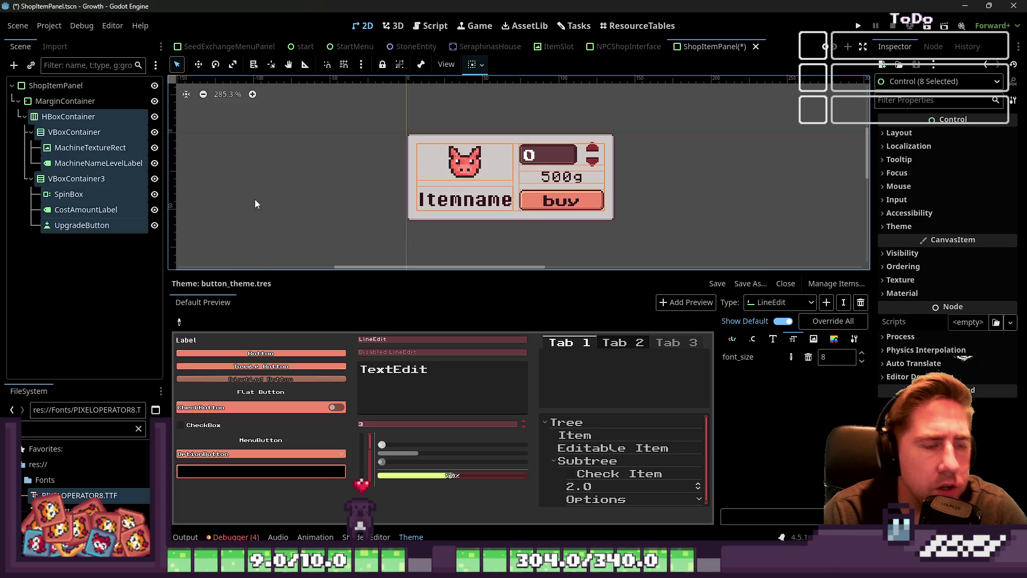
Drag the shop item panel's bottom edge down to make it taller.
click(451, 170)
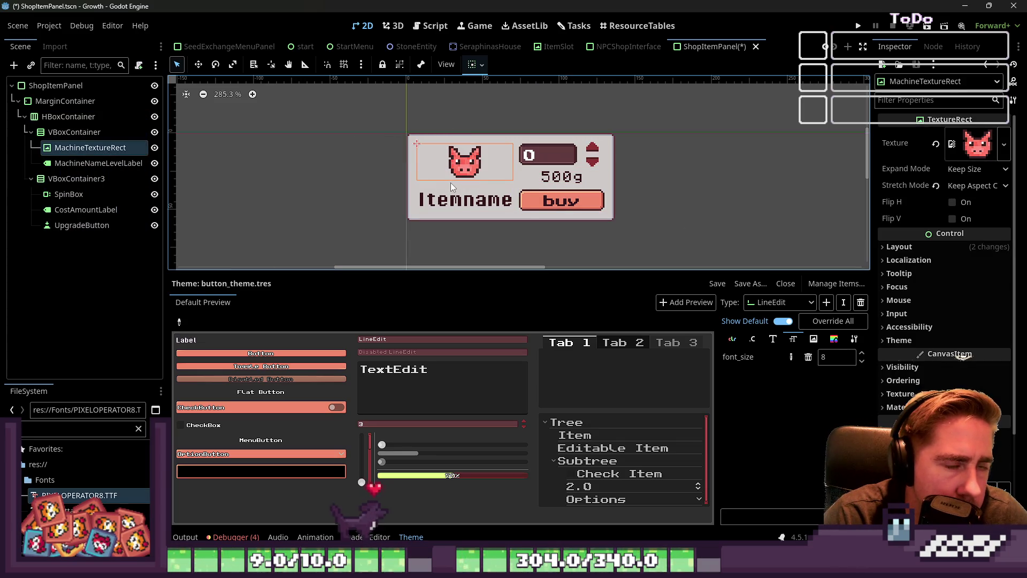
click(479, 221)
mouse_move(511, 227)
mouse_down()
mouse_move(517, 269)
mouse_move(515, 245)
mouse_up()
click(540, 179)
Set VBoxContainer3 to fill its contents vertically.
click(75, 178)
click(473, 65)
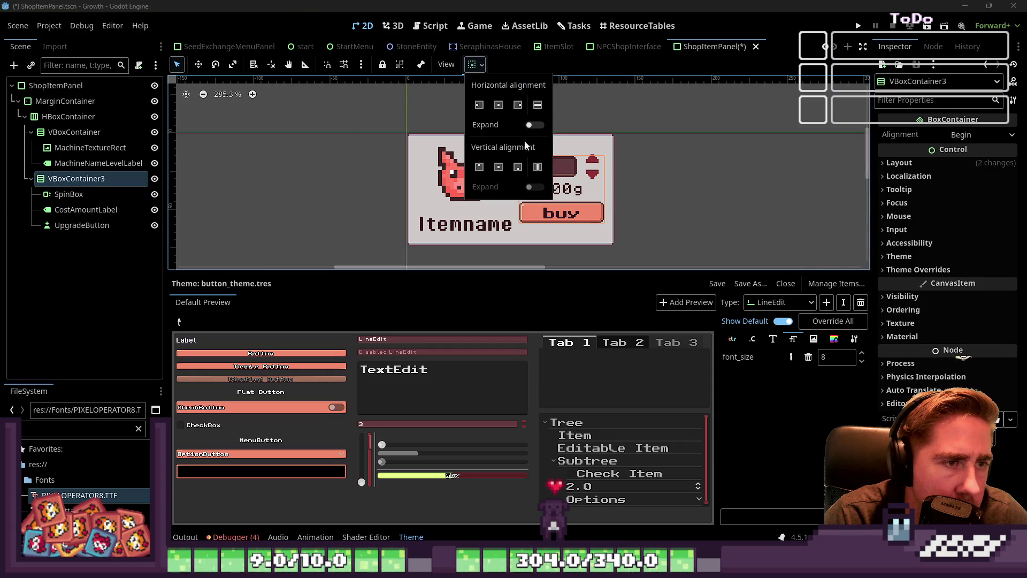
click(537, 167)
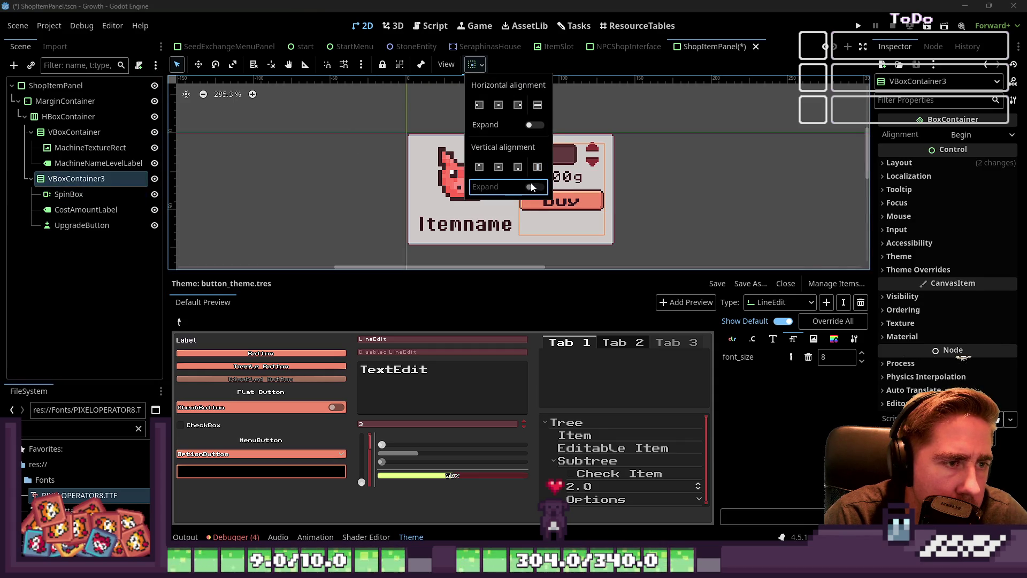
click(562, 206)
Adjust the buy button's vertical sizing to Fill, leaving Expand turned off.
click(564, 207)
click(474, 64)
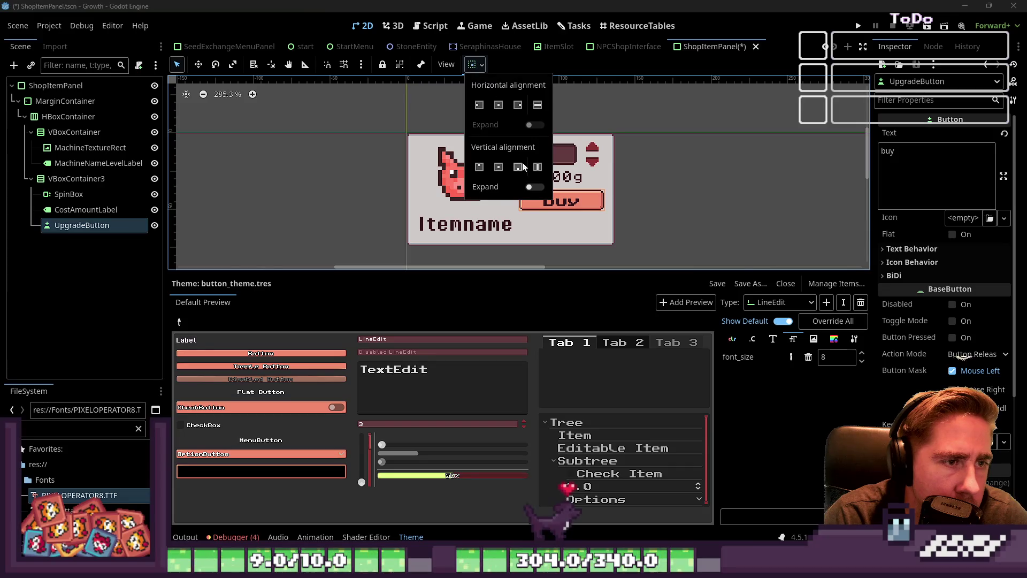
click(535, 187)
click(537, 168)
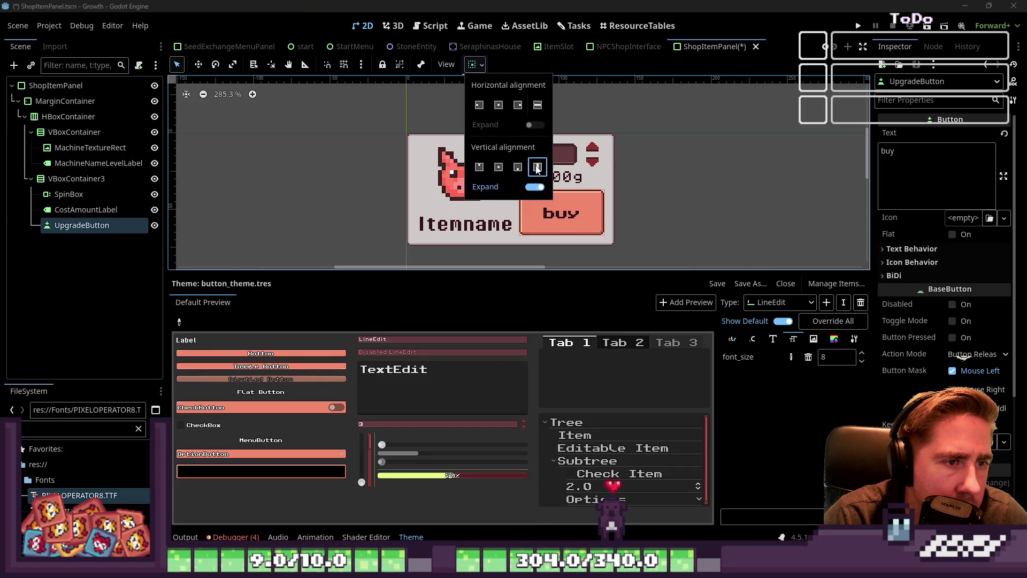
click(538, 182)
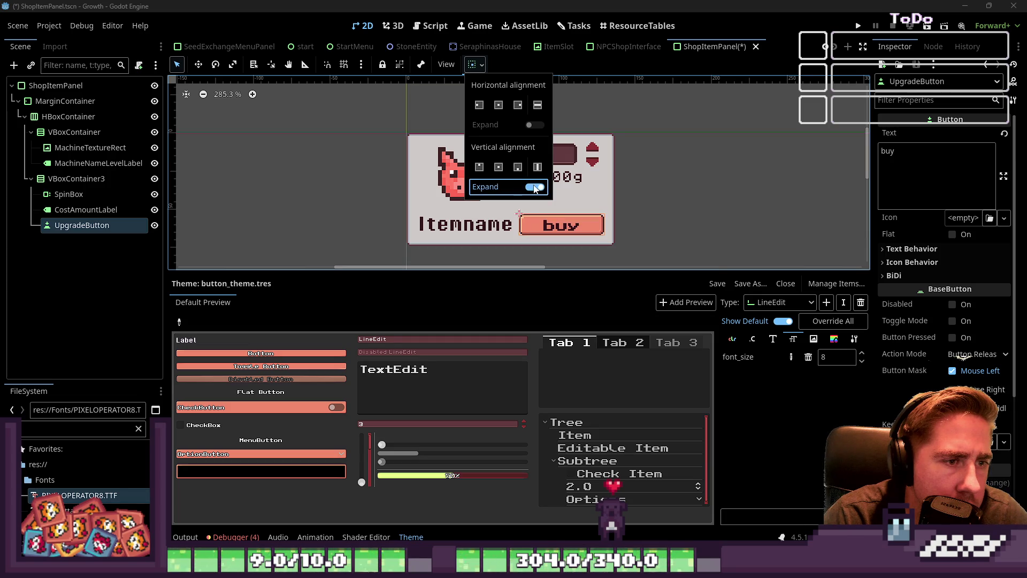
click(573, 178)
Make the 500g cost label expand vertically and centre it.
click(556, 181)
click(476, 69)
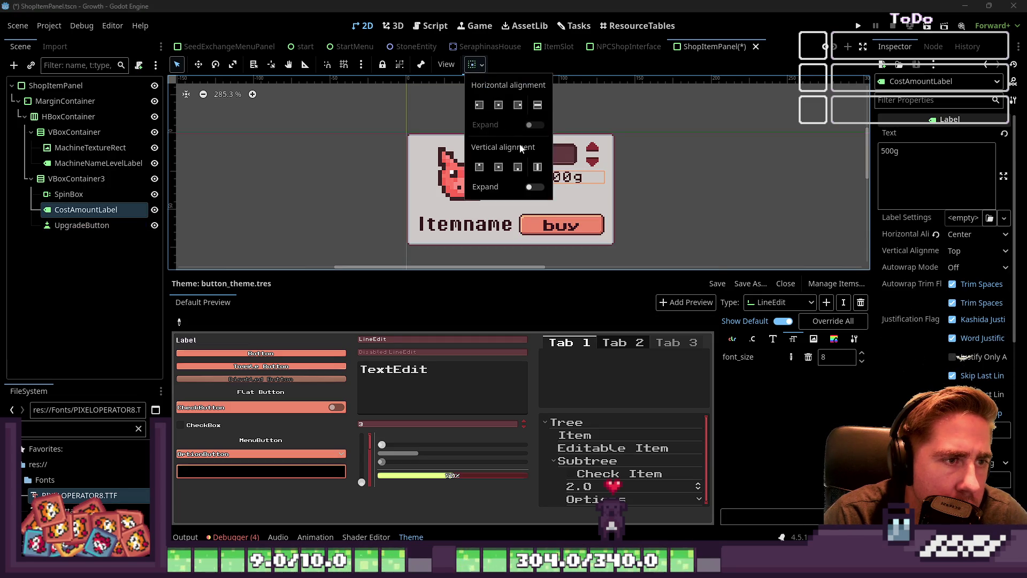
click(499, 169)
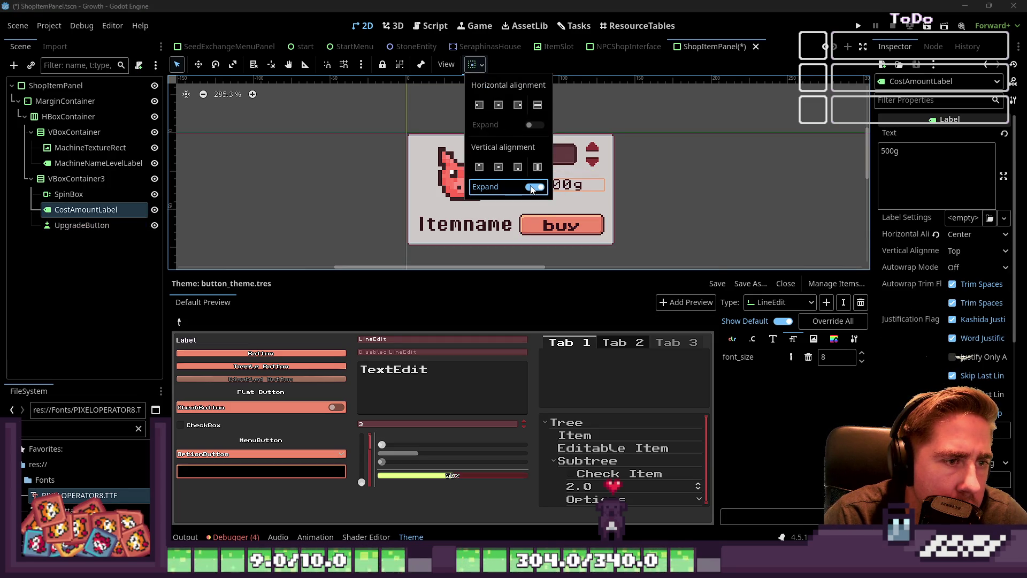
click(601, 179)
Set the SpinBox's vertical sizing to Expand, aligned to the top.
click(549, 156)
click(474, 66)
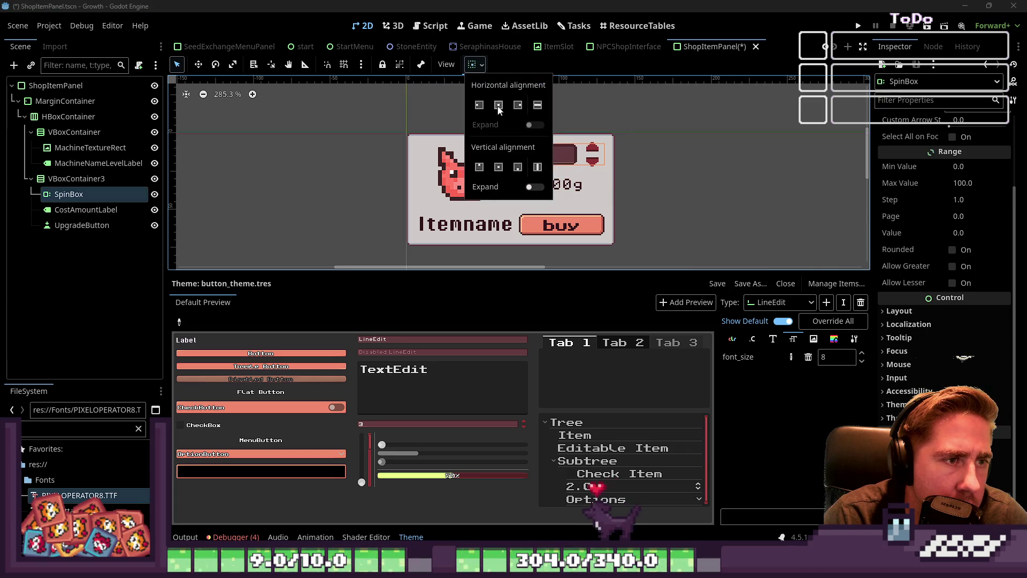
click(533, 187)
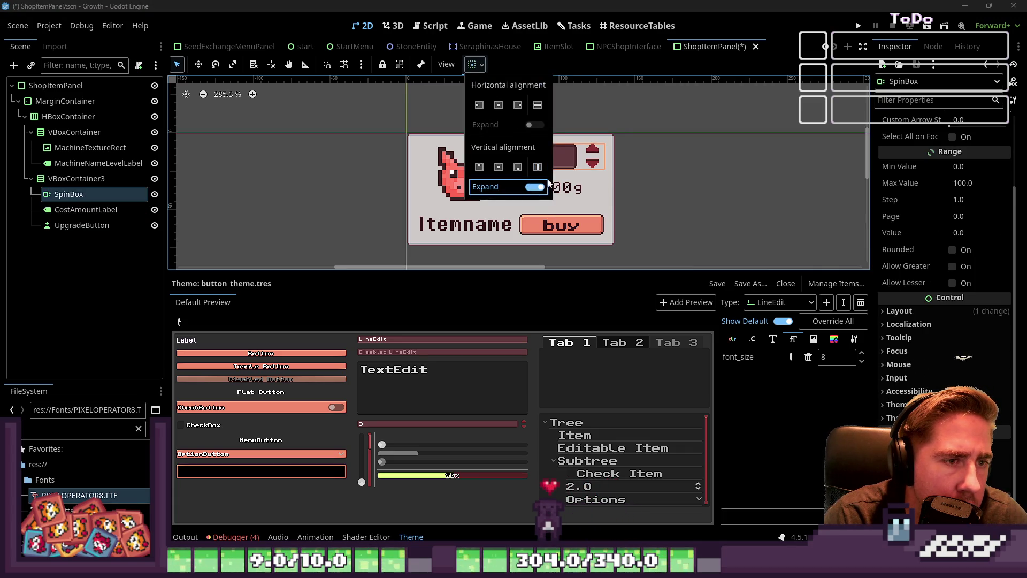
click(646, 155)
click(474, 65)
click(481, 167)
Turn off vertical Expand on the 500g cost label and the buy button.
click(677, 162)
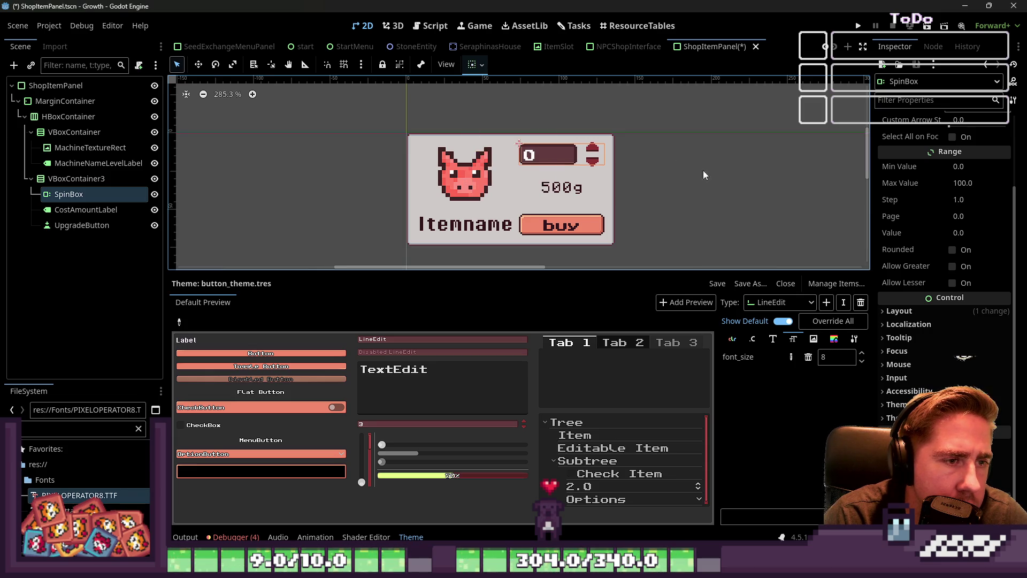
click(410, 175)
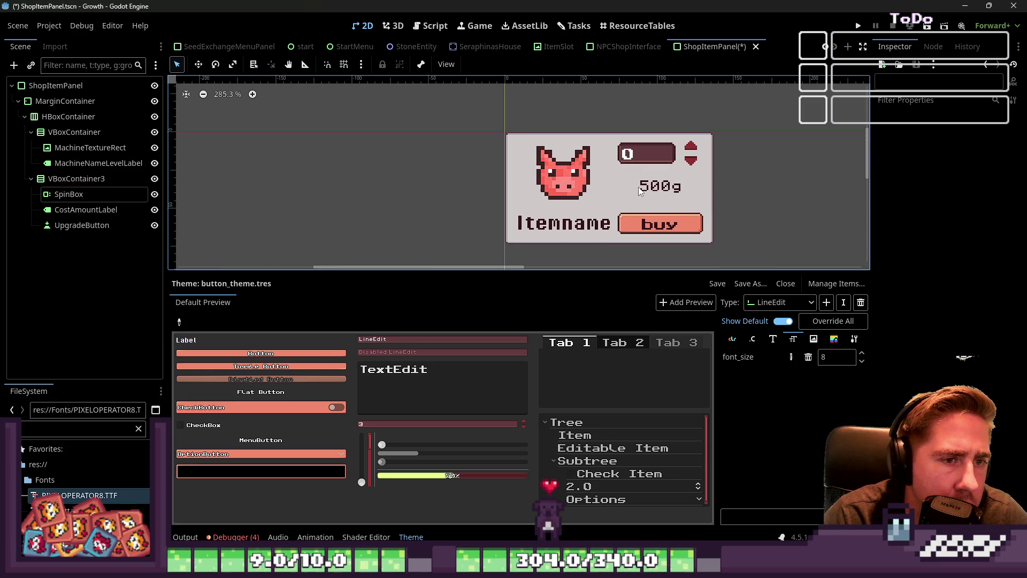
click(643, 187)
click(379, 186)
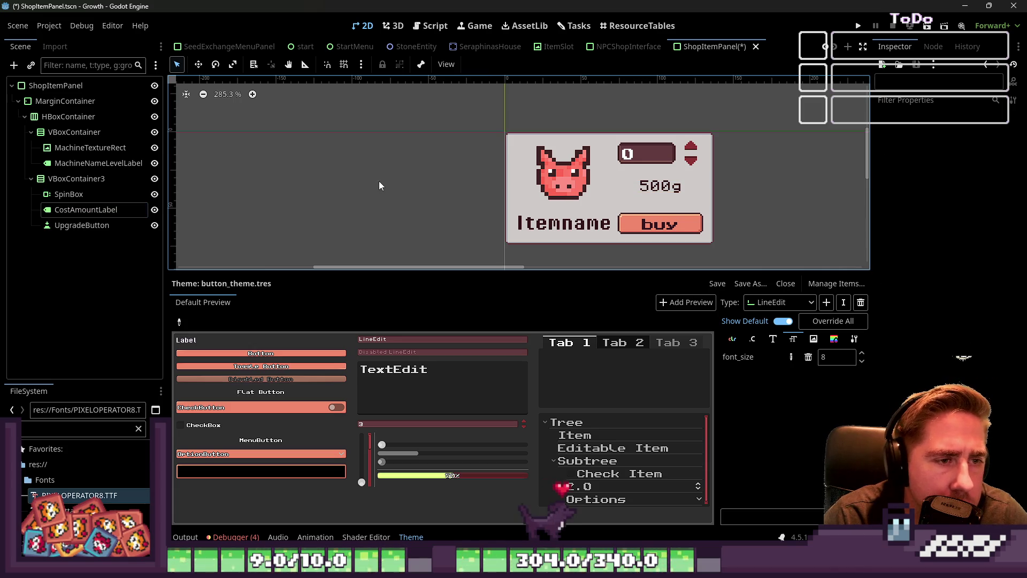
click(86, 209)
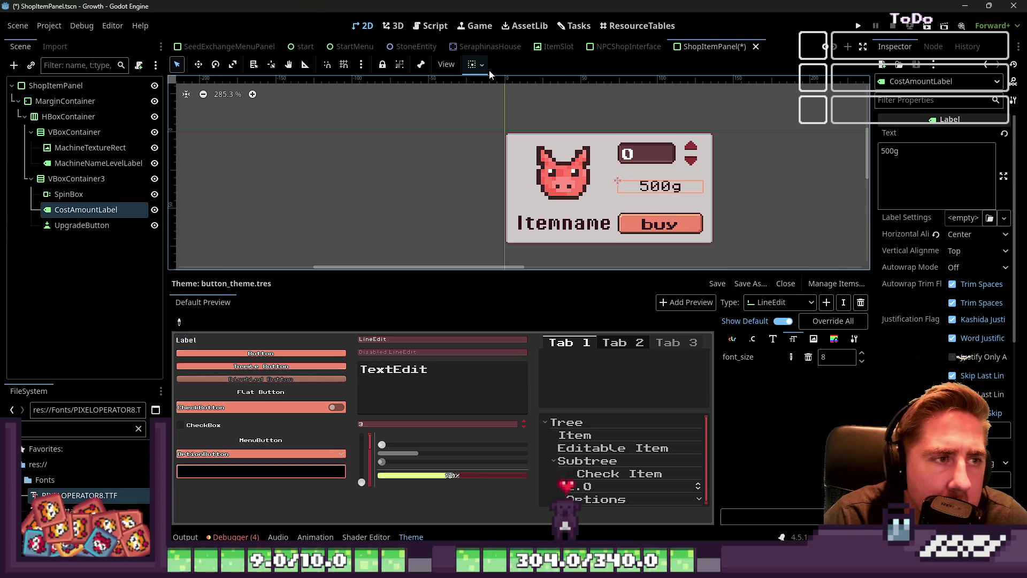
click(476, 64)
click(534, 186)
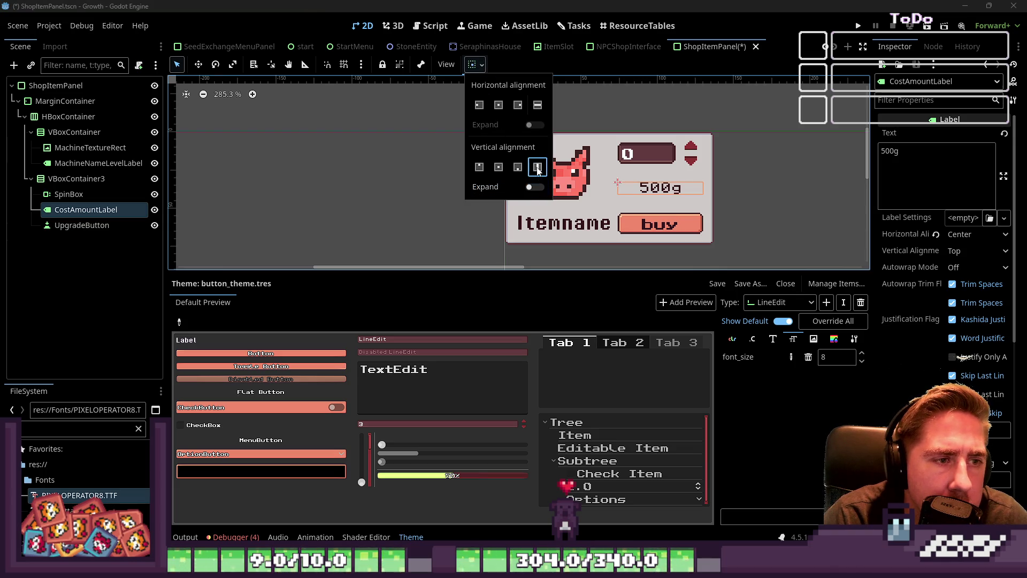
click(599, 221)
click(642, 220)
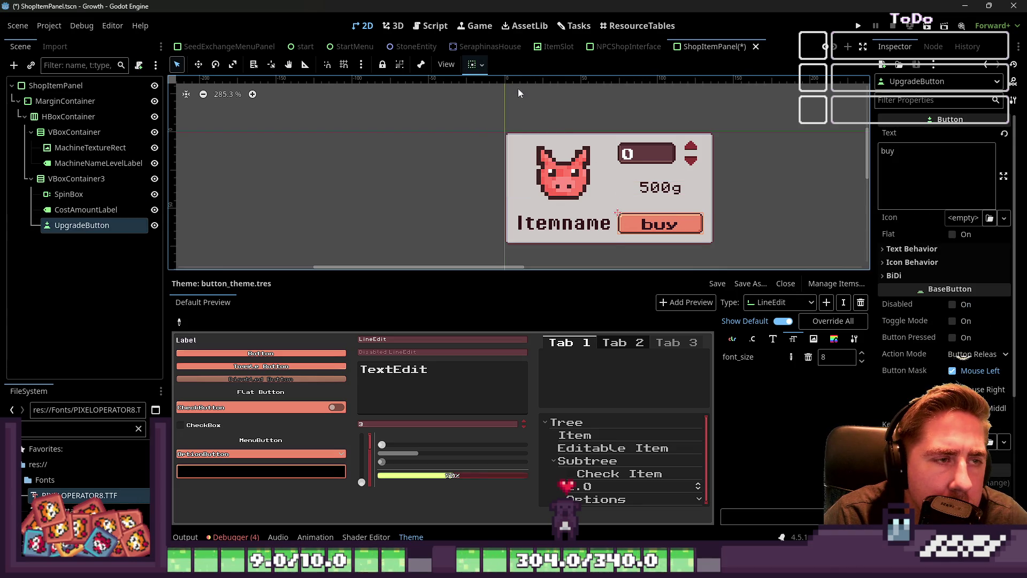
click(475, 64)
click(535, 187)
Drag ShopItemPanel's bottom edge up to shorten the panel.
click(464, 201)
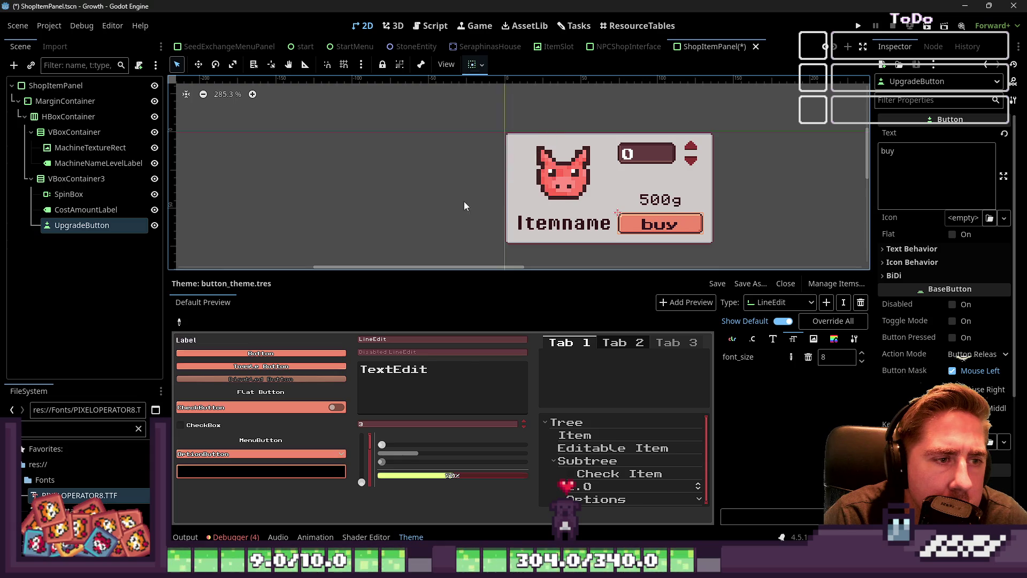
click(508, 205)
drag(609, 249, 591, 144)
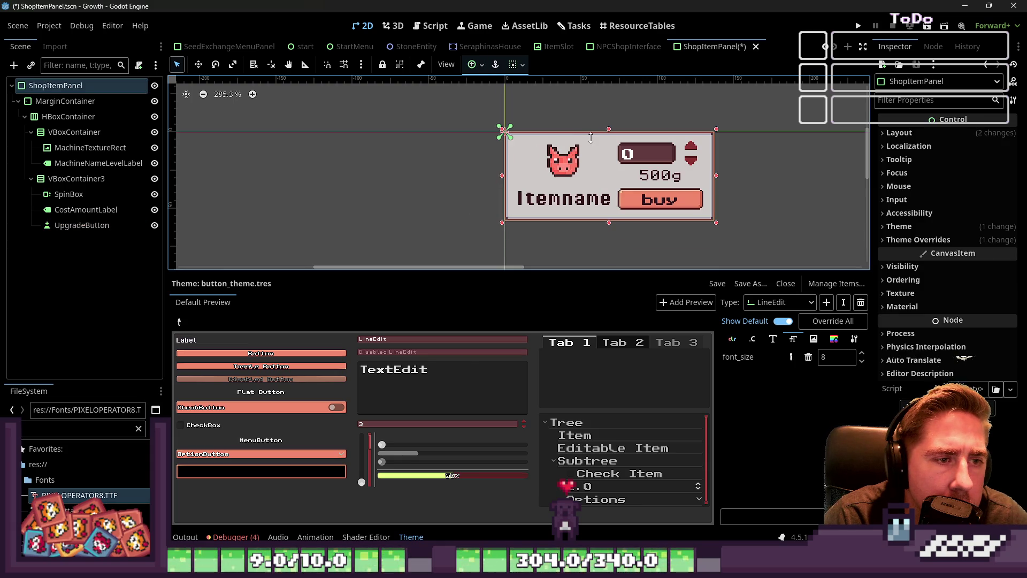
Set MachineNameLevelLabel's text to 'idowjaiodj awoidjaodj wodw joa dji' and scroll to its Text Overrun settings.
click(522, 194)
double_click(885, 152)
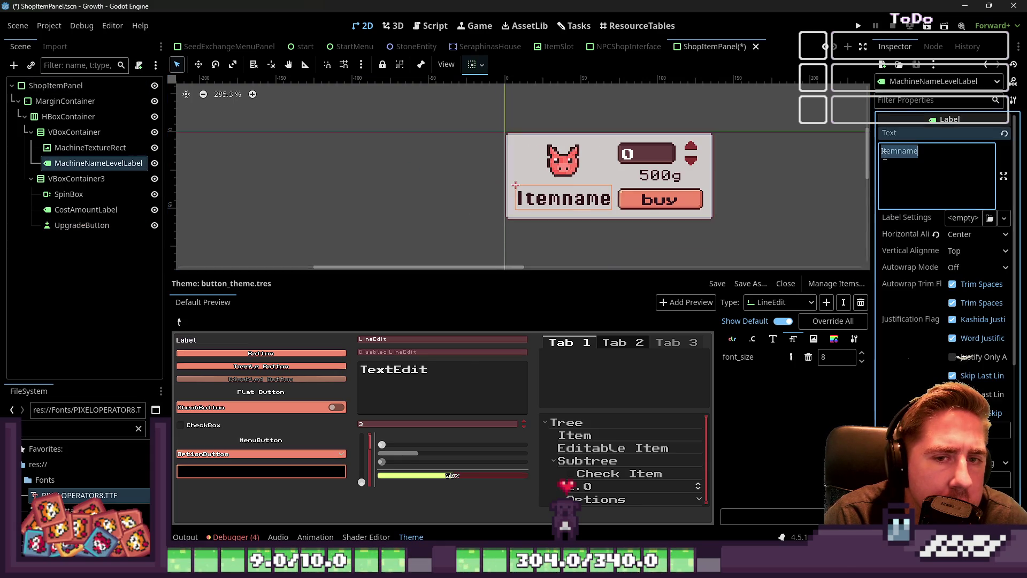
text(idowjaiodj awoidjaodj wod)
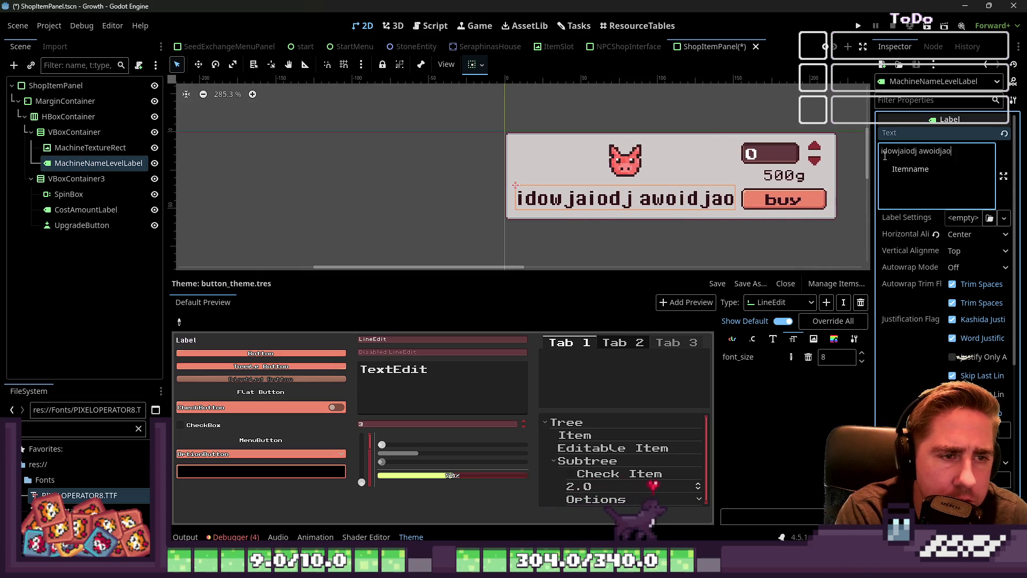
text(w joa dji)
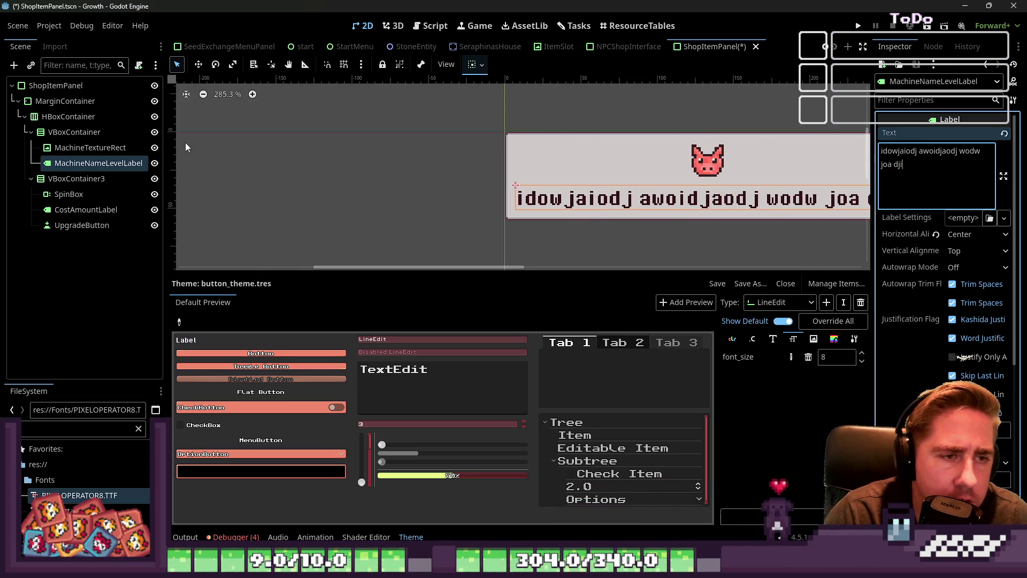
scroll(475, 213, down, 1)
scroll(476, 213, down, 1)
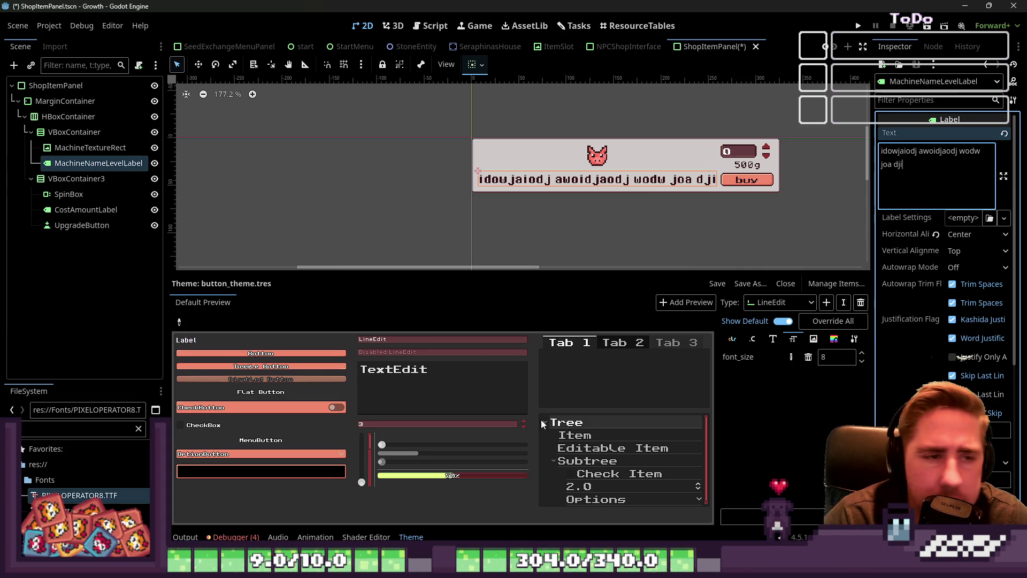
click(594, 142)
click(594, 181)
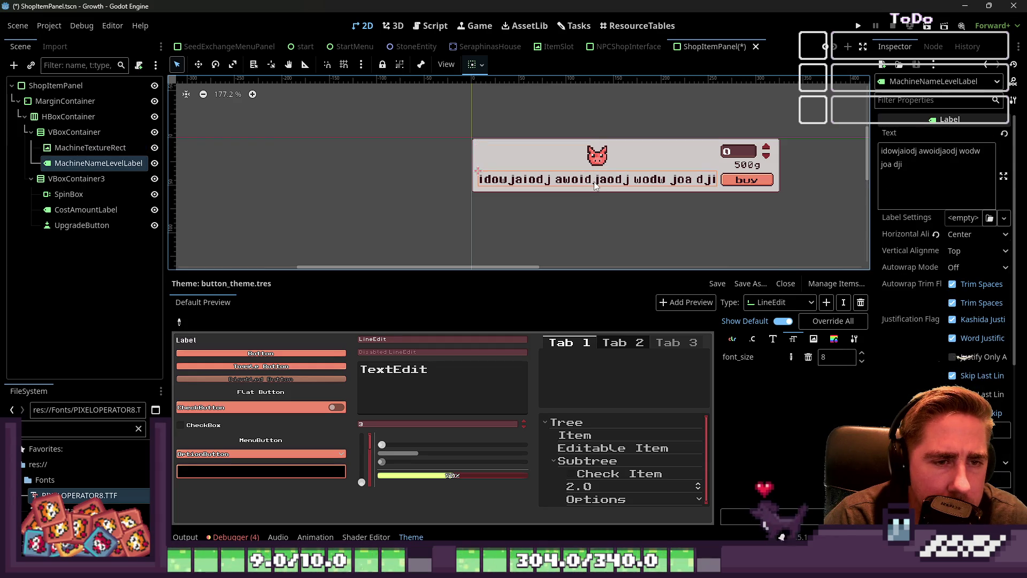
scroll(964, 262, down, 5)
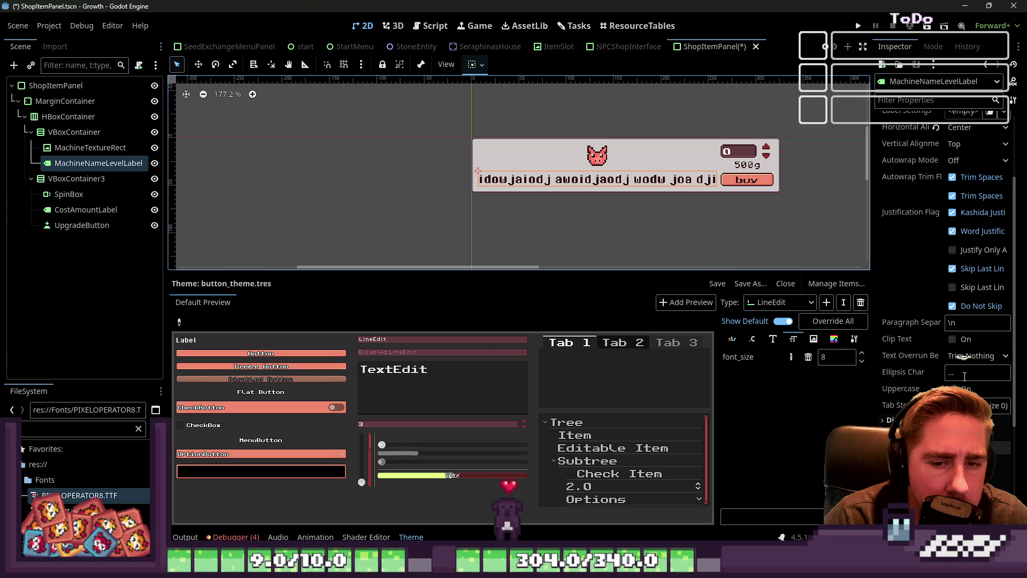
Set the name label's Text Overrun to trim with an ellipsis, trying both ellipsis variants.
click(962, 356)
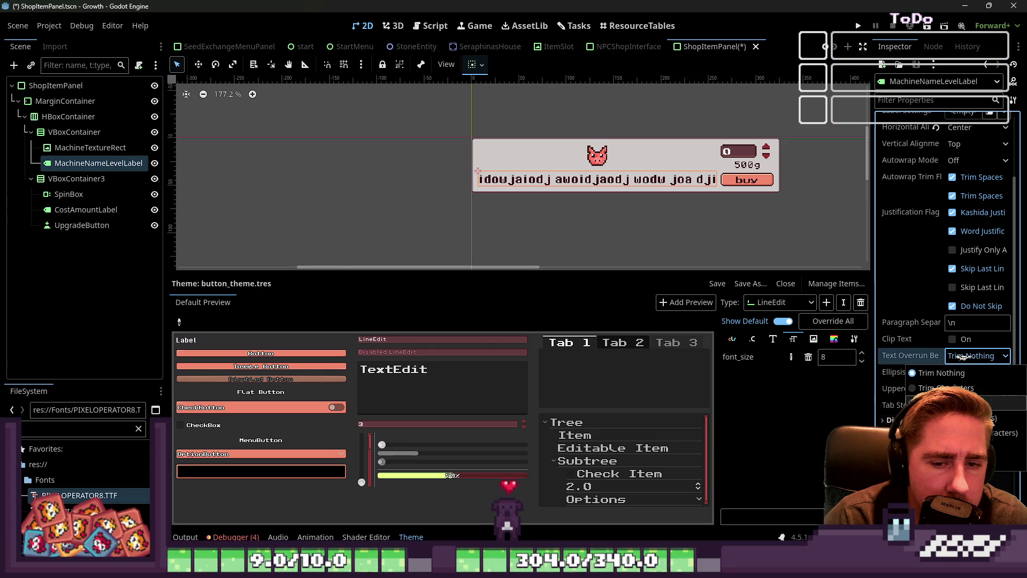
click(997, 418)
scroll(470, 161, up, 5)
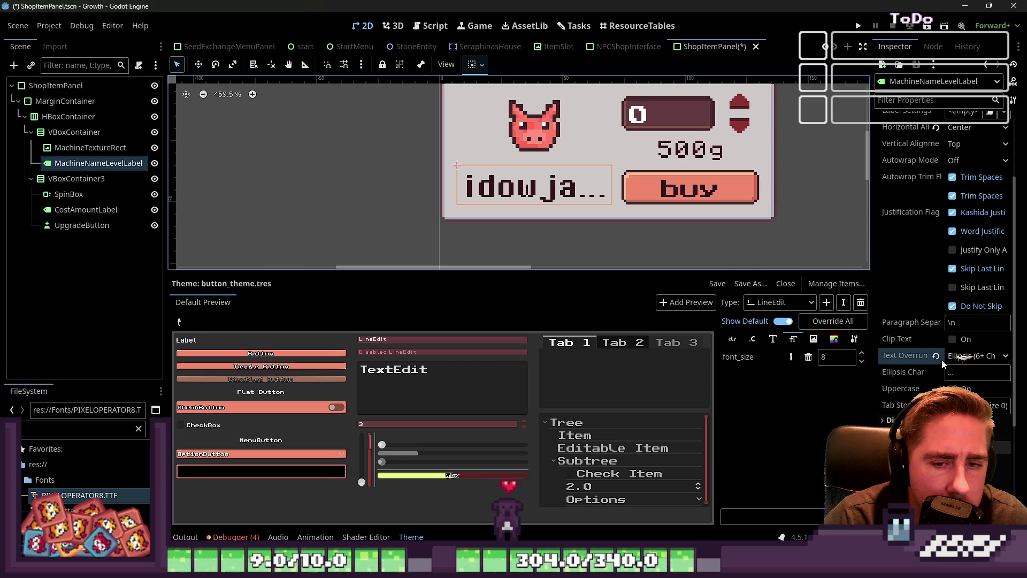
click(975, 359)
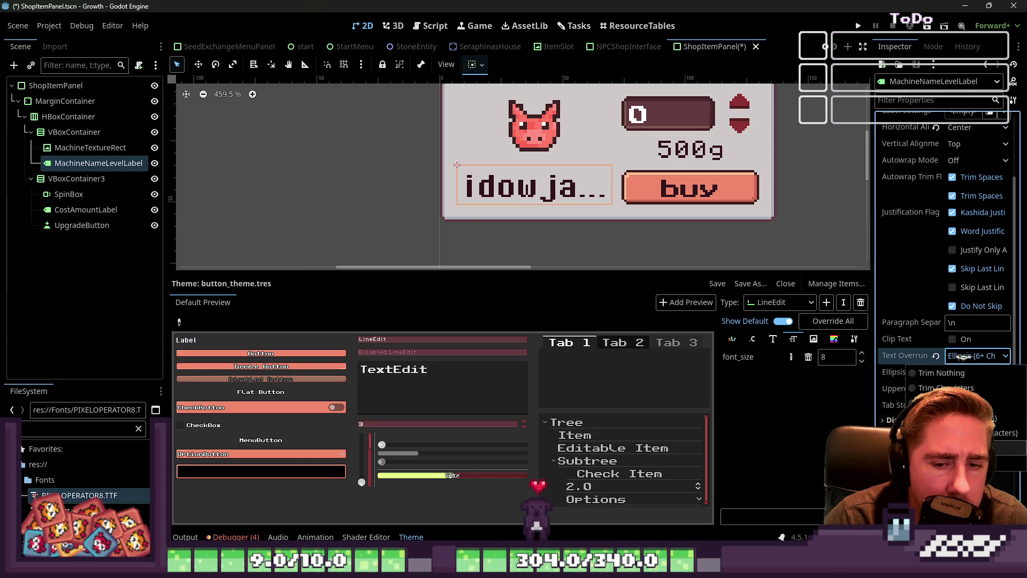
click(958, 447)
scroll(963, 357, up, 4)
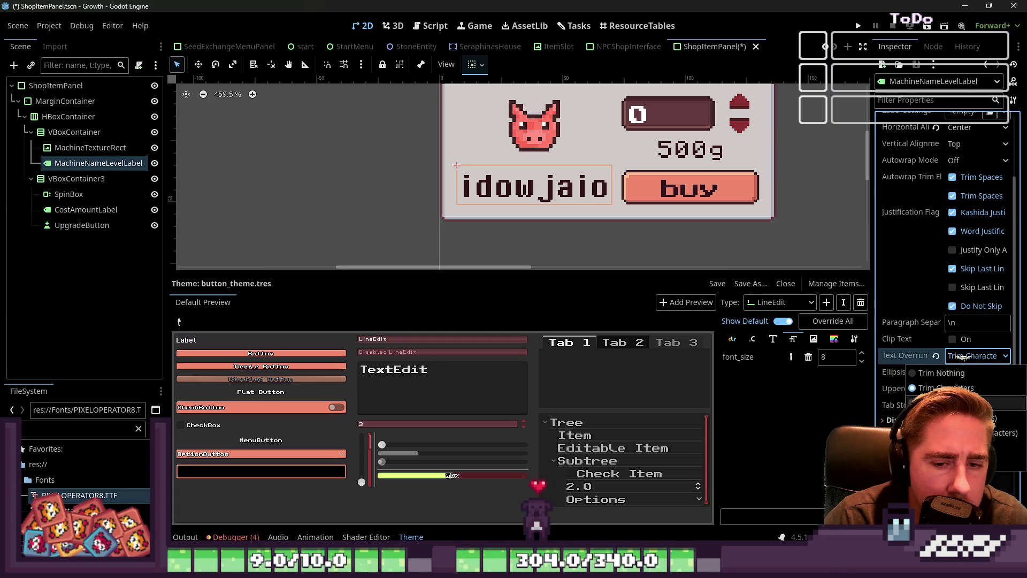
scroll(958, 357, down, 1)
Try other Text Overrun behaviours, including ellipsis only beyond six characters.
click(955, 356)
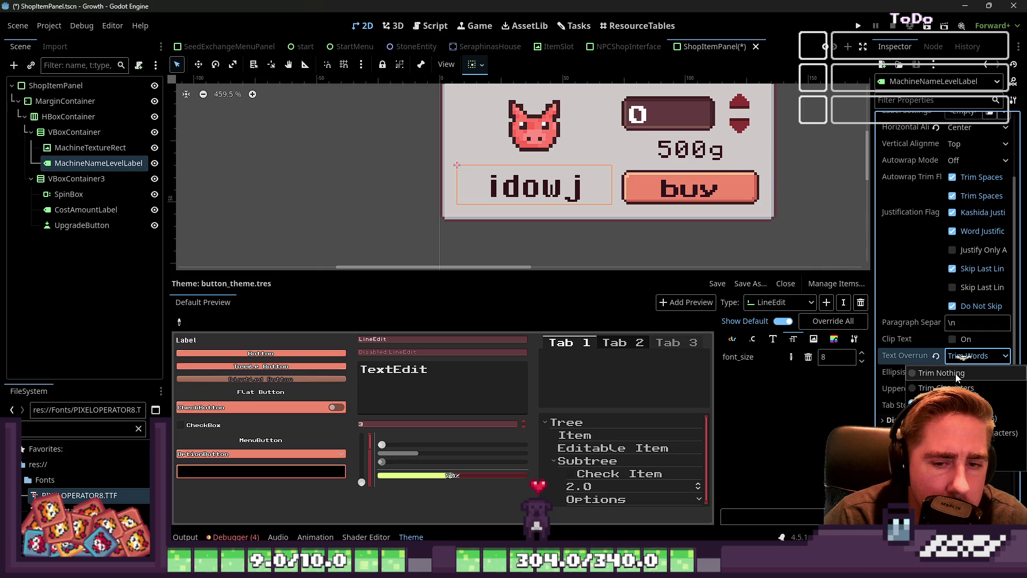
click(956, 373)
click(958, 357)
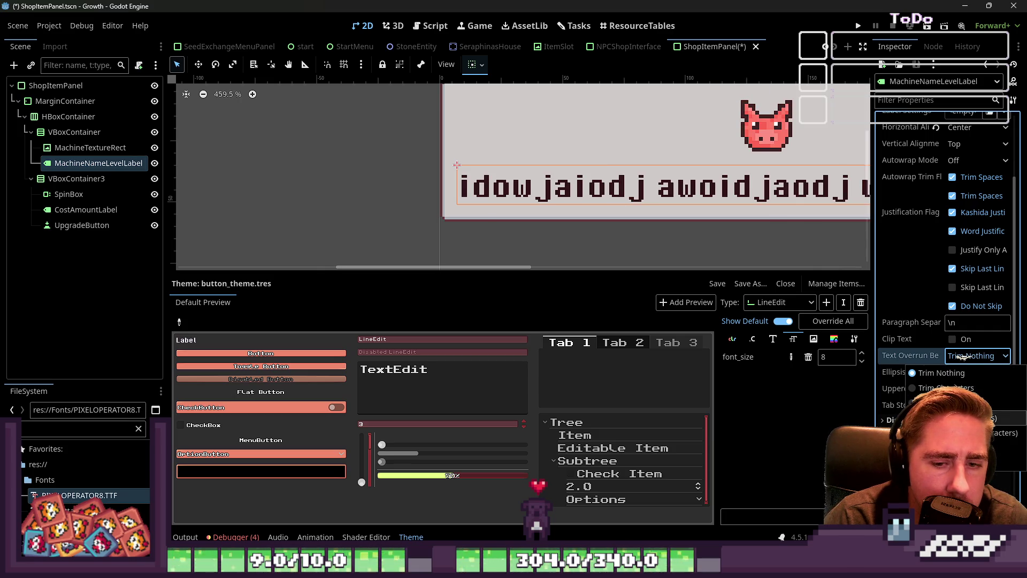
click(1003, 432)
scroll(587, 234, down, 2)
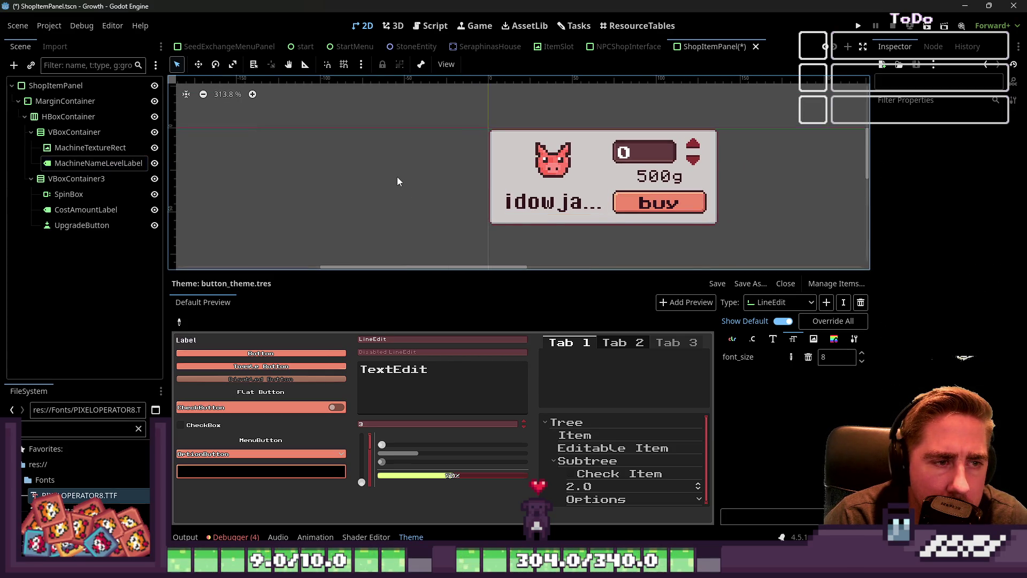
click(968, 358)
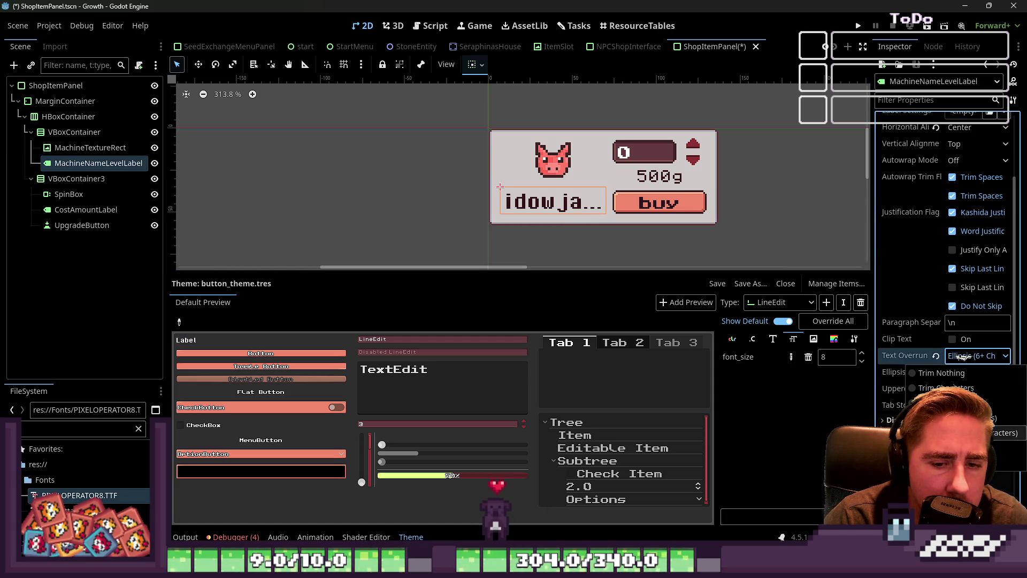
click(964, 357)
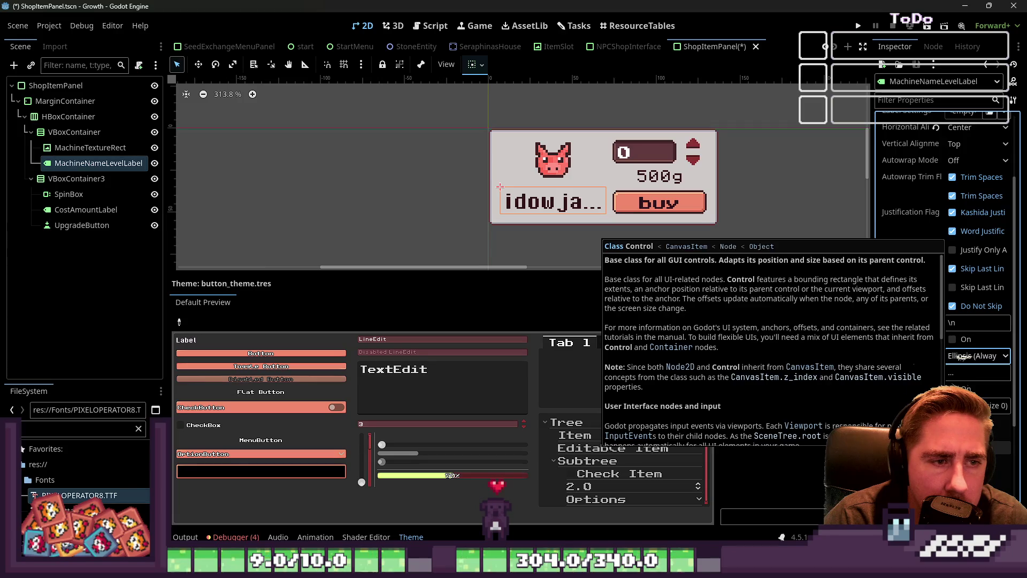
Resize the shop item panel and expand its theme overrides.
click(714, 174)
mouse_move(716, 177)
mouse_down()
mouse_move(615, 178)
mouse_move(844, 183)
mouse_move(706, 188)
mouse_move(642, 202)
mouse_move(710, 195)
mouse_up()
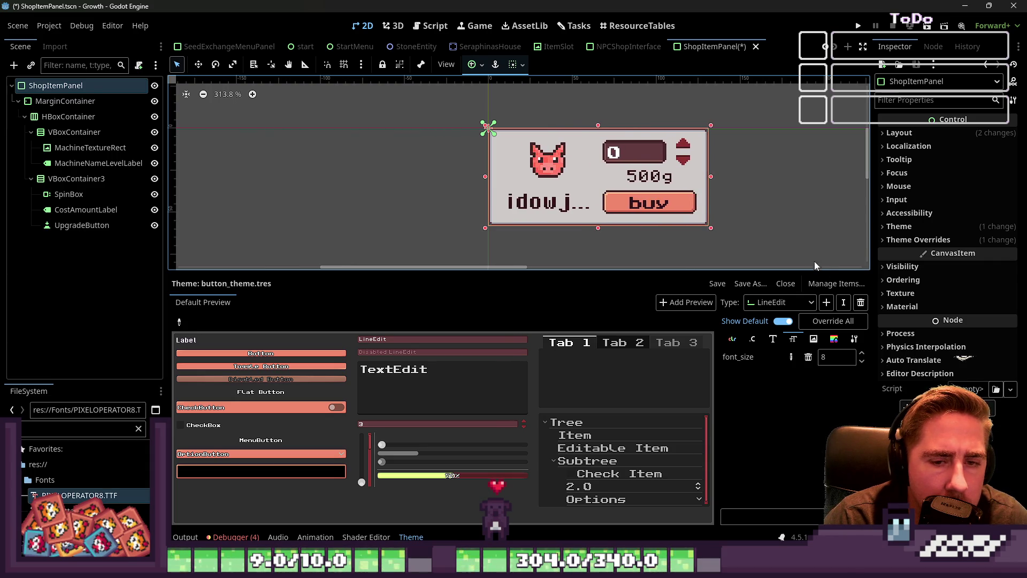
click(953, 227)
click(952, 227)
click(948, 240)
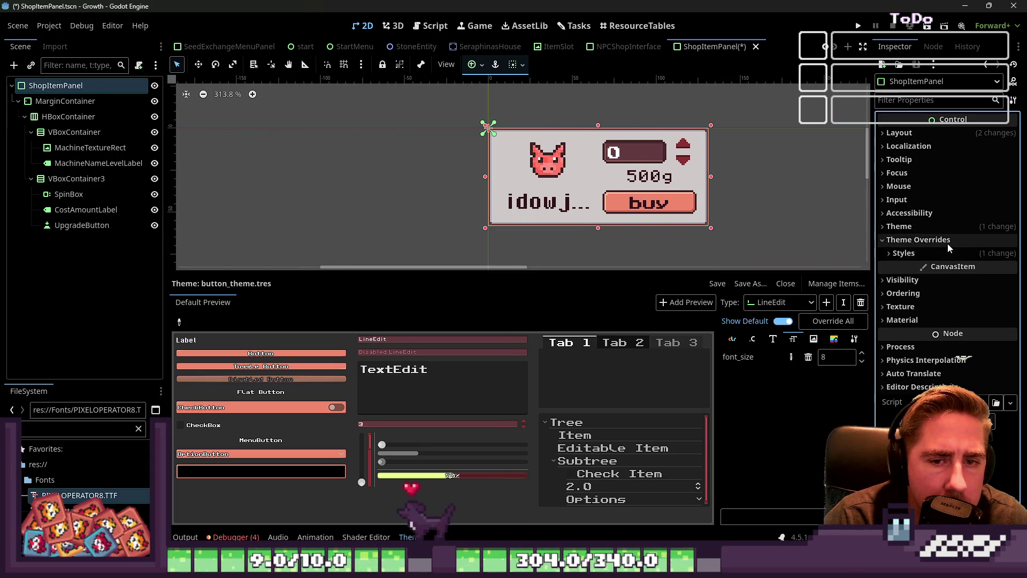
Turn off name trimming and resize the panel width to compare.
click(546, 201)
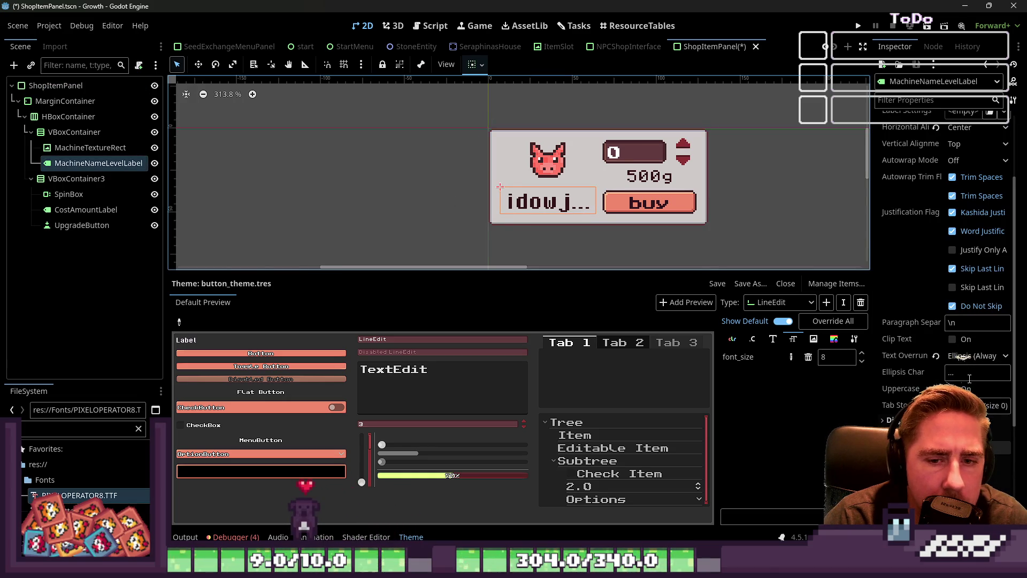
click(975, 359)
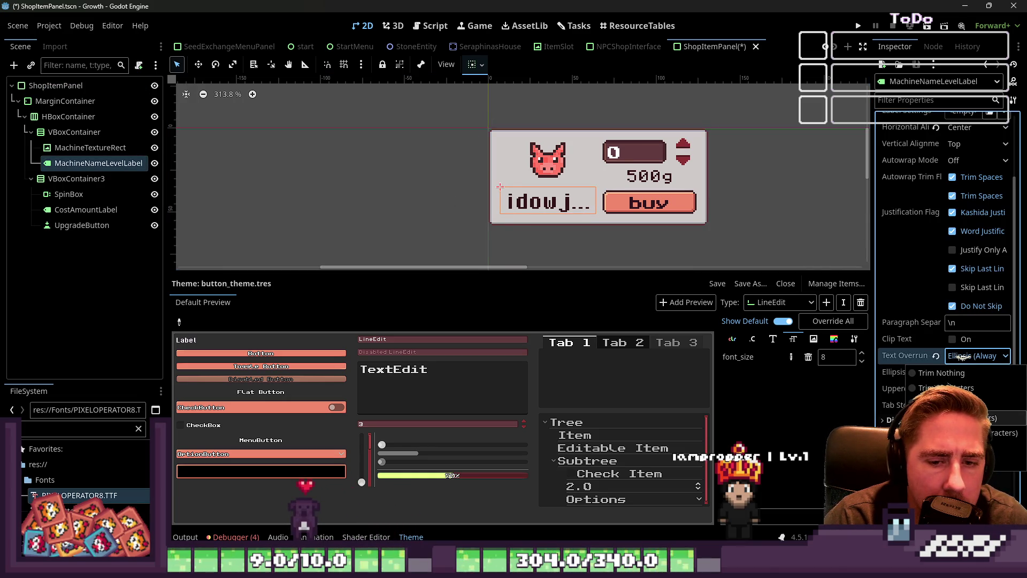
click(942, 373)
click(692, 170)
click(707, 168)
mouse_move(710, 176)
mouse_down()
mouse_move(637, 180)
mouse_move(739, 186)
mouse_up()
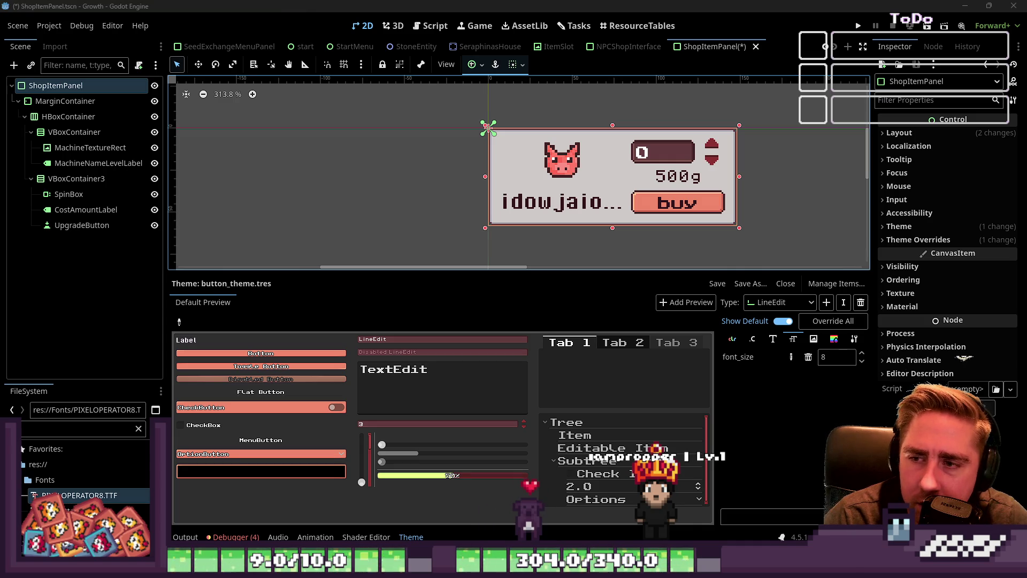
Paste the real item name over the placeholder text and widen the panel slightly.
click(563, 211)
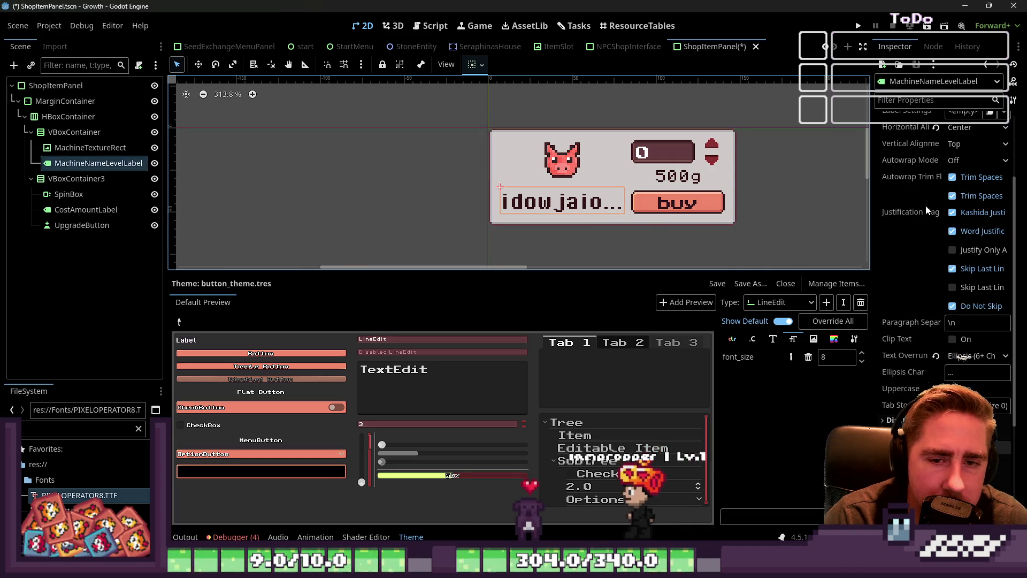
scroll(926, 228, up, 5)
click(931, 158)
key(ctrl+a)
text(Rindfleischetikettierungsüberwachungsaufgabenübertragungsgesetz)
click(394, 179)
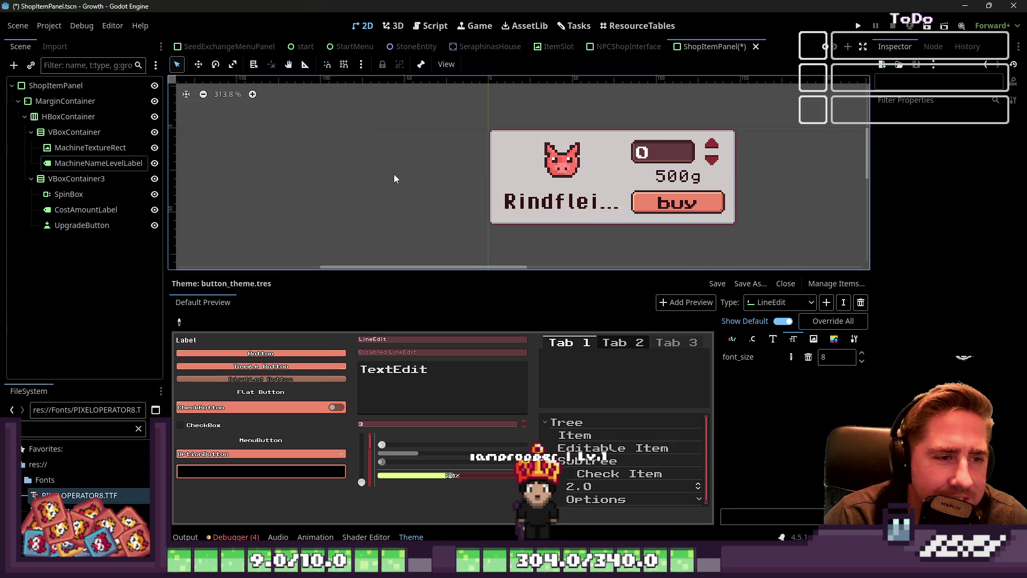
click(594, 191)
click(734, 184)
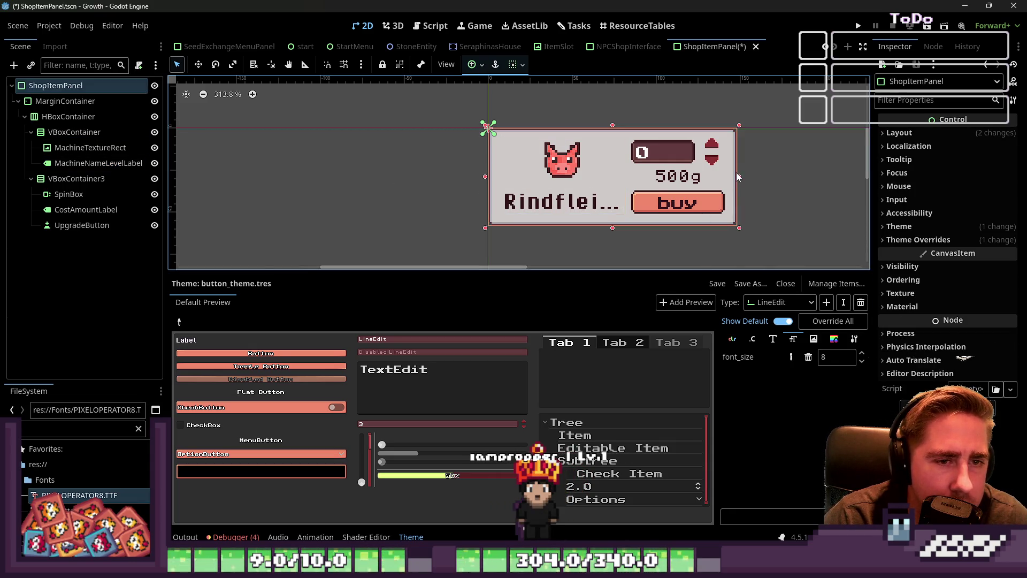
drag(739, 175, 744, 176)
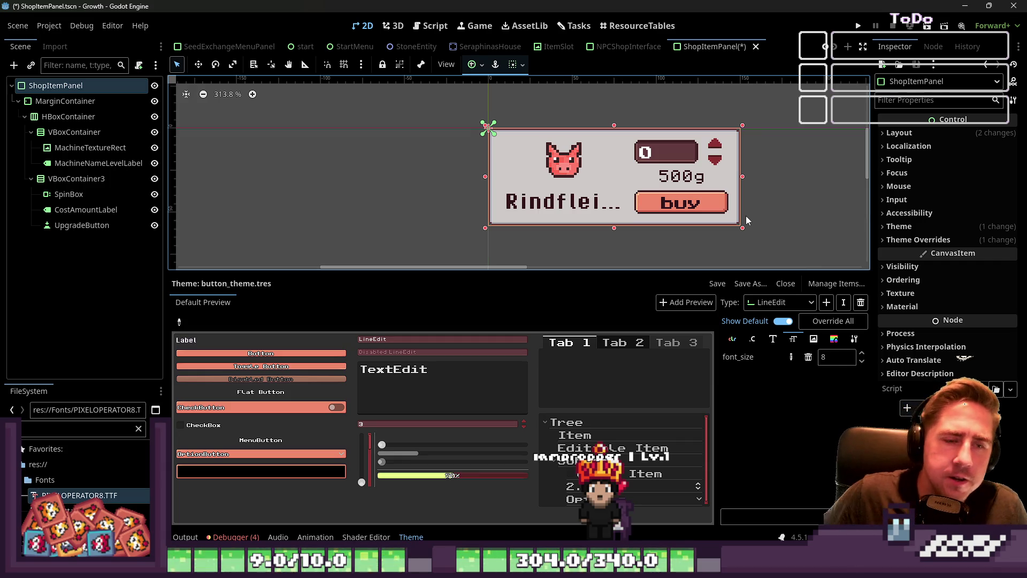
Move CostAmountLabel above SpinBox inside VBoxContainer3 in the Scene dock.
click(648, 205)
click(667, 149)
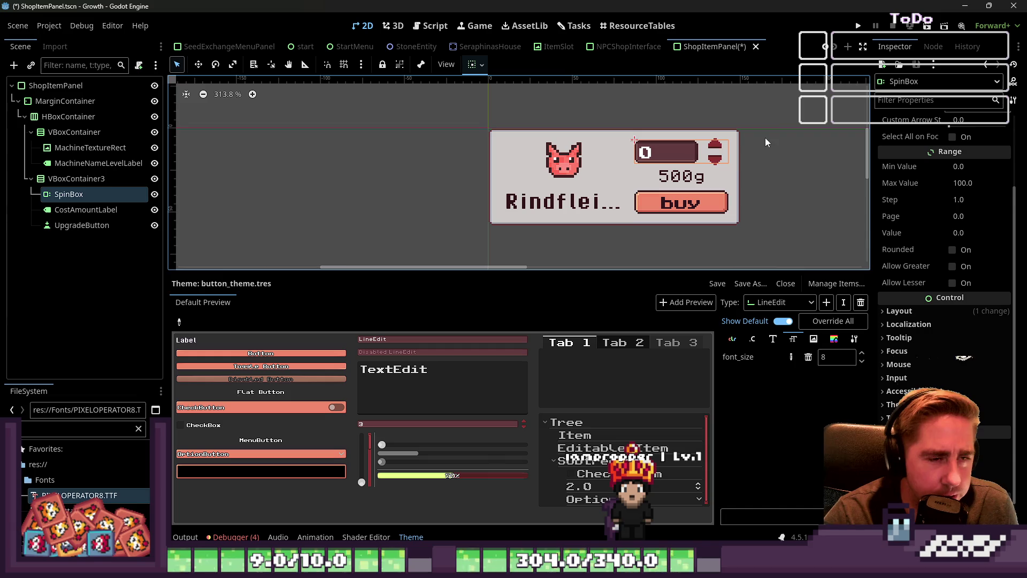
click(68, 177)
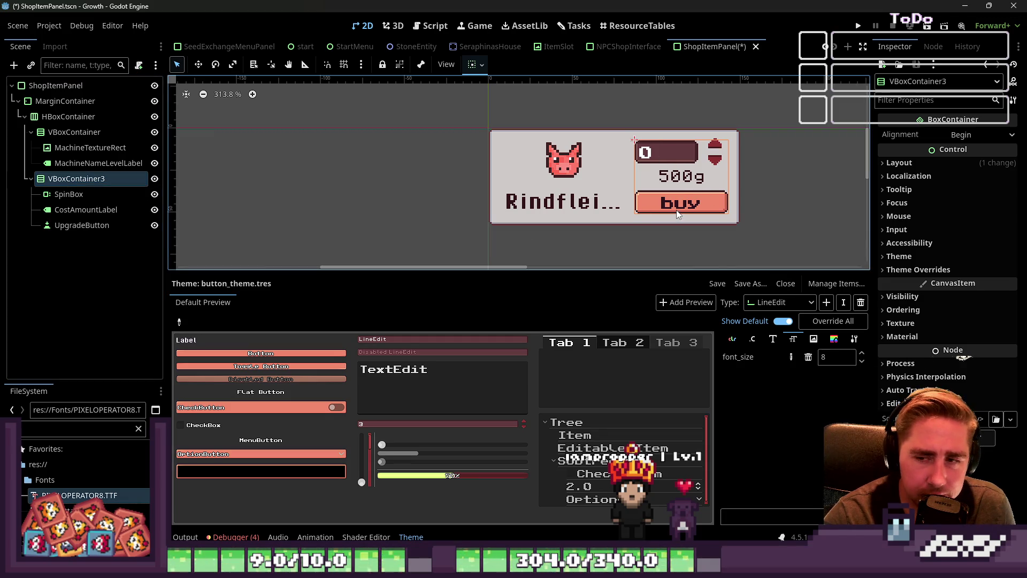
click(685, 184)
mouse_move(86, 209)
mouse_down()
mouse_move(69, 194)
mouse_move(107, 188)
mouse_up()
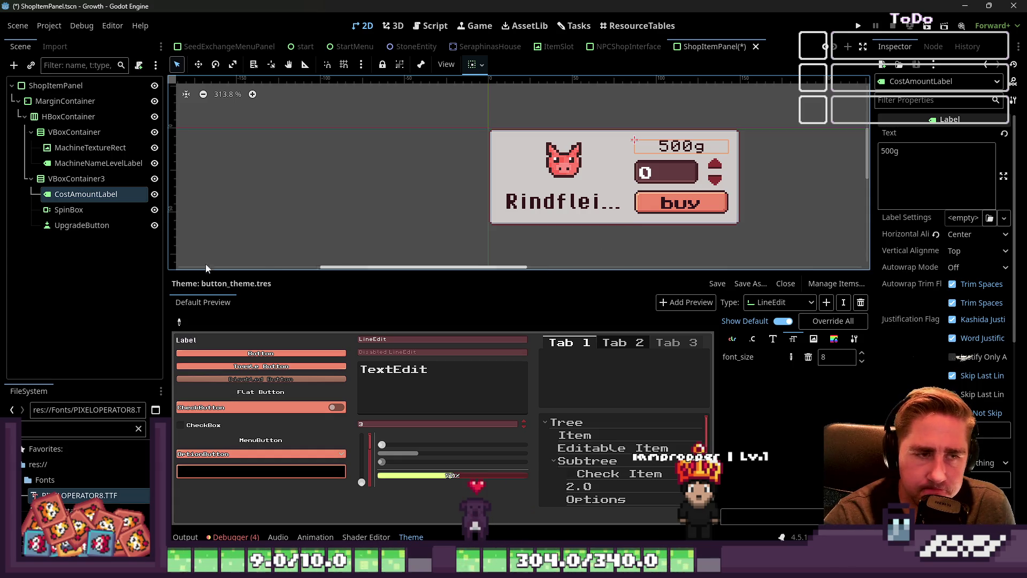
click(61, 183)
right_click(61, 183)
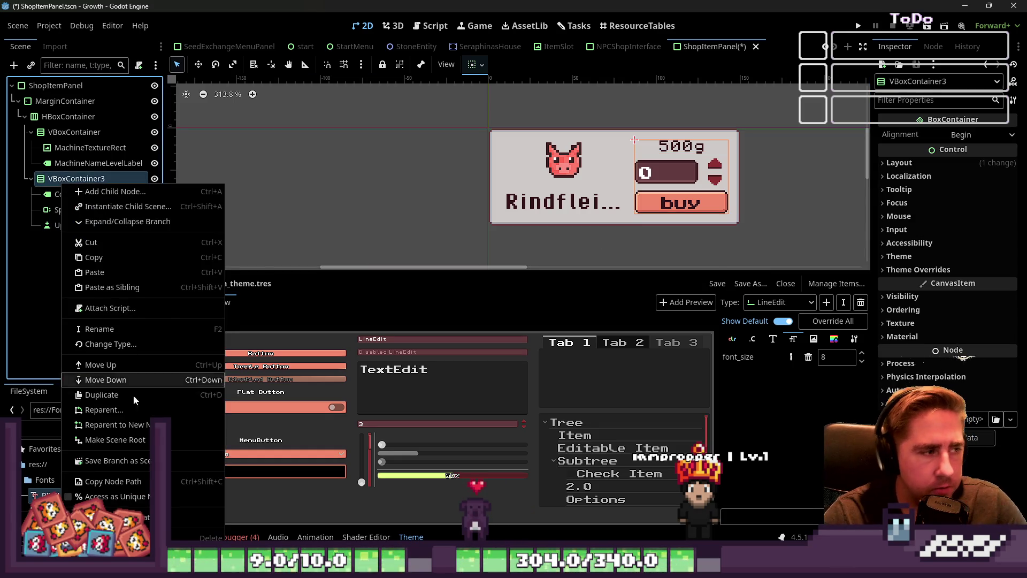
Change VBoxContainer3 to an HBoxContainer and delete the item name label.
click(119, 344)
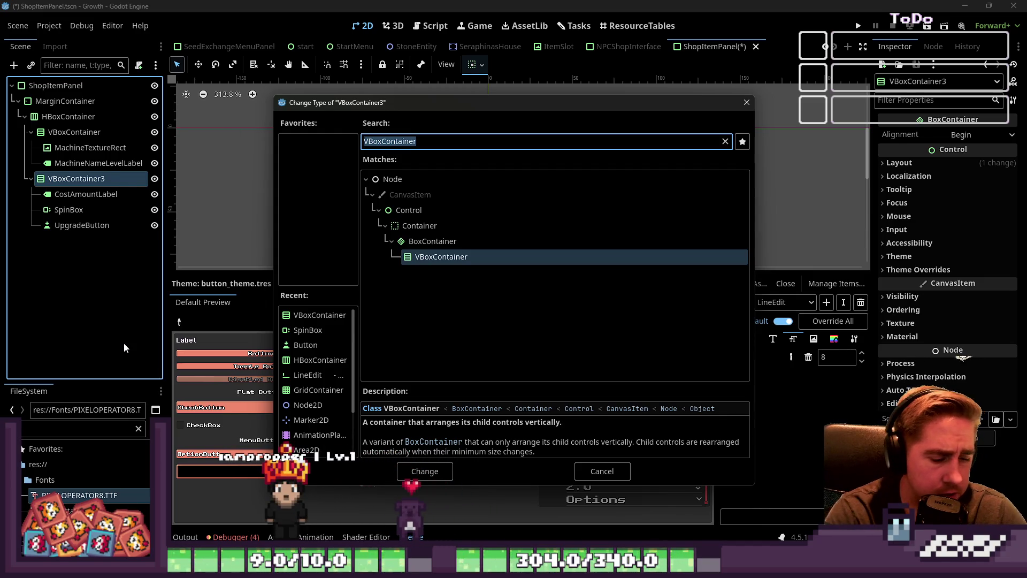
text(HBox)
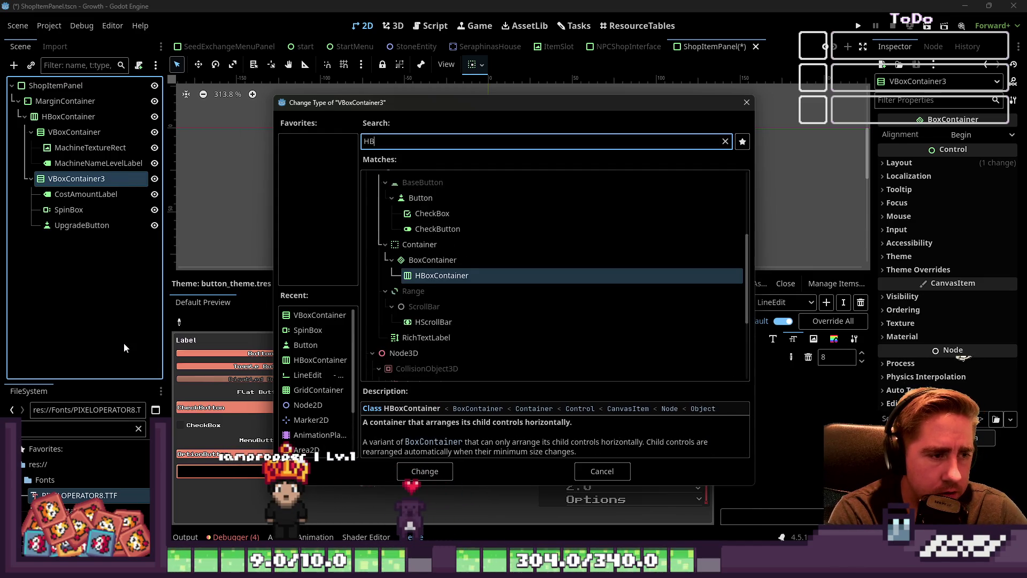
key(Return)
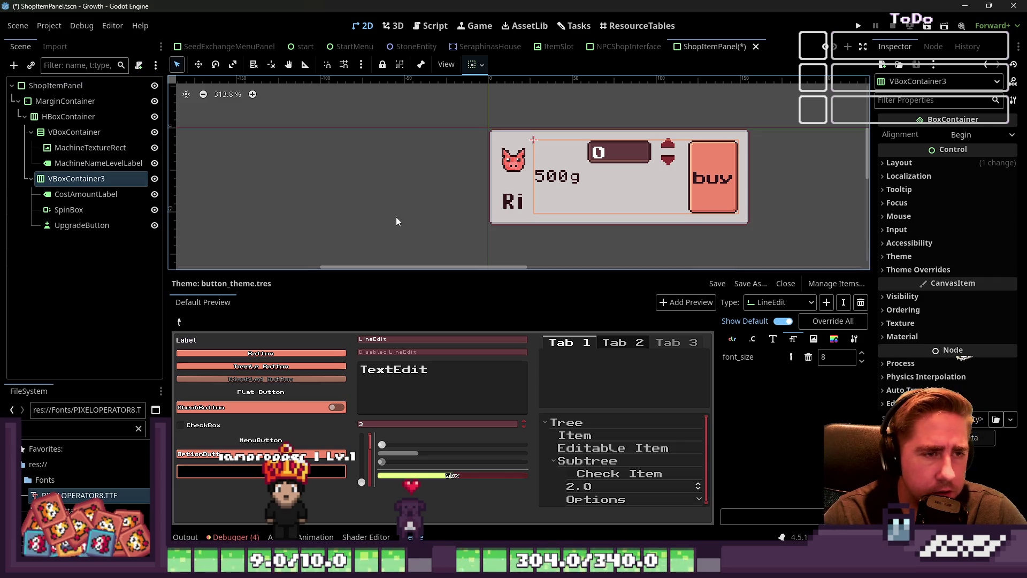
click(551, 176)
click(604, 173)
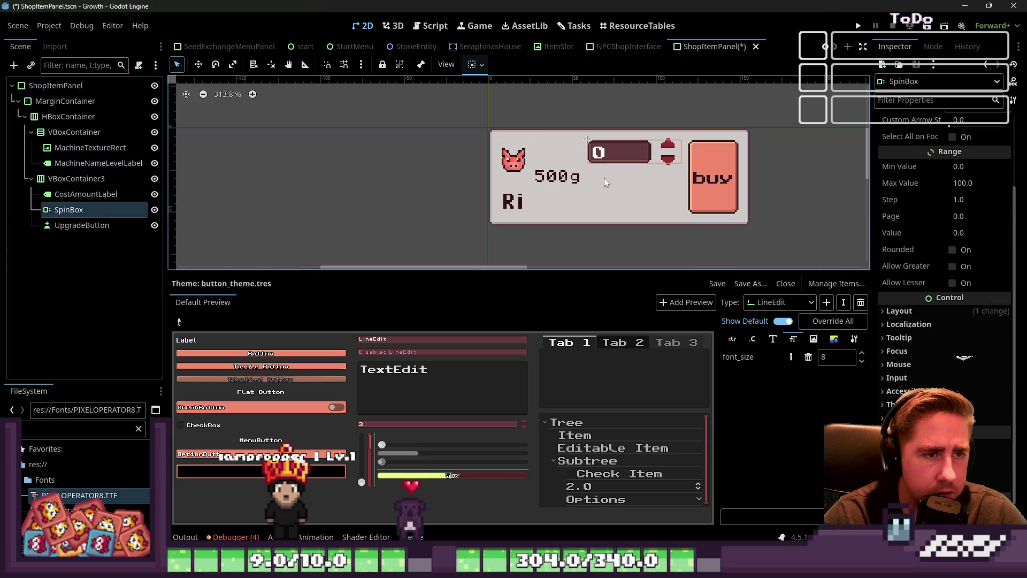
click(568, 187)
click(513, 202)
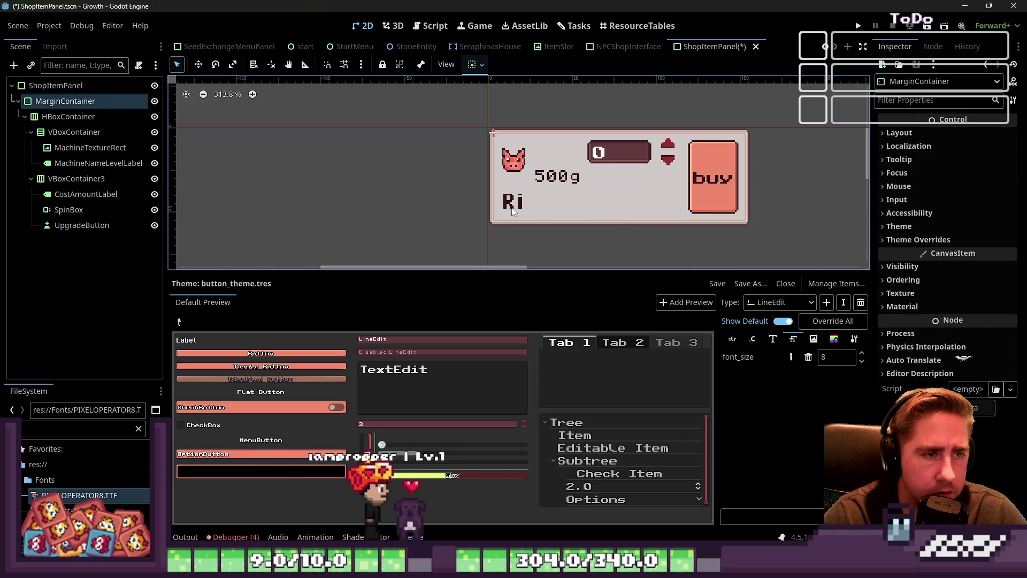
key(Delete)
key(Return)
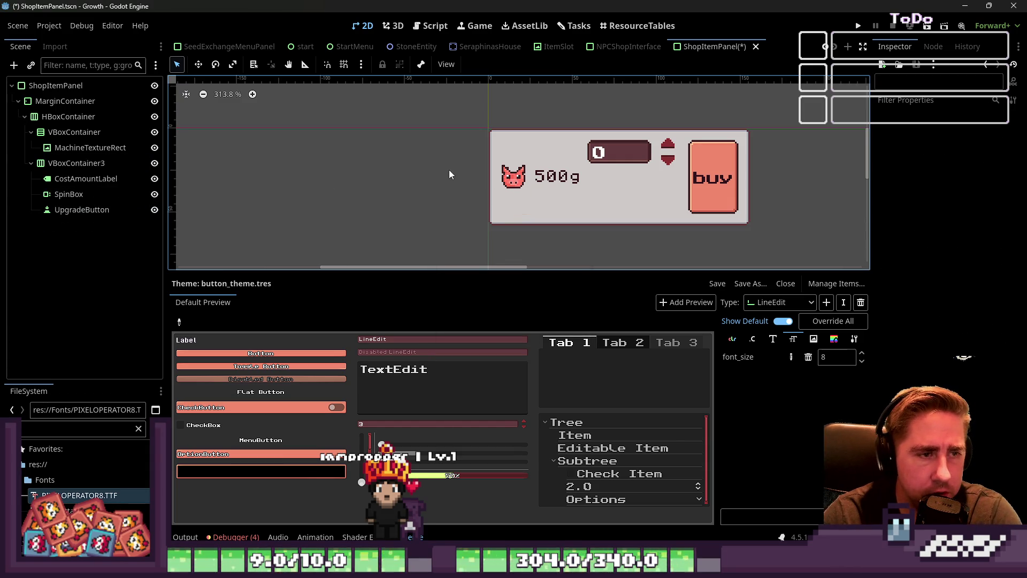
Move the cost label, spin box, buy button and pig icon into the outer HBoxContainer.
click(75, 162)
click(73, 154)
click(62, 180)
key(shift+Down)
key(shift+Down)
drag(63, 186, 69, 119)
click(64, 133)
Delete both empty VBoxContainers and put MachineTextureRect first in the row.
shift+click(60, 148)
key(Delete)
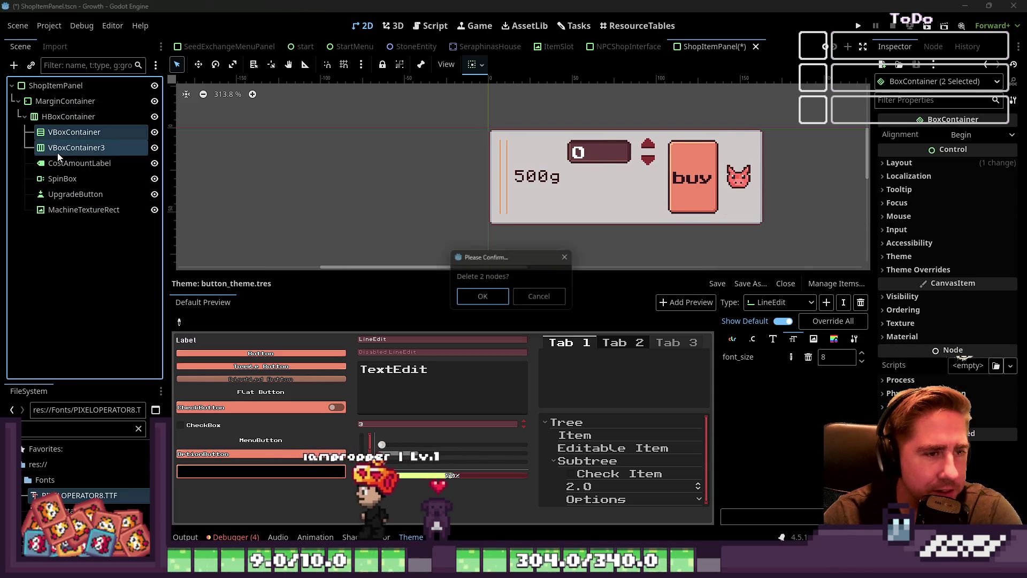
key(Return)
click(74, 179)
drag(74, 180, 70, 128)
click(62, 164)
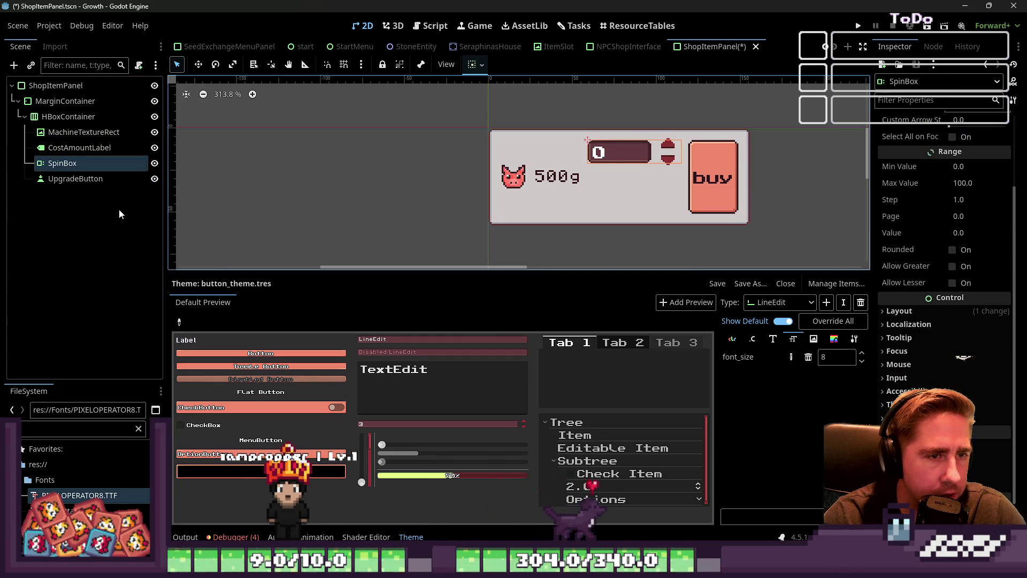
Shrink ShopItemPanel to its minimum height by dragging the bottom edge up.
click(631, 214)
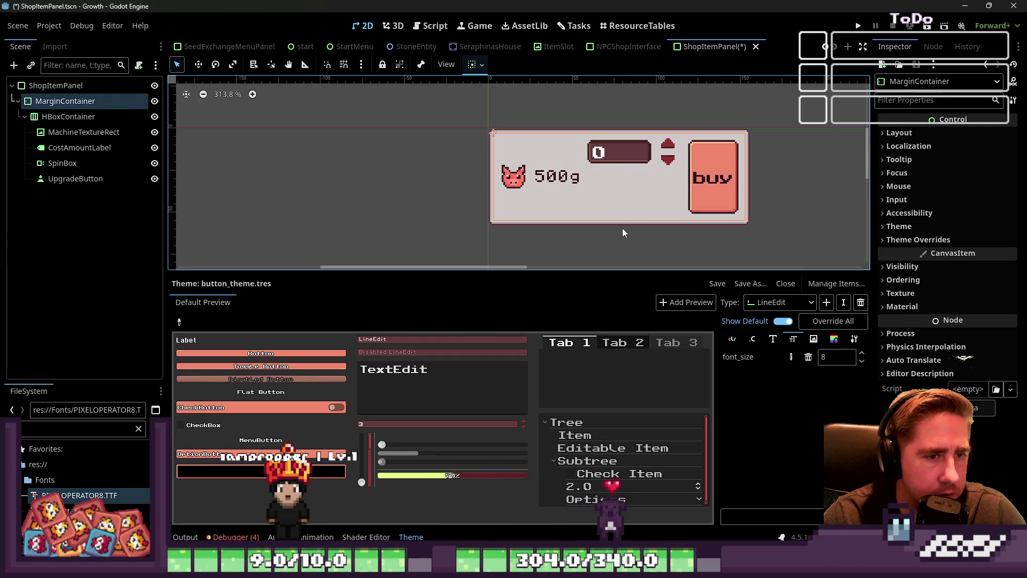
click(622, 226)
drag(617, 227, 587, 100)
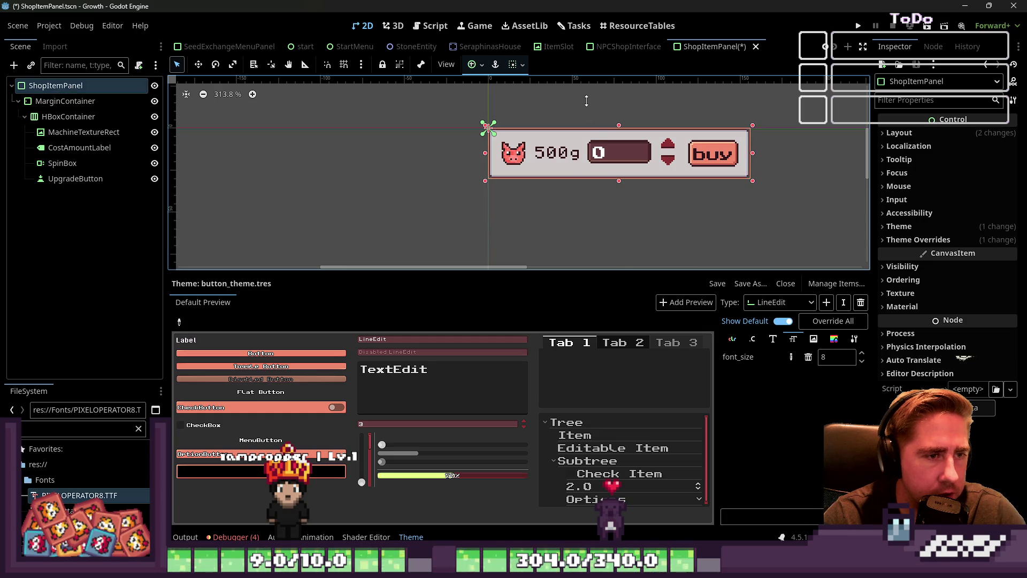
click(569, 192)
Centre the quantity SpinBox vertically in the row.
click(598, 167)
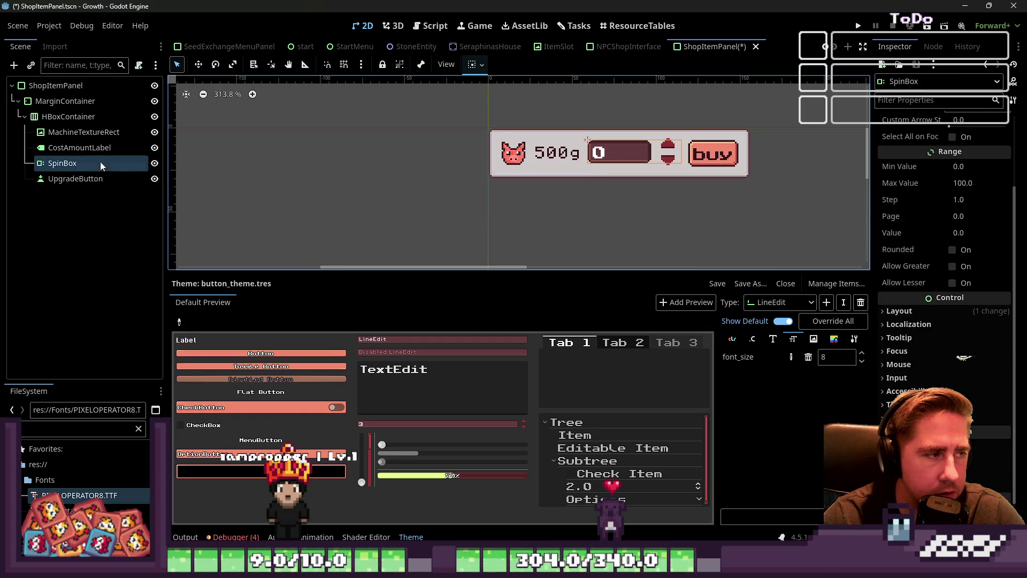
click(477, 65)
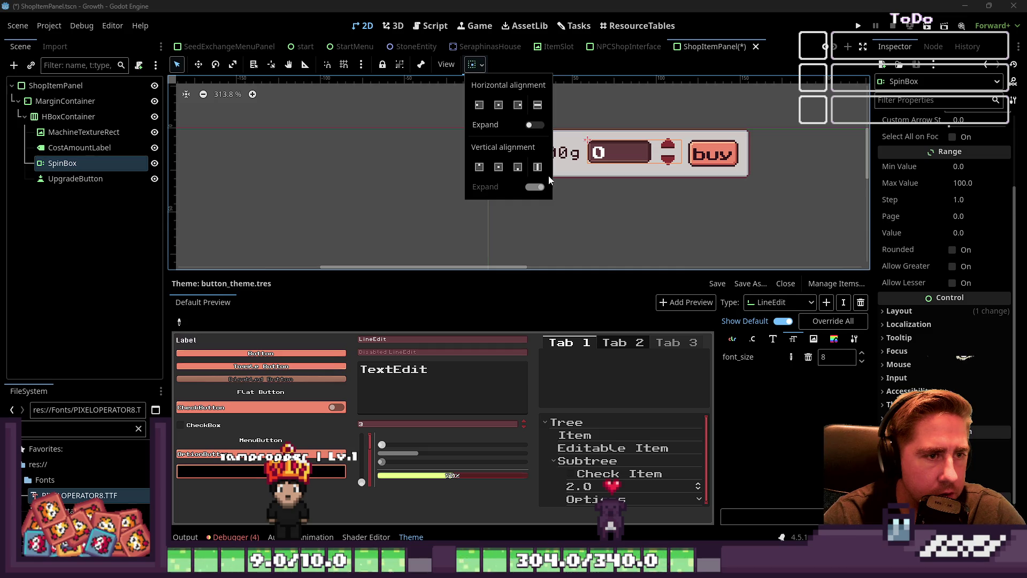
click(502, 170)
click(497, 109)
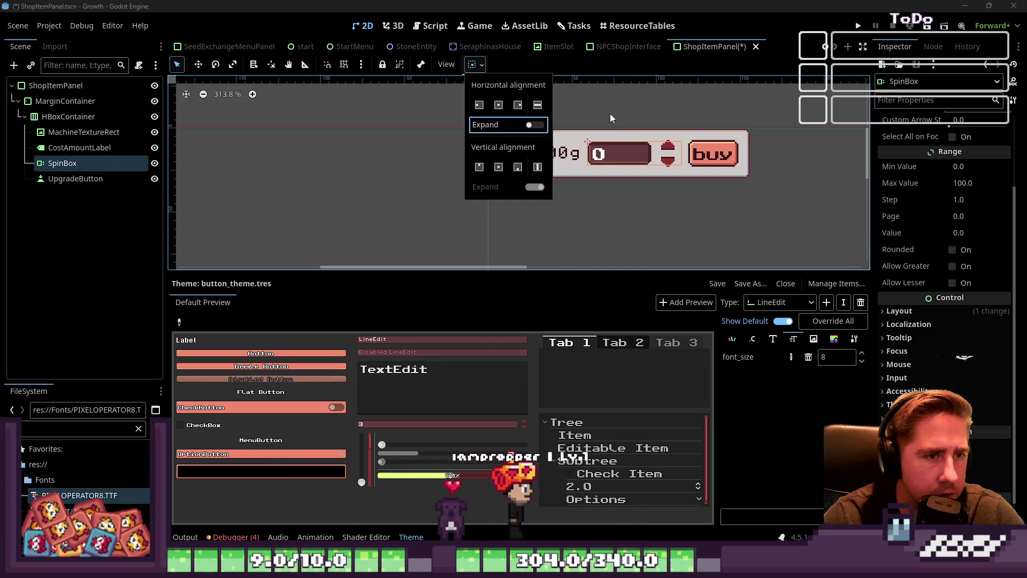
click(598, 155)
scroll(614, 149, up, 4)
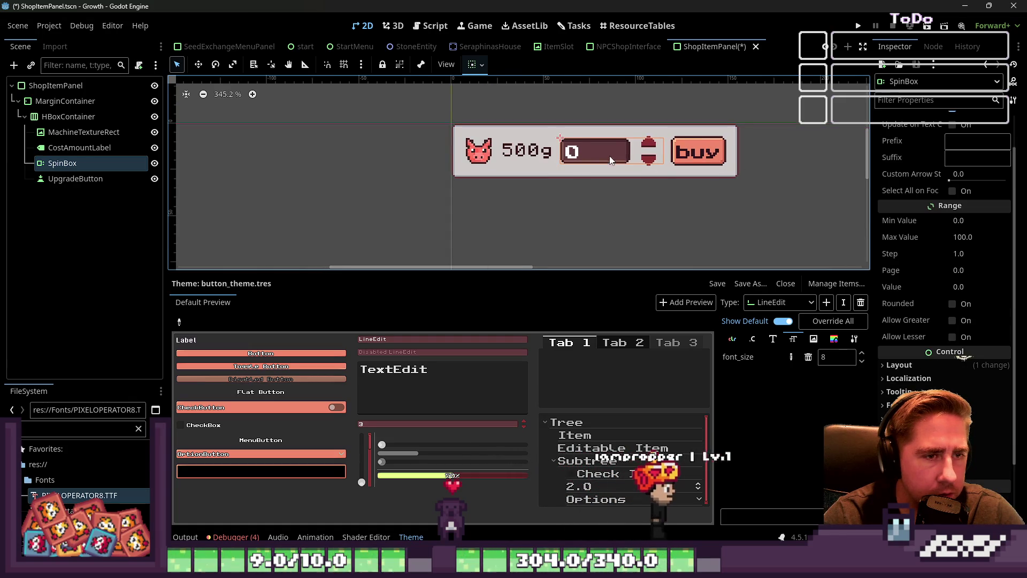
scroll(613, 148, down, 2)
Inspect the SpinBox's suffix setting and the row's other nodes.
click(593, 147)
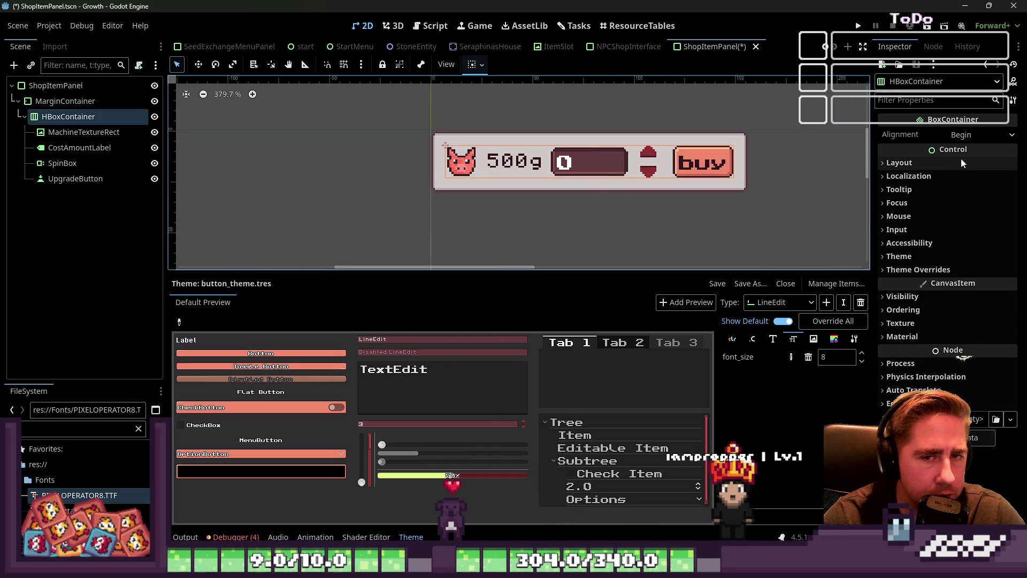
click(585, 151)
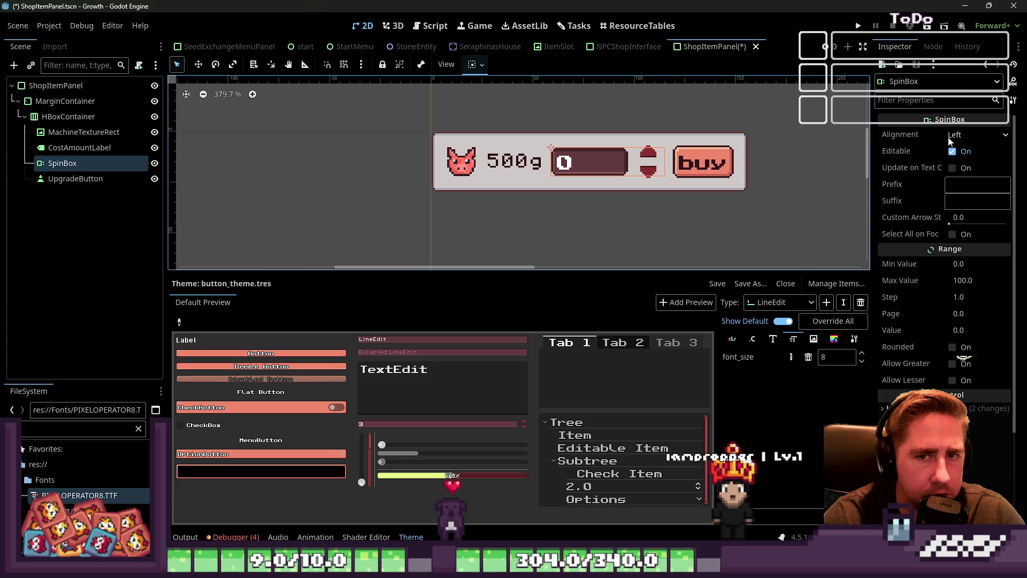
click(951, 200)
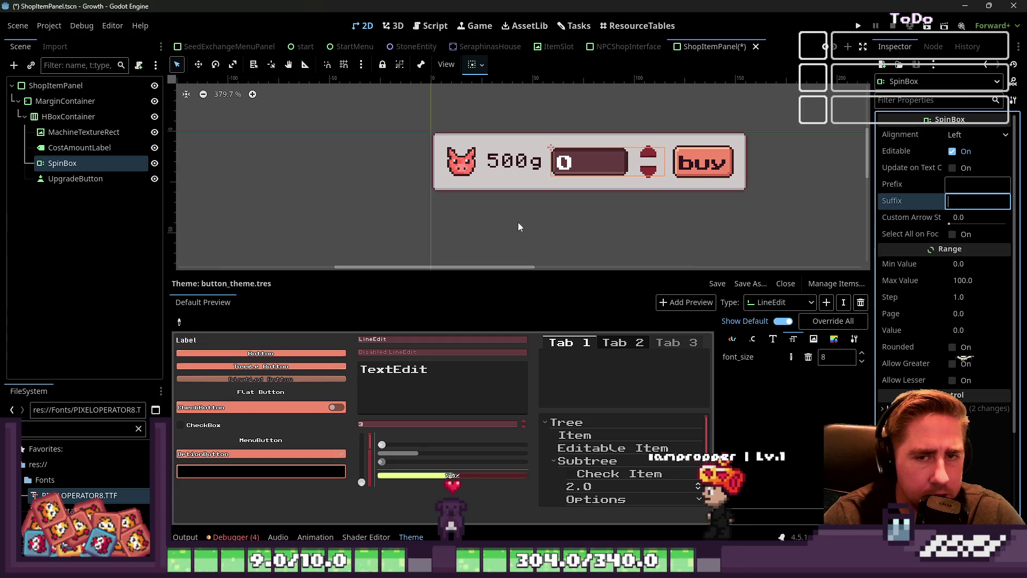
click(72, 183)
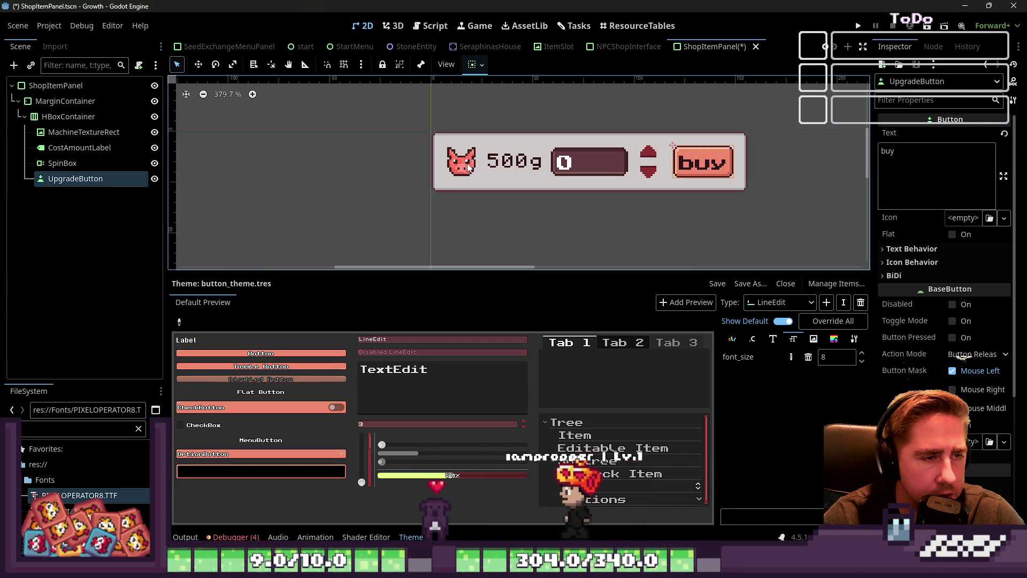
click(469, 181)
click(486, 214)
scroll(339, 166, down, 6)
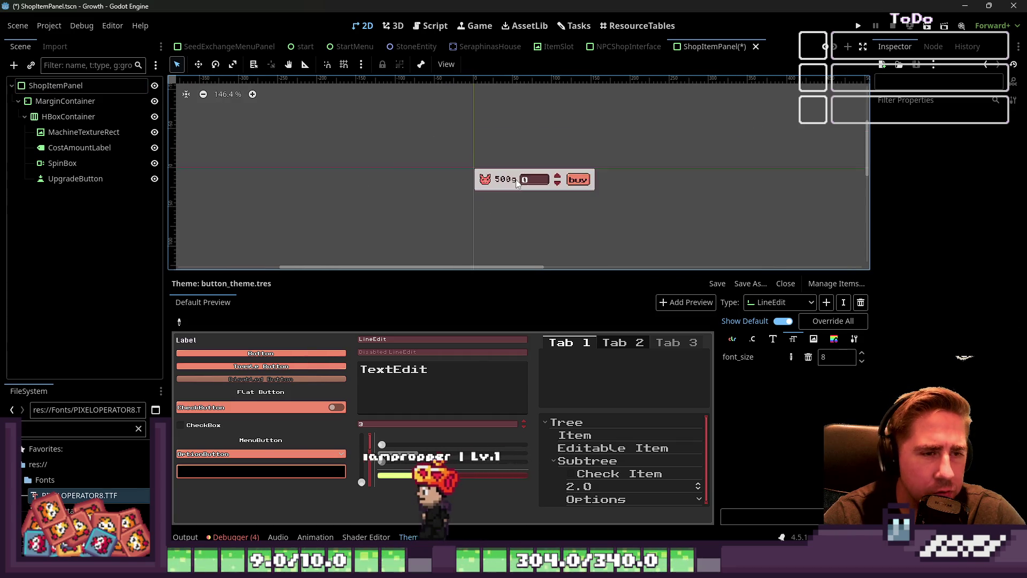
scroll(416, 166, up, 2)
Box-select the panel's nodes, then save the ShopItemPanel scene.
drag(465, 149, 727, 236)
scroll(599, 210, up, 3)
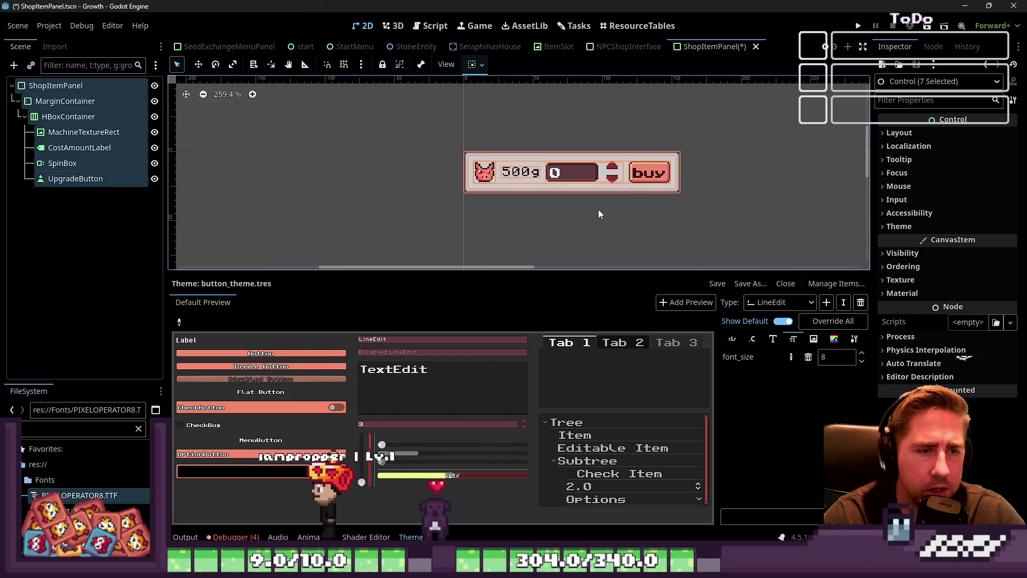
click(628, 193)
click(661, 166)
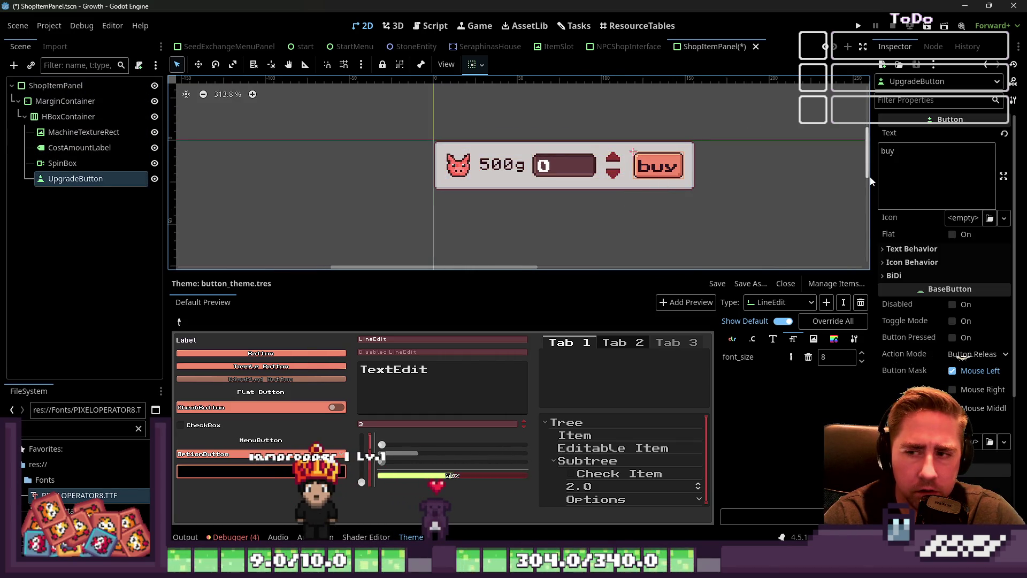
drag(404, 121, 831, 220)
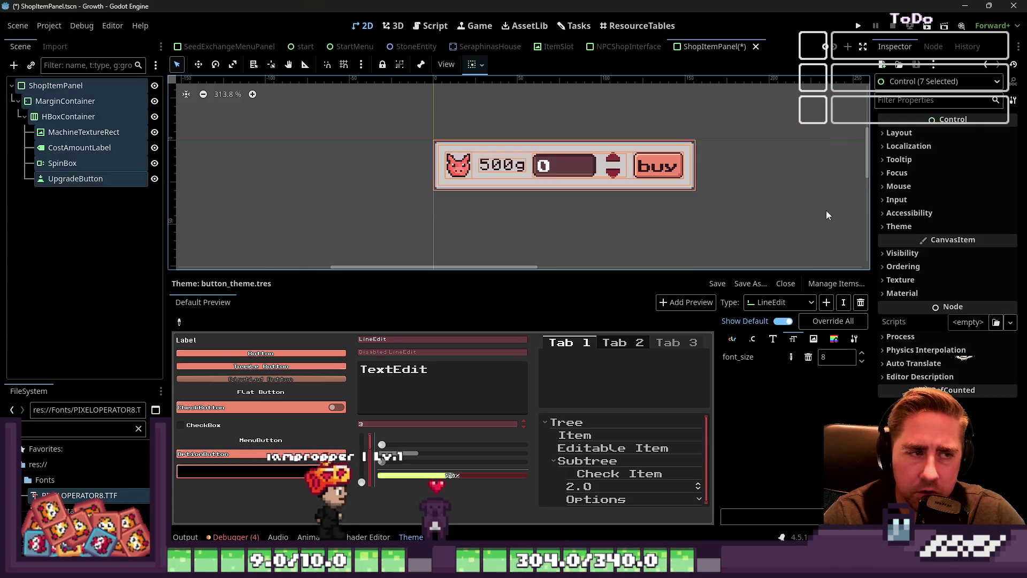
click(556, 221)
key(ctrl+s)
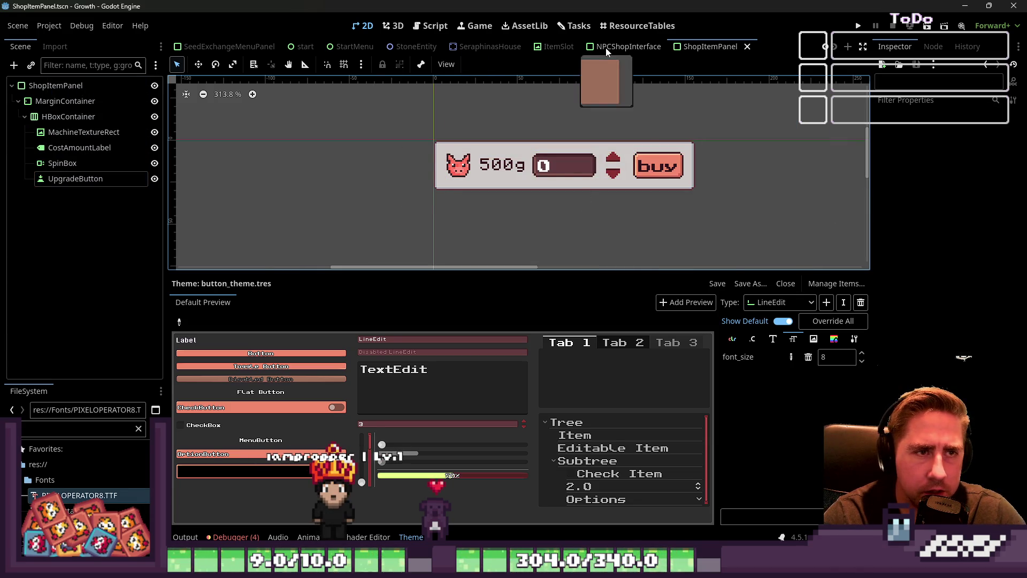
Instance ShopItemPanel.tscn under BuyableItemList in NPCShopInterface and duplicate it into more rows.
click(606, 47)
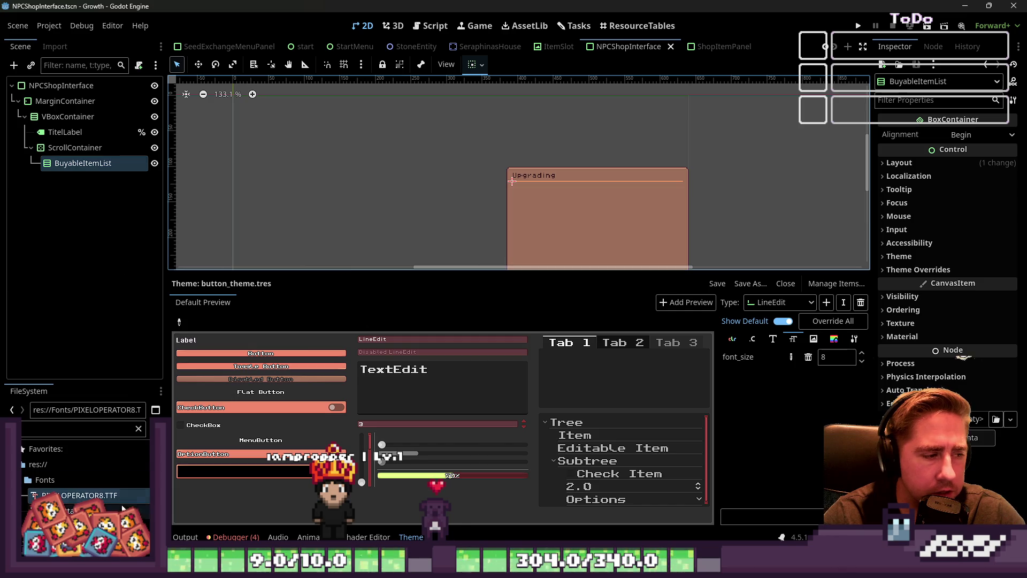
scroll(548, 105, down, 5)
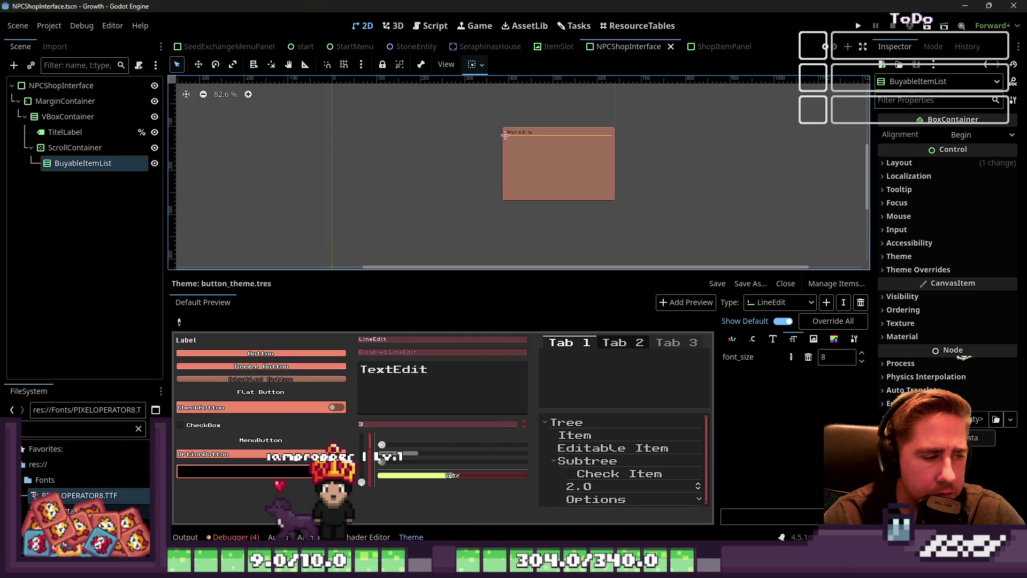
click(60, 430)
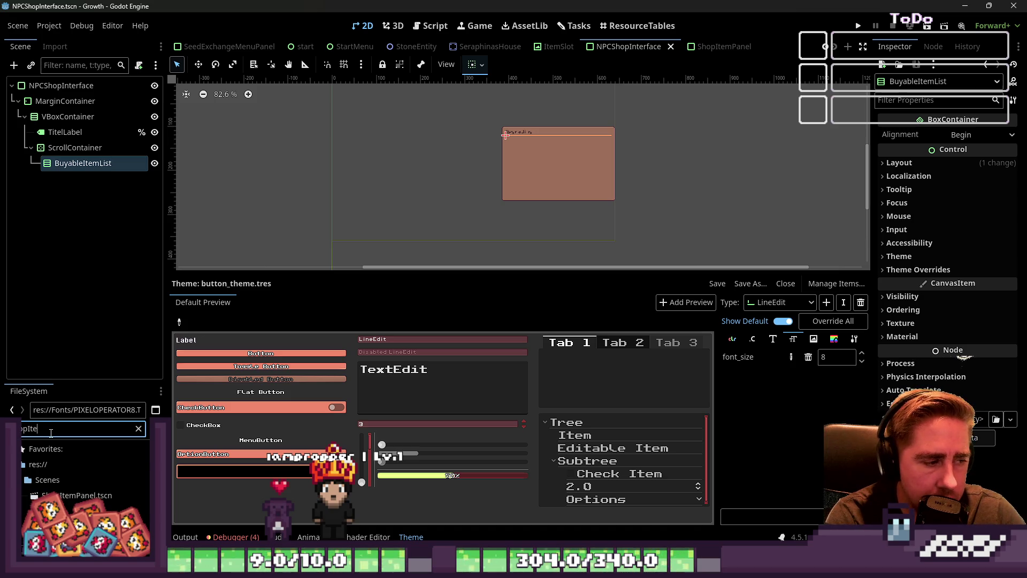
click(103, 497)
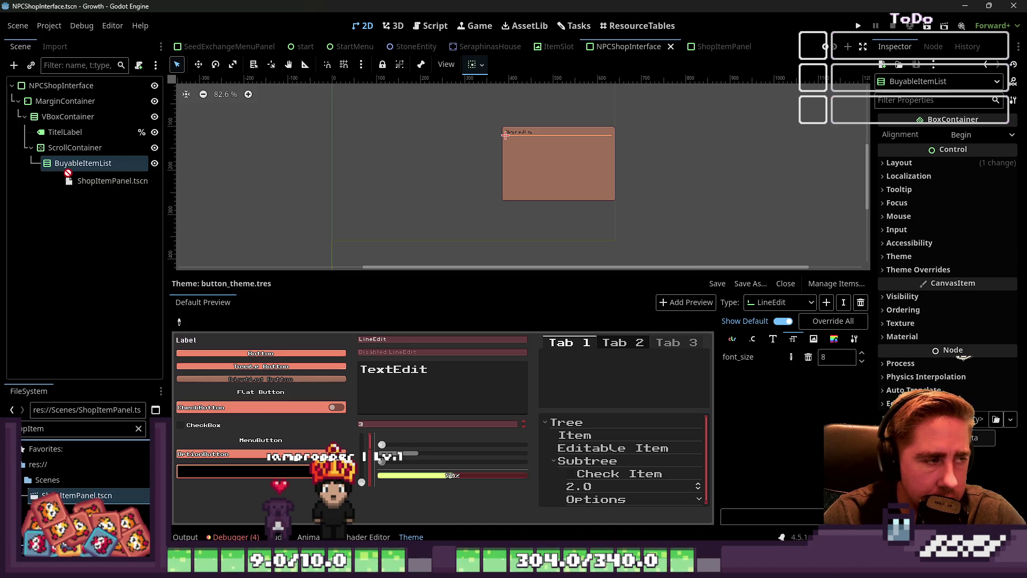
drag(64, 174, 98, 164)
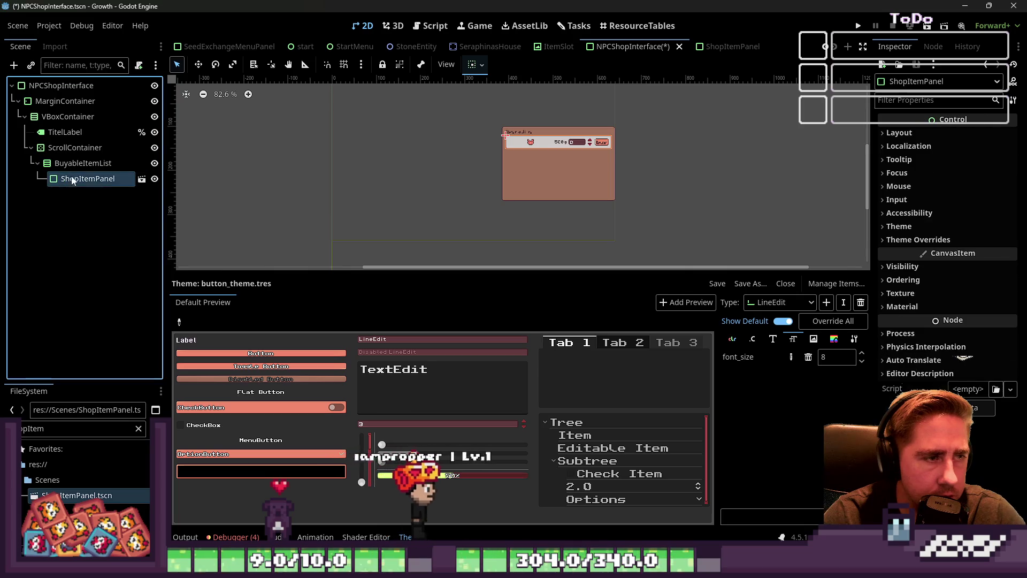
key(ctrl+d)
key(ctrl+d)
key(ctrl+d)
Narrow the NPCShopInterface shop panel by dragging its left edge inward.
scroll(576, 130, up, 4)
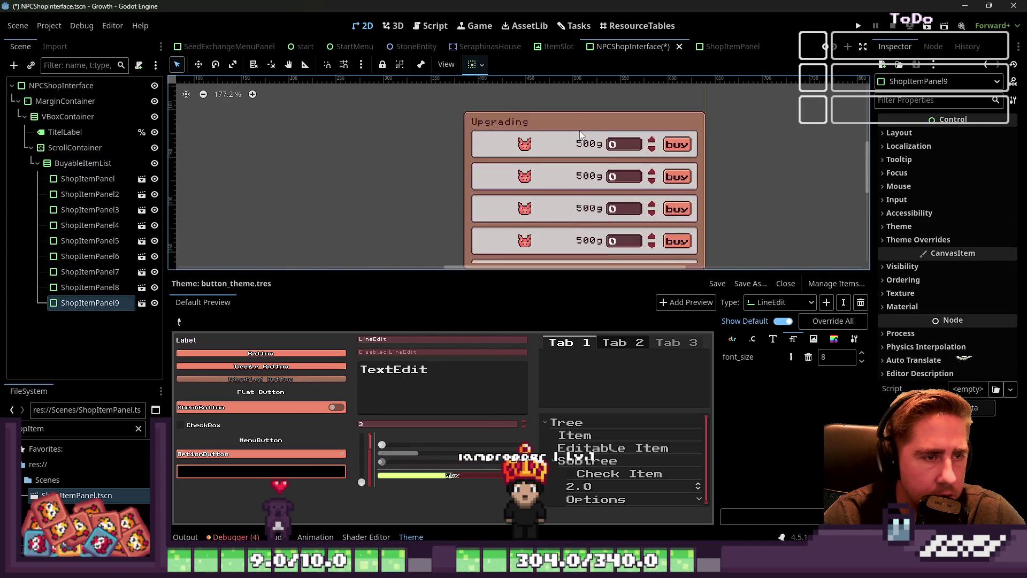
scroll(577, 130, up, 3)
scroll(513, 110, down, 3)
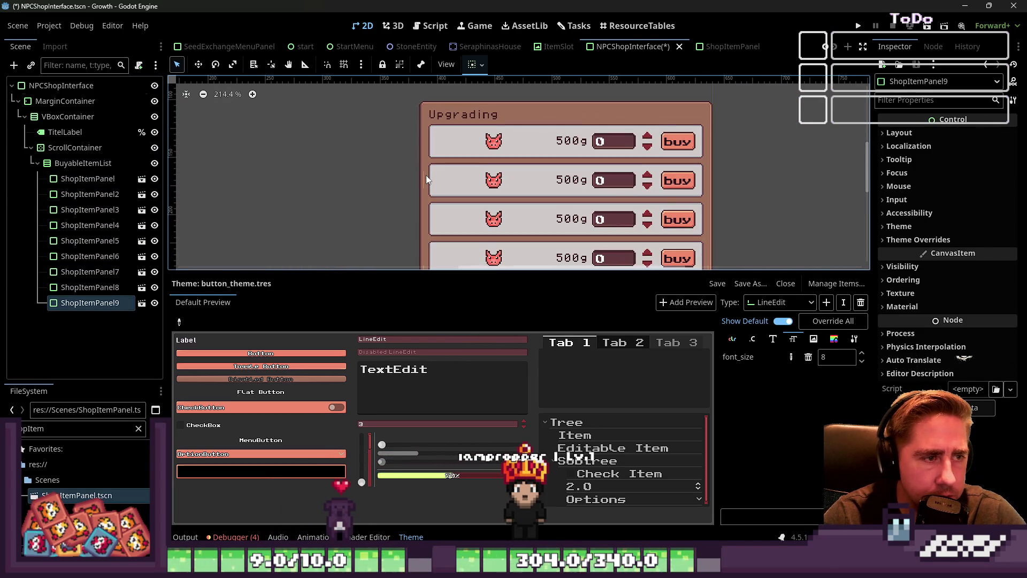
click(426, 175)
scroll(425, 190, down, 1)
click(421, 195)
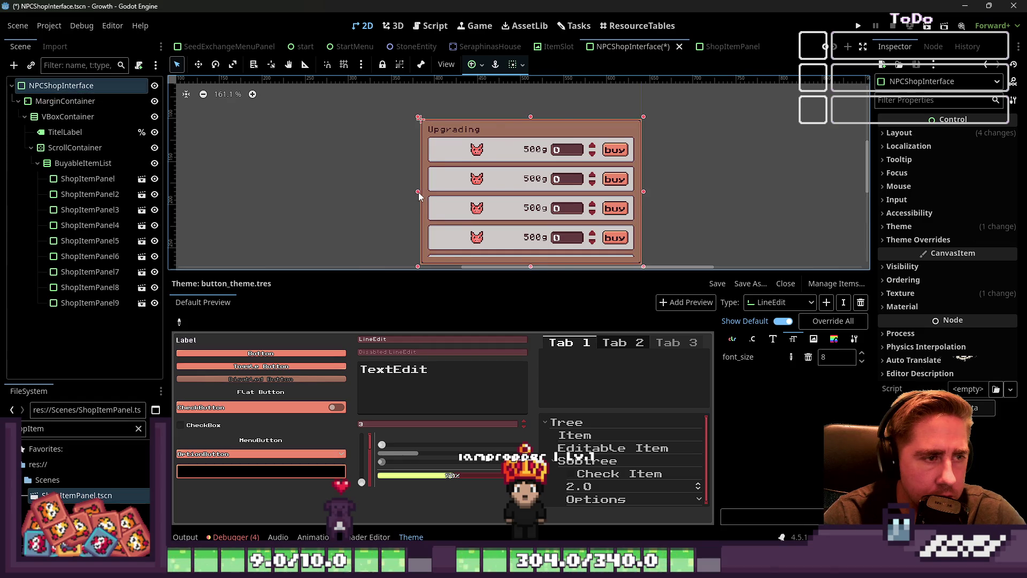
drag(418, 191, 491, 191)
click(487, 130)
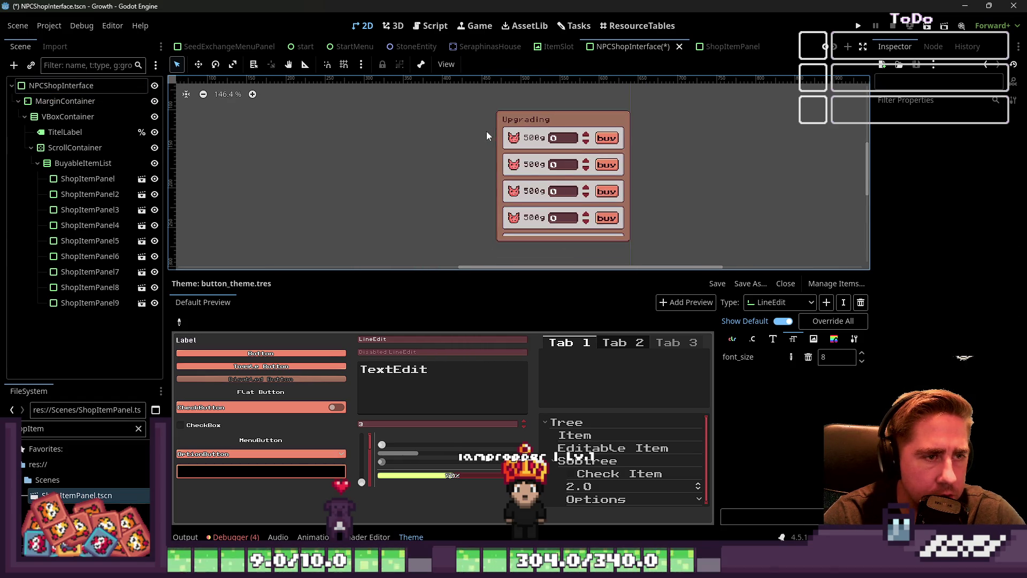
Change the TitelLabel text from Upgrading to 'NPC Shop' and save the scene.
scroll(486, 131, up, 1)
click(506, 132)
click(505, 133)
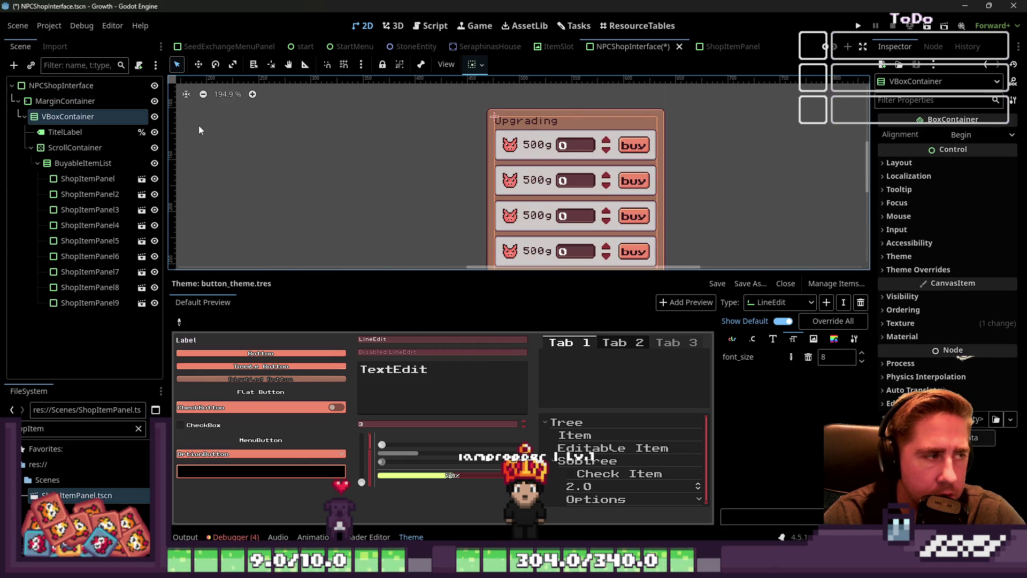
click(64, 131)
click(933, 154)
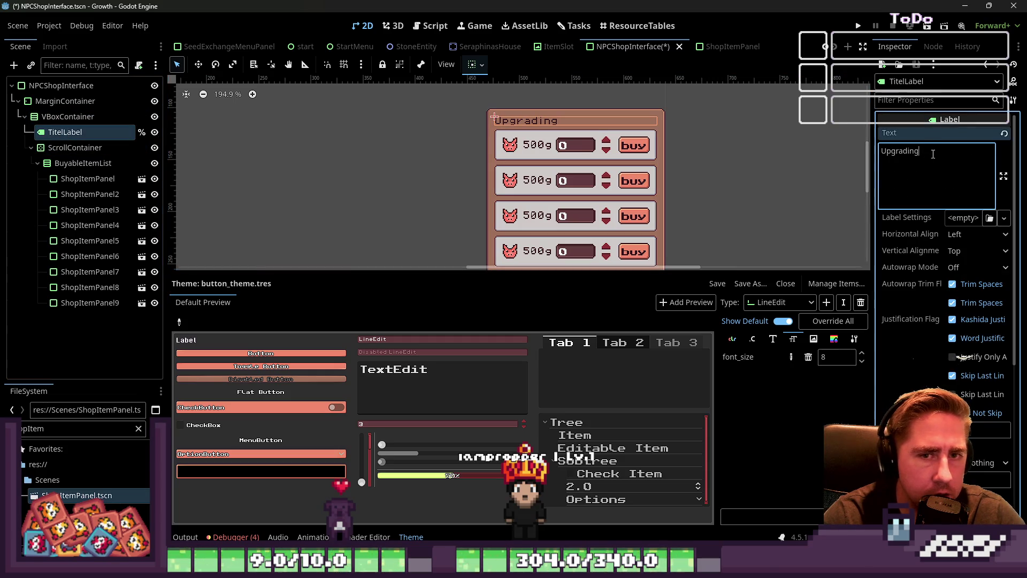
text(Shop)
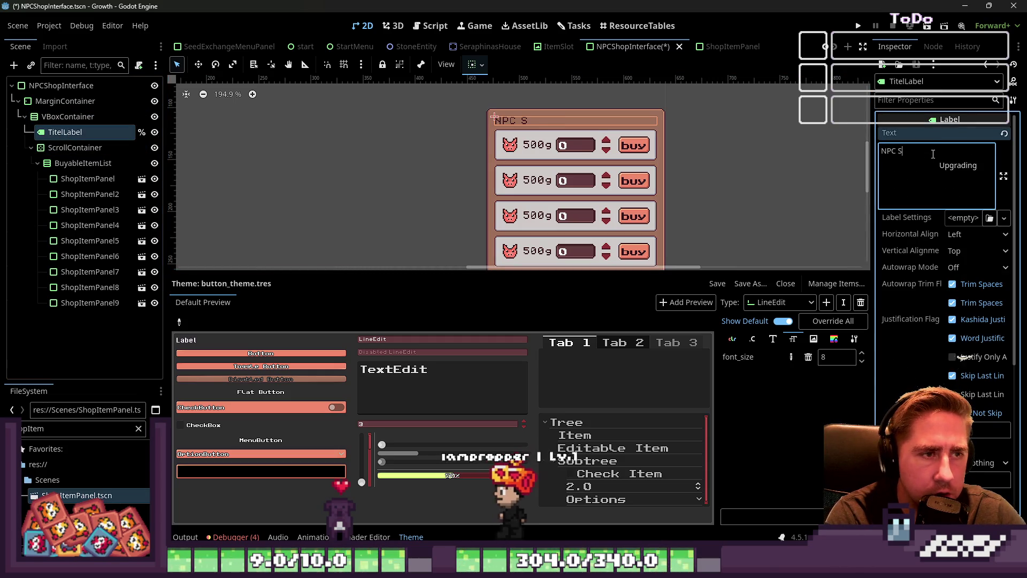
key(ctrl+s)
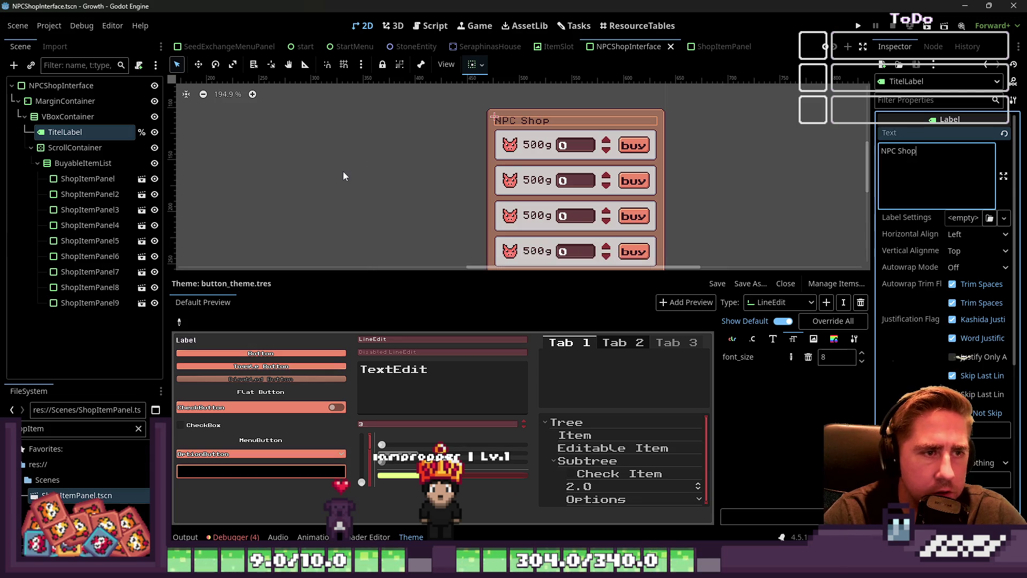
Select the first ShopItemPanel, then launch the game to test the shop.
click(343, 171)
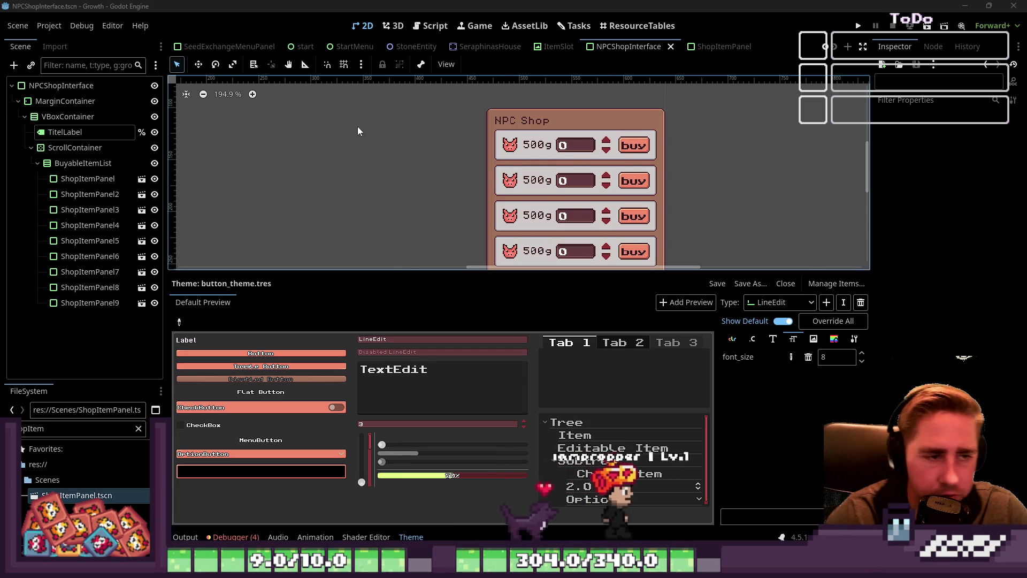
click(501, 153)
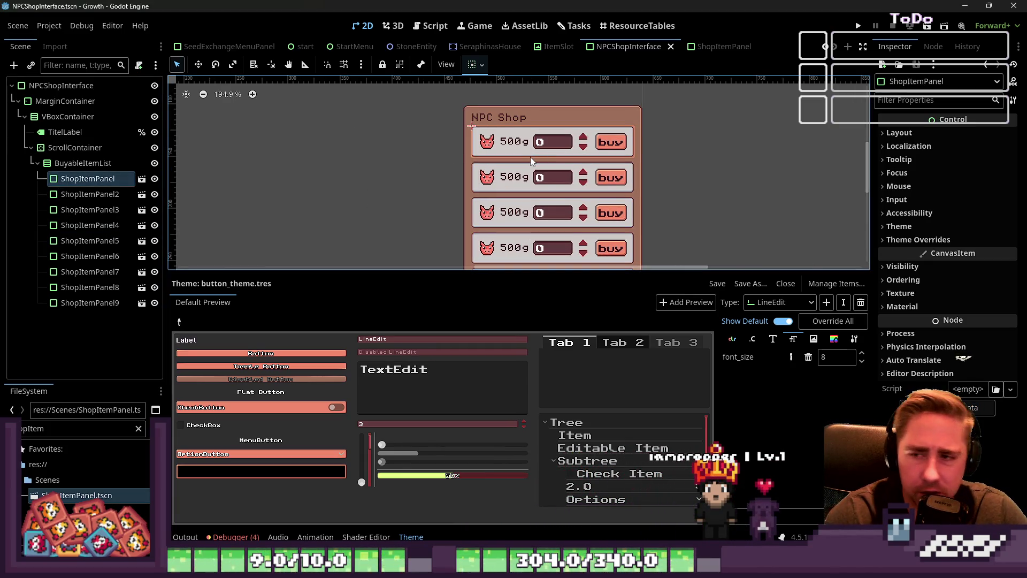
click(857, 27)
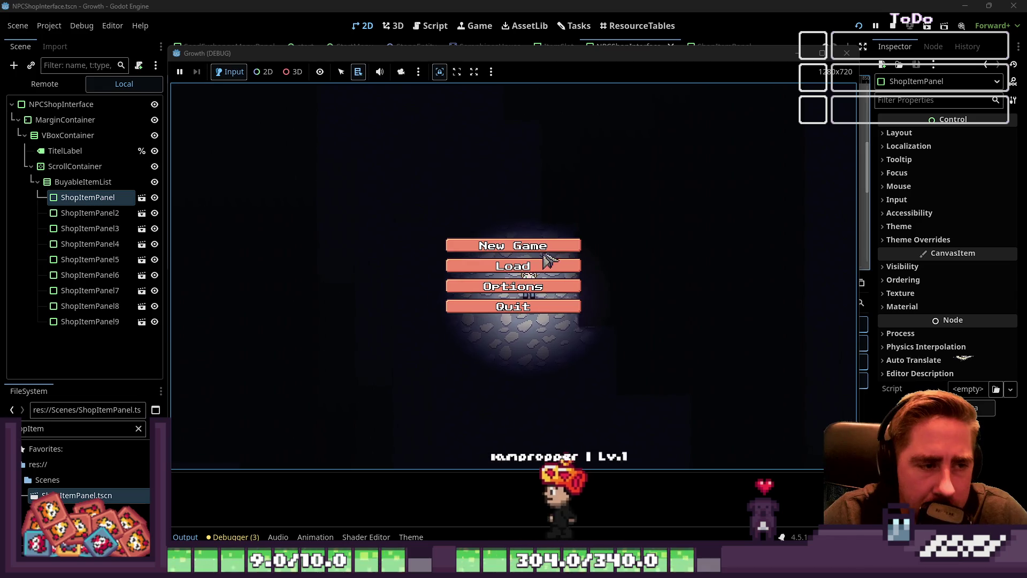
Start a new game as character 'ads', open the inventory, walk left, then stop the game.
click(513, 246)
text(ads)
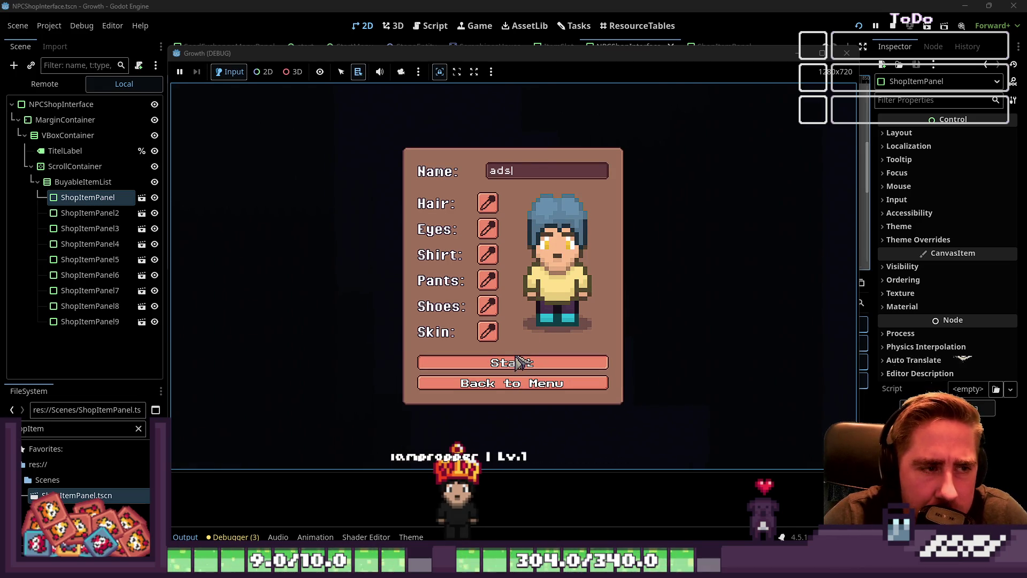
click(518, 363)
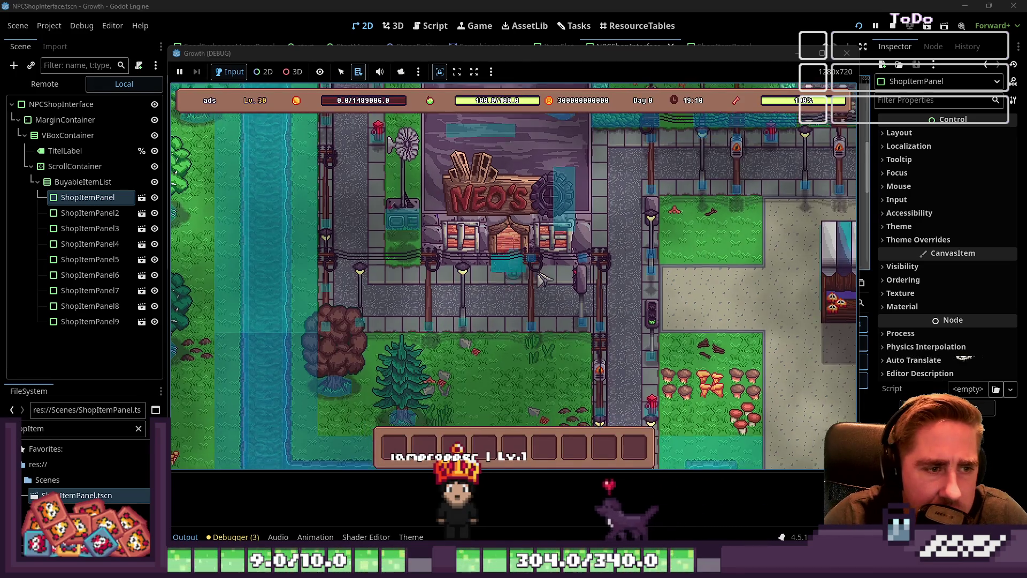
click(554, 182)
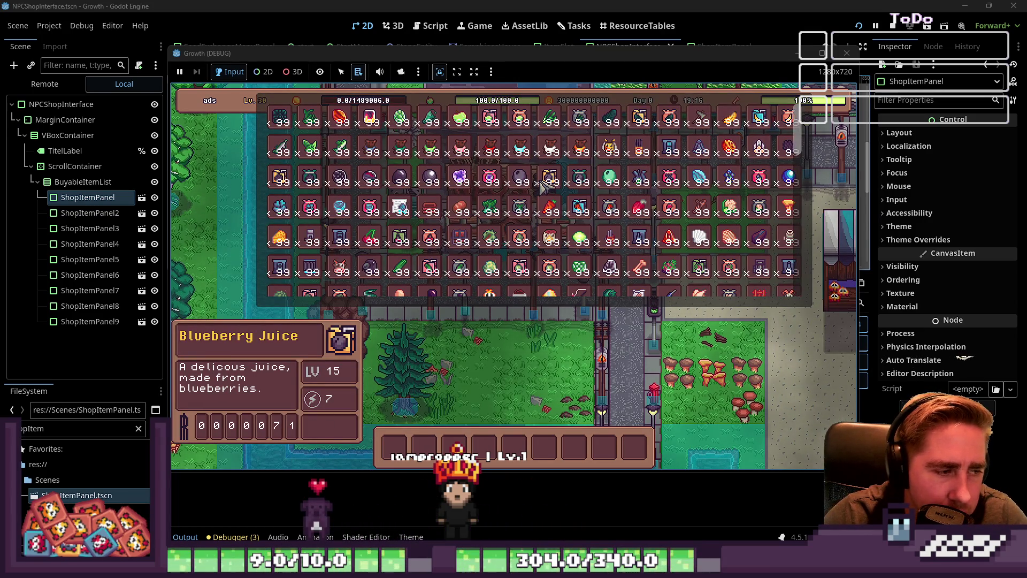
key(a)
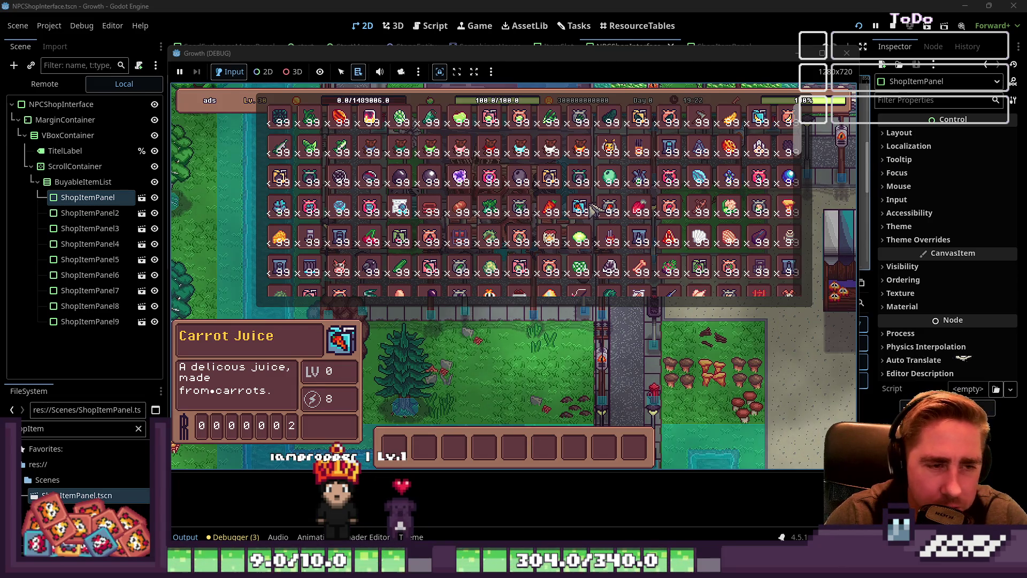
mouse_move(604, 210)
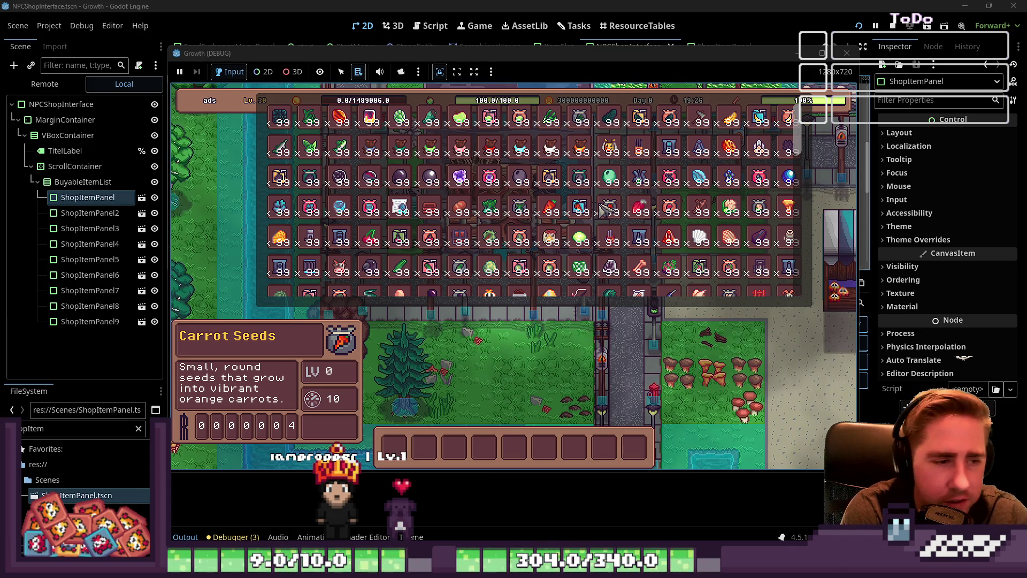
key(F8)
Search FileSystem for NPCShopInterface.tscn and instance it into the InventoryInterface scene.
triple_click(90, 428)
text(c)
scroll(101, 448, up, 3)
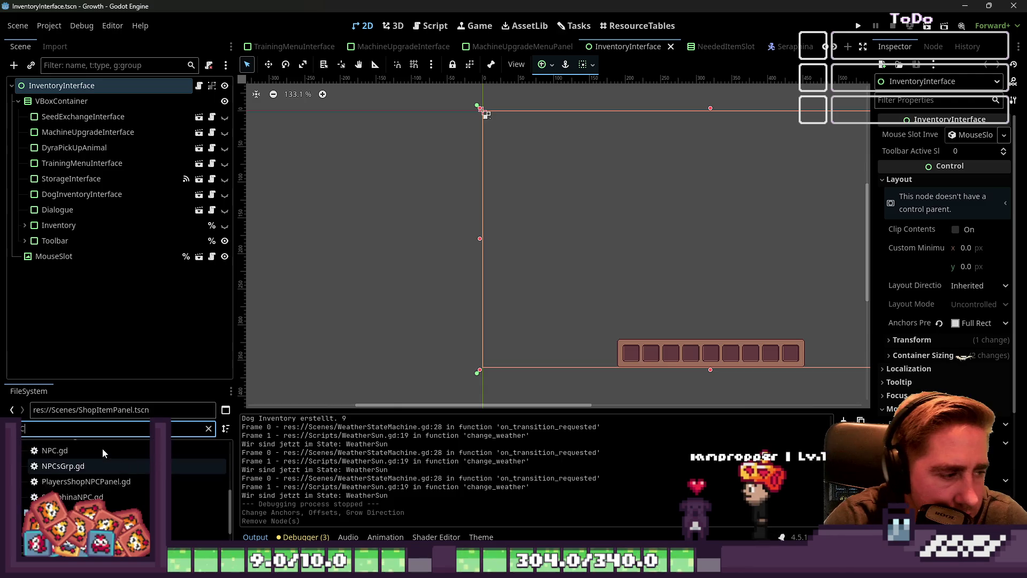
scroll(104, 474, down, 4)
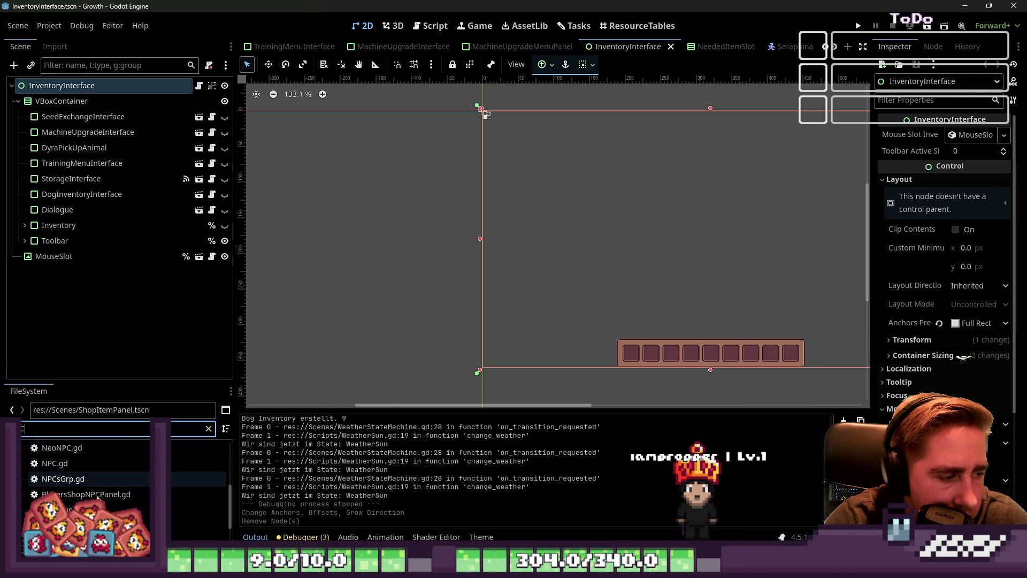
text(S)
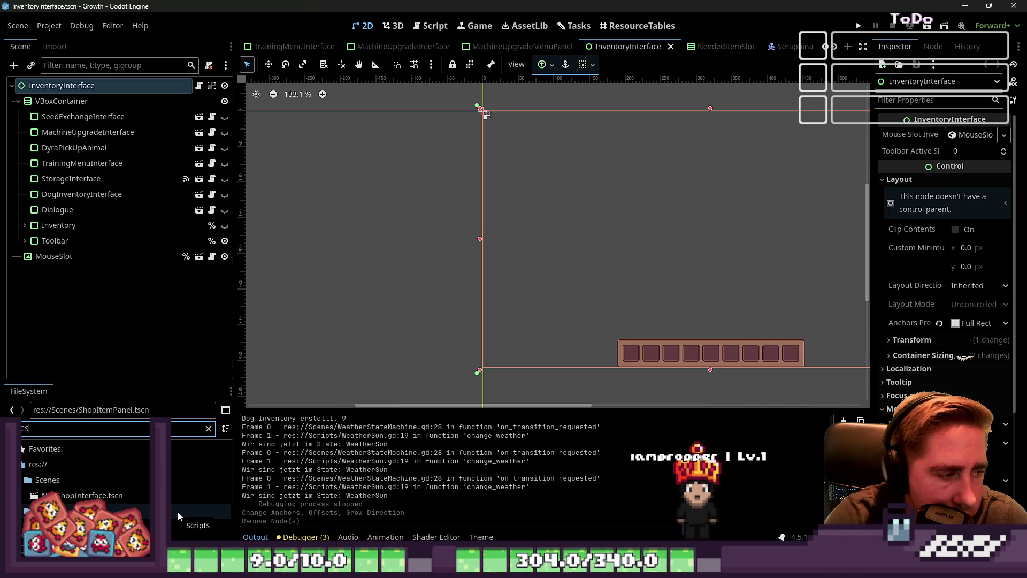
key(BackSpace)
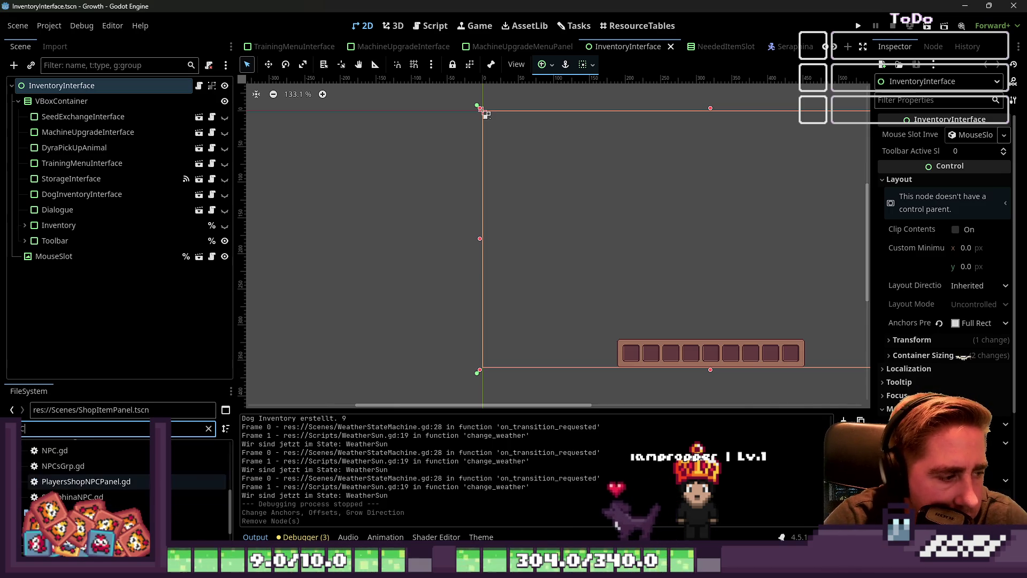
scroll(126, 493, up, 1)
scroll(126, 494, up, 3)
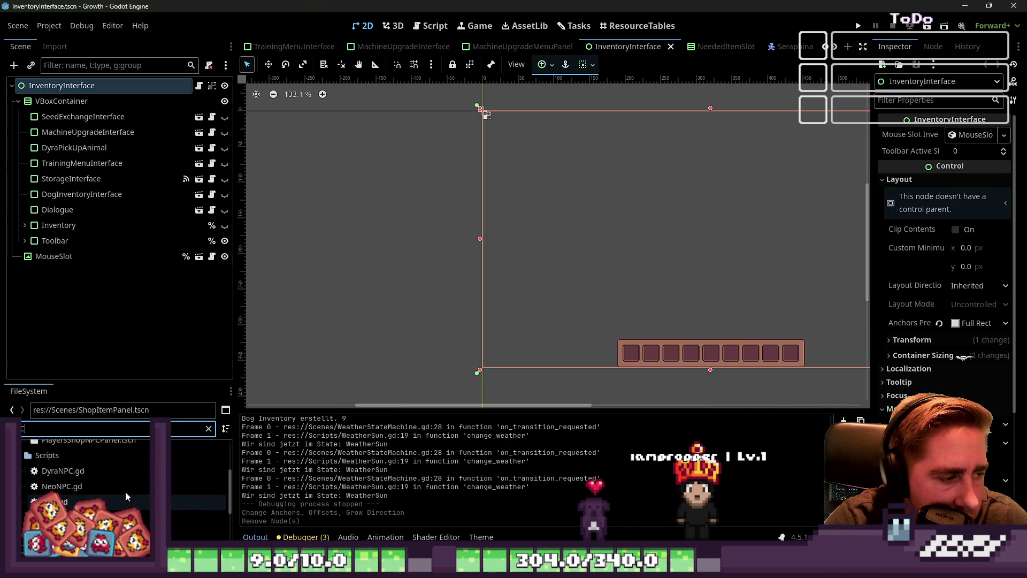
click(110, 476)
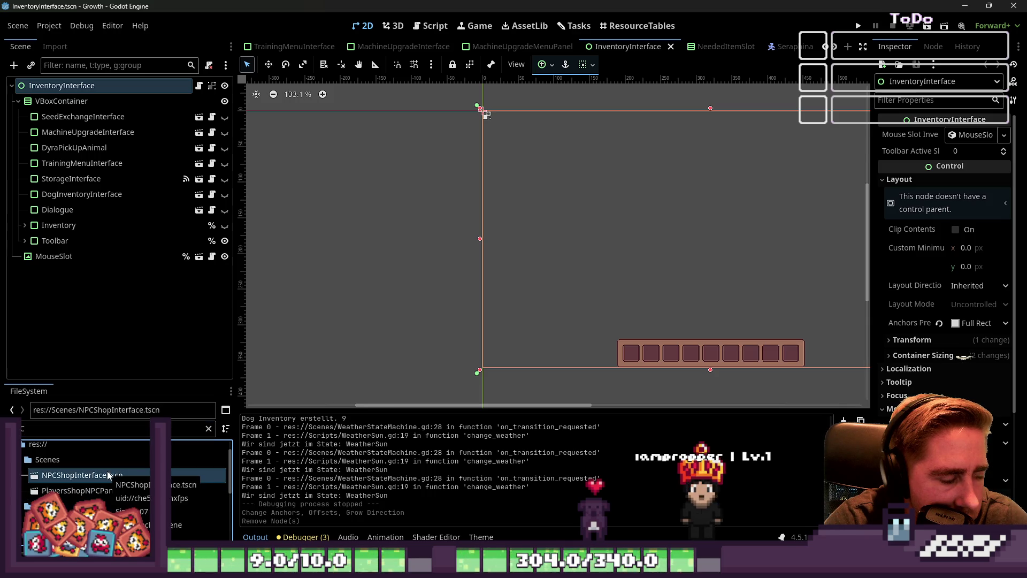
mouse_move(107, 472)
mouse_down()
mouse_move(123, 476)
mouse_move(136, 214)
mouse_move(77, 88)
mouse_up()
Inspect the new NPCShopInterface node, toggling the shop panel's visibility off and on.
scroll(450, 235, down, 5)
click(40, 259)
click(60, 273)
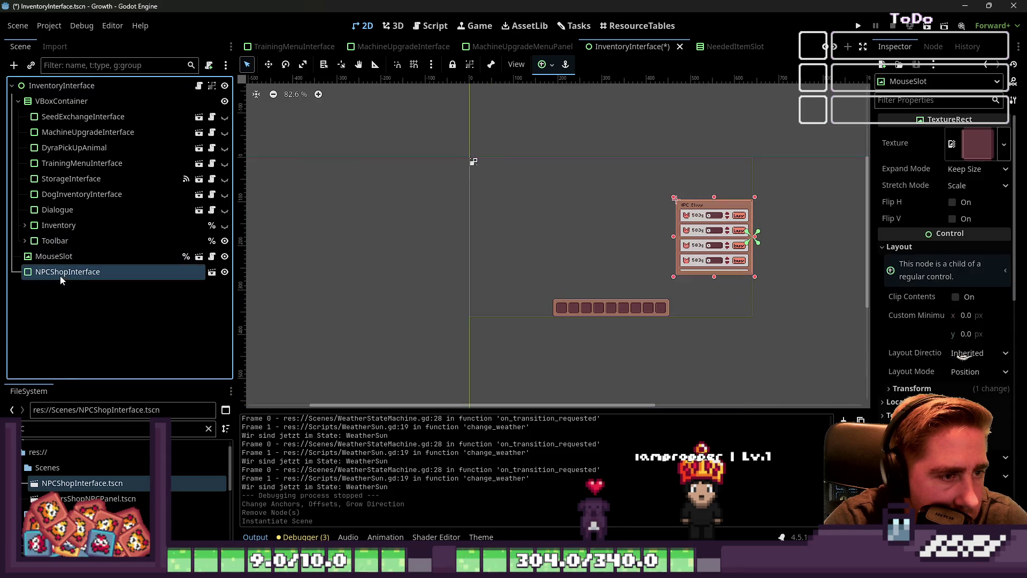
click(214, 300)
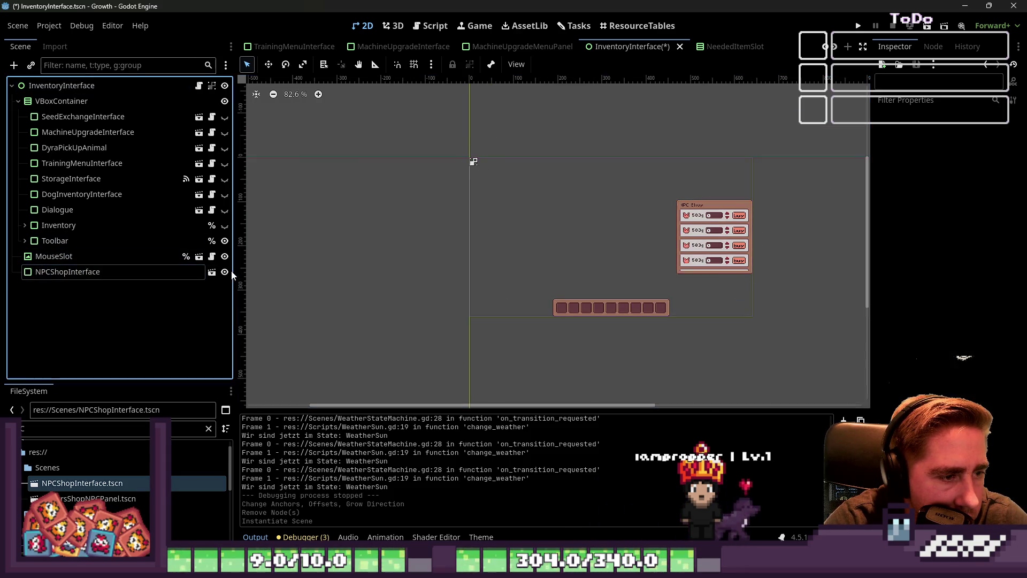
click(225, 272)
click(225, 272)
click(225, 272)
click(224, 271)
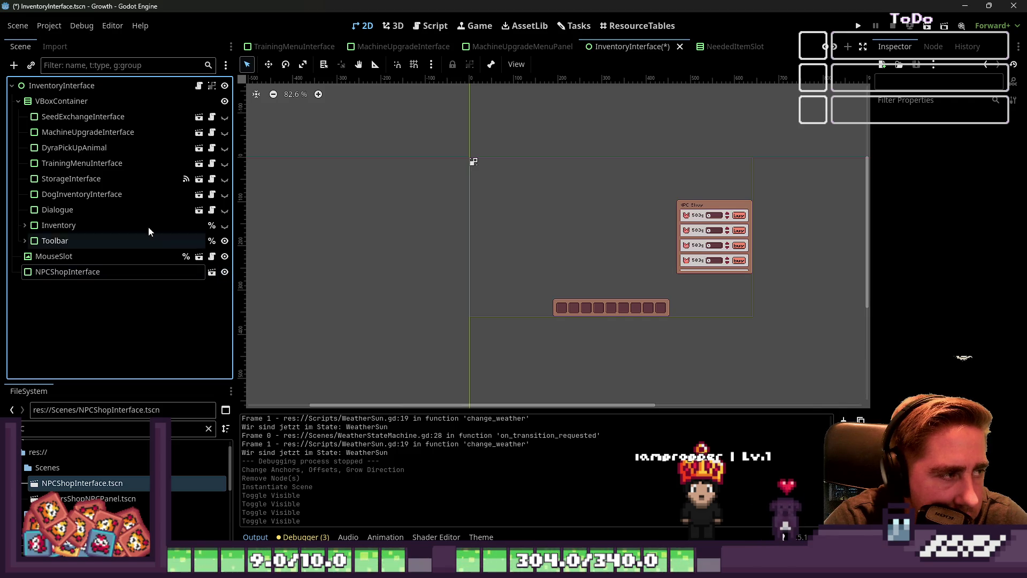
click(19, 100)
click(72, 114)
click(86, 133)
click(18, 101)
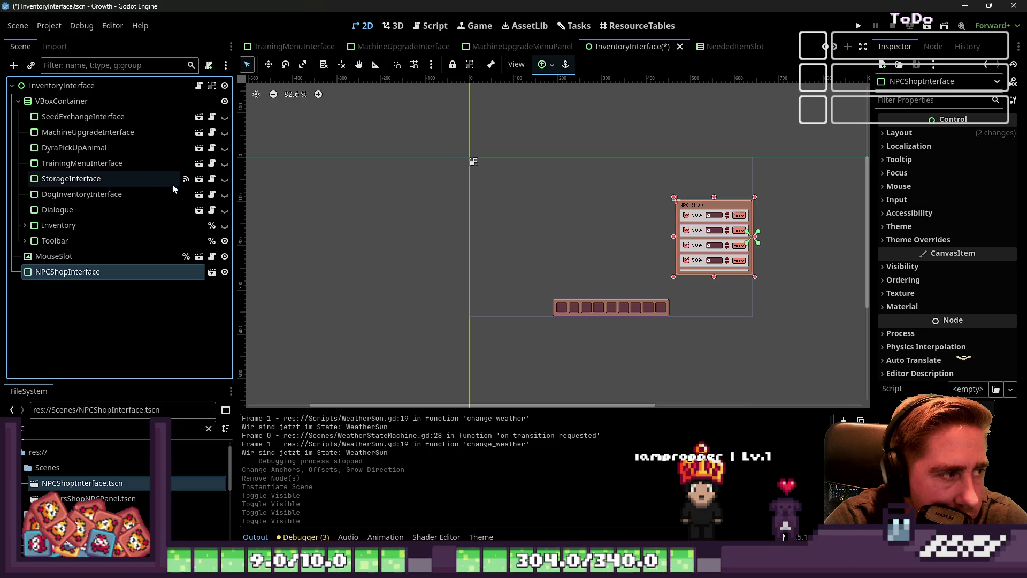
Hide both the Inventory grid and the NPC Shop panel, then switch to the NeededItemSlot scene.
click(225, 225)
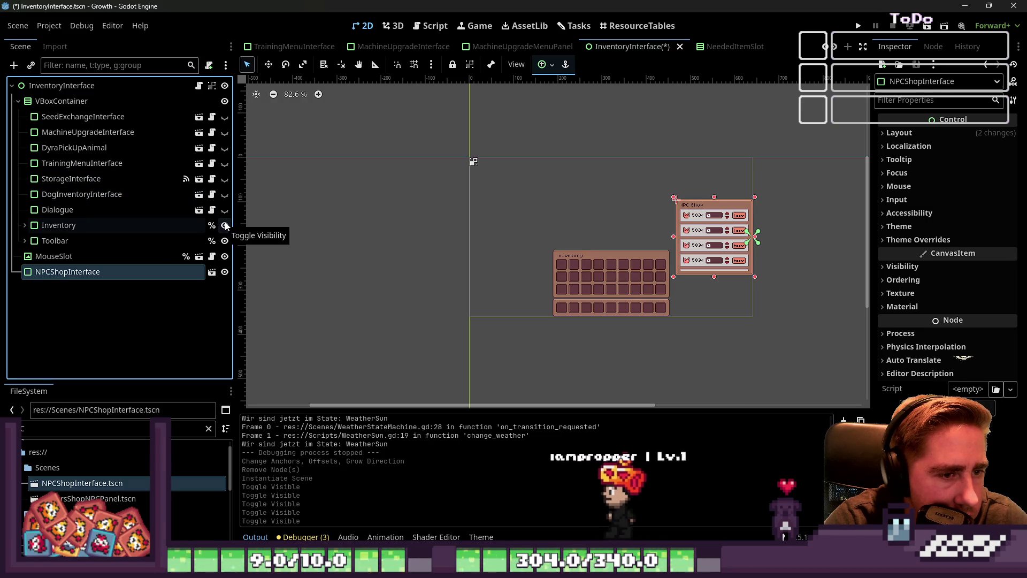
click(225, 225)
click(225, 226)
click(224, 226)
click(224, 225)
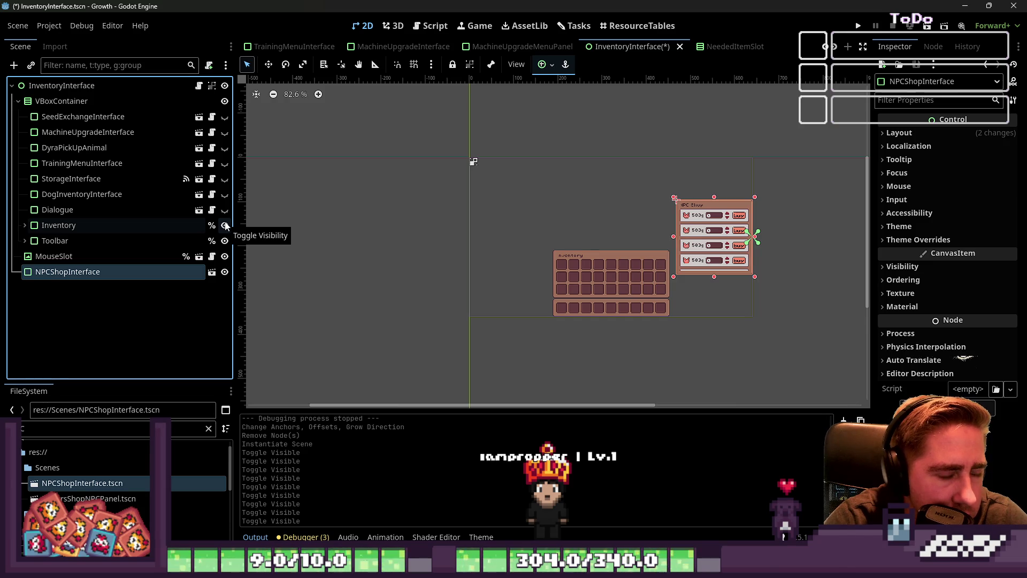
click(224, 226)
click(225, 272)
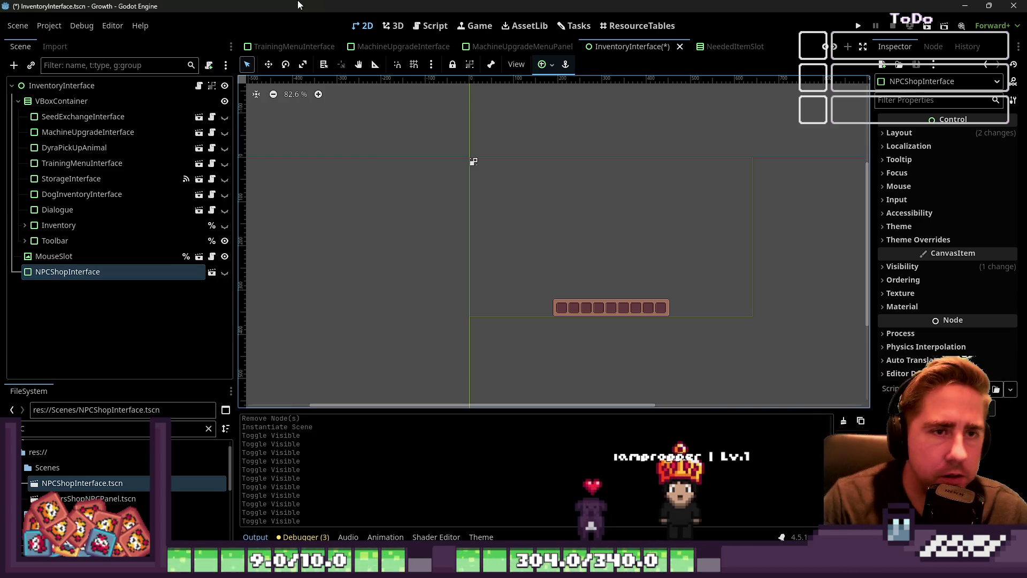
click(741, 48)
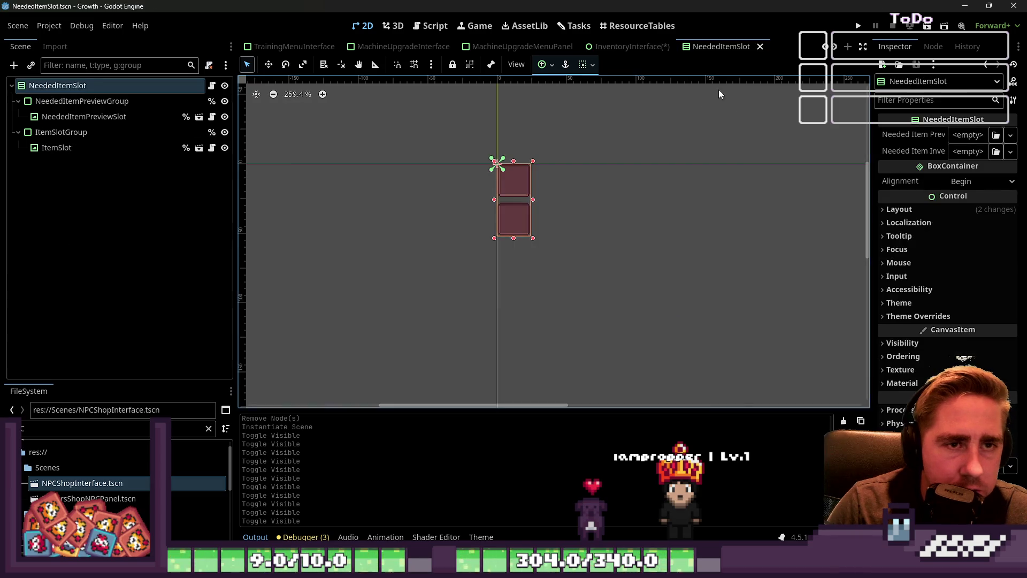
Switch to the NPCShopInterface scene and save it.
click(415, 25)
scroll(595, 50, up, 5)
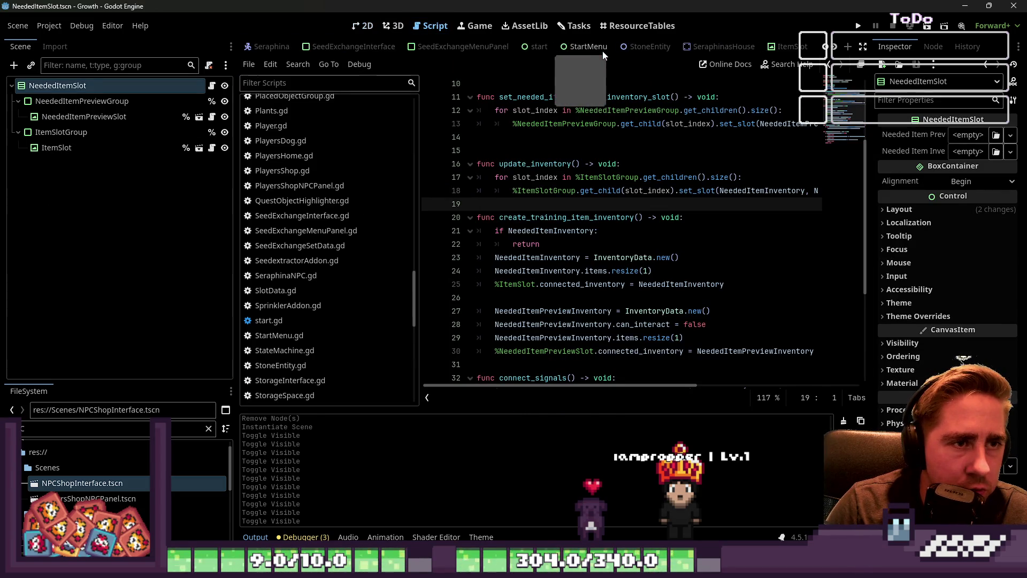
click(603, 46)
click(623, 27)
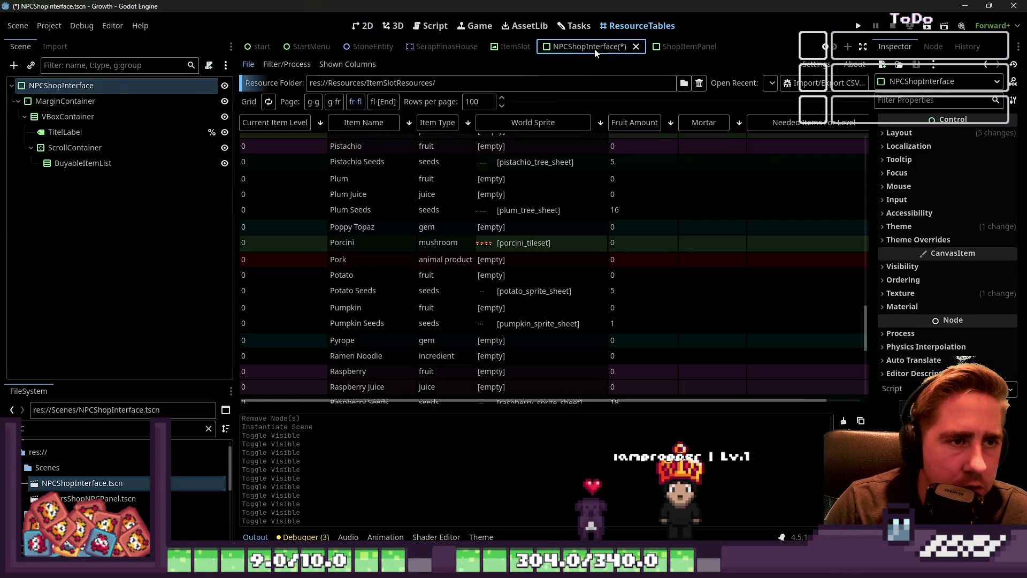
click(80, 86)
key(ctrl+s)
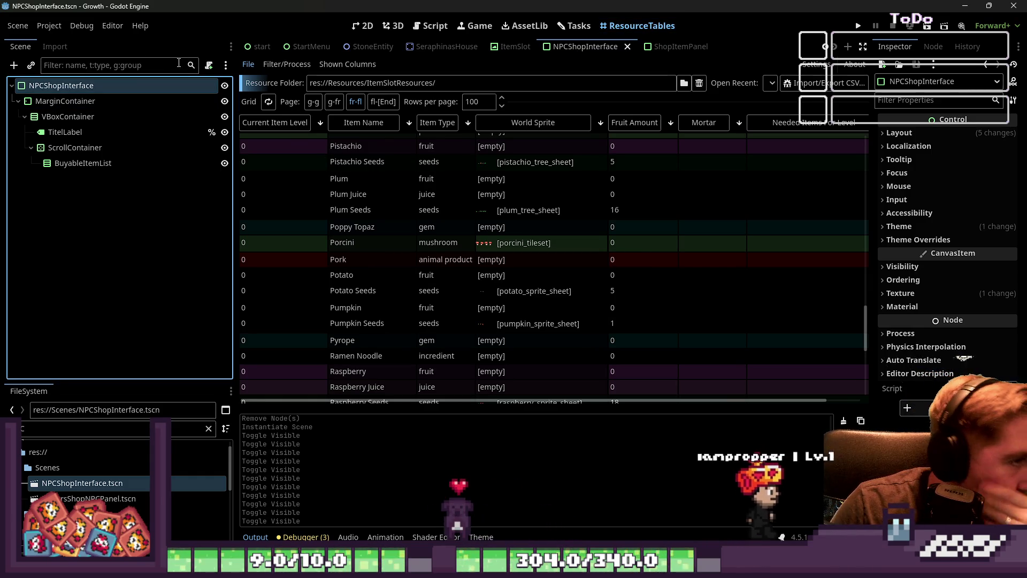
Attach a new PanelContainer script saved as res://Scripts/NPCShopInterface.gd to the root.
click(208, 65)
key(Left)
key(Left)
key(Left)
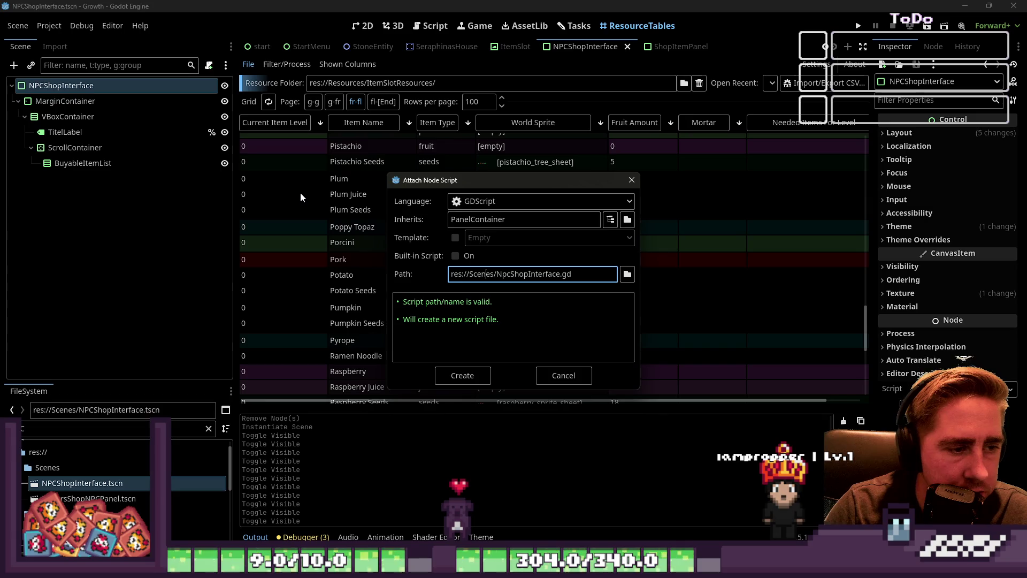
text(ript)
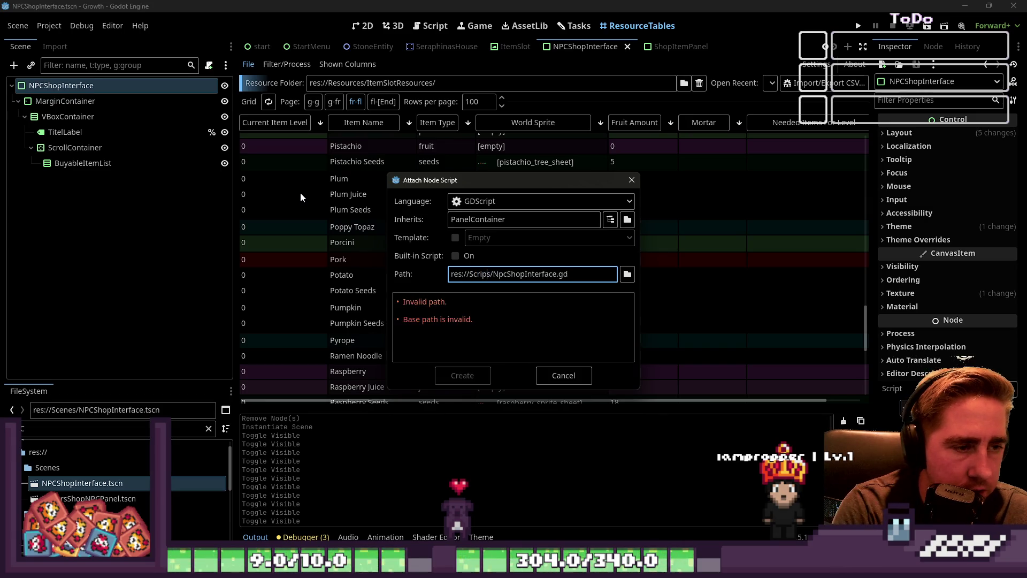
key(Right)
key(Right)
key(shift+Right)
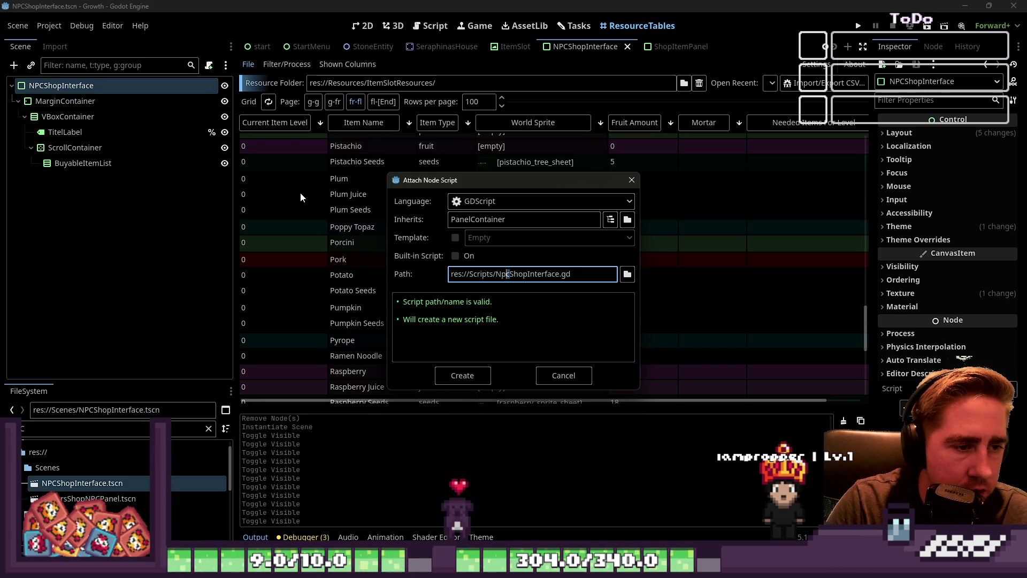
text(PC)
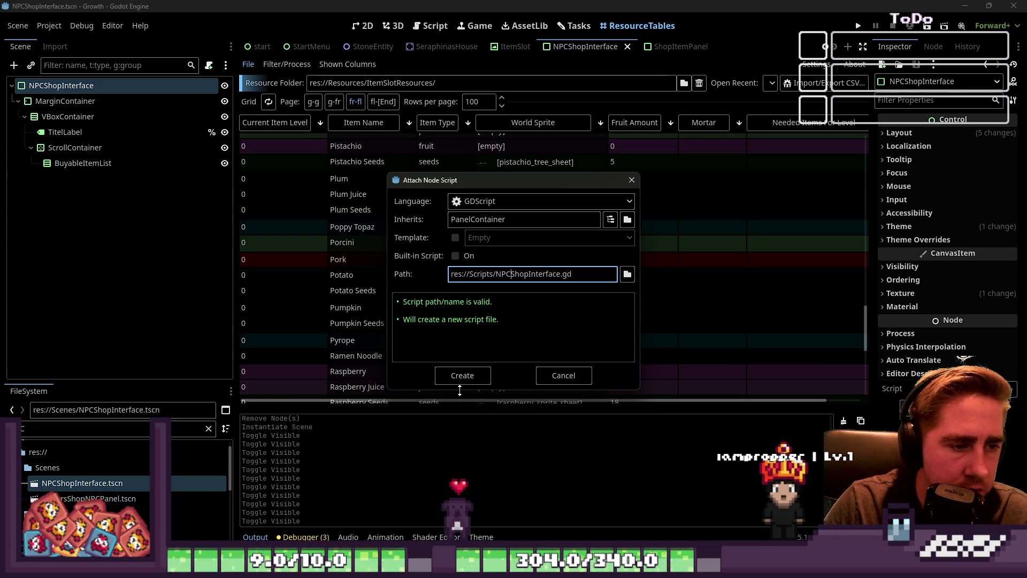
click(461, 376)
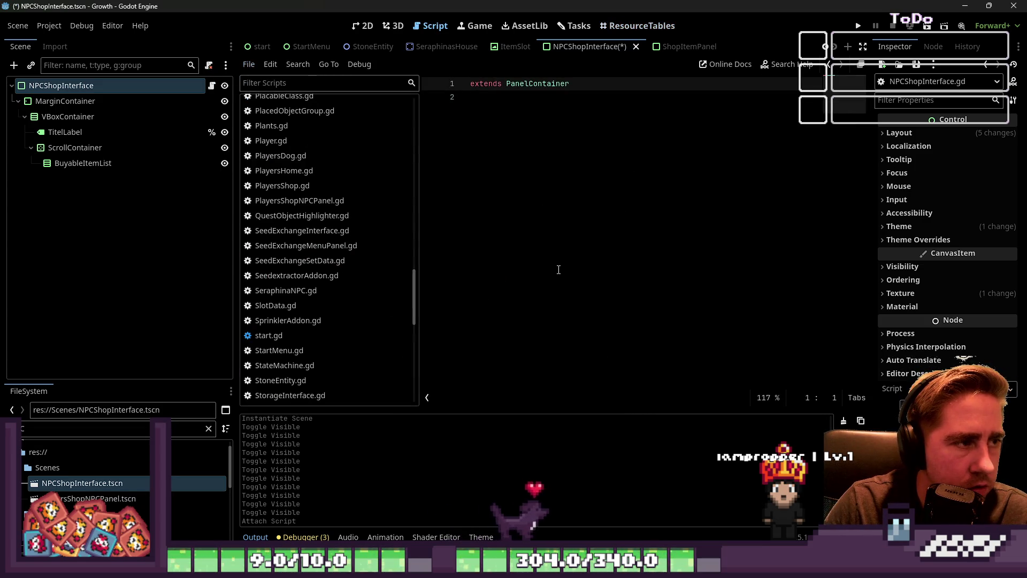
Declare class_name NPCShopInterface on line 2 of the script and save it.
click(558, 265)
text(clö)
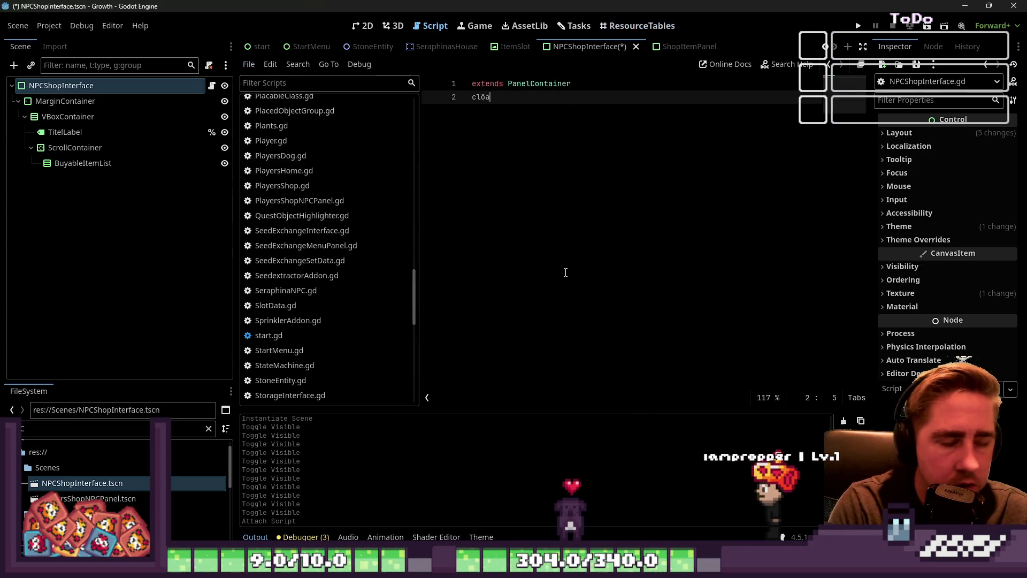
click(84, 91)
click(84, 88)
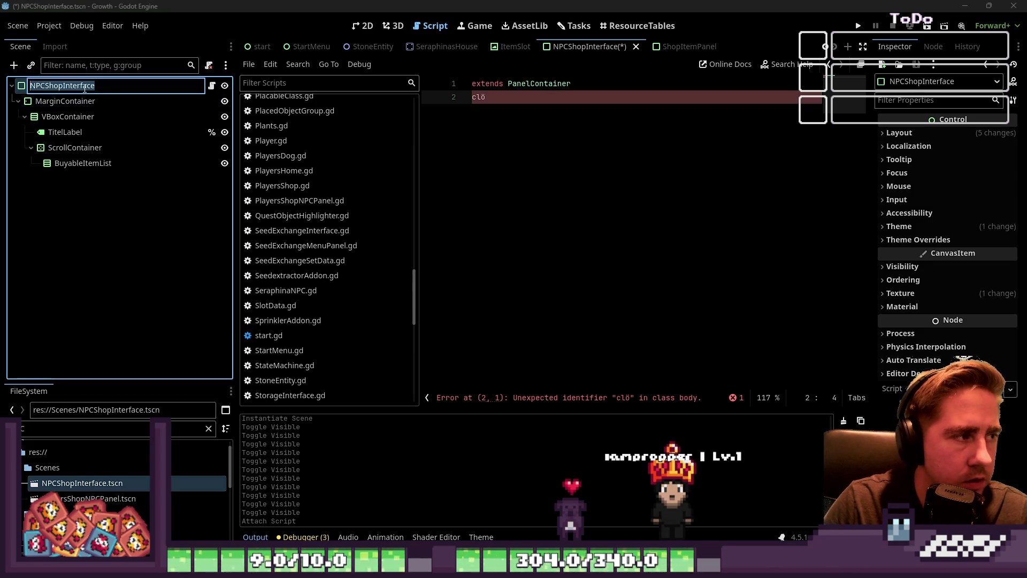
key(Escape)
click(536, 102)
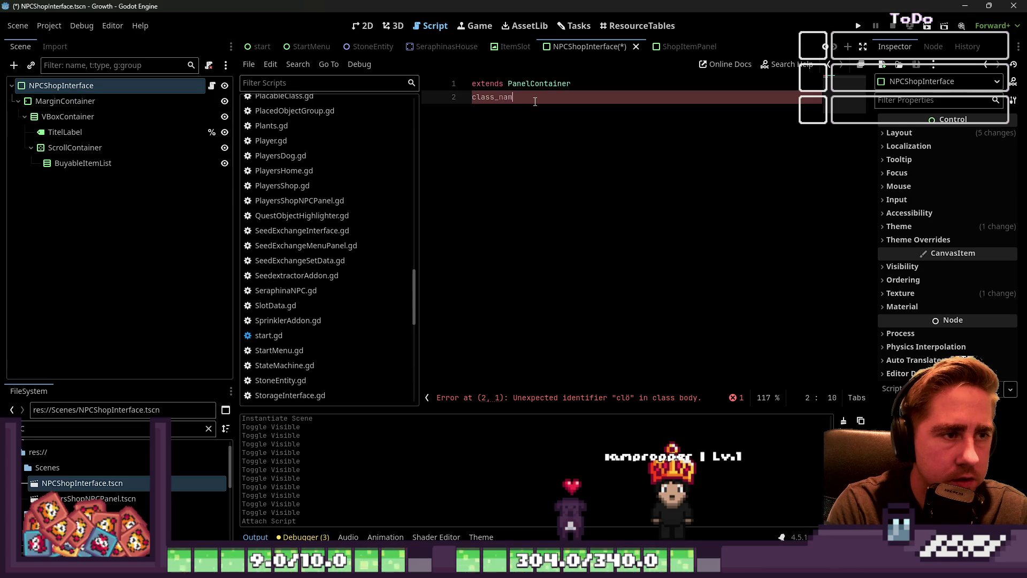
key(ctrl+s)
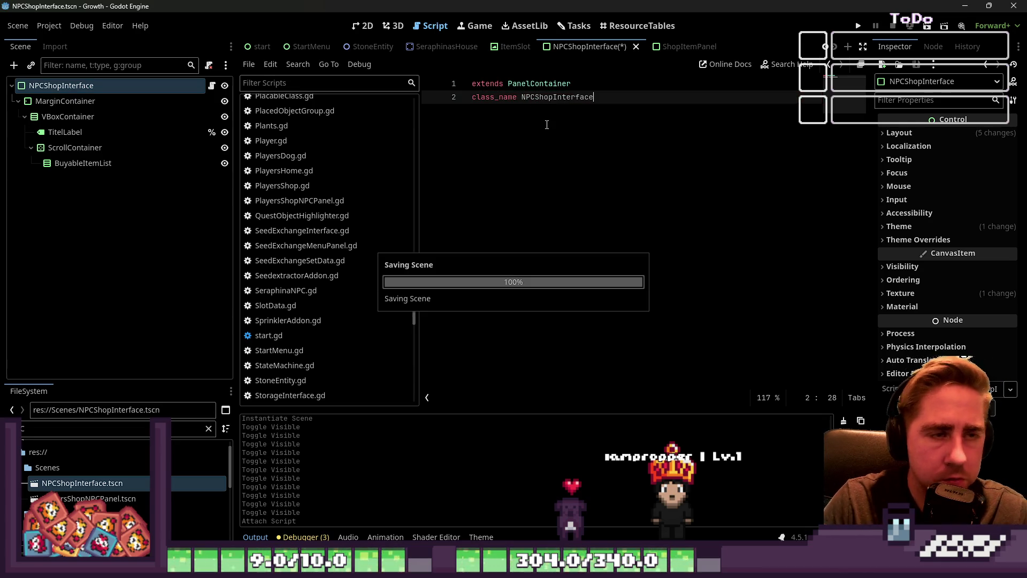
Add an empty line below the declaration and switch to the SeraphinaNPC.gd script.
click(574, 144)
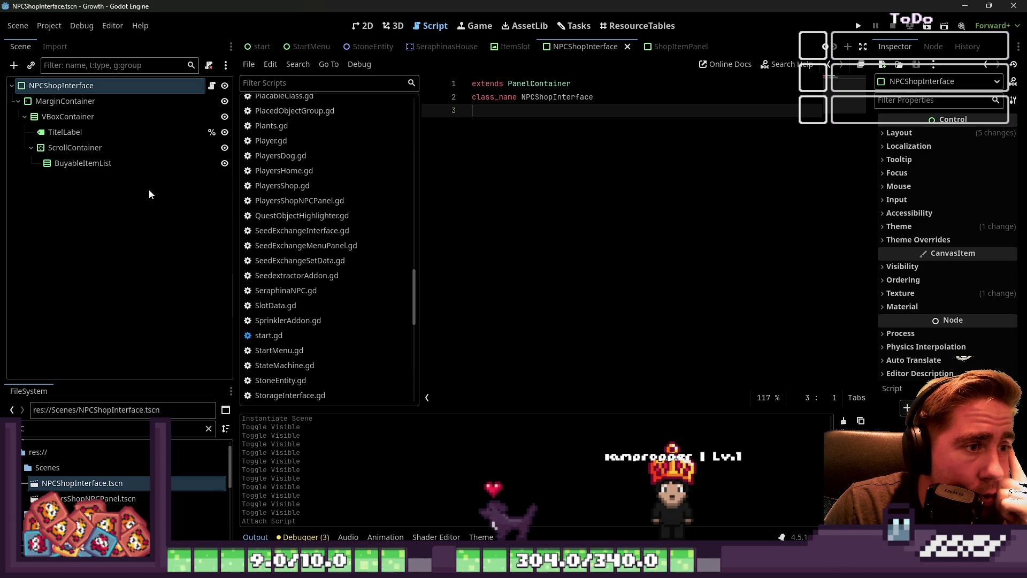
scroll(351, 231, up, 4)
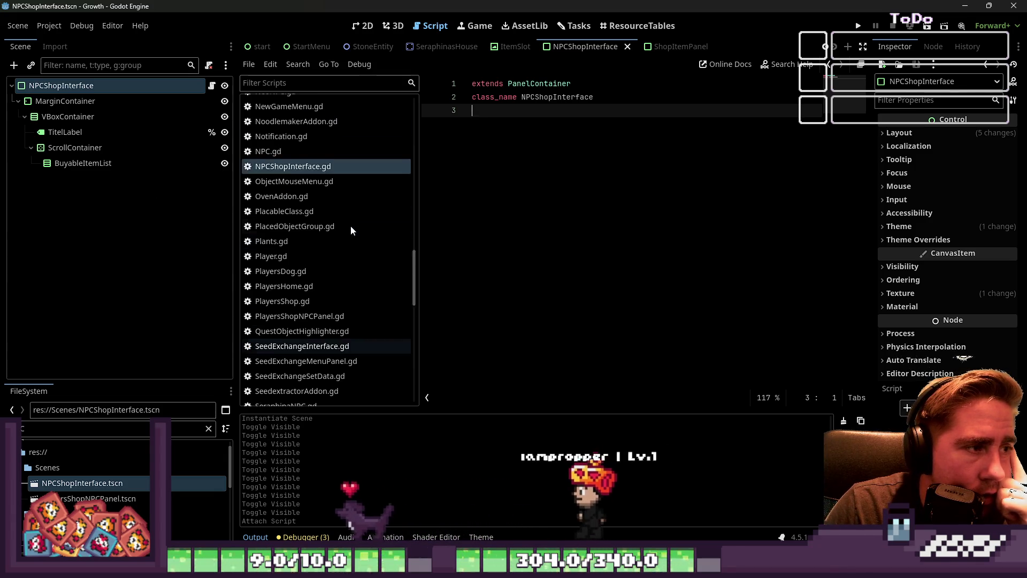
scroll(351, 226, up, 3)
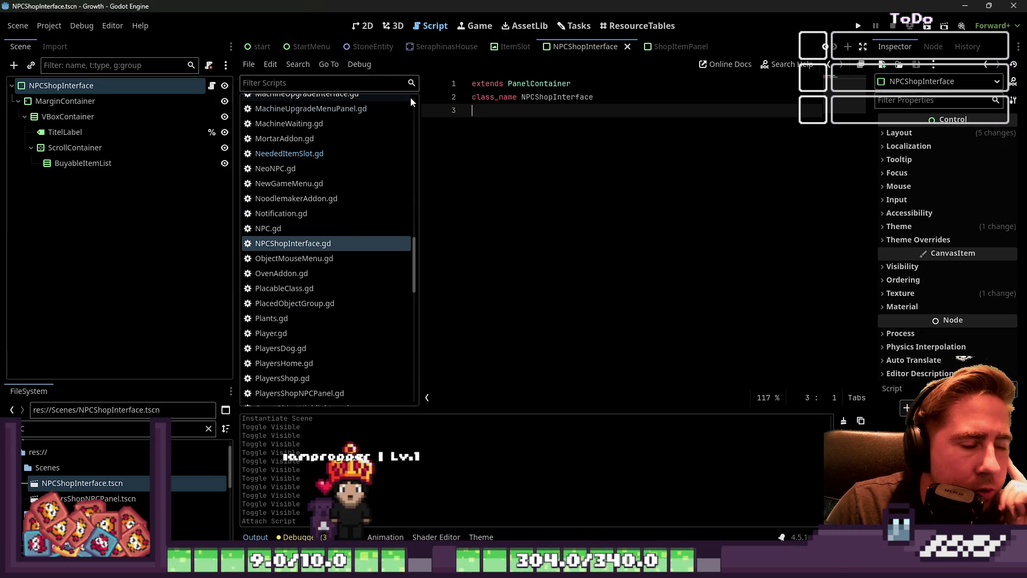
key(Return)
scroll(353, 185, up, 3)
scroll(352, 186, down, 10)
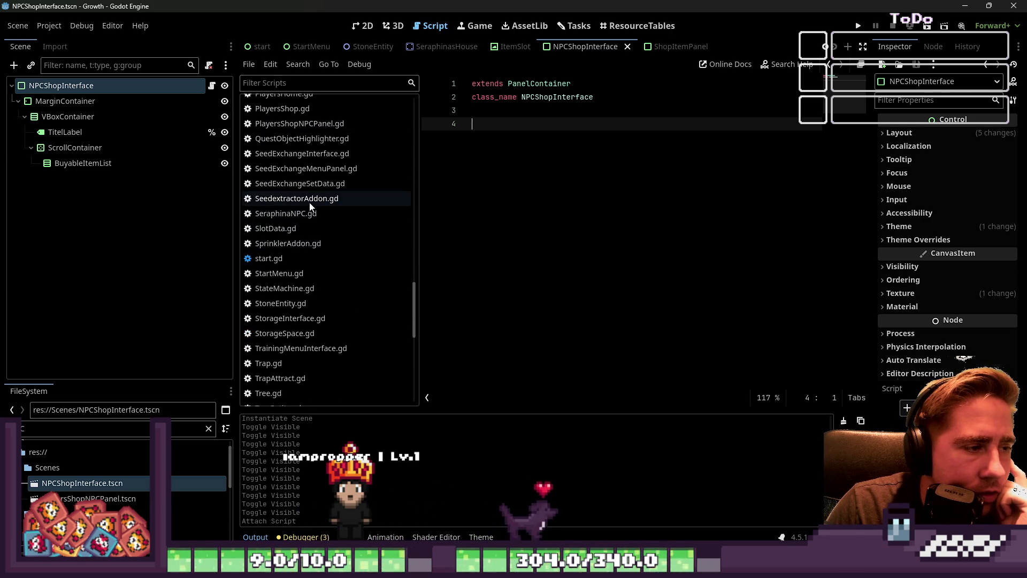
click(310, 212)
scroll(517, 181, down, 2)
scroll(516, 181, up, 2)
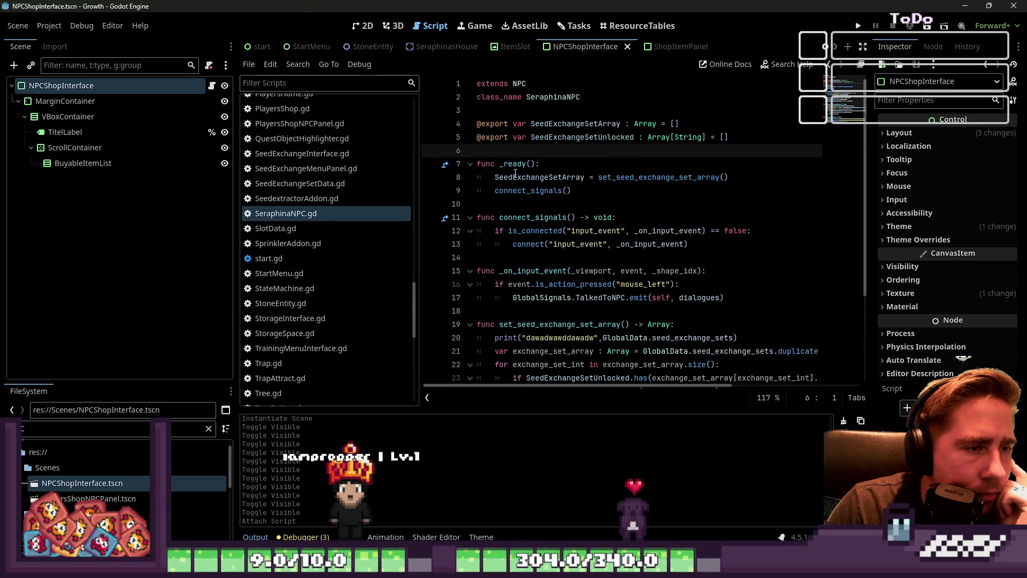
click(527, 112)
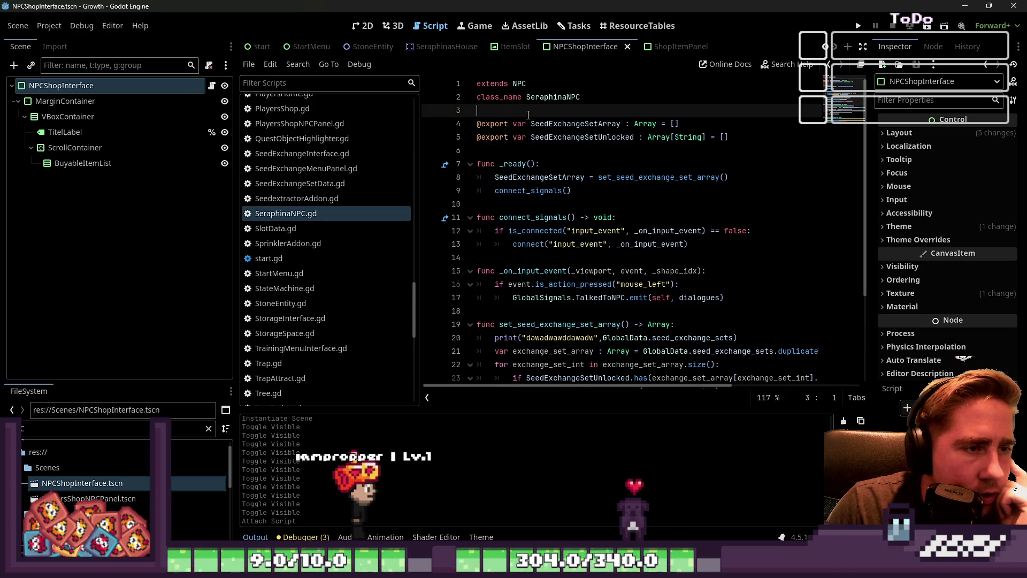
key(Return)
key(Return)
key(Up)
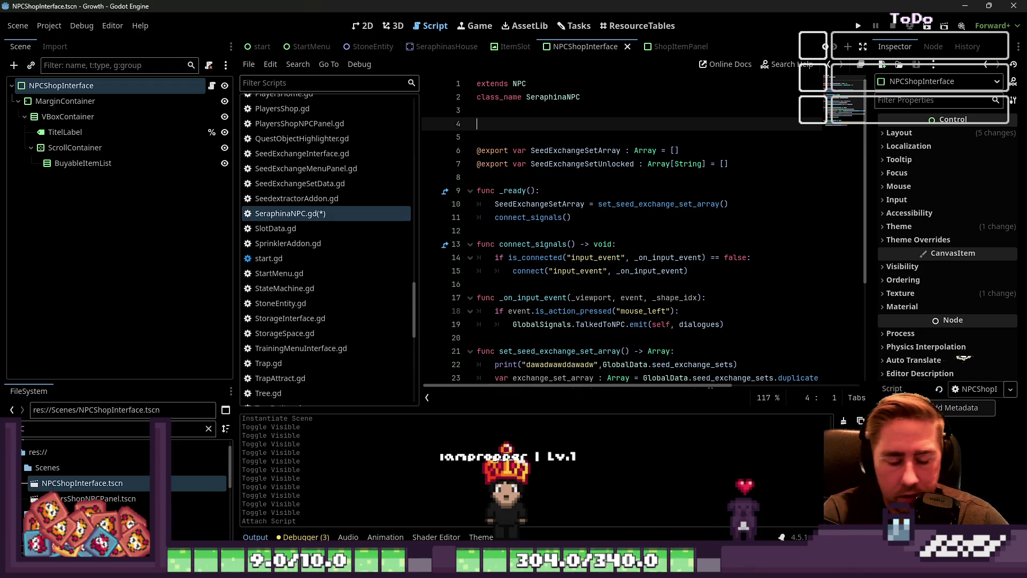
key(BackSpace)
key(BackSpace)
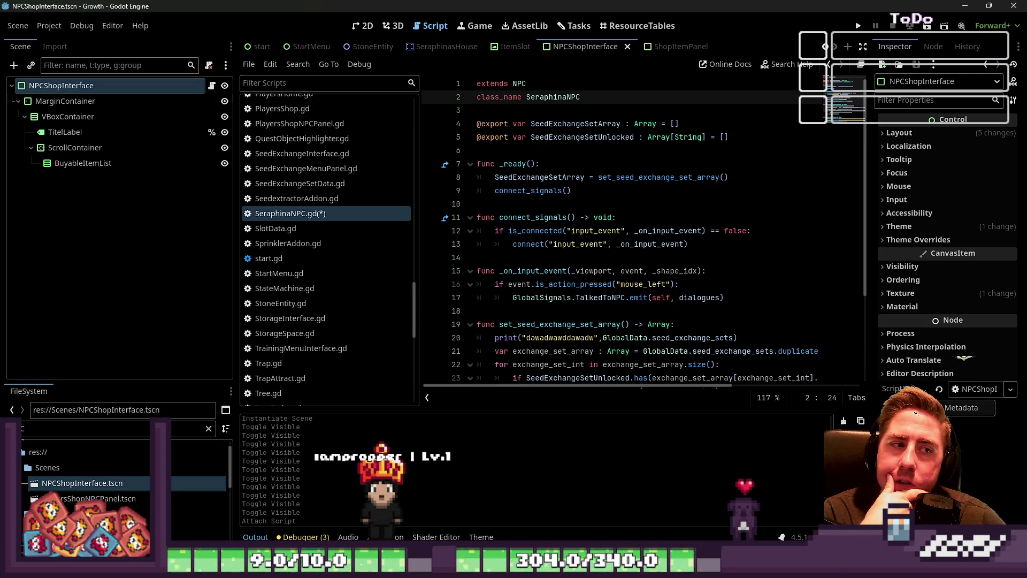
key(Down)
key(Down)
key(Down)
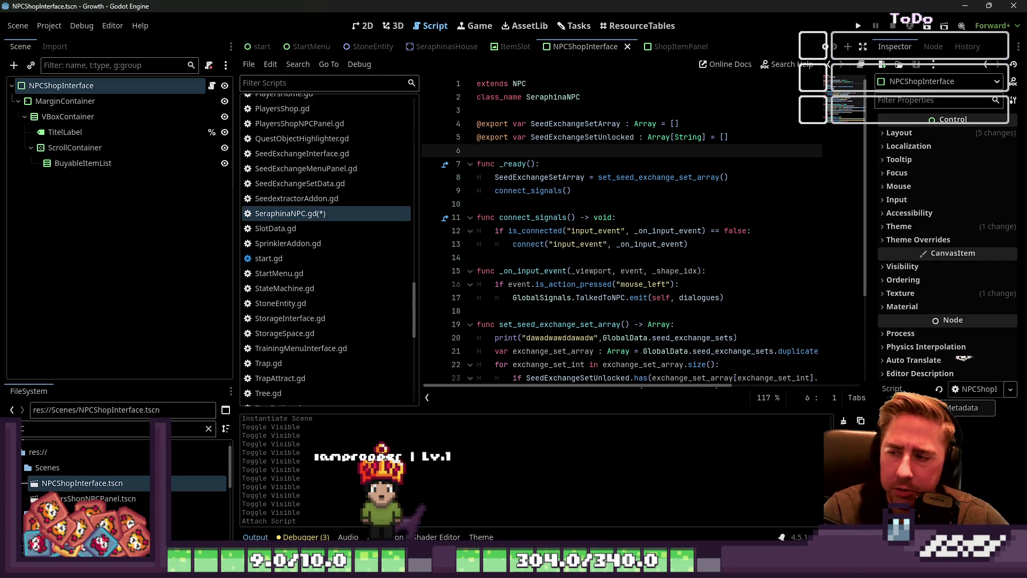
key(Return)
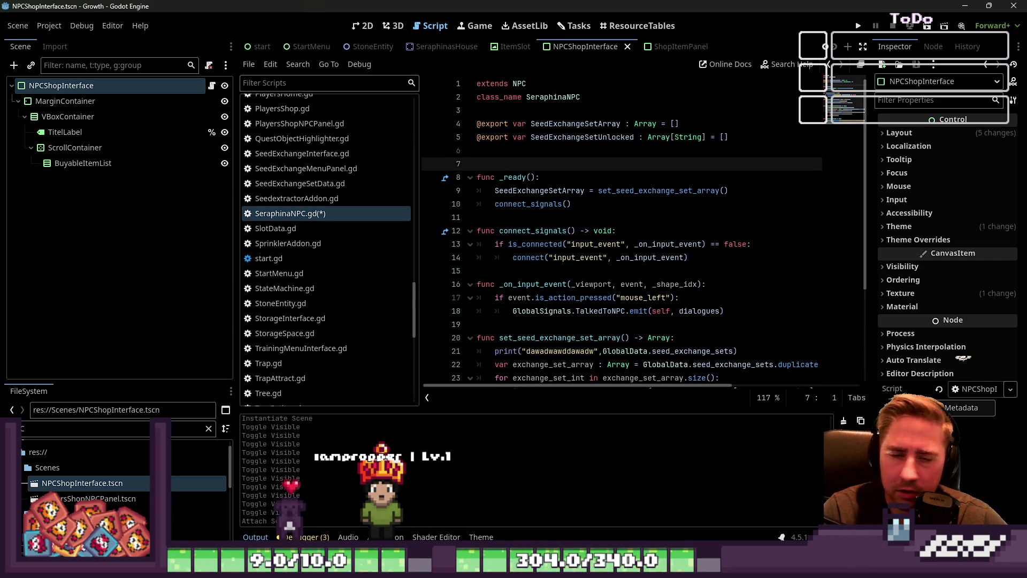
click(477, 150)
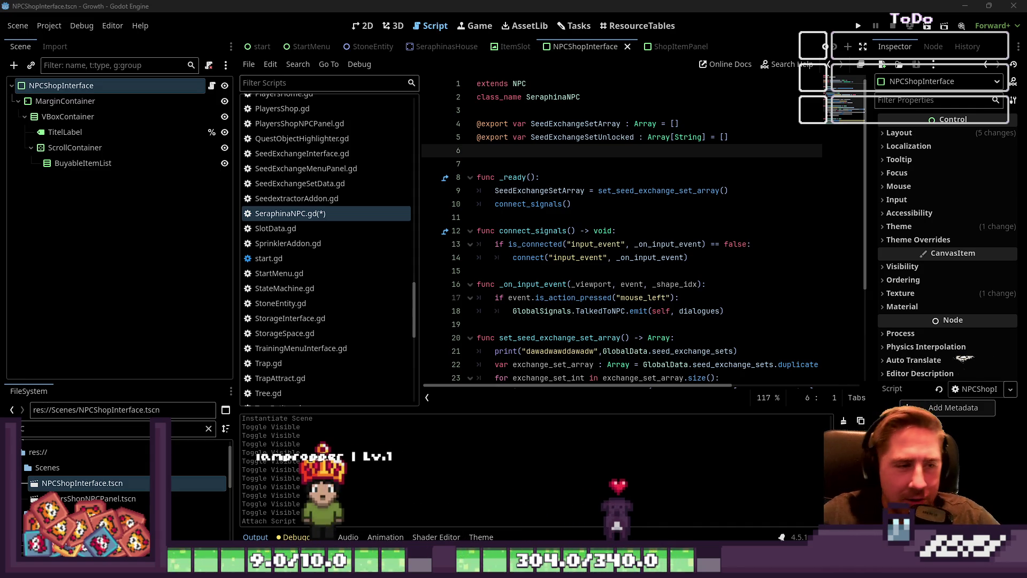
key(Delete)
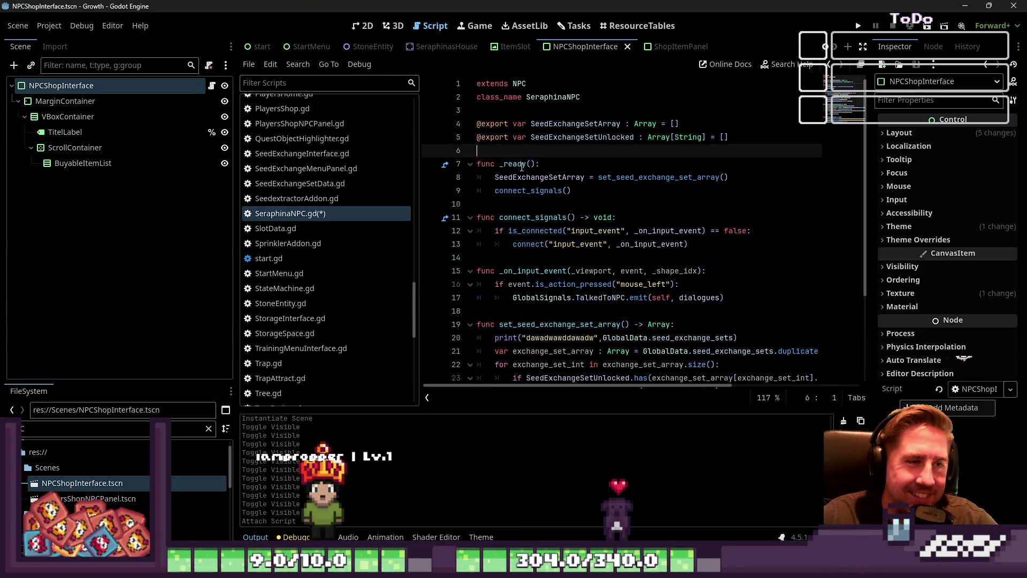
key(Return)
key(Return)
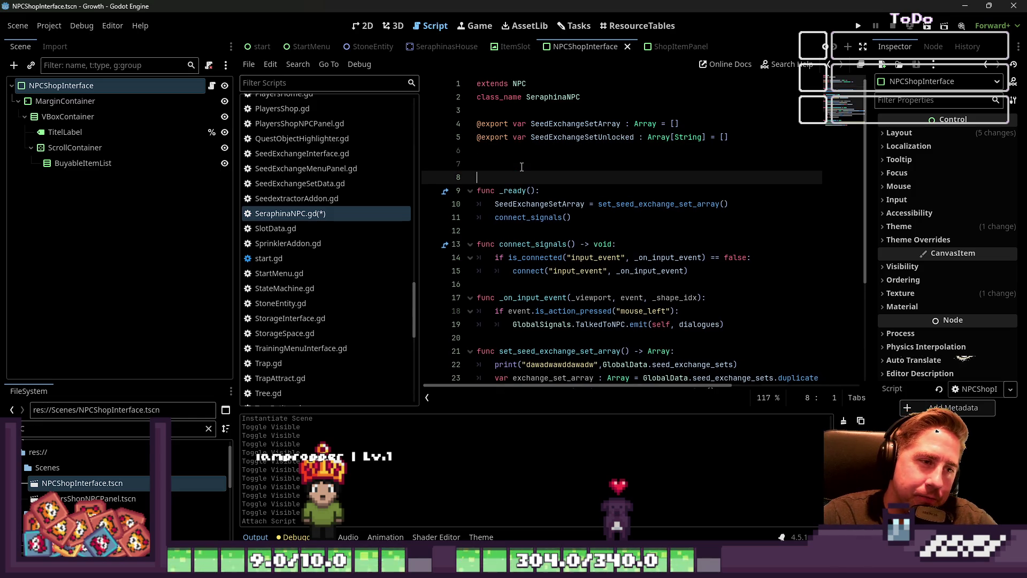
click(521, 166)
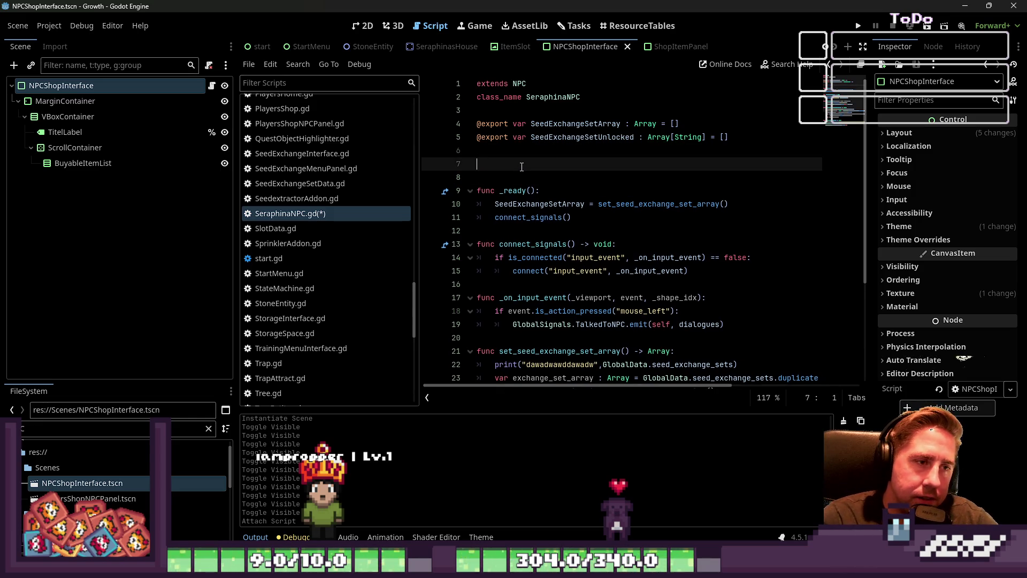
text(var ShopArray)
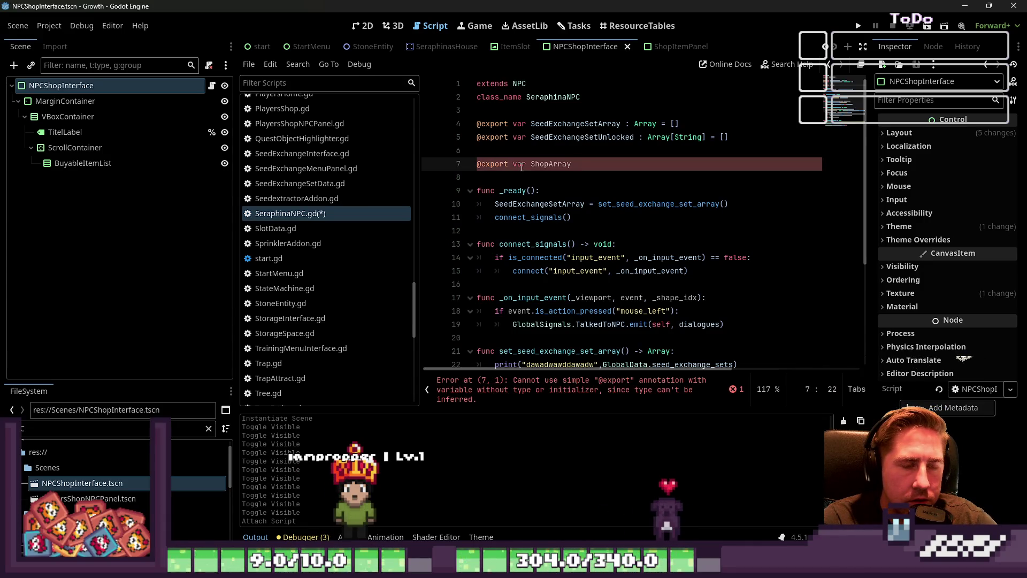
text(Ar)
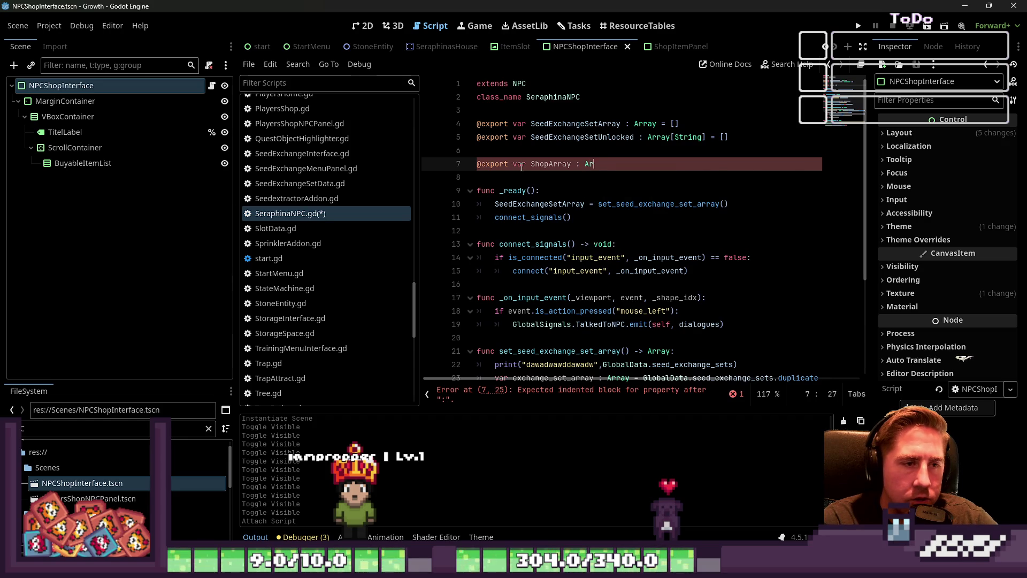
text([S)
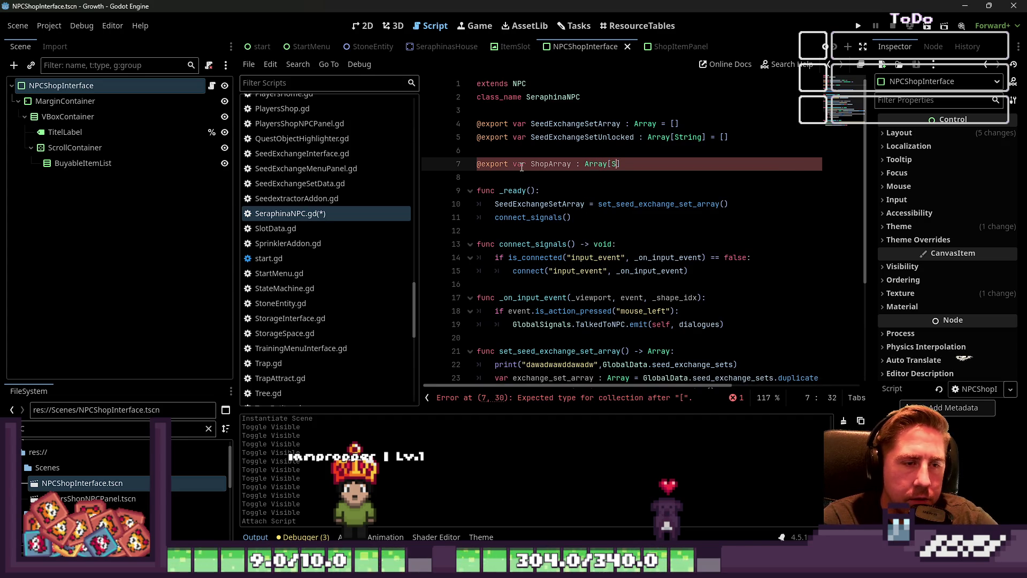
text(lot)
key(Return)
text(])
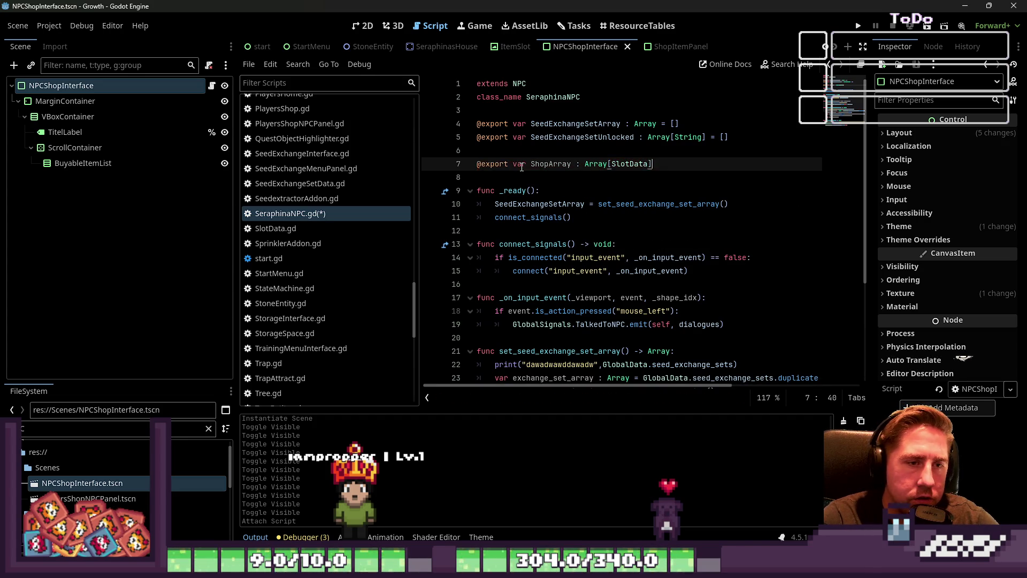
key(Return)
key(ctrl+s)
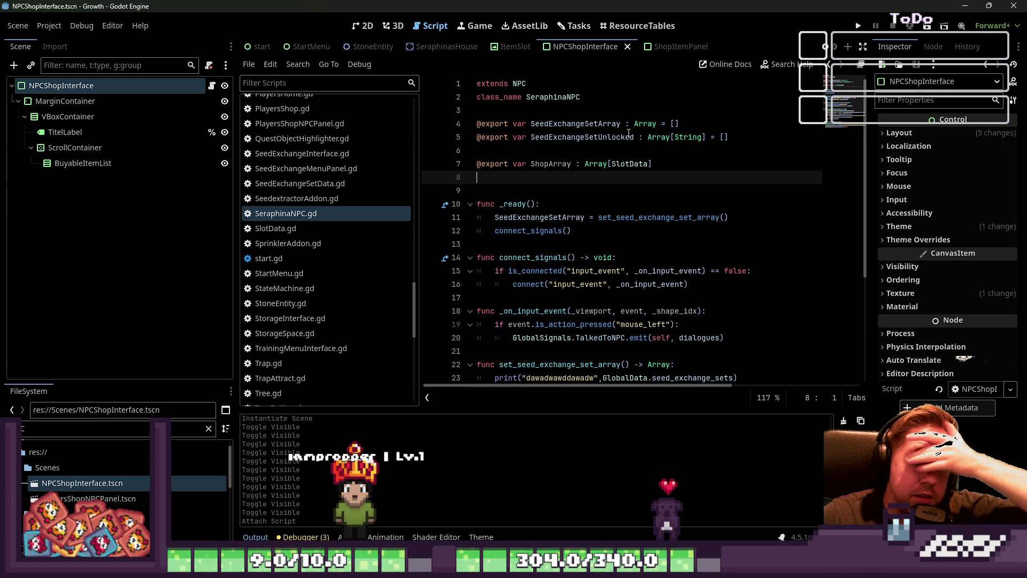
Make a further edit at the end of the ShopArray line and save the script again.
double_click(551, 164)
click(687, 169)
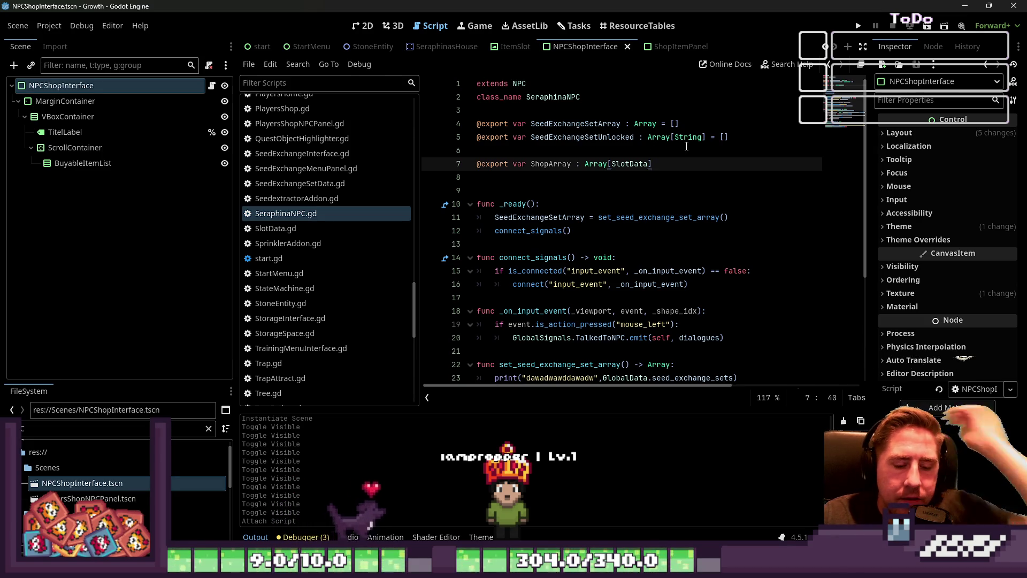
text(?)
text([)
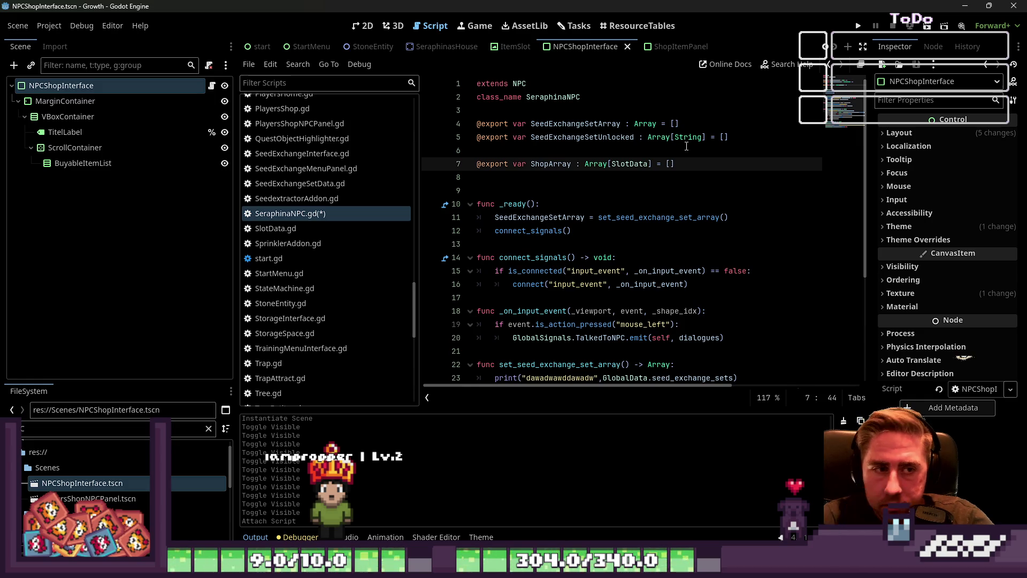
key(ctrl+s)
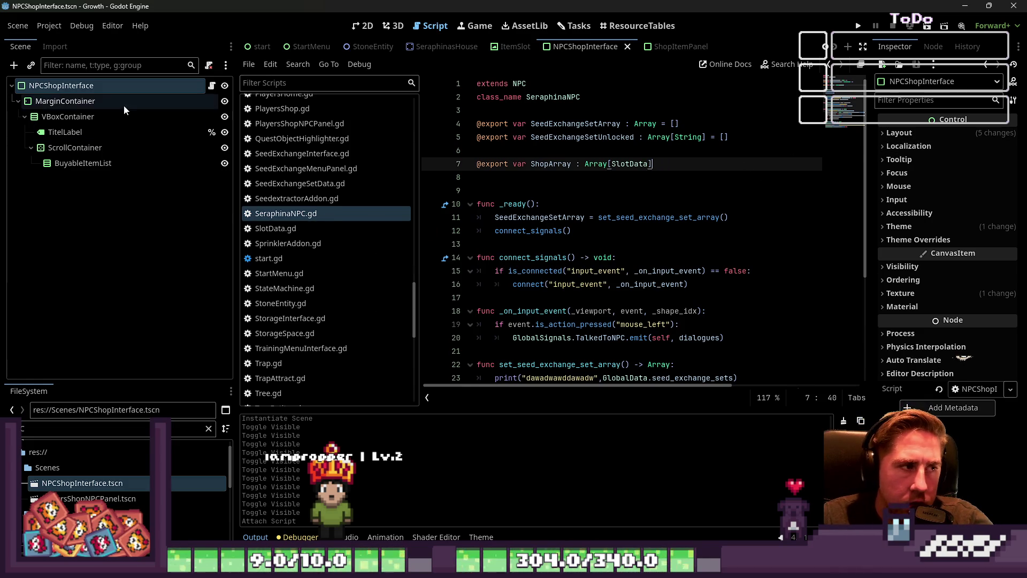
scroll(342, 48, up, 3)
scroll(343, 48, up, 3)
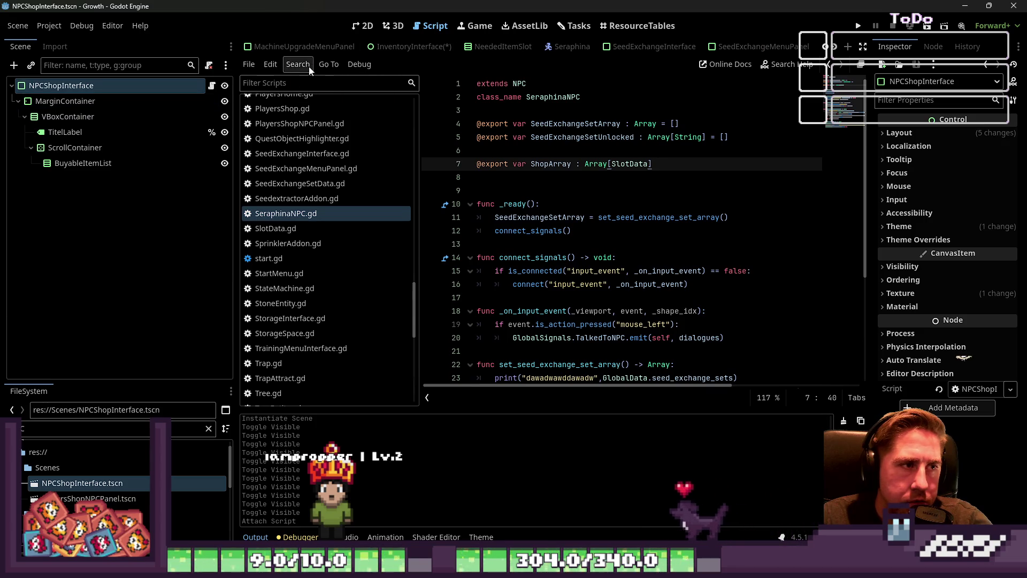
From the Seraphina scene, open NPC.gd, delete the npc_type and shop_data exports, and save.
click(572, 47)
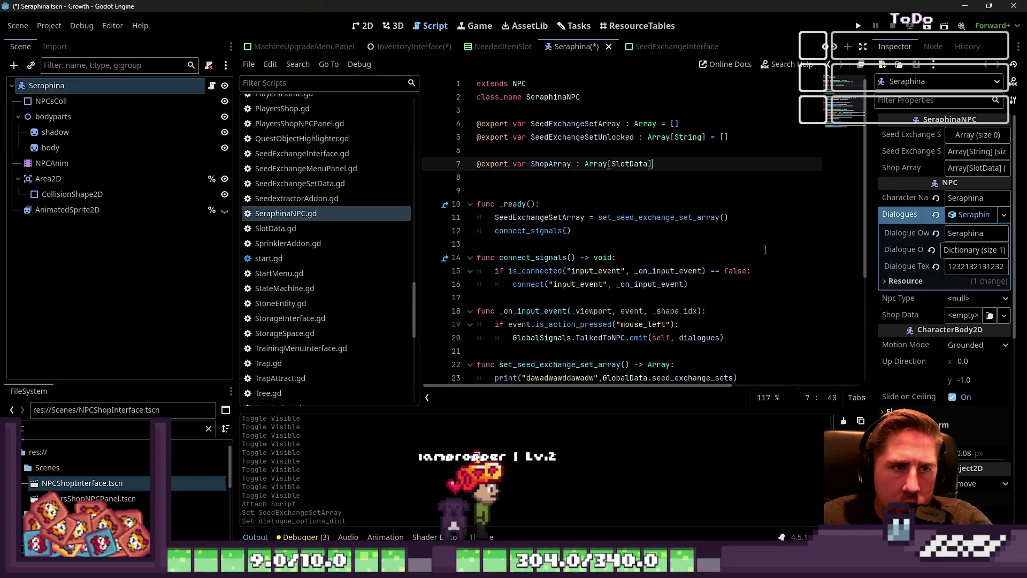
ctrl+click(524, 94)
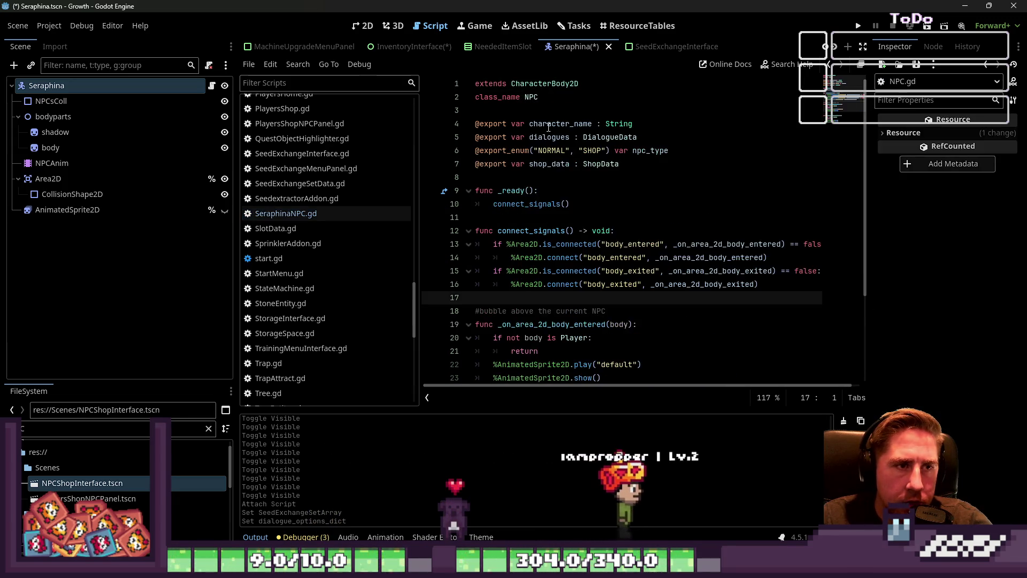
drag(629, 166, 429, 155)
key(BackSpace)
key(BackSpace)
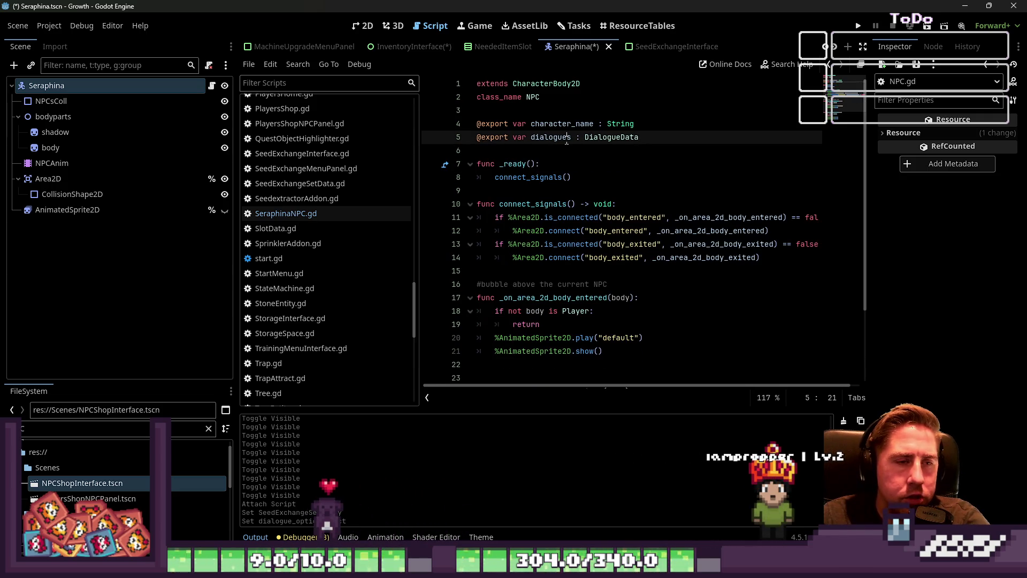
double_click(561, 124)
scroll(599, 171, down, 3)
scroll(617, 189, up, 3)
key(ctrl+s)
Select the Seraphina root node and widen the Inspector panel to view its Shop Array.
scroll(319, 161, up, 4)
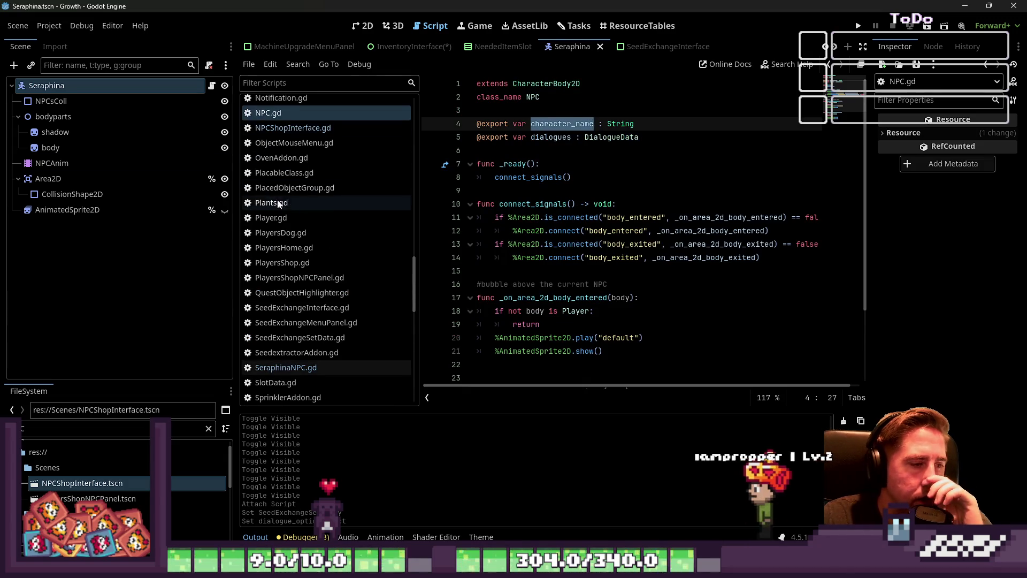
double_click(132, 88)
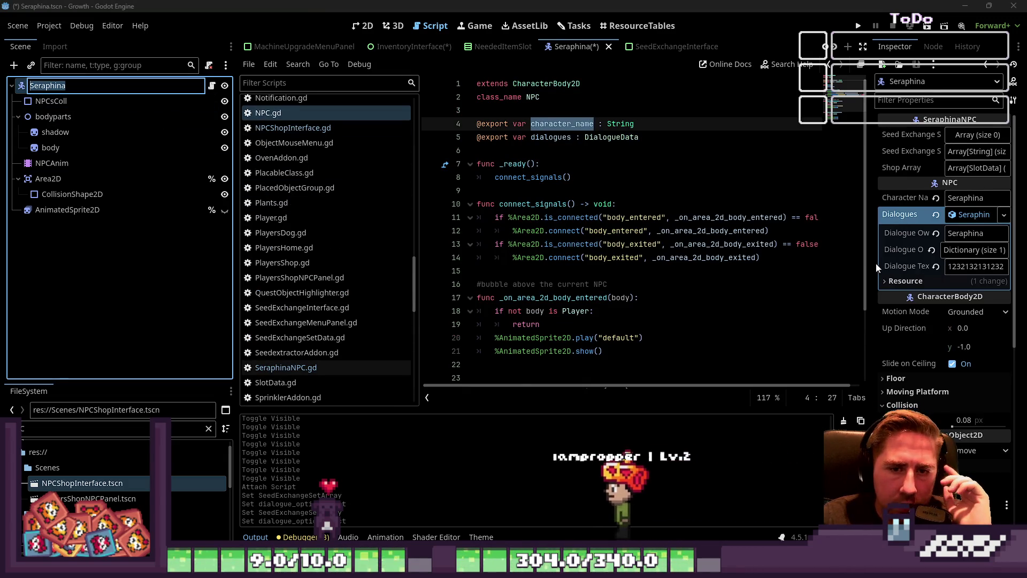
shift+click(862, 300)
drag(871, 300, 771, 300)
Expand Seraphina's Shop Array and add four empty elements.
click(923, 168)
click(899, 205)
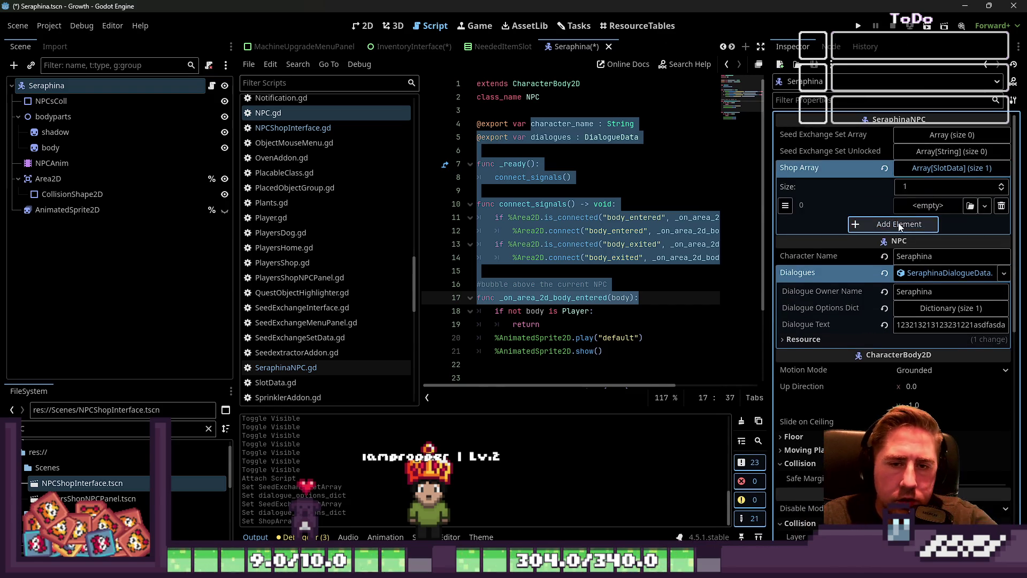
click(899, 224)
click(899, 242)
click(899, 262)
Drag the roastedhazelnut, rosequartz and sardine slot resources from the FileSystem into Shop Array slots.
scroll(59, 466, down, 5)
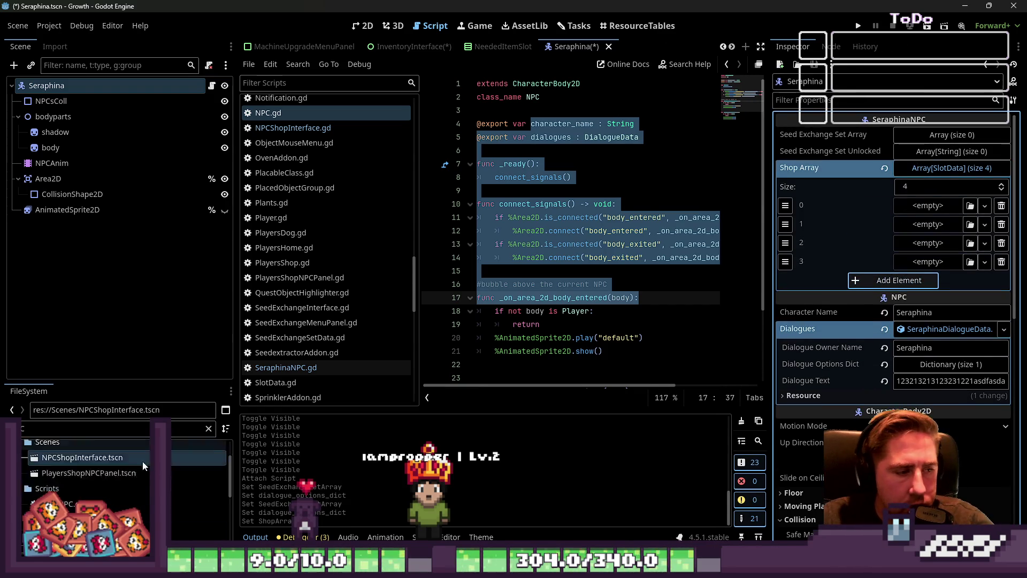
key(BackSpace)
scroll(226, 446, up, 10)
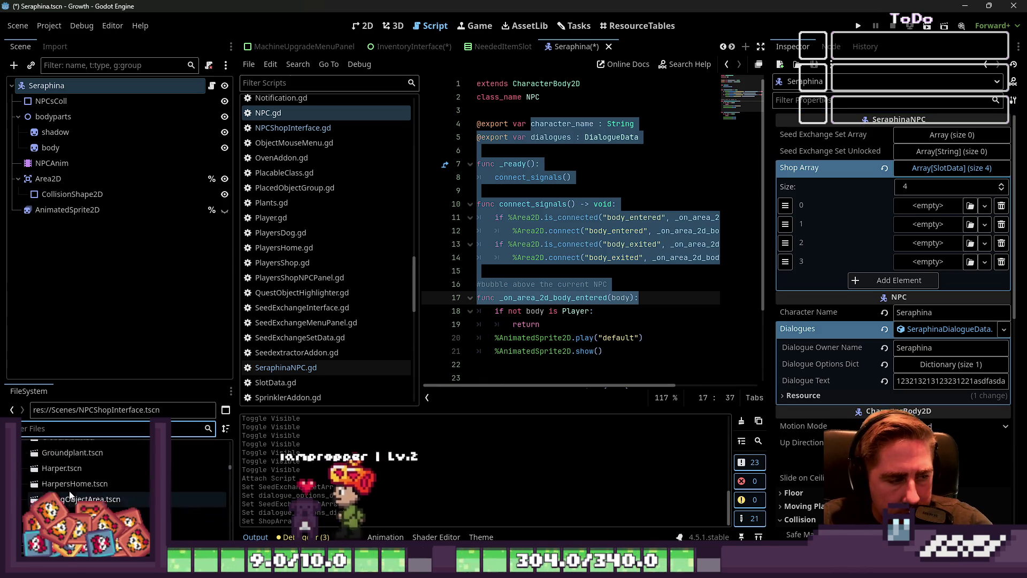
scroll(225, 446, down, 15)
click(73, 473)
drag(68, 482, 928, 206)
mouse_move(80, 520)
mouse_down()
mouse_move(107, 497)
mouse_move(848, 280)
mouse_move(928, 224)
mouse_up()
mouse_move(99, 474)
mouse_down()
mouse_move(856, 299)
mouse_move(929, 243)
mouse_up()
scroll(189, 468, down, 3)
click(188, 476)
mouse_move(189, 525)
mouse_down()
mouse_move(527, 399)
mouse_move(926, 275)
mouse_move(929, 261)
mouse_up()
Remove the duplicate roastedhazelnut entry, put salmon in slot 3, and collapse Shop Array.
click(1001, 205)
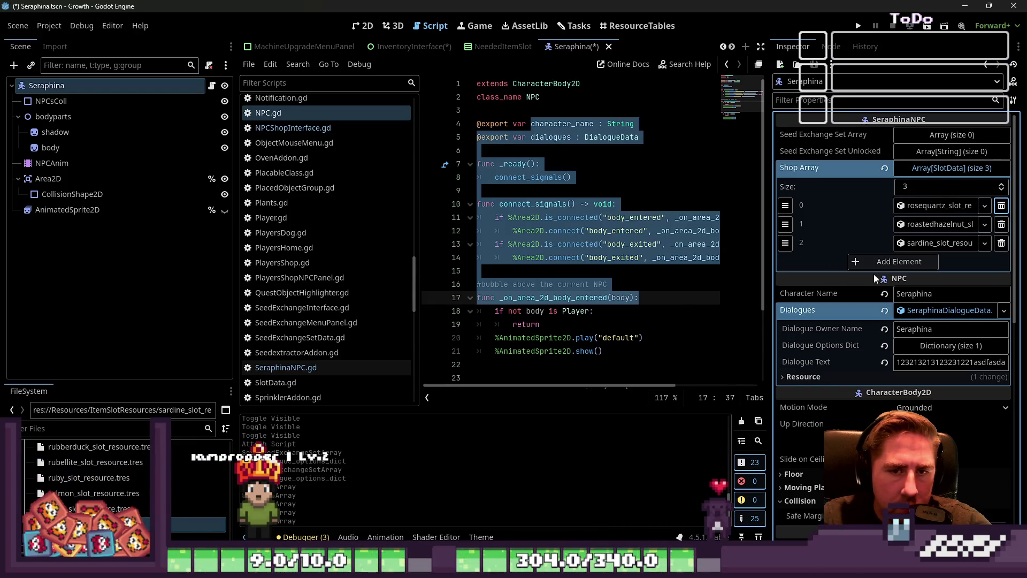
click(889, 261)
click(76, 494)
mouse_move(77, 493)
mouse_down()
mouse_move(922, 274)
mouse_move(928, 262)
mouse_up()
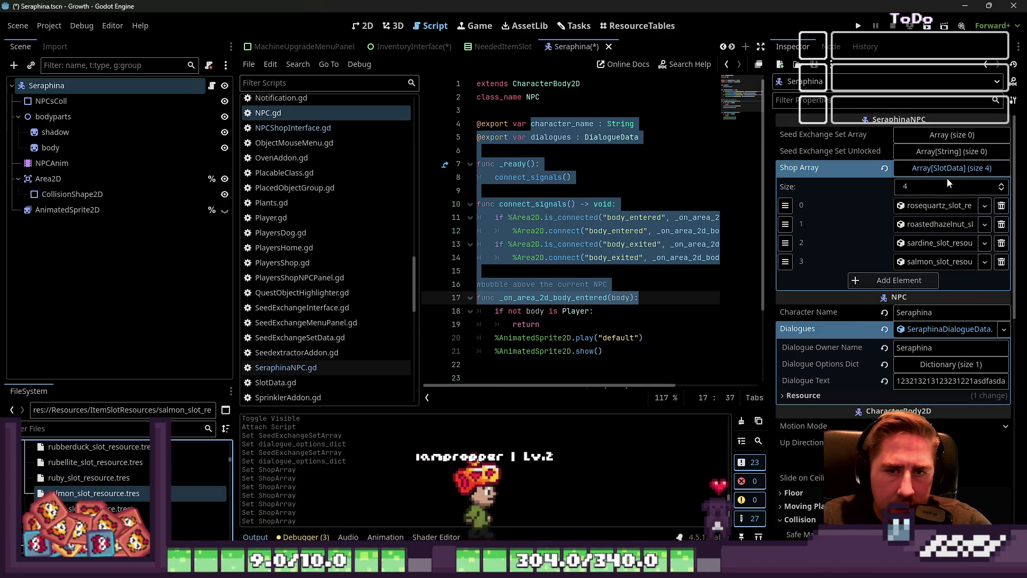
click(945, 169)
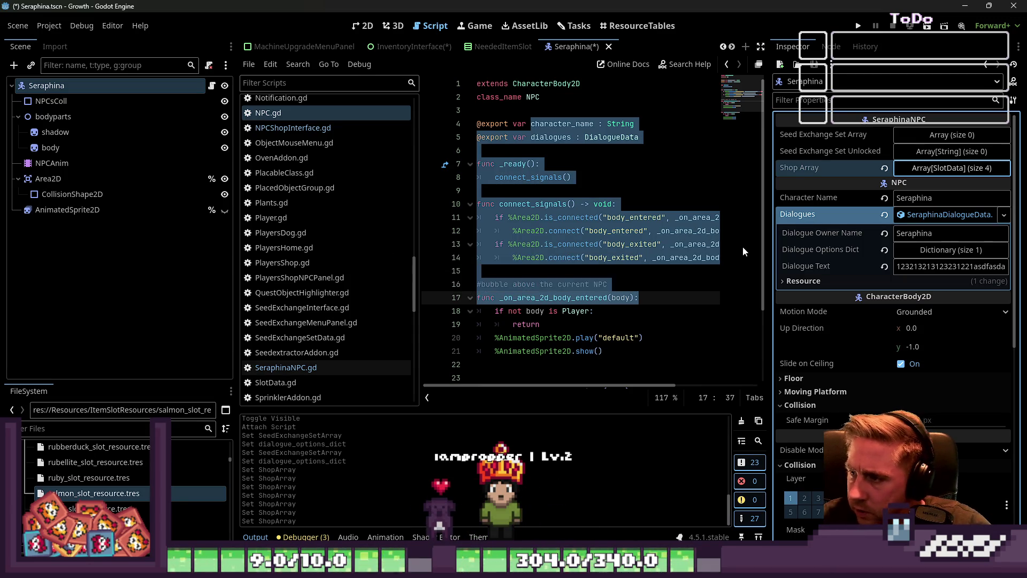
drag(769, 248, 822, 248)
click(602, 204)
Save the scene and delete the extra blank line before _on_area_2d_body_exited in NPC.gd.
key(ctrl+s)
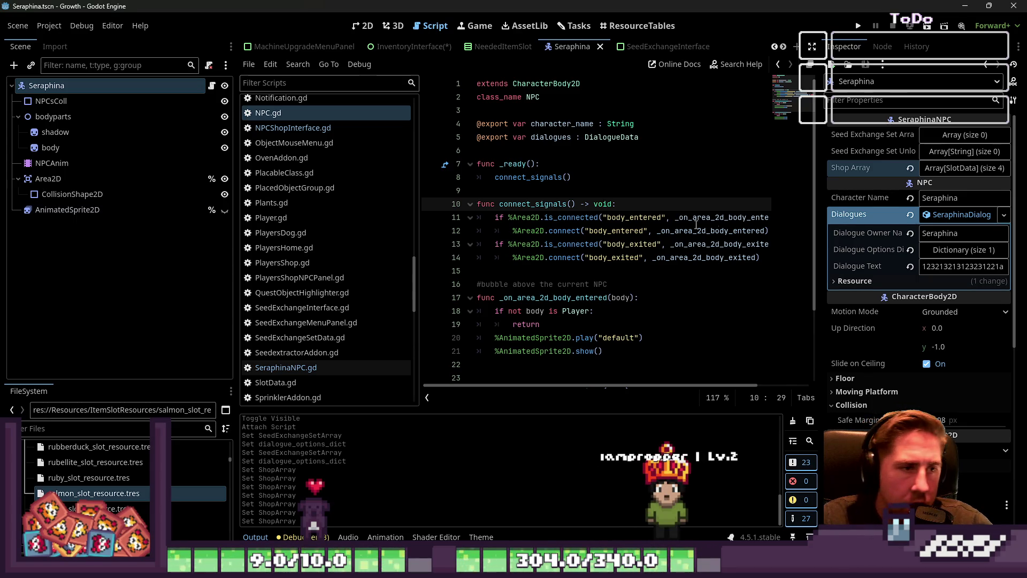
click(733, 218)
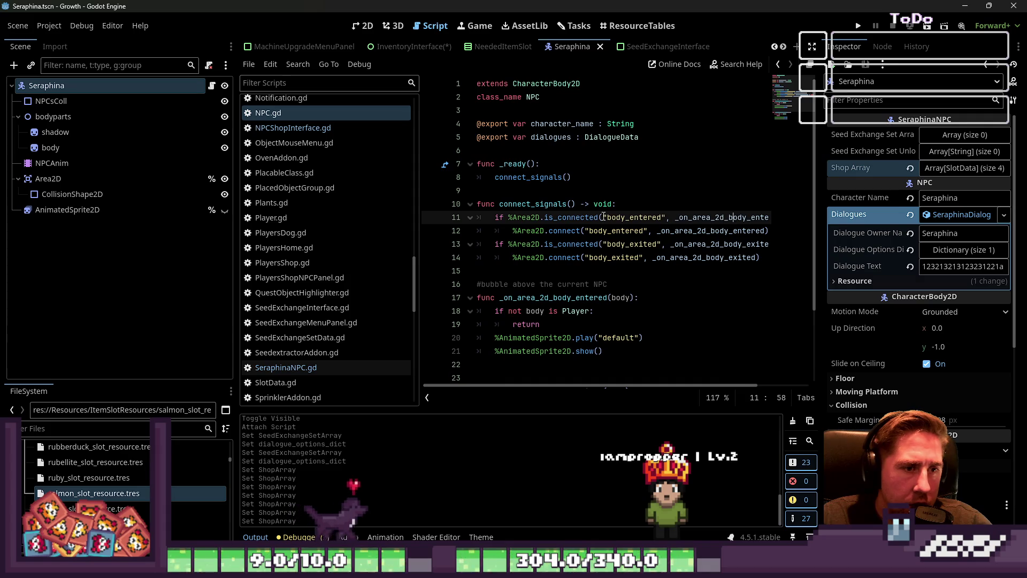
click(542, 190)
scroll(542, 266, down, 3)
click(518, 287)
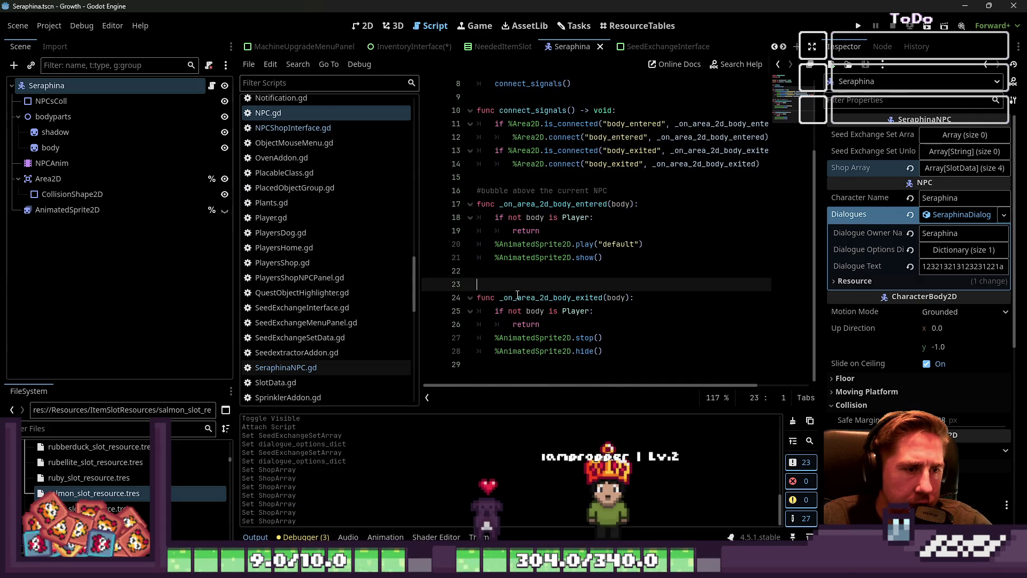
key(BackSpace)
scroll(515, 305, up, 3)
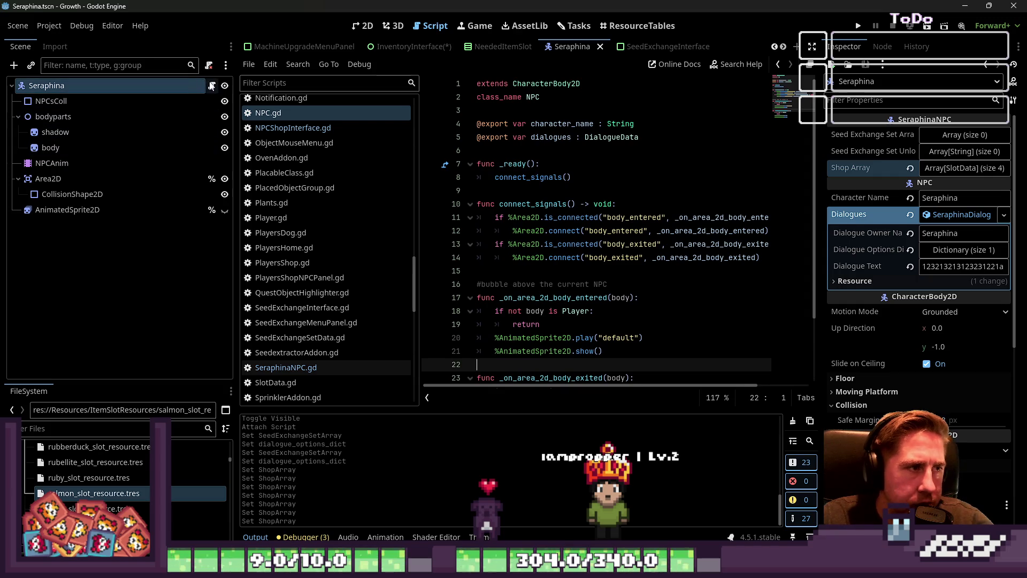
Switch to SeraphinaNPC.gd, narrow the left docks, and select the exchange_seed_sets function name.
click(212, 86)
click(590, 216)
scroll(562, 214, down, 4)
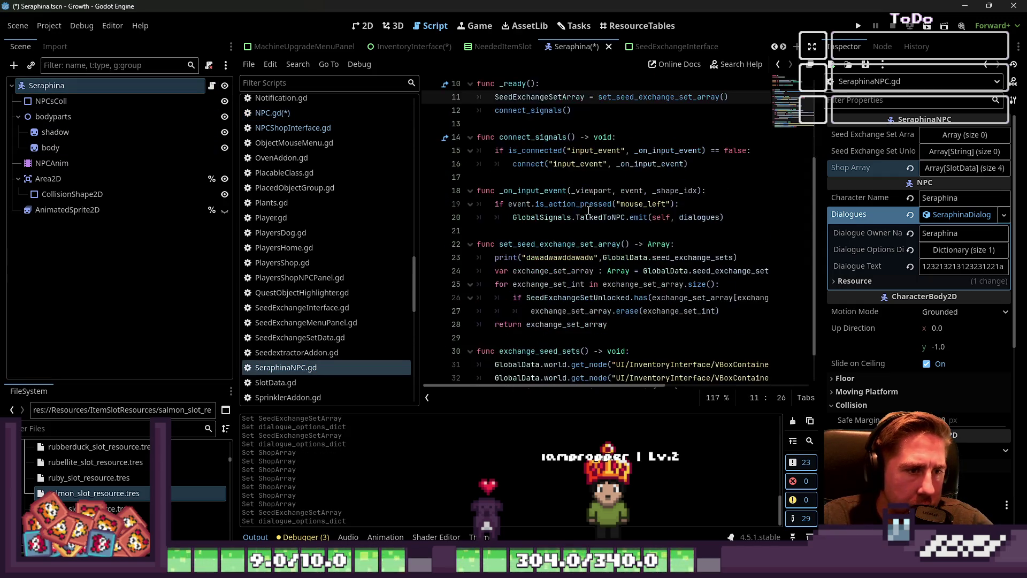
click(526, 207)
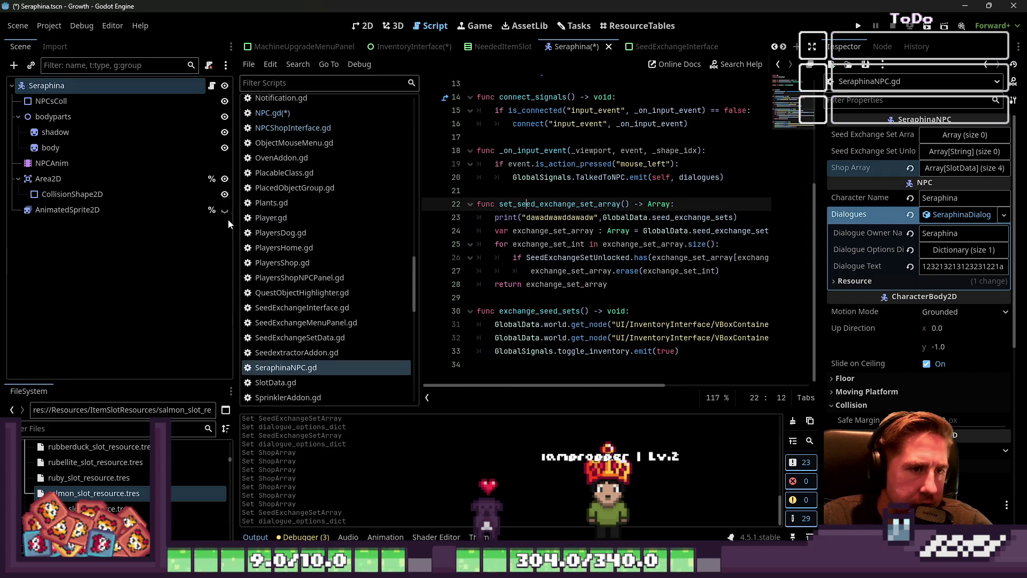
drag(240, 232, 2, 212)
double_click(423, 218)
scroll(423, 214, down, 1)
double_click(417, 313)
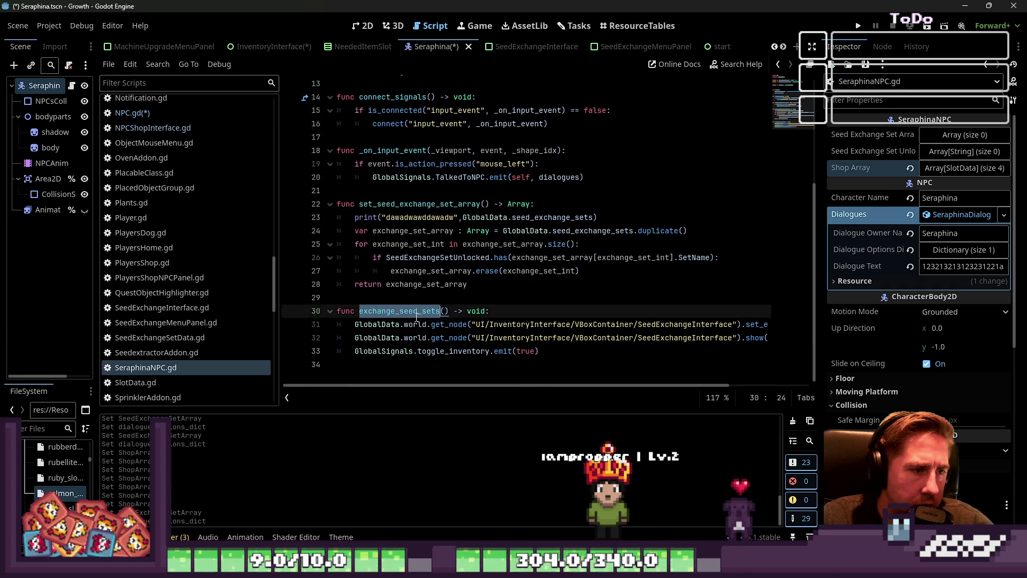
Add a new func open_shop() -> void: stub at the end of SeraphinaNPC.gd.
click(375, 369)
key(Return)
key(Return)
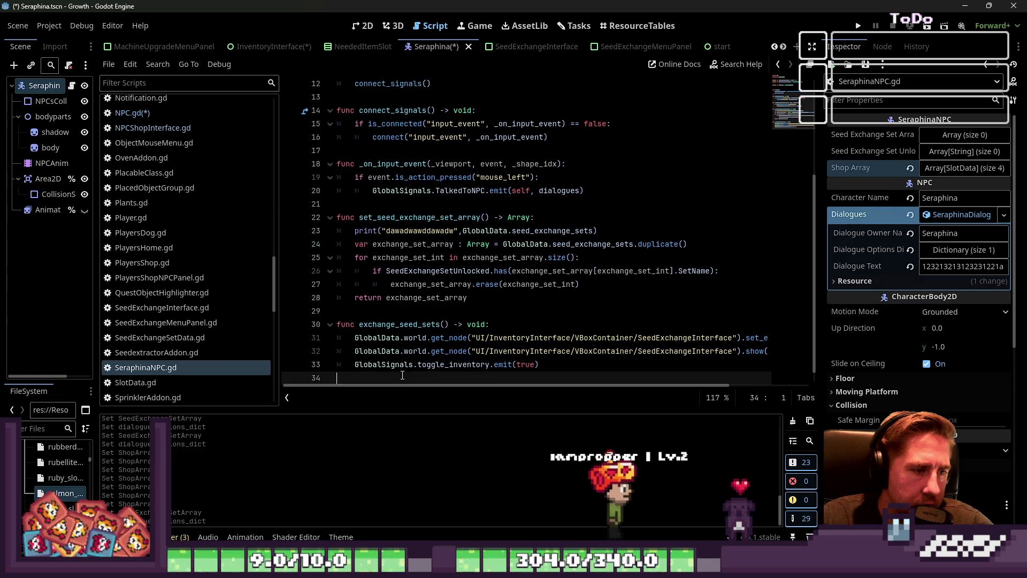
key(Up)
text(func )
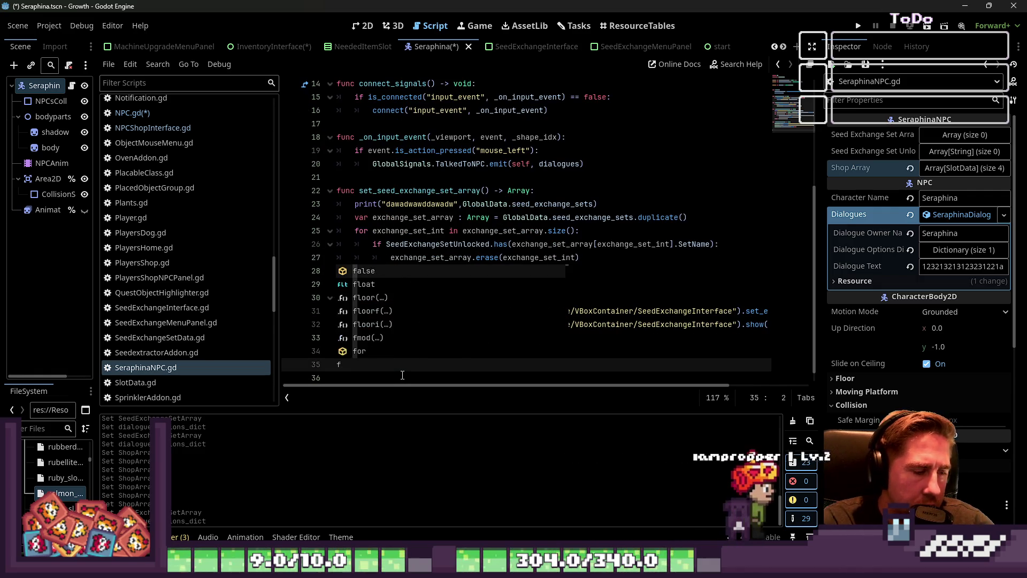
text(open_shop()
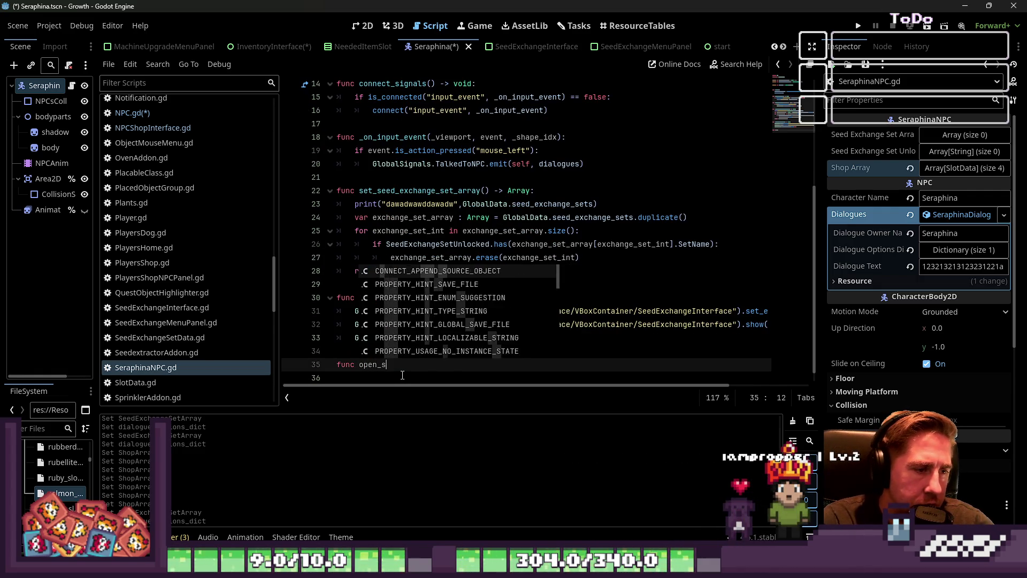
text() -> void)
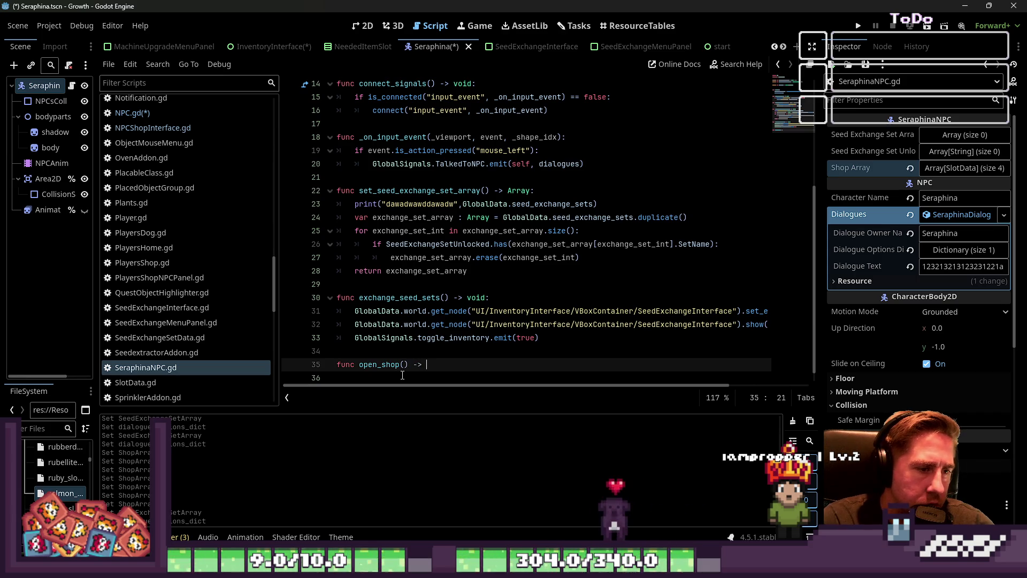
text(:)
key(Return)
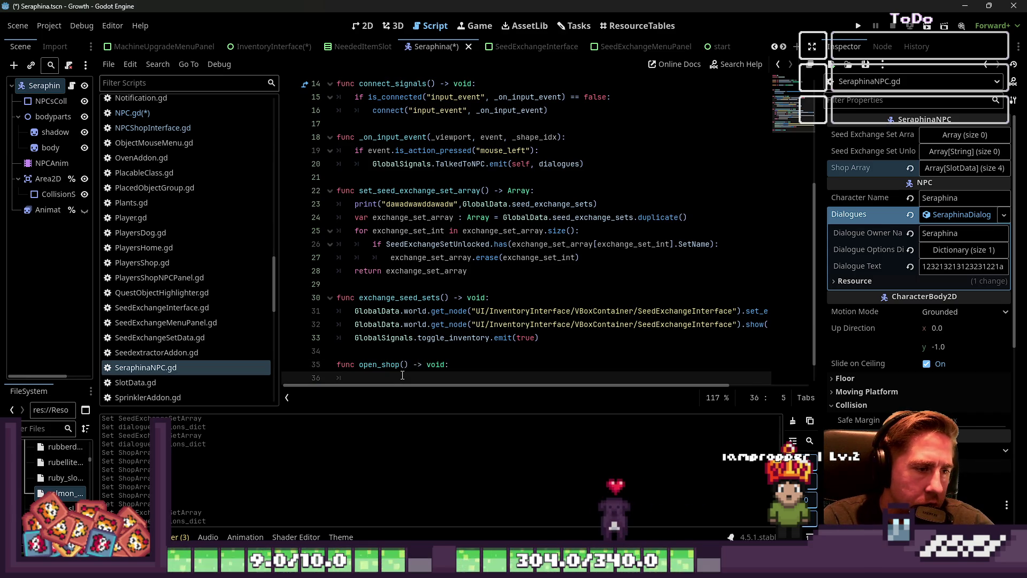
key(BackSpace)
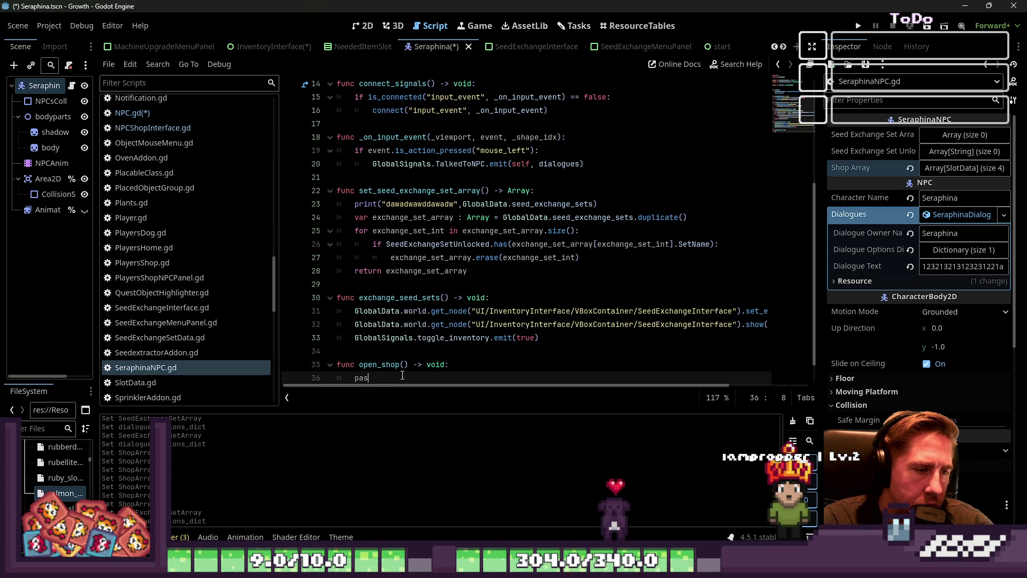
text(s)
key(Return)
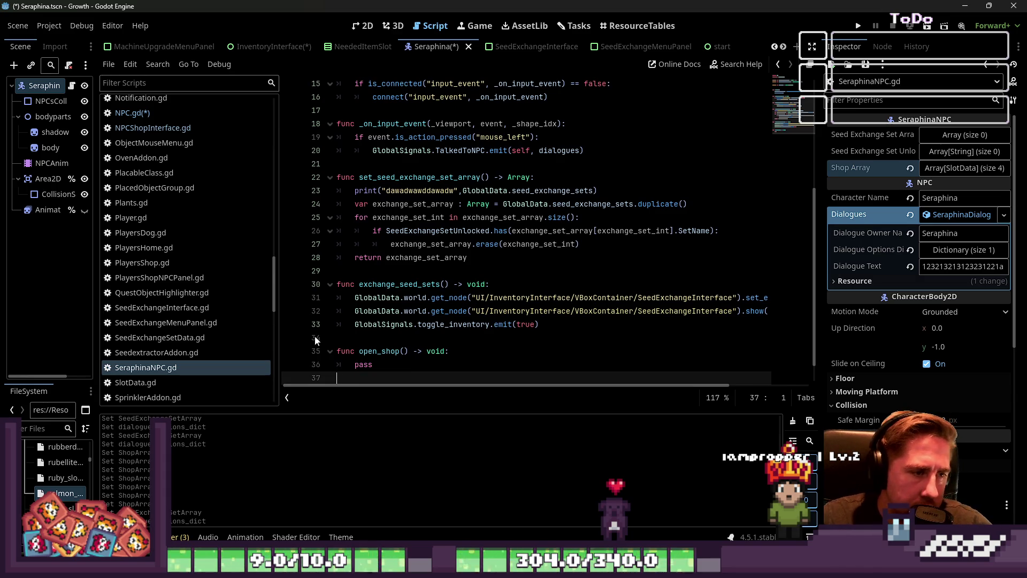
Copy the SeedExchangeInterface show() line into open_shop in place of pass.
click(356, 297)
key(ctrl+shift+Right)
key(ctrl+shift+Right)
key(ctrl+shift+Right)
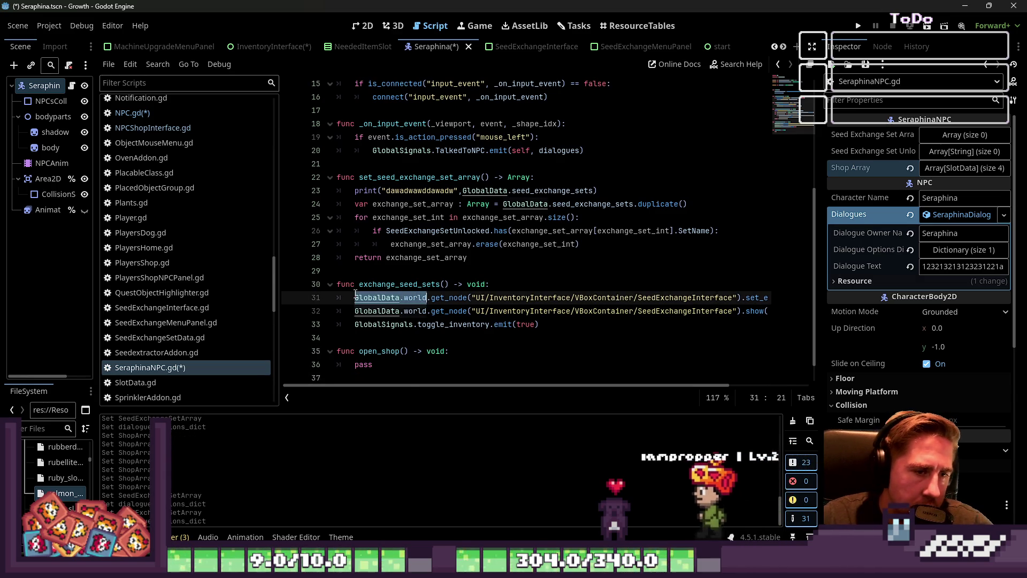
key(ctrl+shift+Right)
key(ctrl+shift+Right)
key(ctrl+shift+Right)
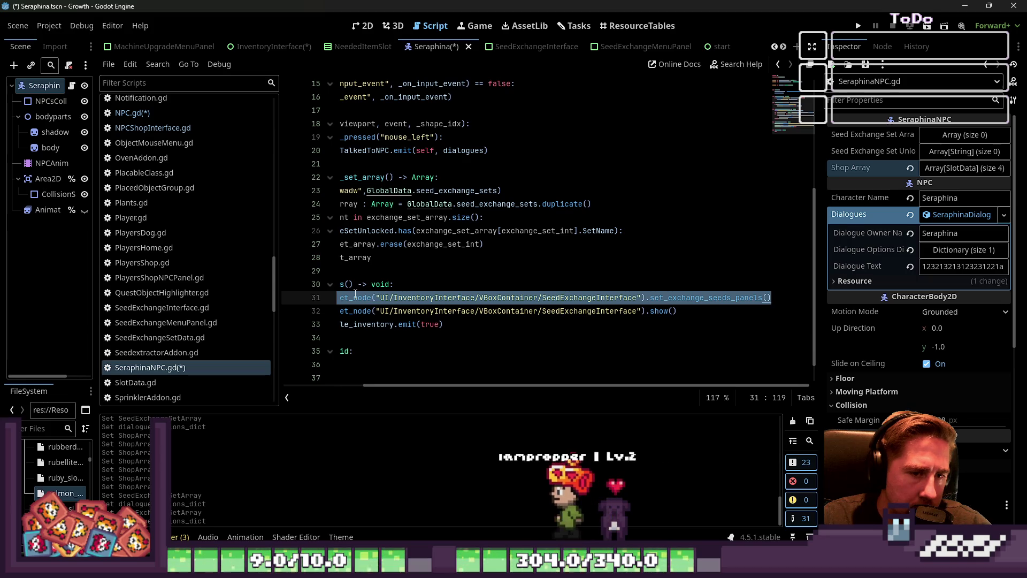
key(Down)
key(End)
key(ctrl+shift+Left)
key(ctrl+shift+Left)
key(ctrl+shift+Left)
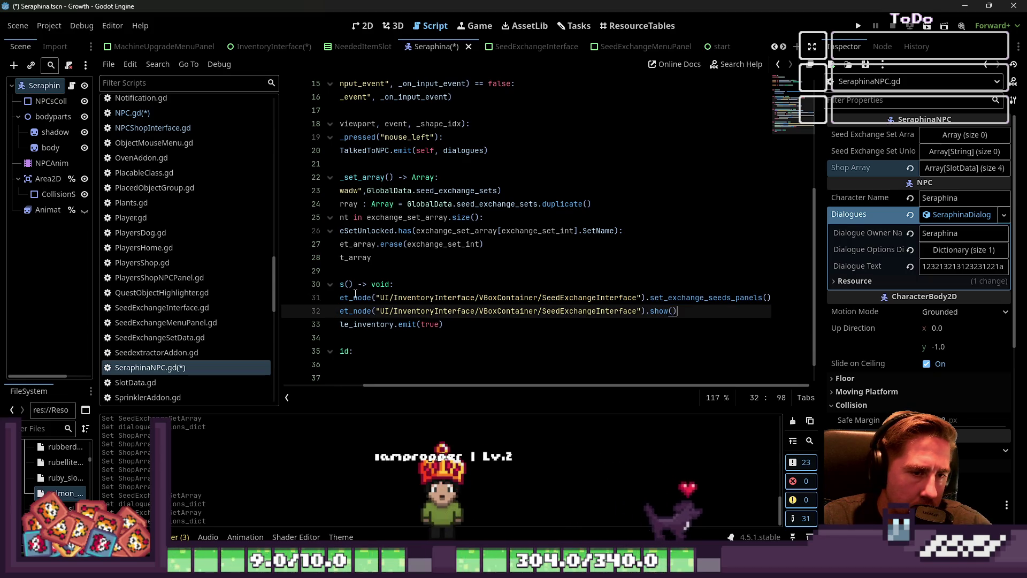
key(ctrl+shift+Left)
key(ctrl+shift+Left)
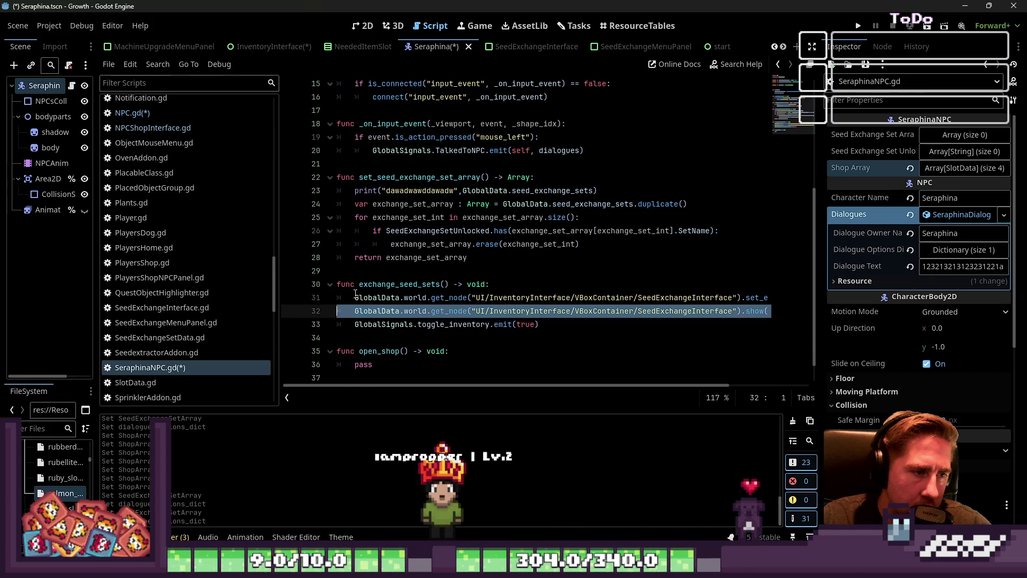
key(ctrl+c)
key(Down)
key(Down)
key(Down)
key(shift+End)
key(ctrl+v)
Copy the toggle_inventory line into open_shop, drop VBoxContainer/ from the path, and save.
key(Up)
key(Up)
key(Up)
key(shift+Up)
key(ctrl+c)
key(Down)
key(Down)
key(Down)
key(ctrl+v)
key(Up)
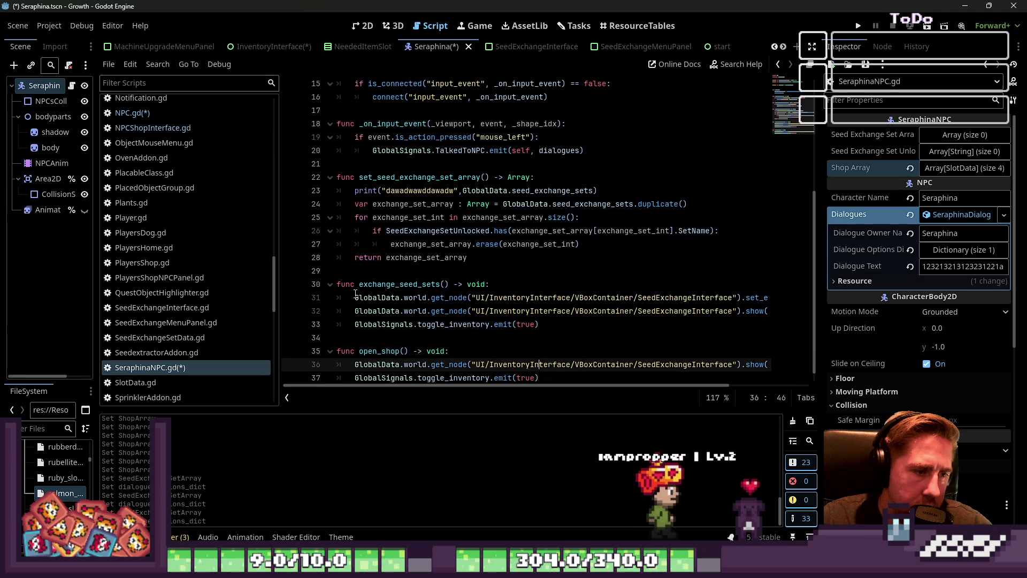
key(ctrl+Right)
key(ctrl+shift+Right)
key(BackSpace)
key(BackSpace)
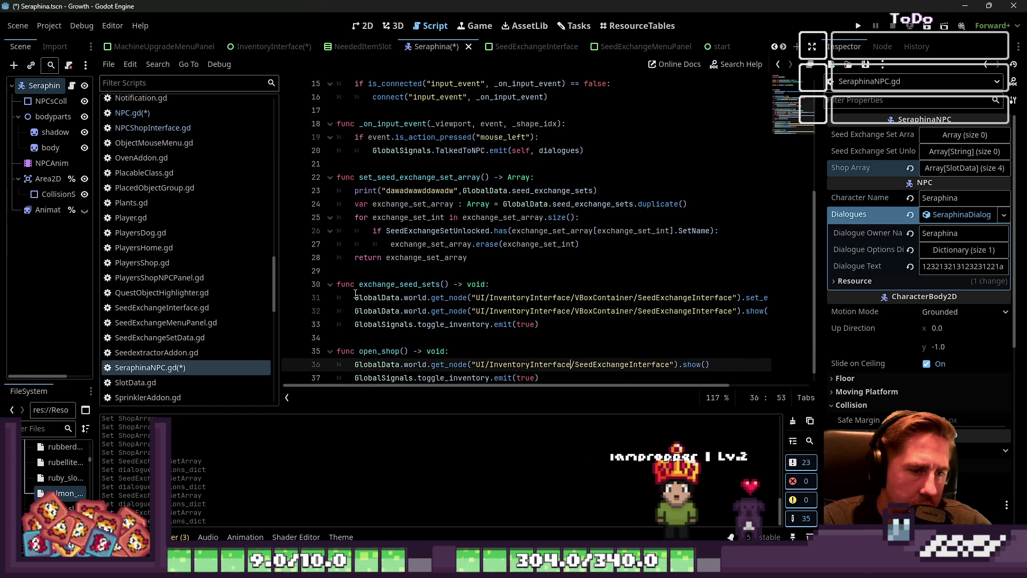
key(ctrl+s)
Check the node names in the InventoryInterface scene tree, then return to Seraphina.
click(270, 46)
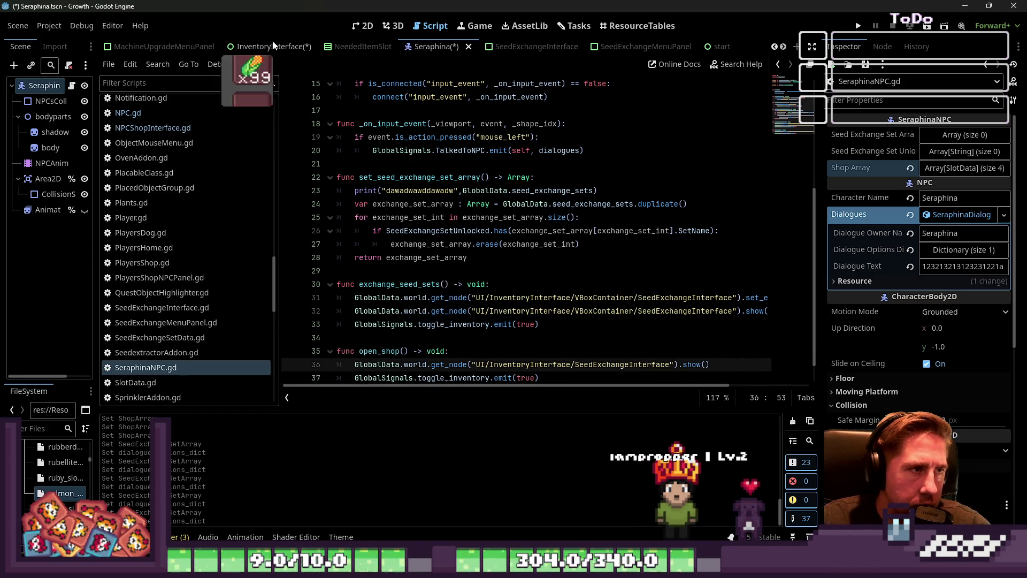
drag(96, 290, 196, 290)
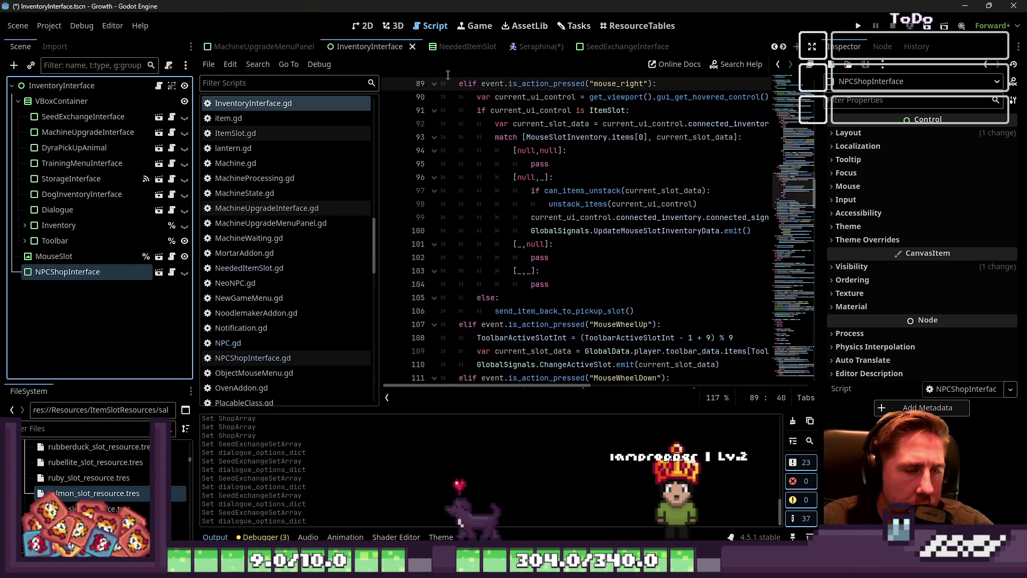
click(530, 47)
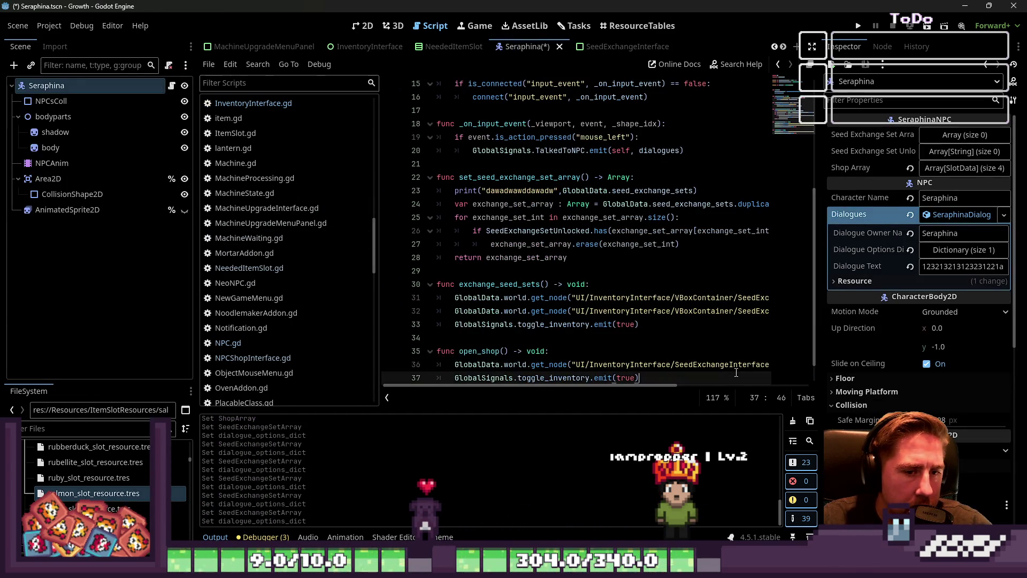
Change open_shop's node path from SeedExchangeInterface to NPCShopInterface and save.
double_click(761, 363)
key(ctrl+v)
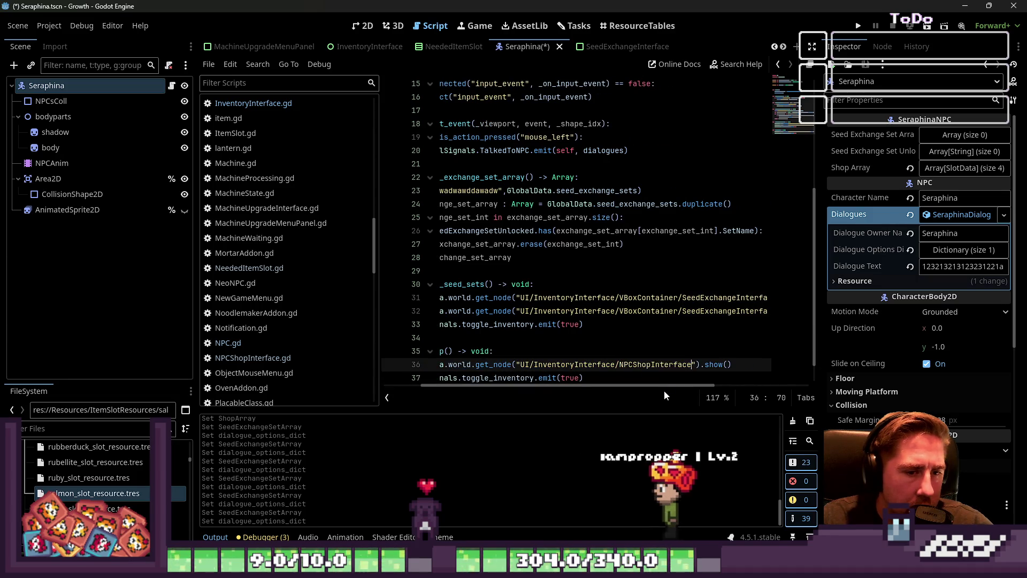
drag(663, 387, 626, 388)
click(582, 343)
key(ctrl+s)
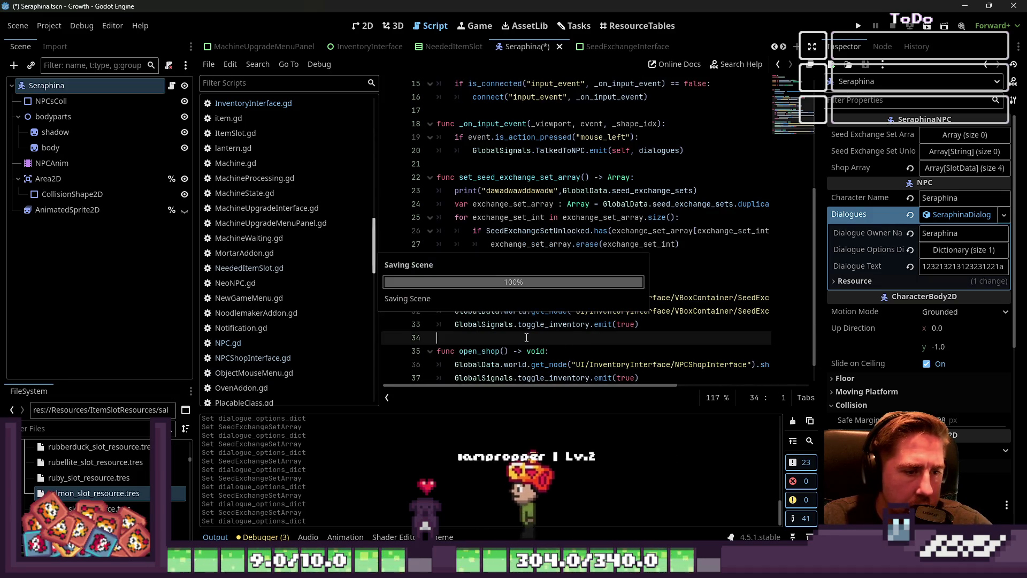
click(575, 348)
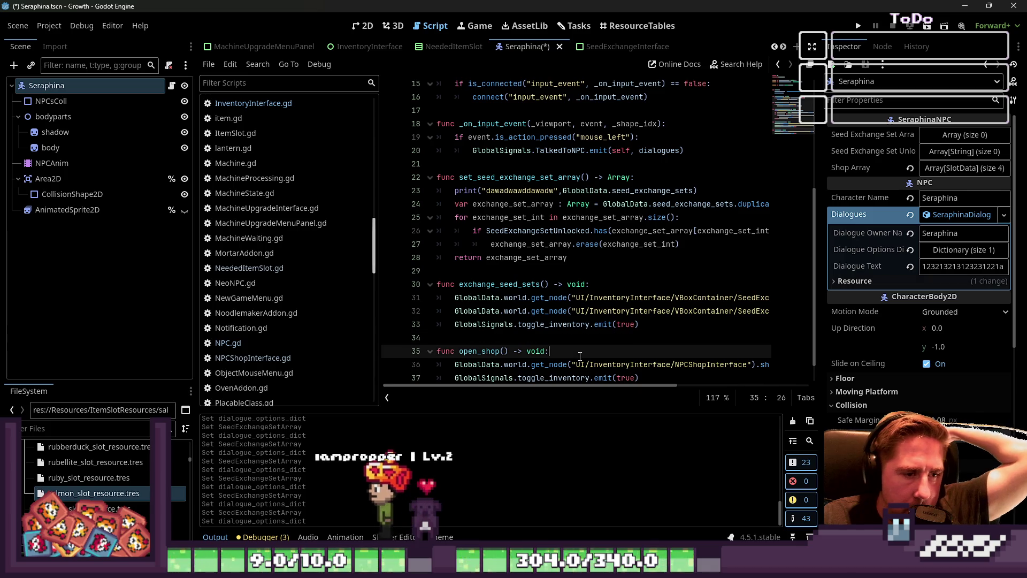
mouse_move(633, 387)
mouse_down()
mouse_move(674, 388)
mouse_move(561, 397)
mouse_up()
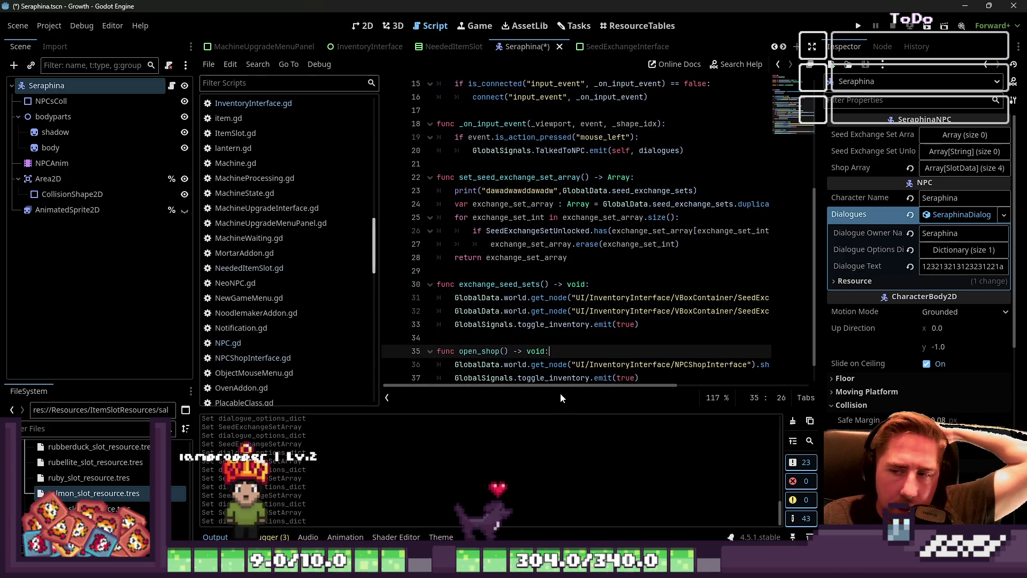
click(514, 341)
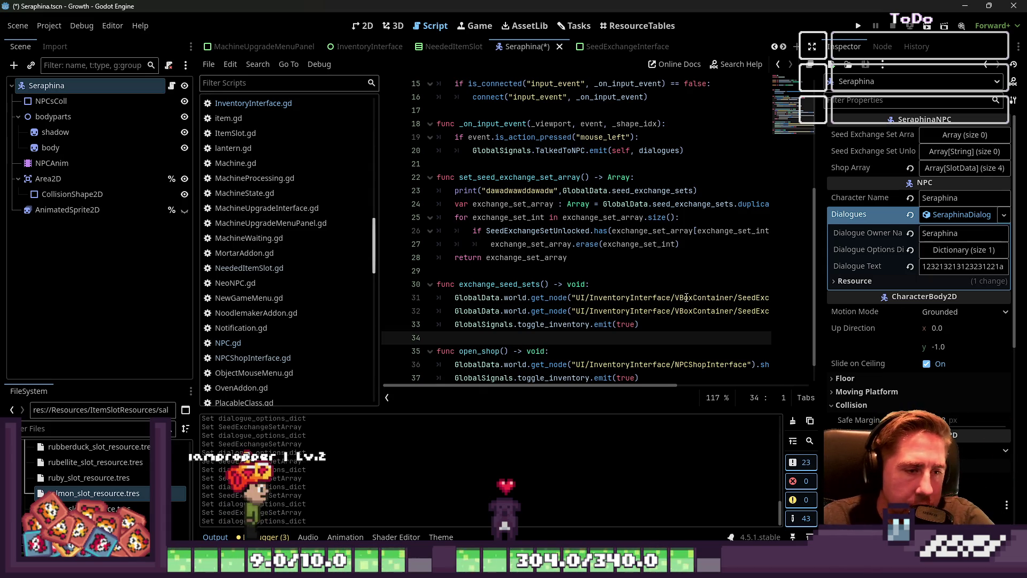
key(Up)
key(Up)
key(Up)
key(ctrl+s)
Show the Seraphina NPC script's properties and expand the dialogue options dictionary.
double_click(479, 351)
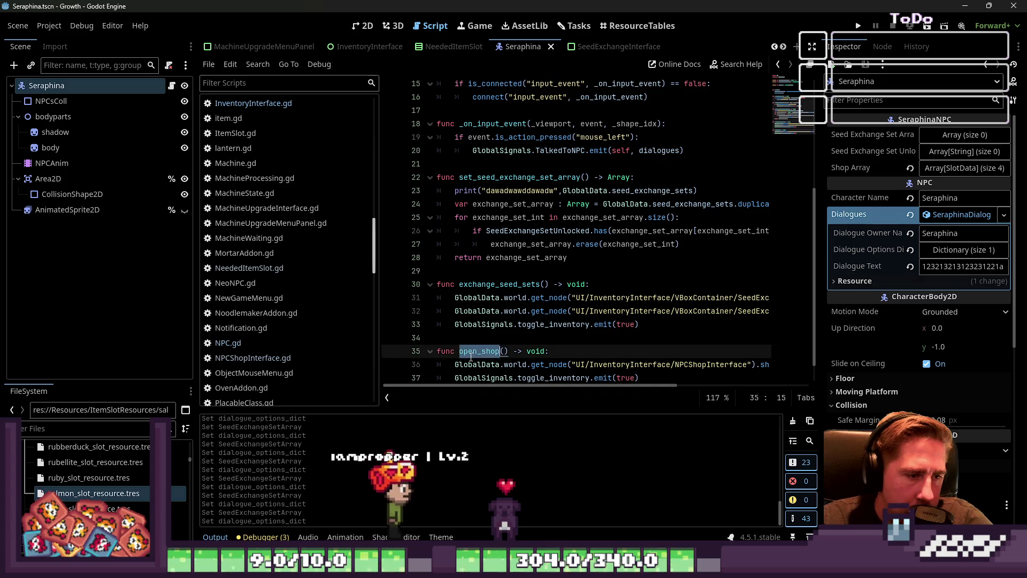
click(137, 87)
click(173, 87)
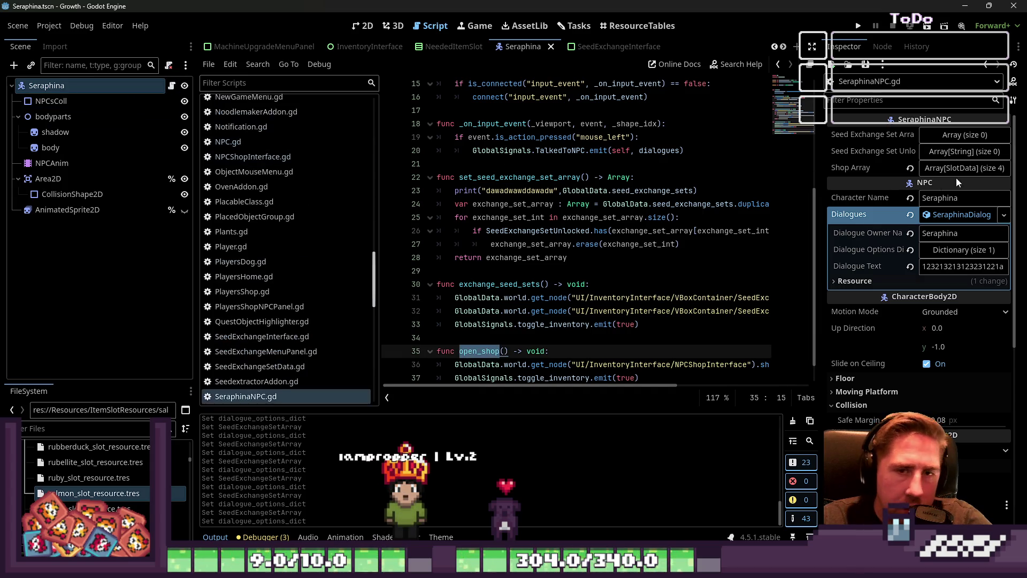
click(958, 253)
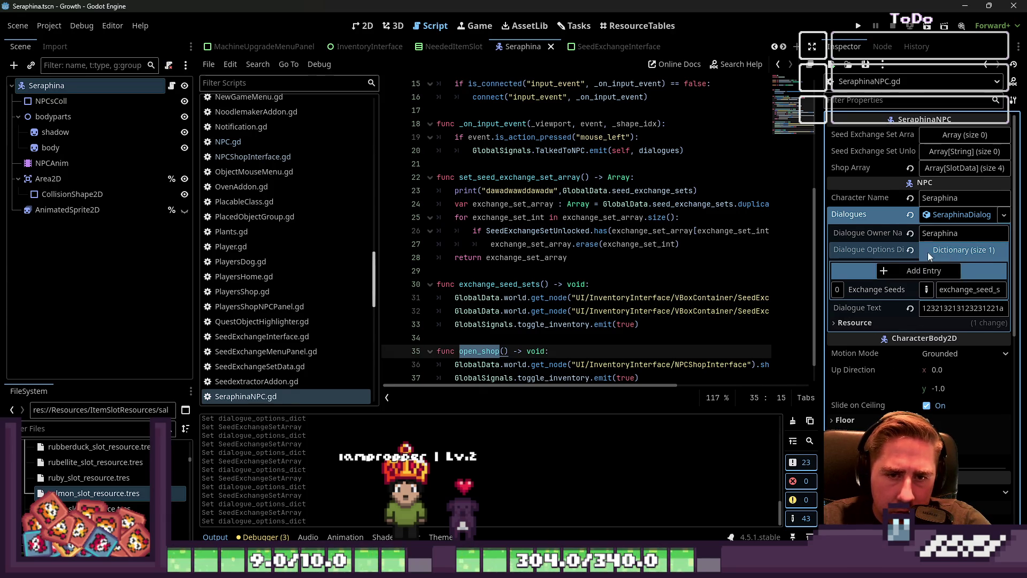
Add a Shop entry calling open_shop to the dialogue options, keeping Exchange Seeds, then collapse it.
click(911, 249)
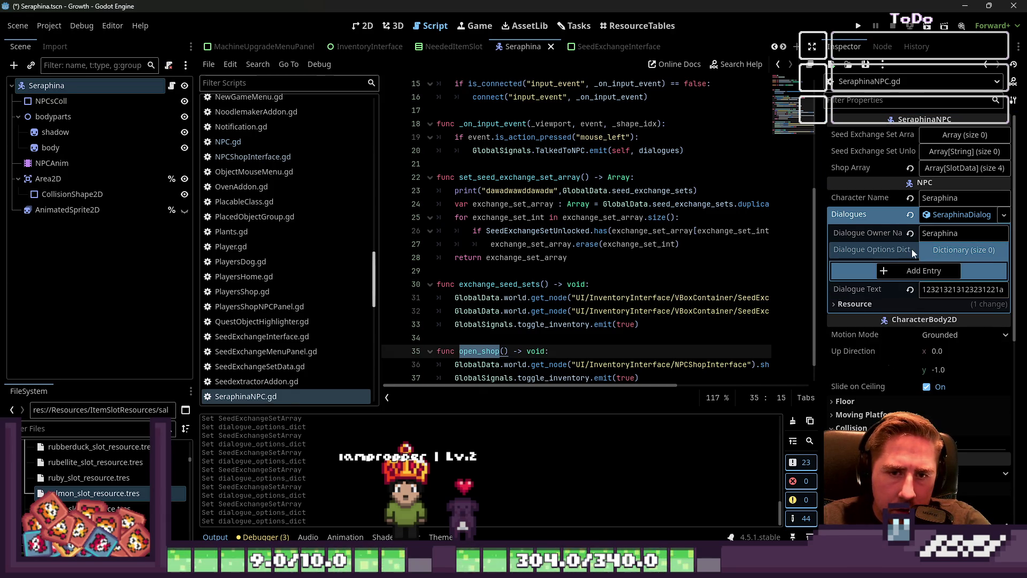
click(939, 250)
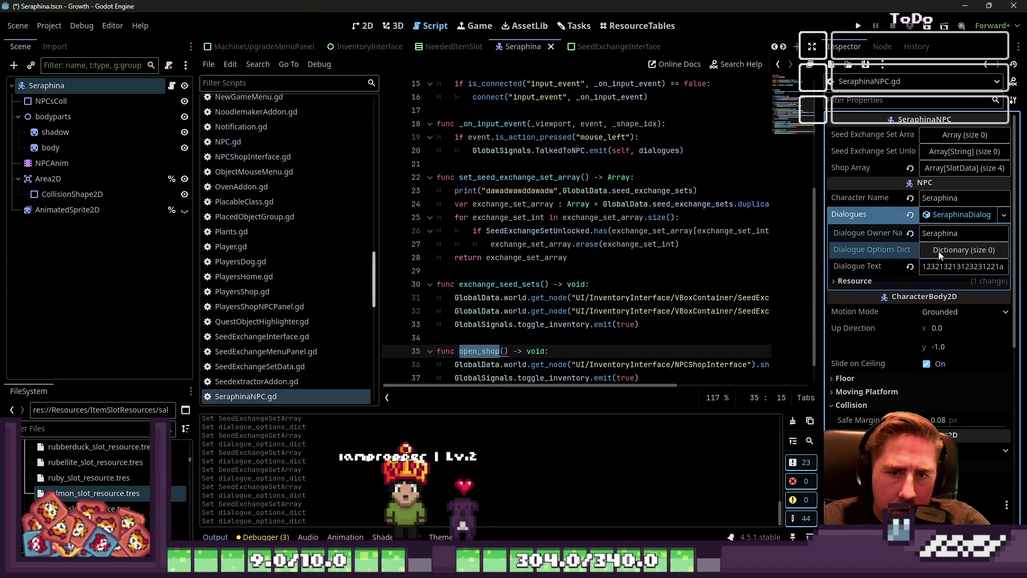
click(939, 251)
key(ctrl+z)
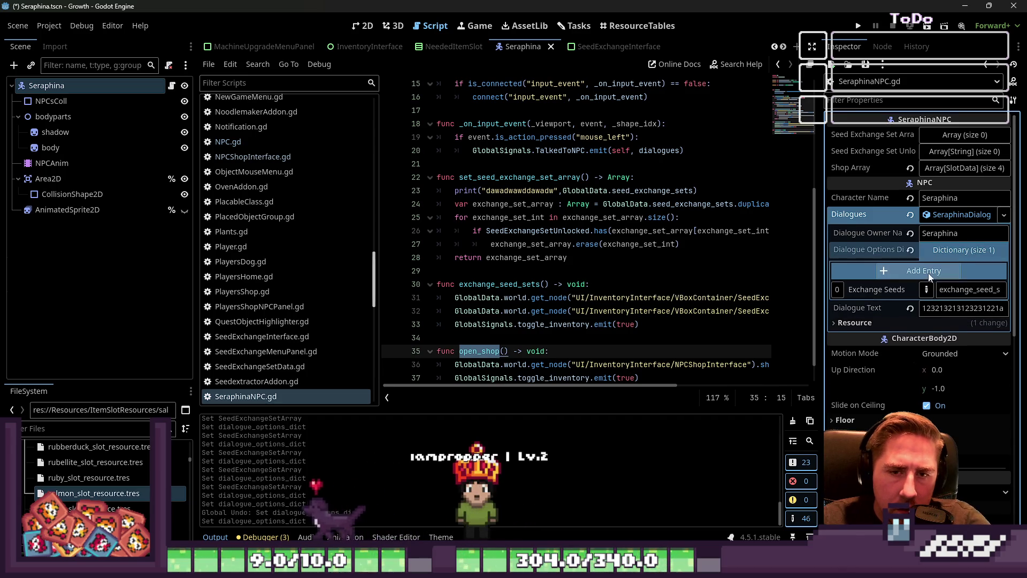
click(921, 270)
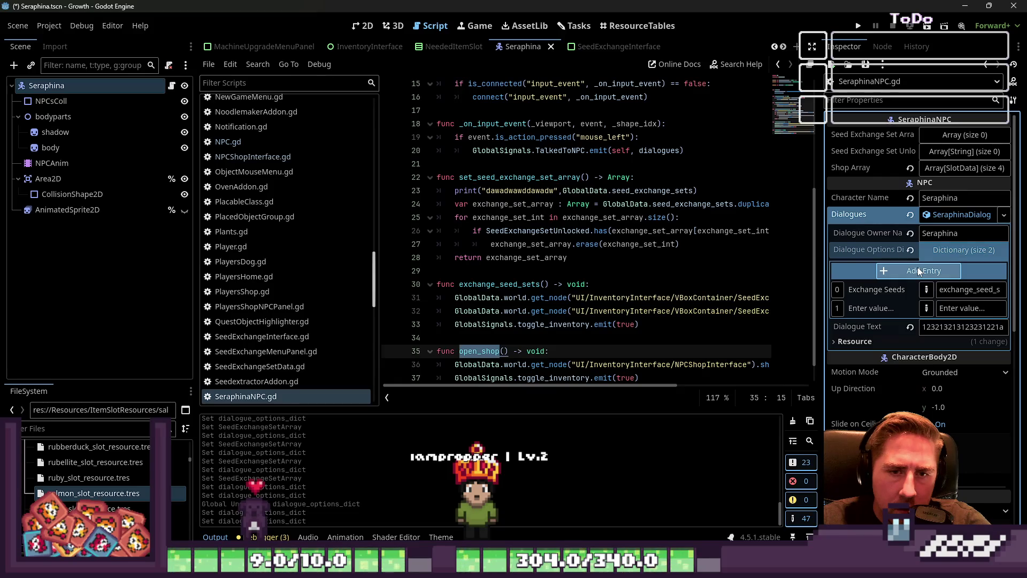
key(ctrl+z)
click(924, 310)
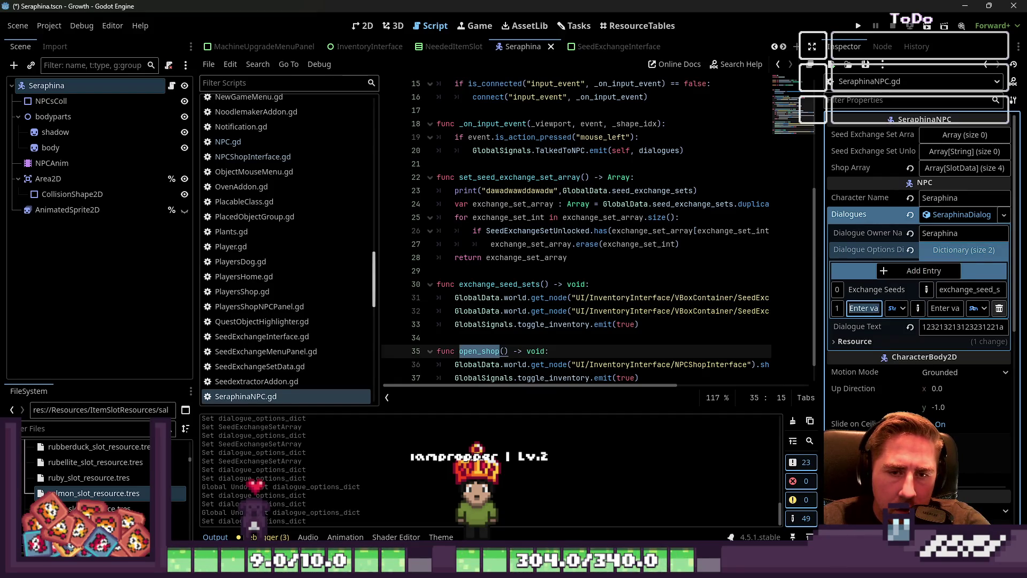
text(Open)
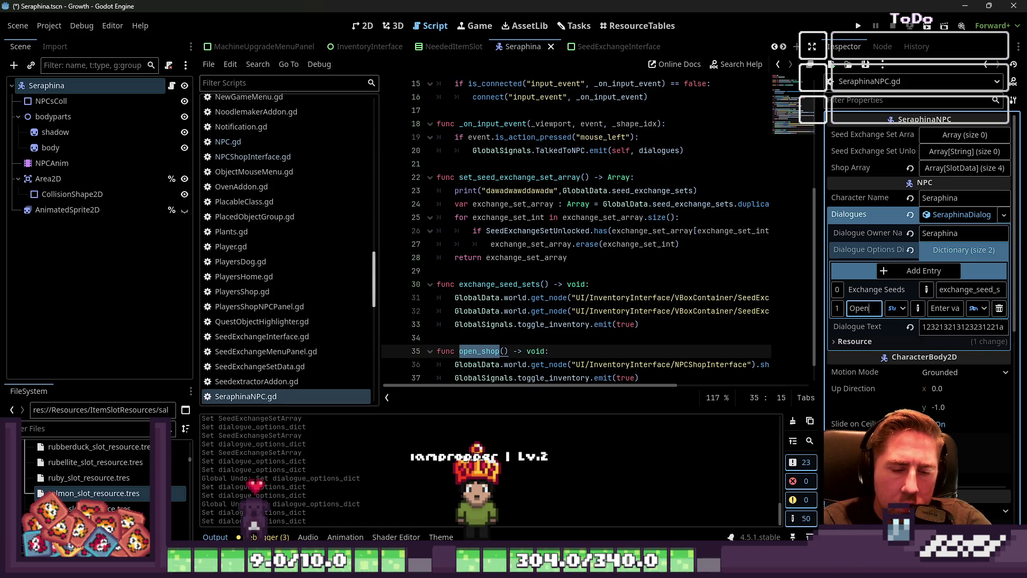
text(h)
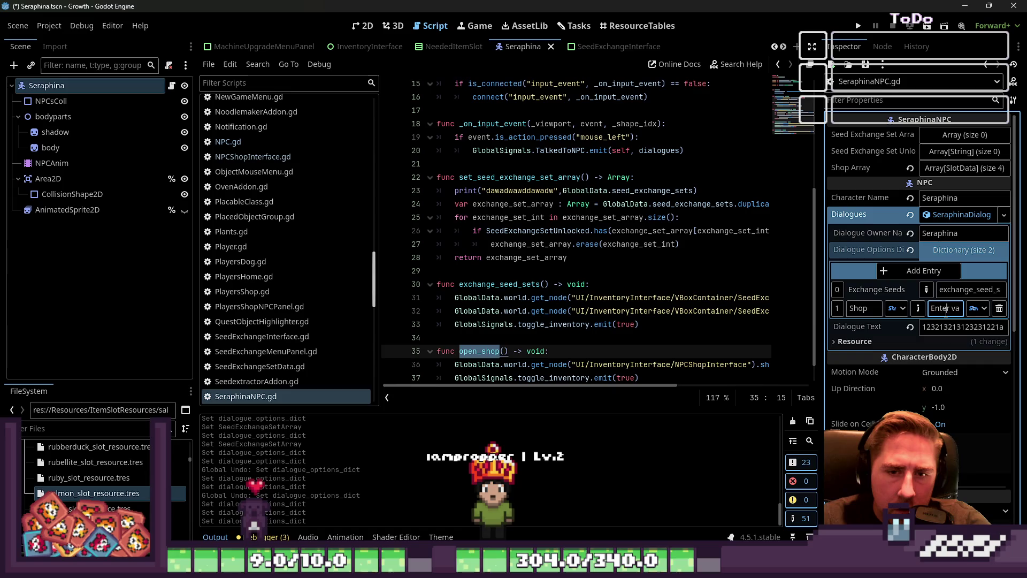
text(io)
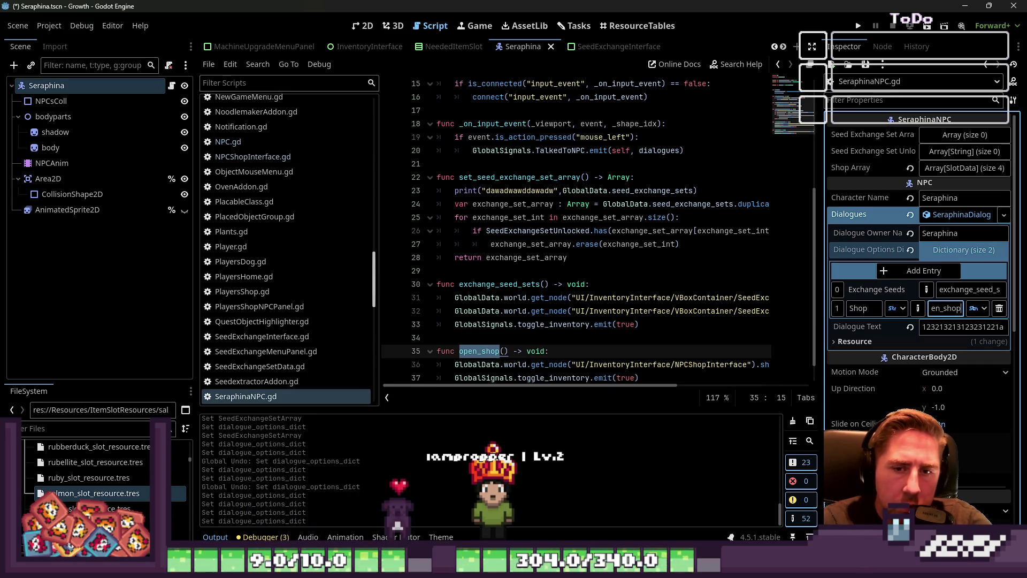
key(Return)
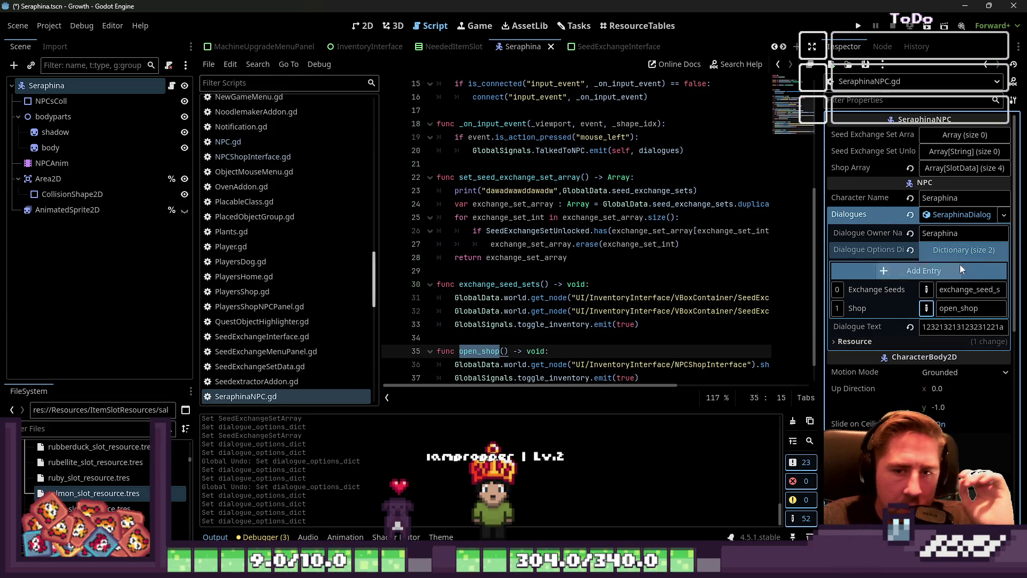
click(968, 251)
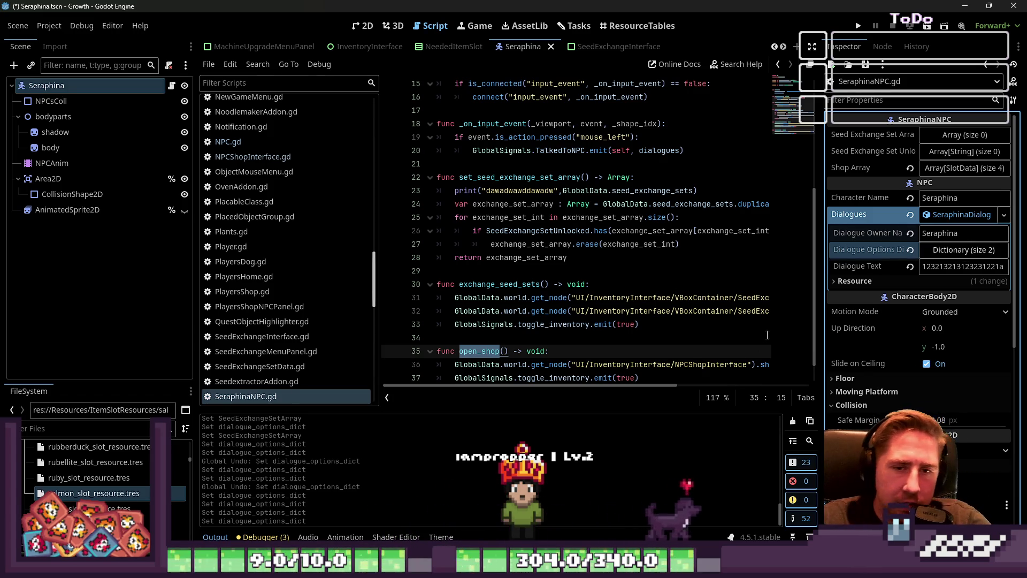
drag(825, 261, 737, 261)
Save the Seraphina scene and select the NPCShopInterface get_node path in open_shop.
click(899, 269)
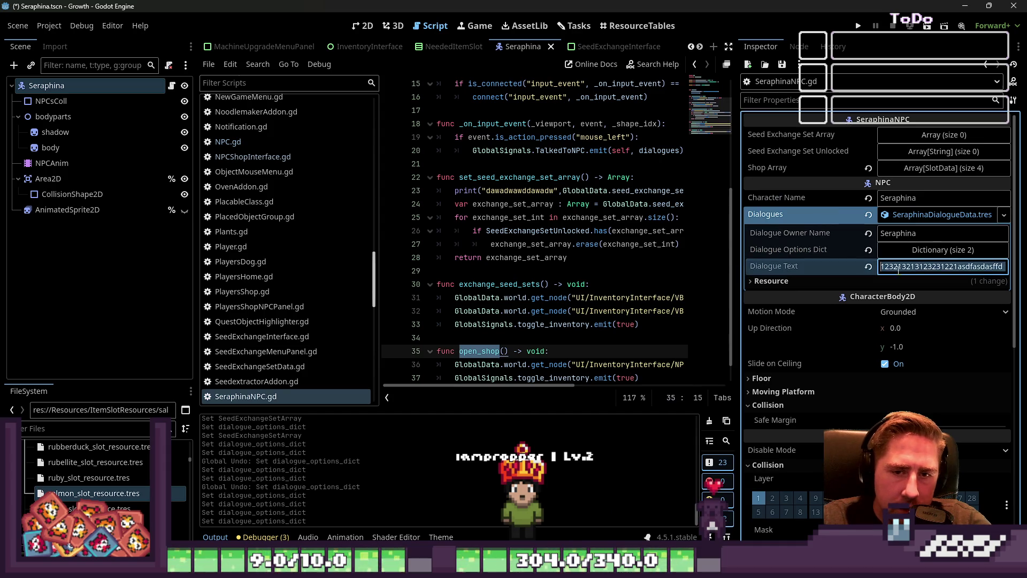
click(615, 258)
key(ctrl+s)
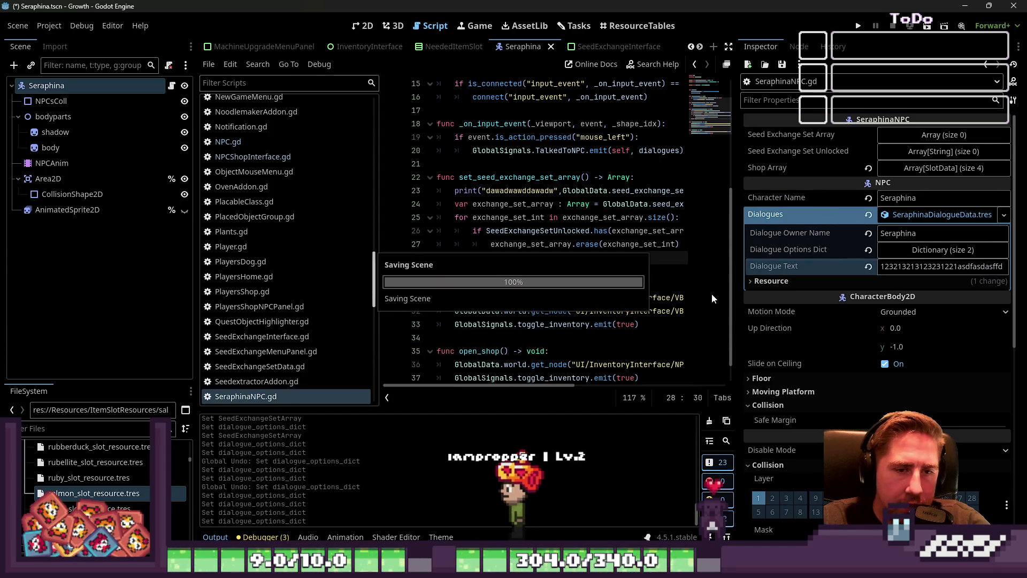
drag(741, 284, 910, 284)
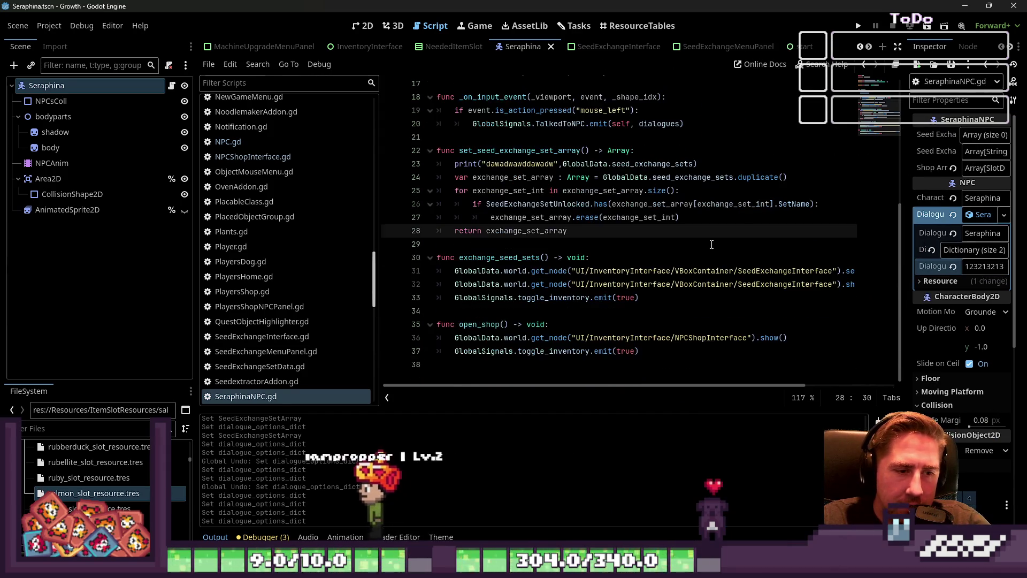
click(701, 377)
click(673, 377)
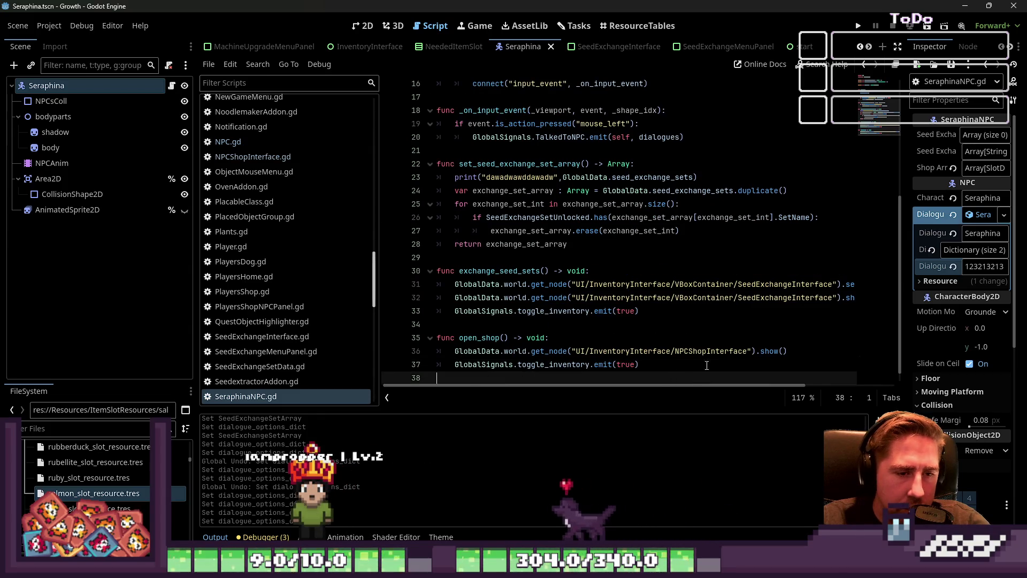
mouse_move(756, 351)
mouse_down()
mouse_move(436, 338)
mouse_move(454, 351)
mouse_up()
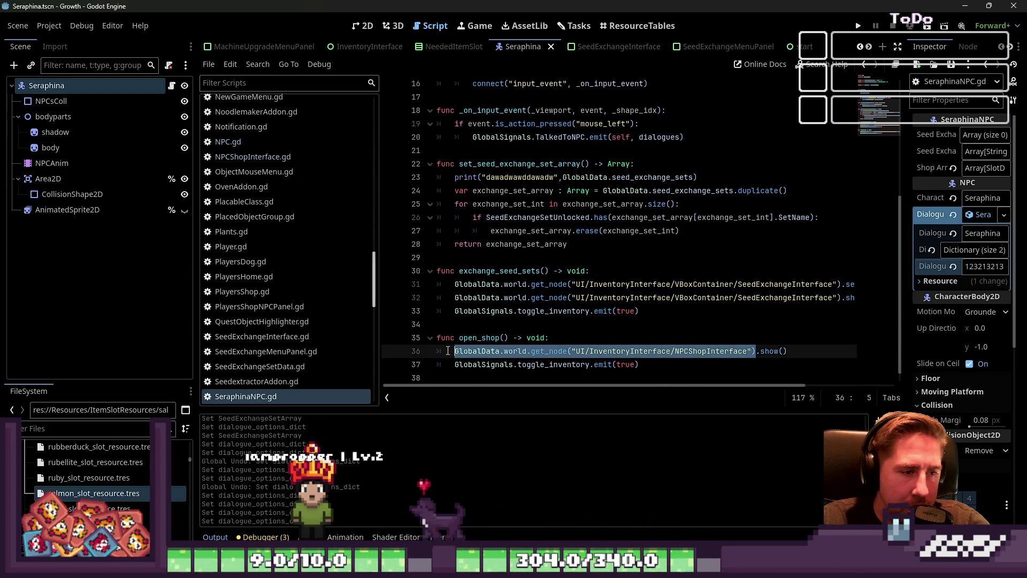
scroll(284, 264, up, 7)
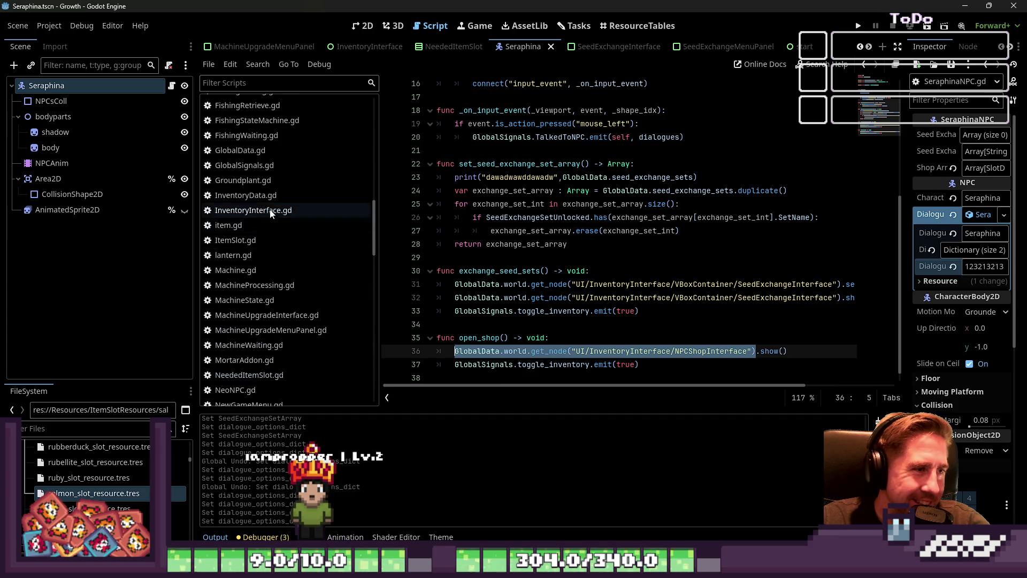
Paste the SeedExchangeInterface visibility check into GlobalData.gd at line 822.
click(260, 150)
scroll(539, 244, down, 5)
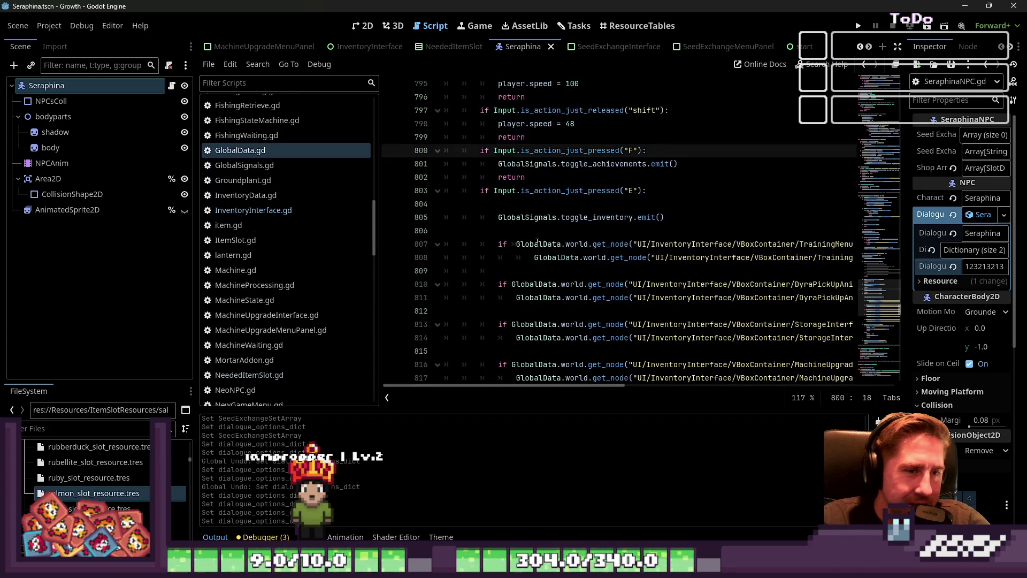
click(487, 279)
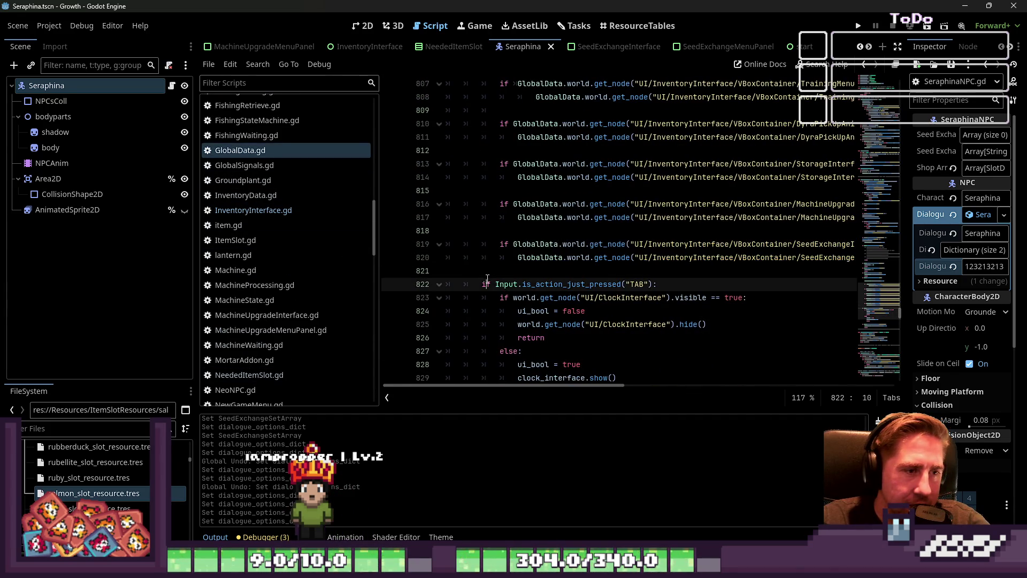
key(Return)
key(Return)
key(ctrl+v)
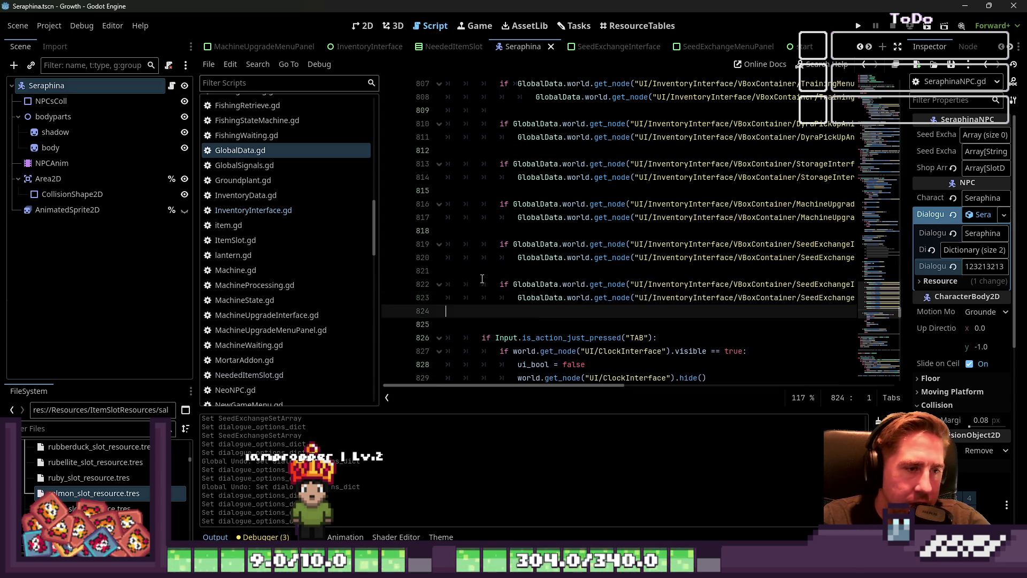
key(Up)
key(ctrl+Right)
key(ctrl+Right)
key(ctrl+Right)
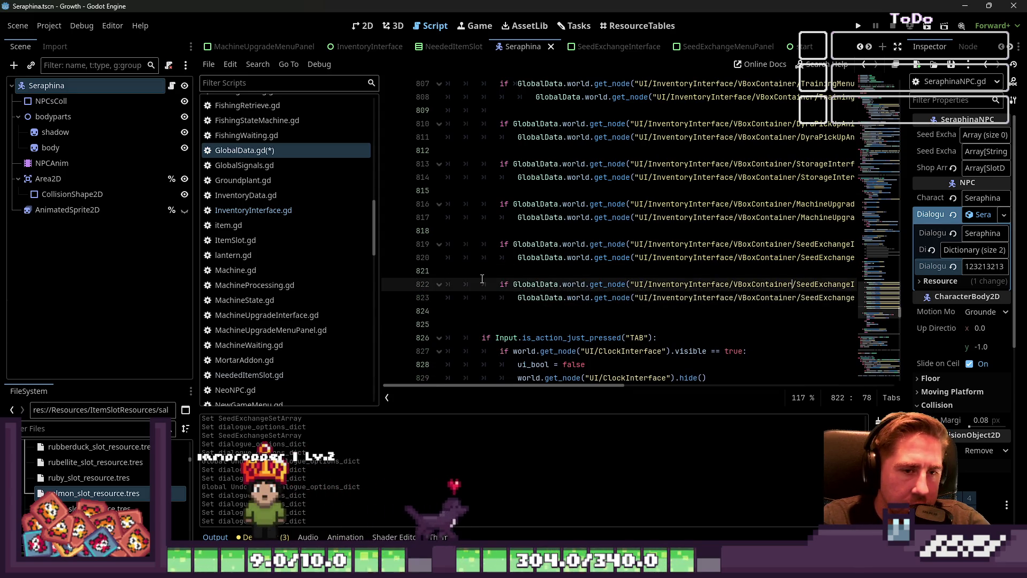
scroll(312, 46, up, 5)
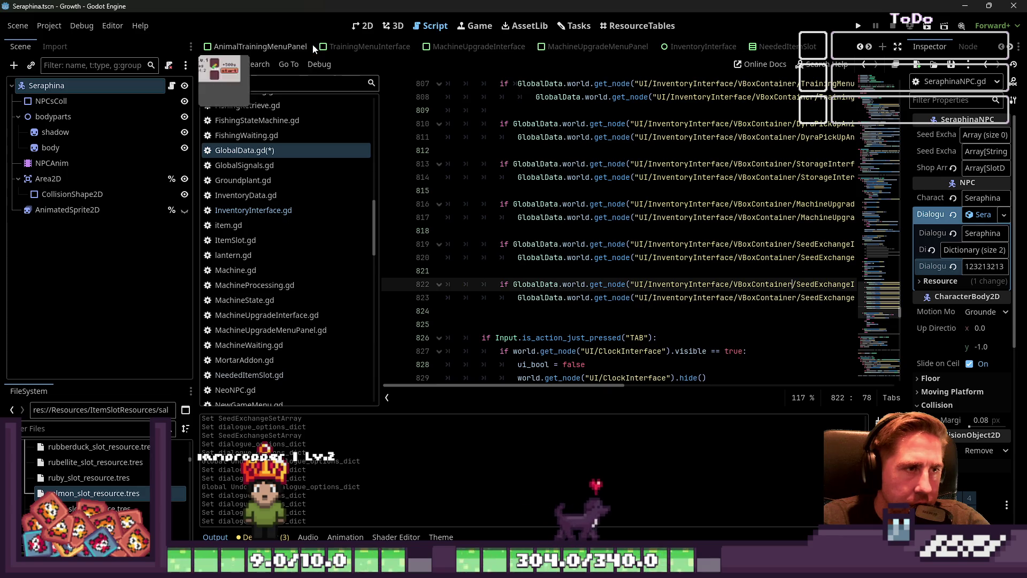
scroll(498, 46, down, 5)
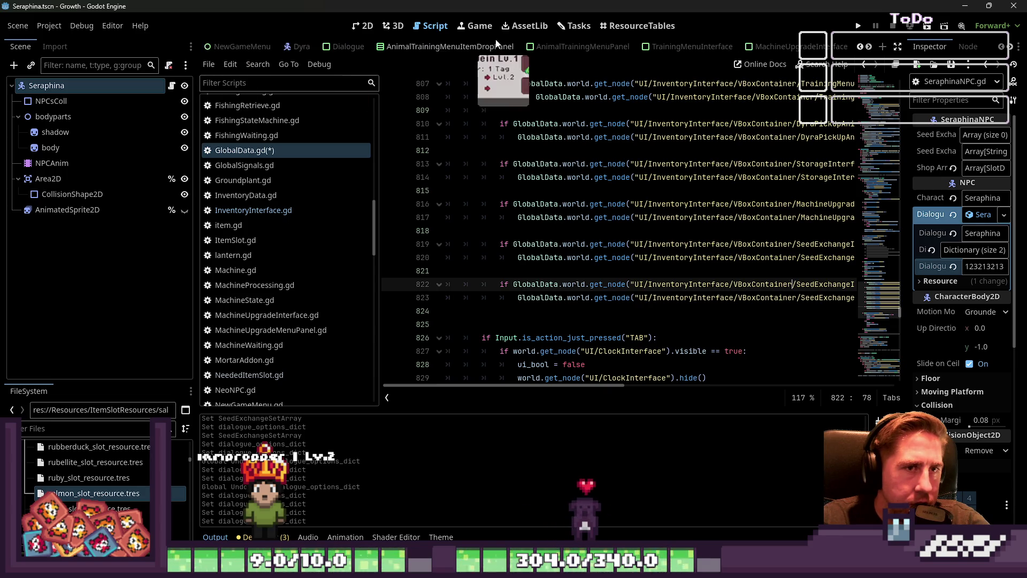
scroll(429, 46, down, 4)
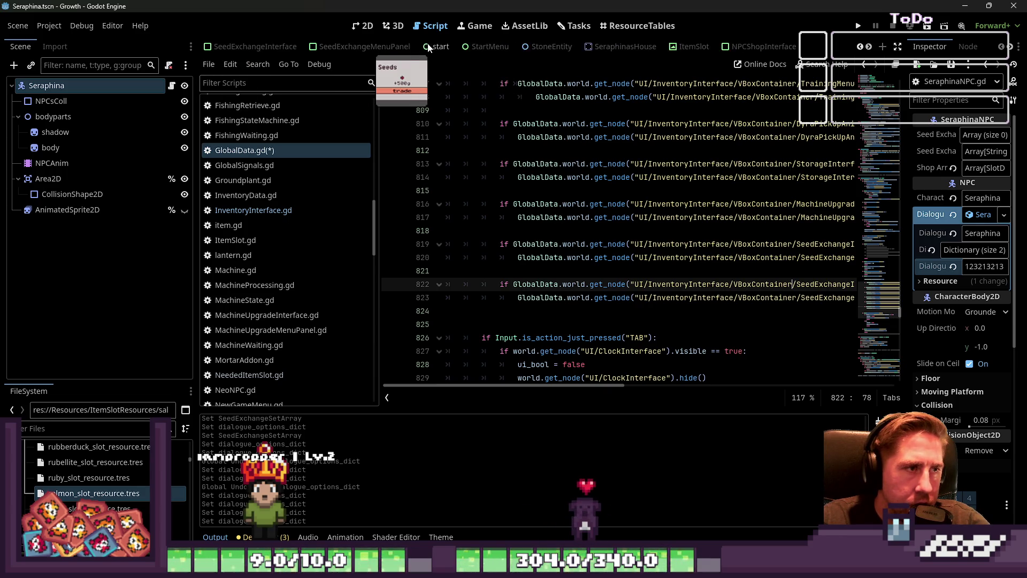
scroll(429, 47, up, 5)
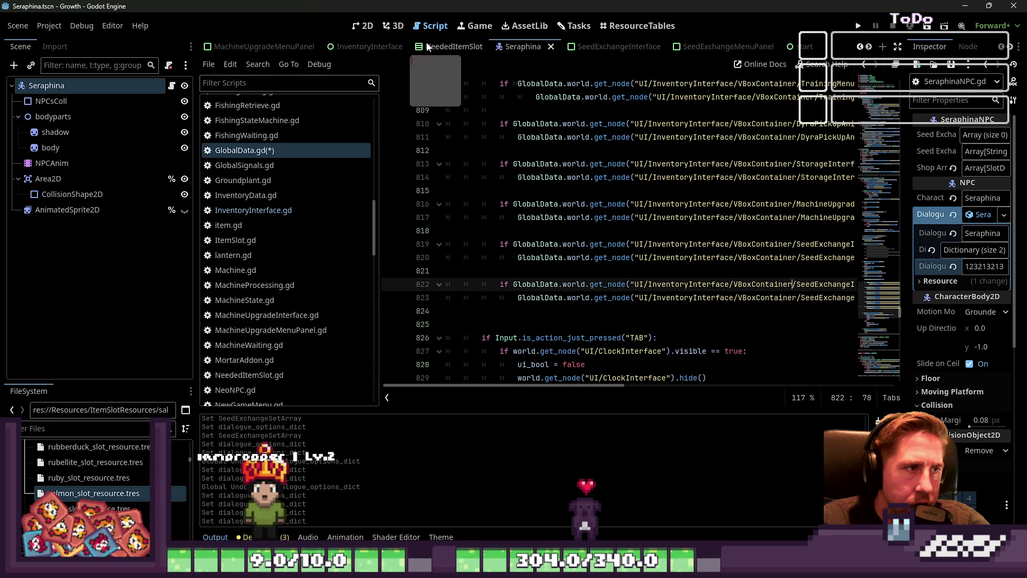
Change line 822's path to UI/InventoryInterface/NPCShopInterface after checking its place in the tree.
click(365, 47)
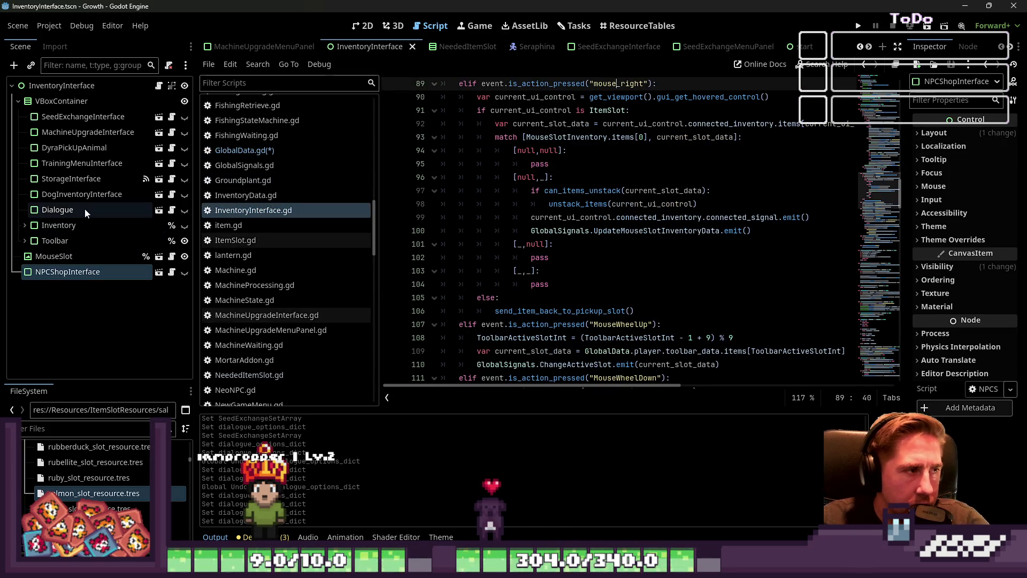
click(76, 277)
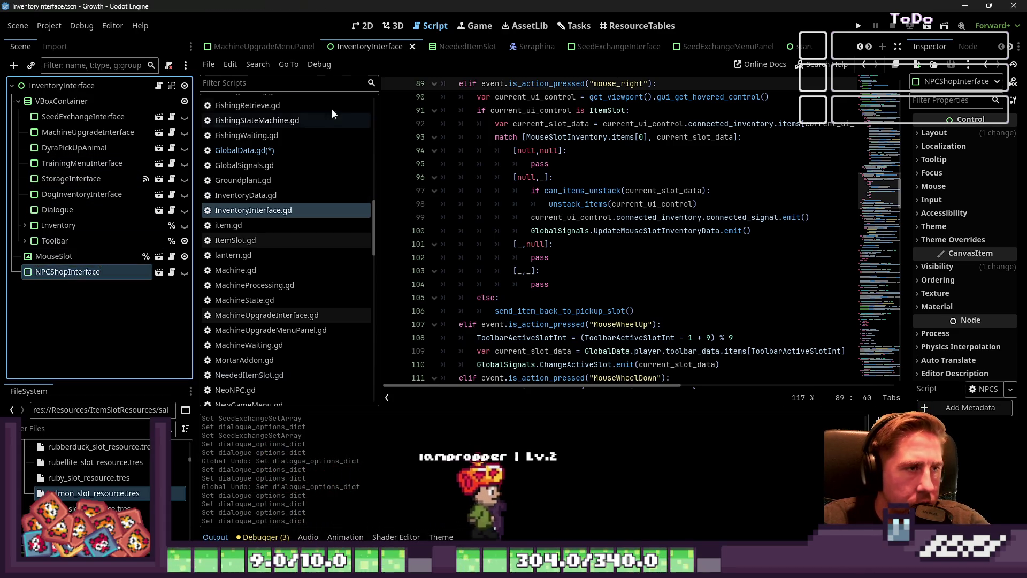
click(244, 150)
drag(593, 284, 869, 297)
double_click(731, 285)
text(NPCShopInterface)
key(ctrl+shift+Left)
key(ctrl+shift+Left)
key(BackSpace)
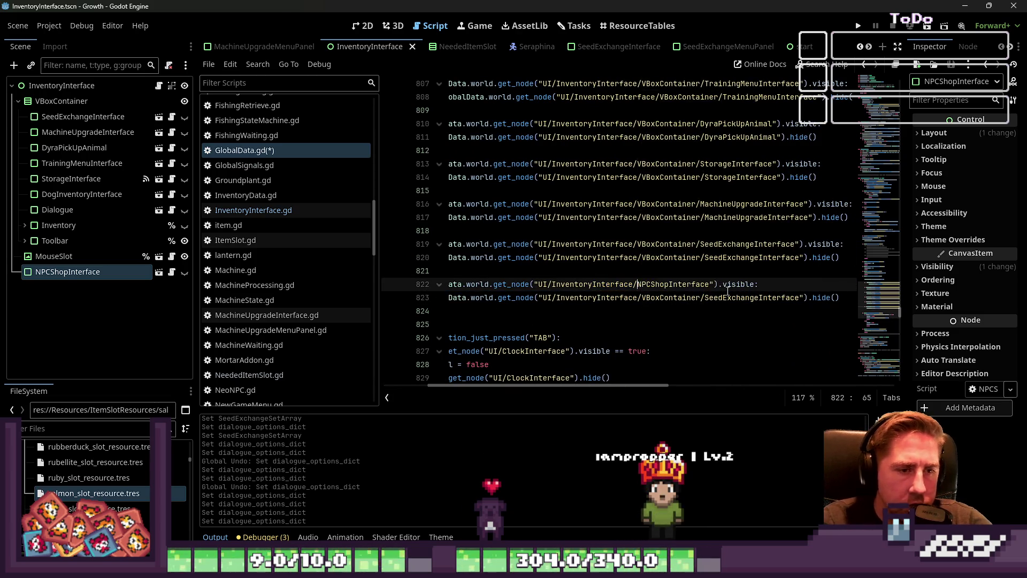
Point line 823 at NPCShopInterface too, save, and launch the game with F5.
key(Down)
key(ctrl+shift+Right)
key(ctrl+shift+Right)
key(ctrl+shift+Right)
text(NPCShopInterface)
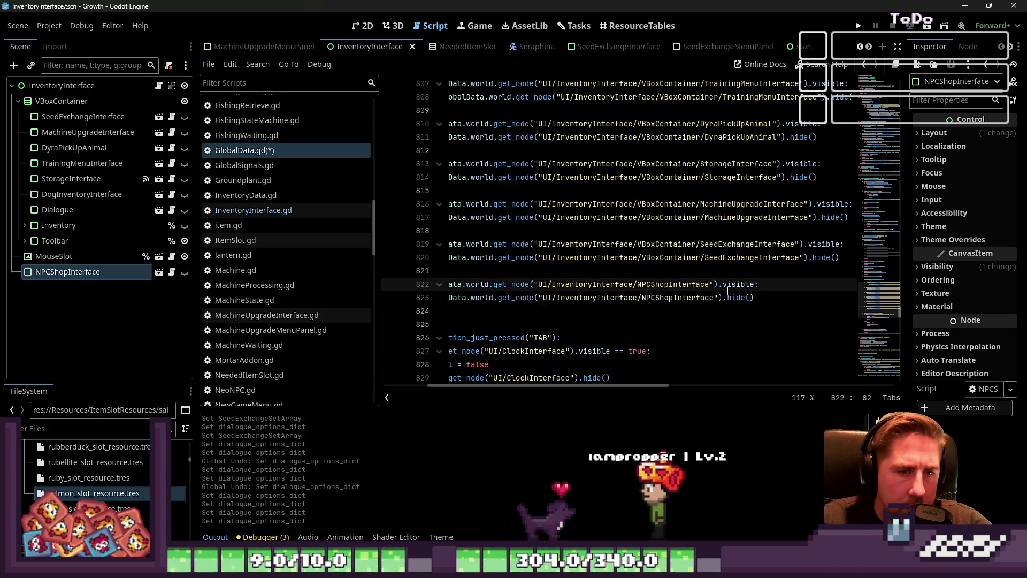
key(Up)
key(Up)
key(Up)
key(ctrl+s)
key(F5)
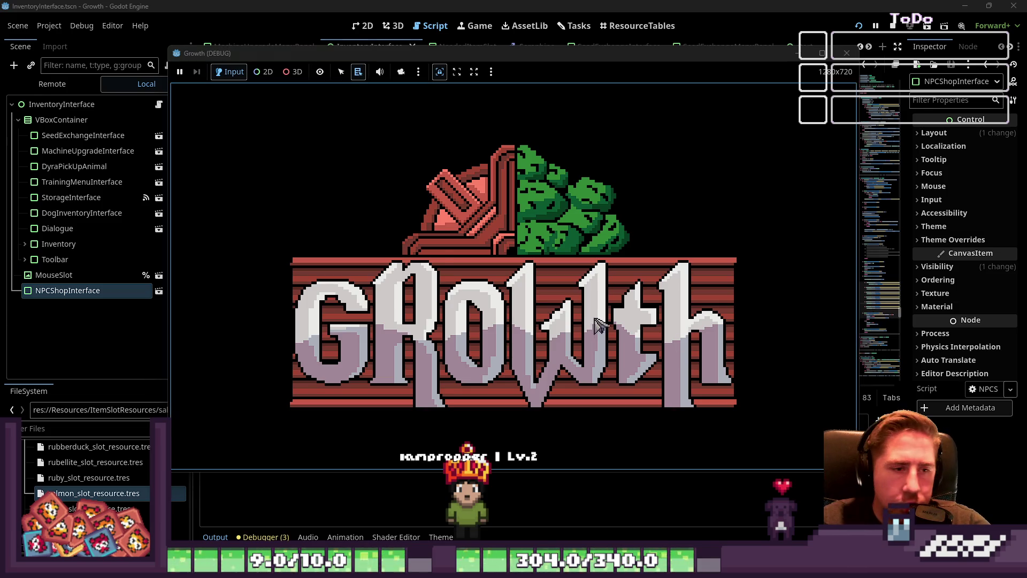
Start a new game with a character named 'xcy' and walk up to Seraphina.
click(537, 231)
text(xcy)
click(460, 368)
key(d)
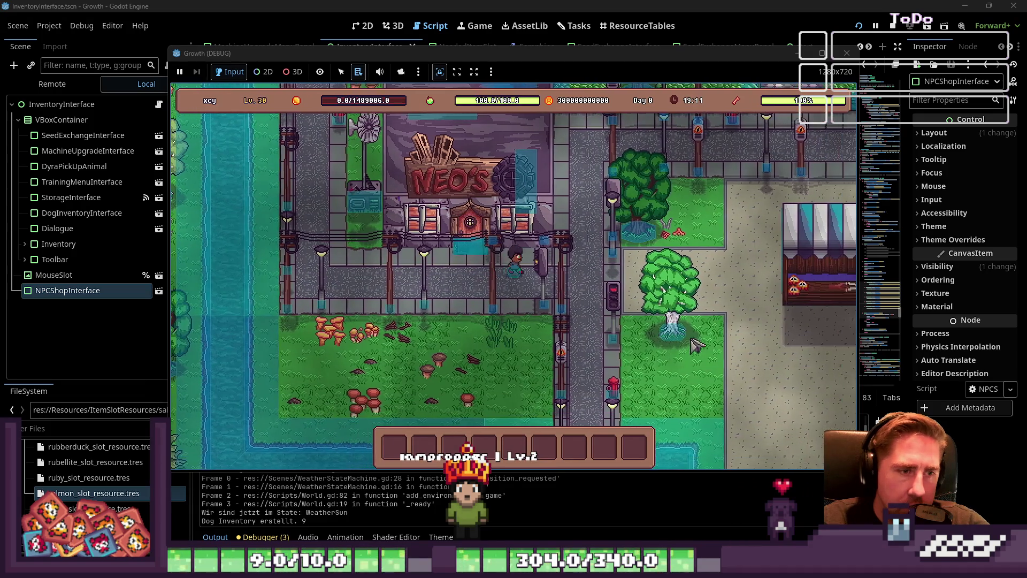
key(w)
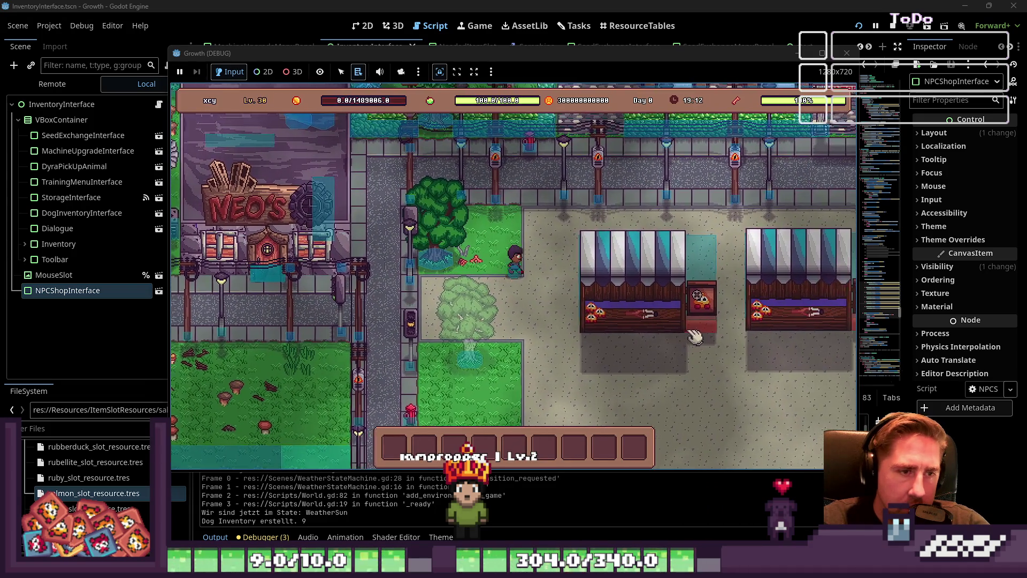
key(d)
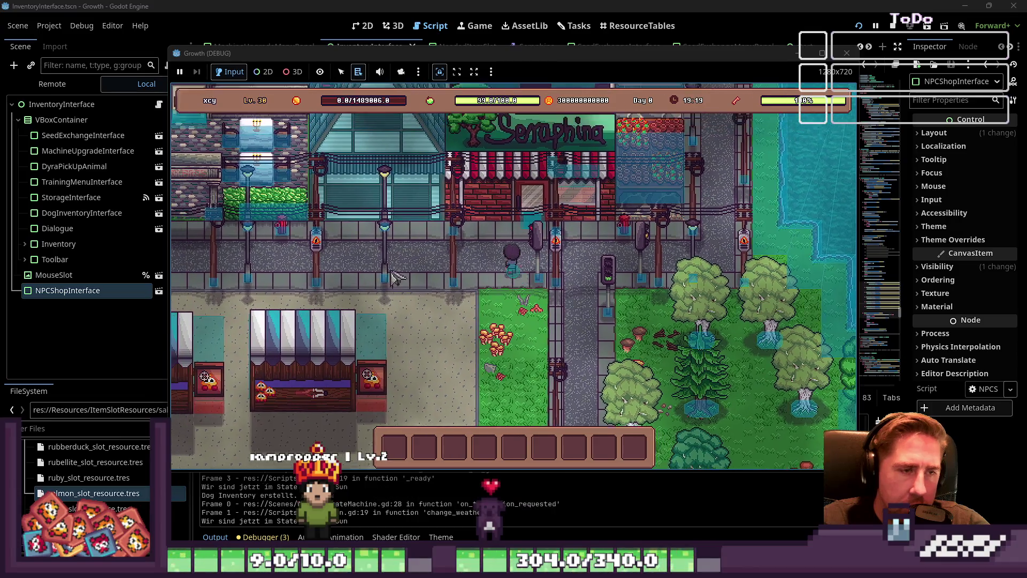
key(w)
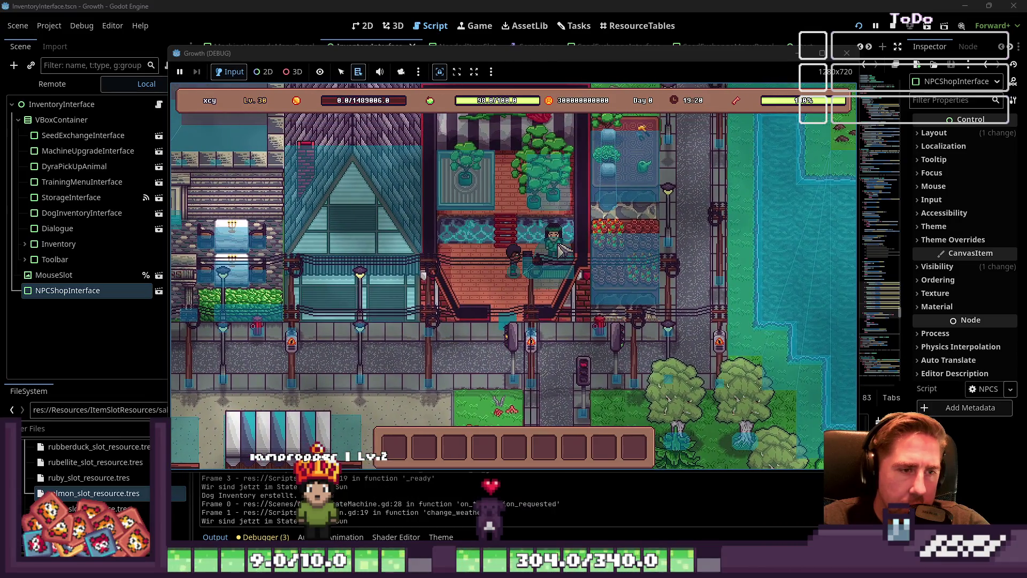
Choose Shop with Seraphina twice to check the shop panel, then close the game.
click(563, 250)
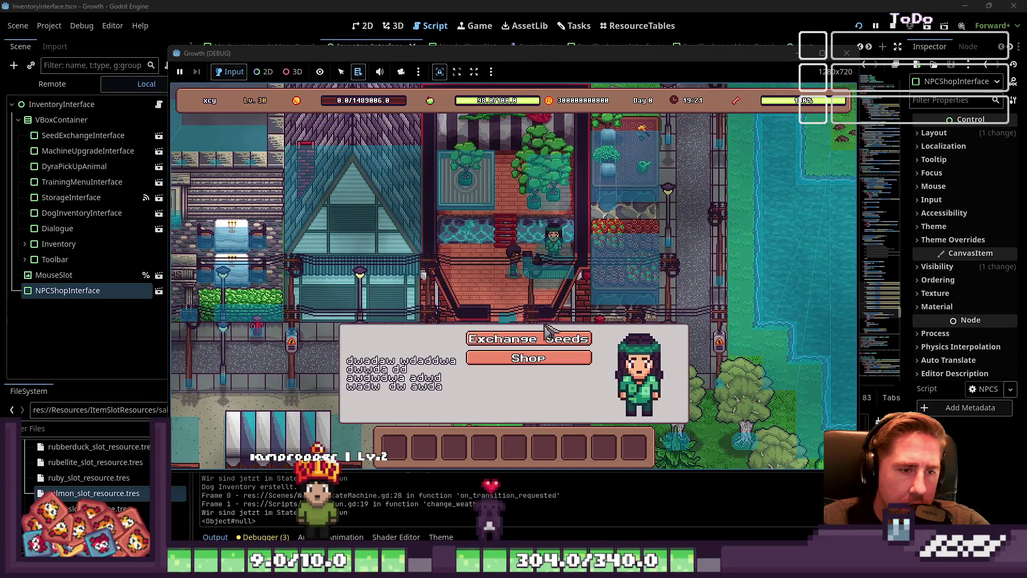
click(530, 353)
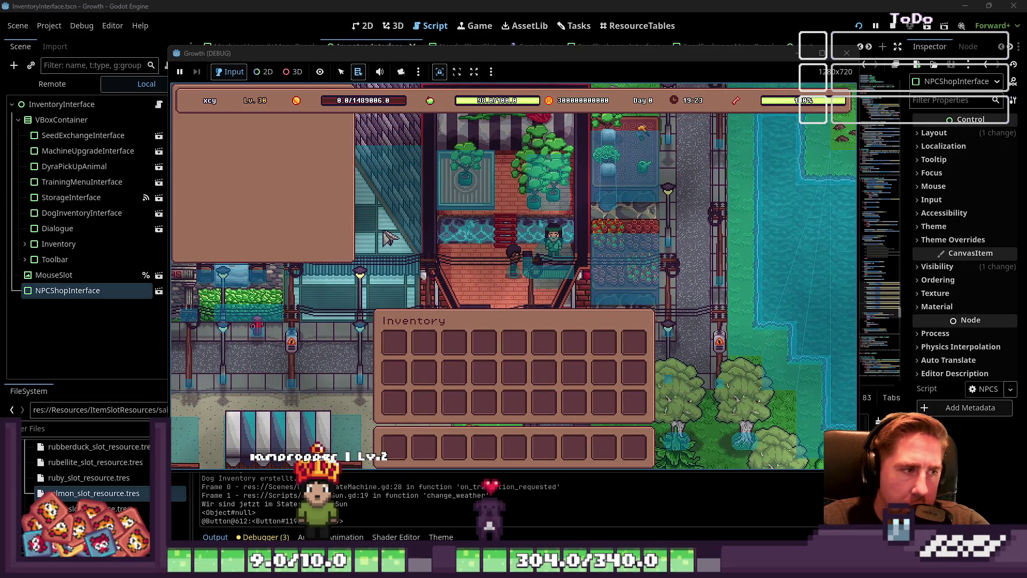
key(Escape)
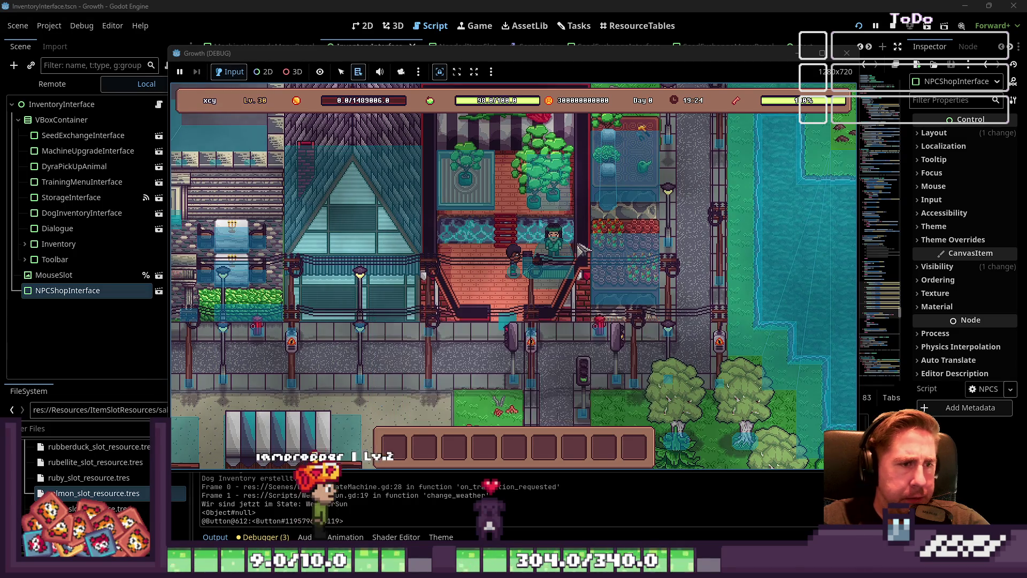
click(556, 244)
click(530, 359)
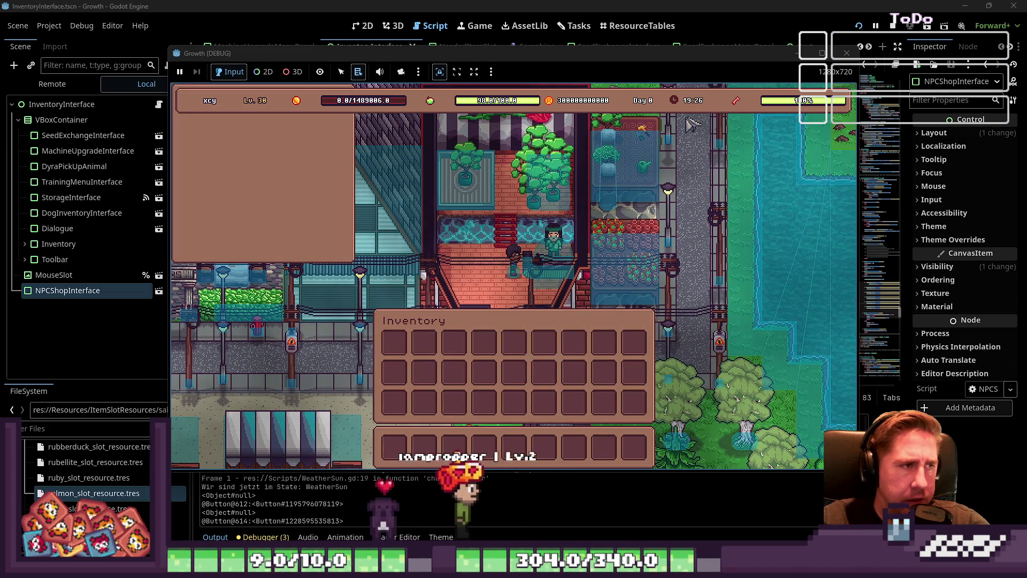
click(847, 53)
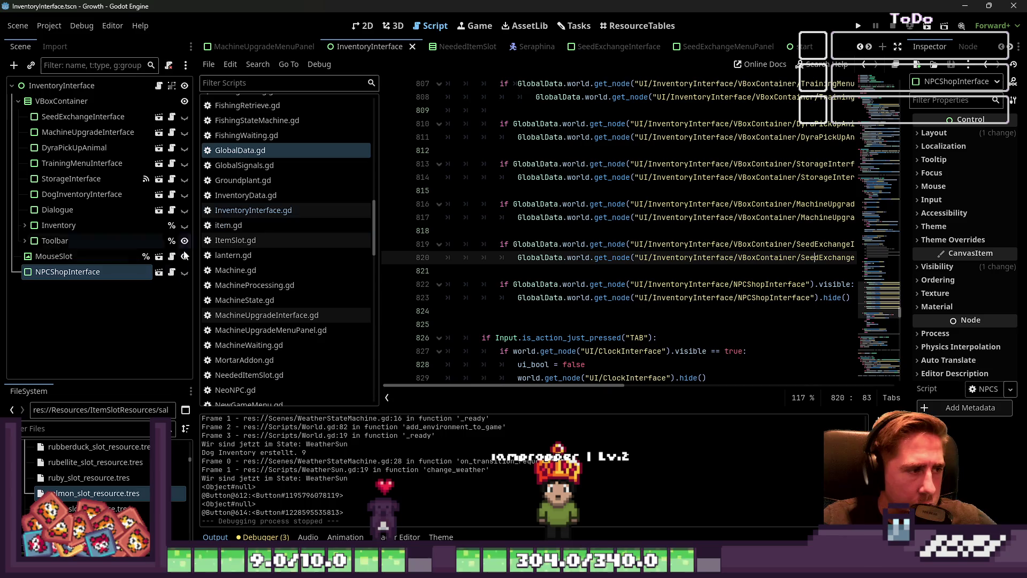
Show NPCShopInterface and anchor the NPC Shop panel with the Center Right preset.
click(184, 273)
click(364, 27)
scroll(429, 206, up, 3)
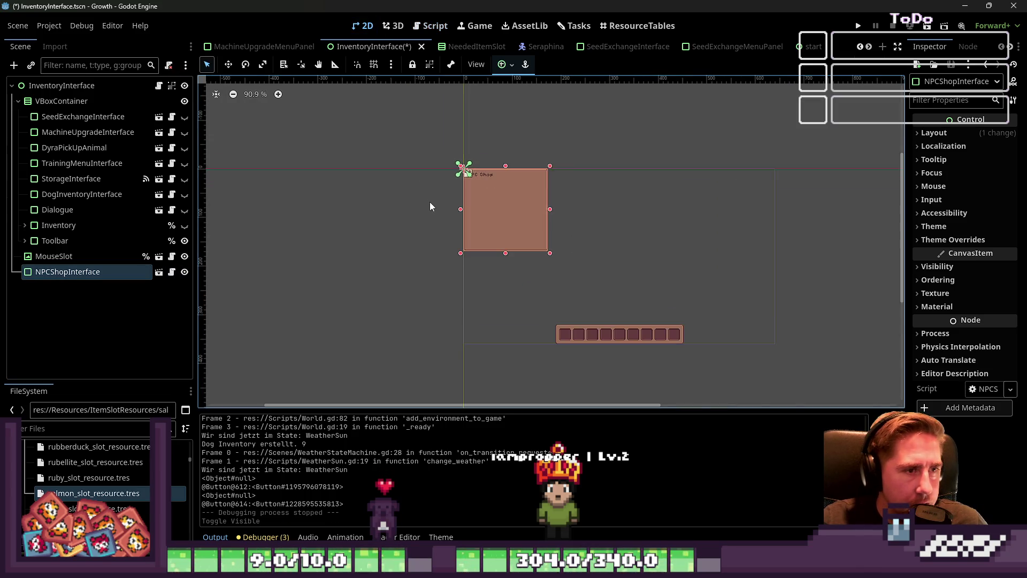
scroll(486, 184, up, 3)
scroll(480, 171, down, 3)
click(507, 64)
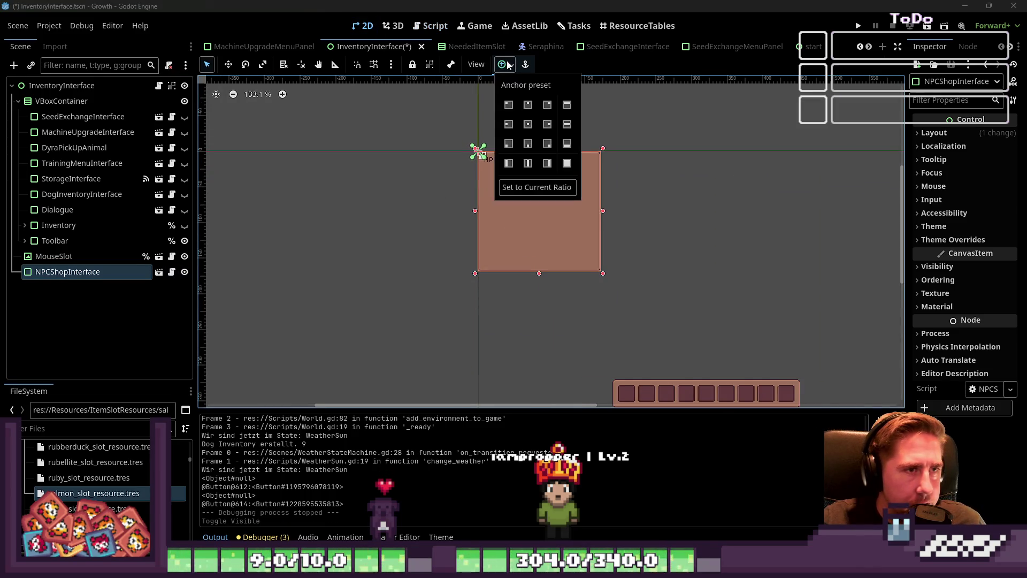
click(547, 124)
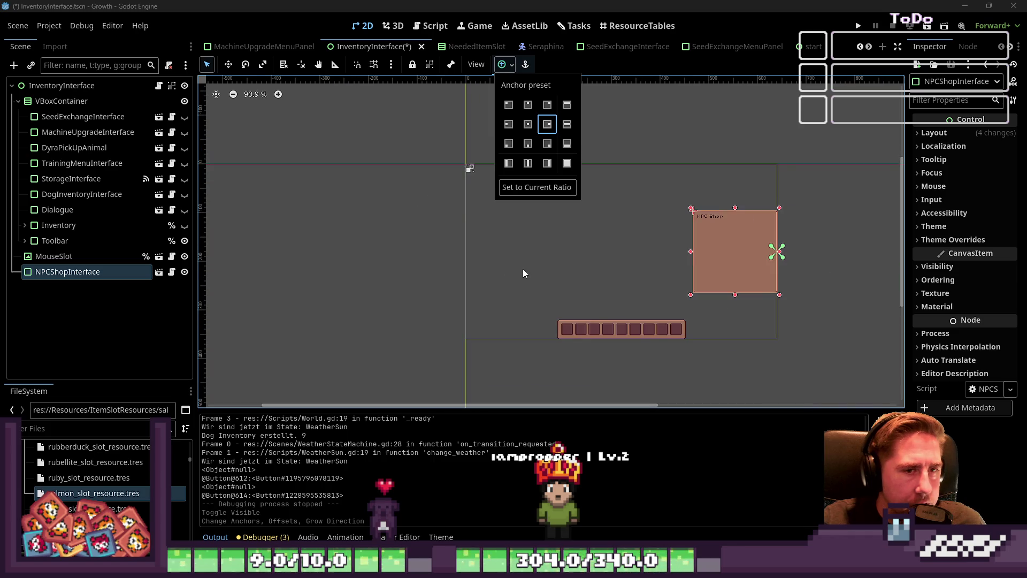
click(185, 274)
Hide the NPCShopInterface node by default, save the inventory scene and run the game.
click(185, 272)
click(185, 272)
key(ctrl+s)
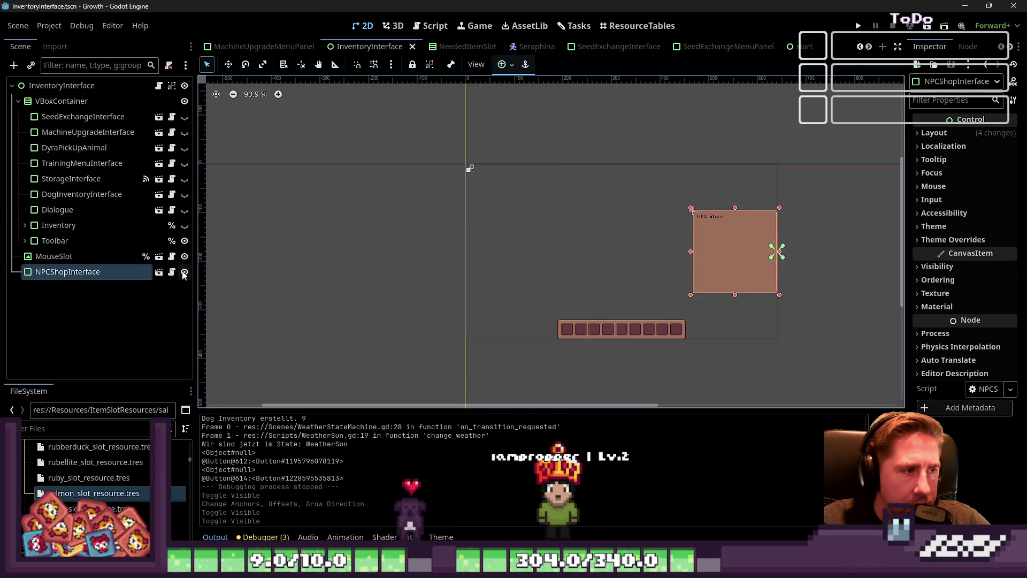
click(184, 272)
click(859, 26)
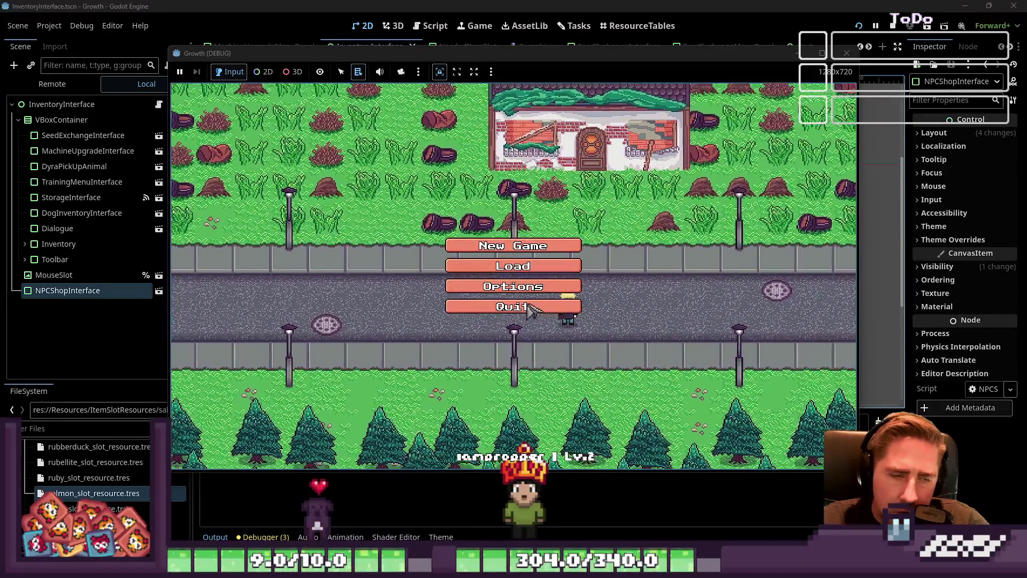
Delete two old save slots and start a new game with a character named 'asd'.
click(537, 266)
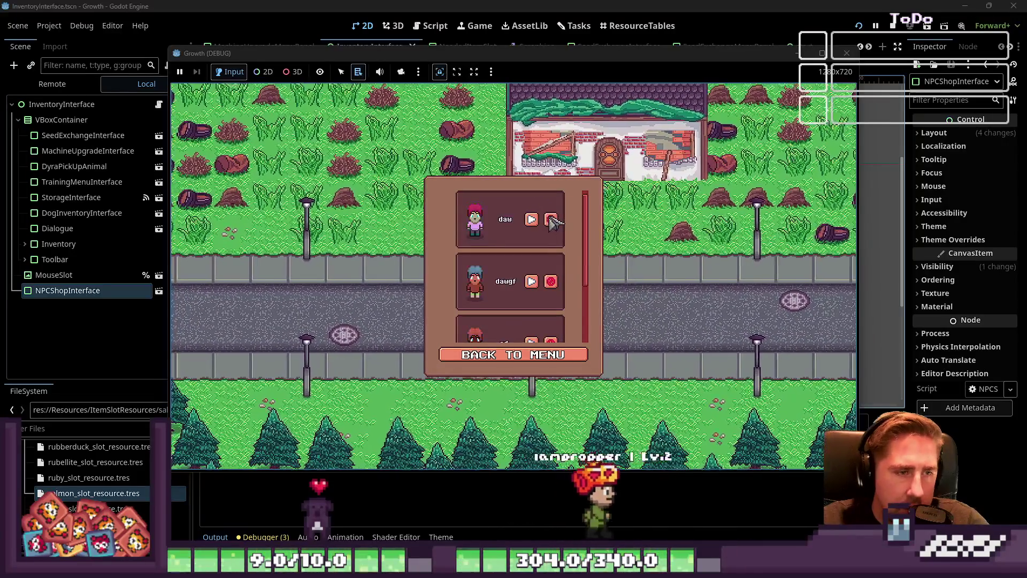
click(551, 219)
click(551, 219)
click(551, 220)
click(476, 355)
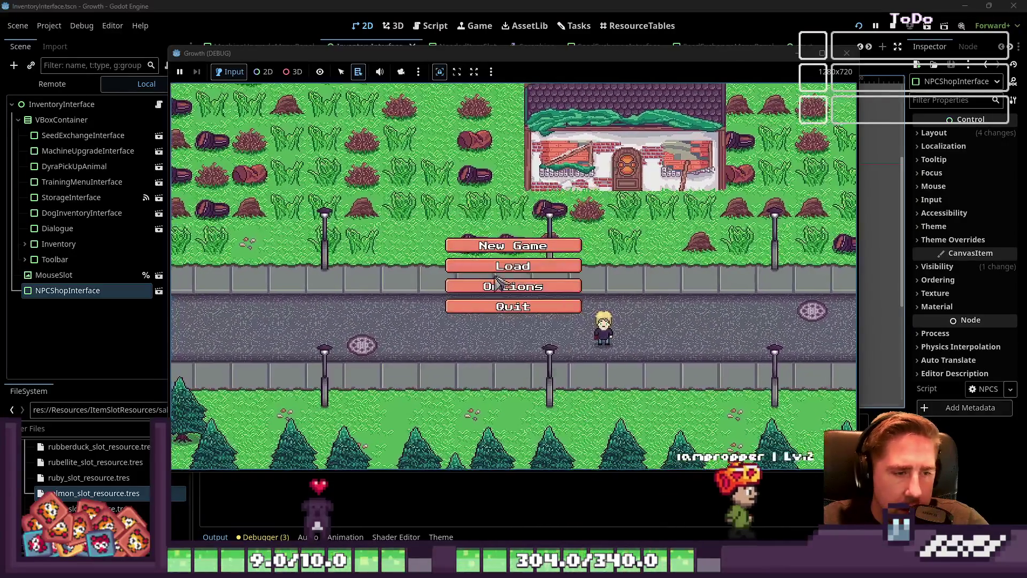
click(513, 246)
text(asd)
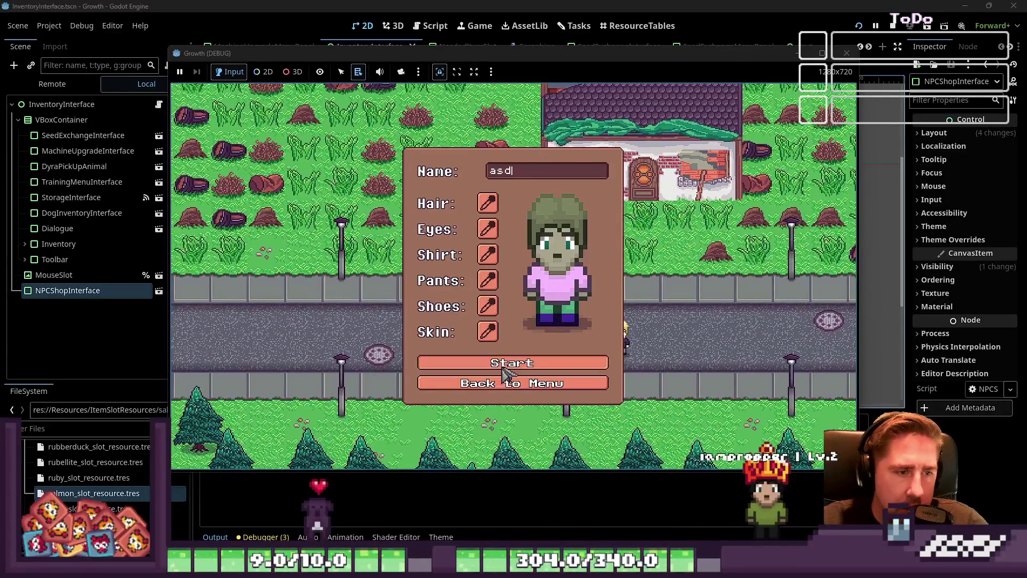
click(503, 368)
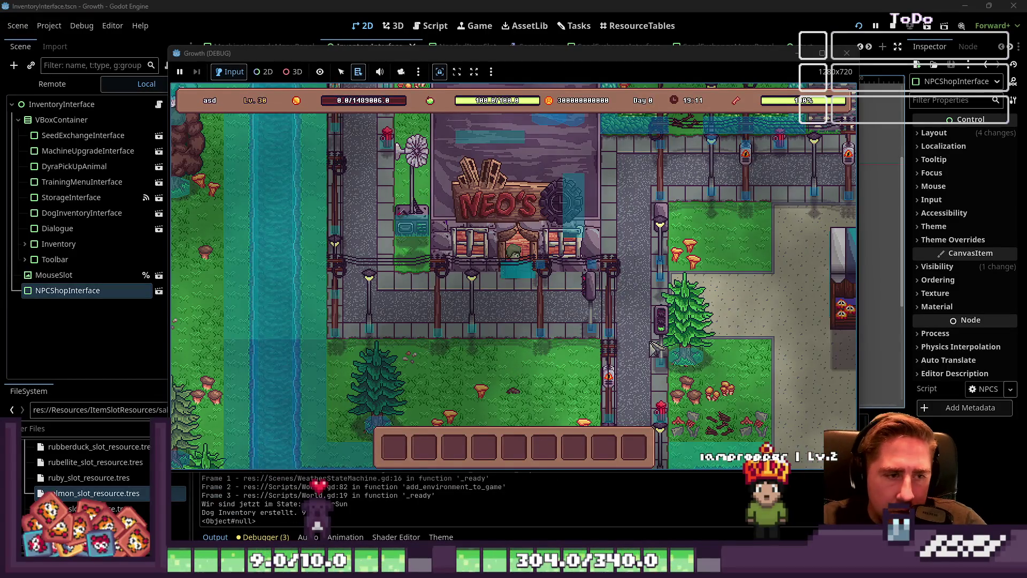
Walk the character right and up to Seraphina's shop entrance.
key(d)
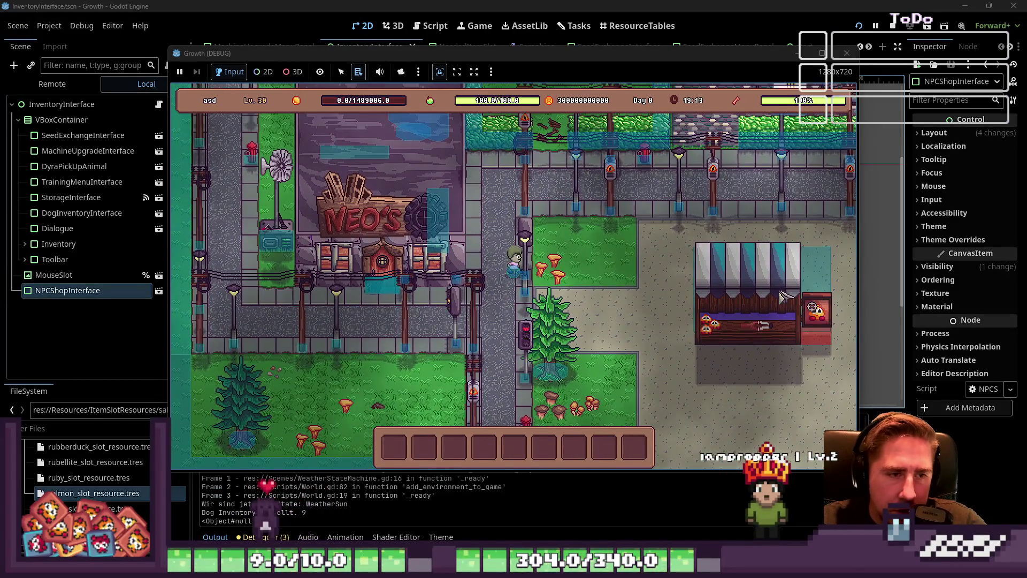
key(d)
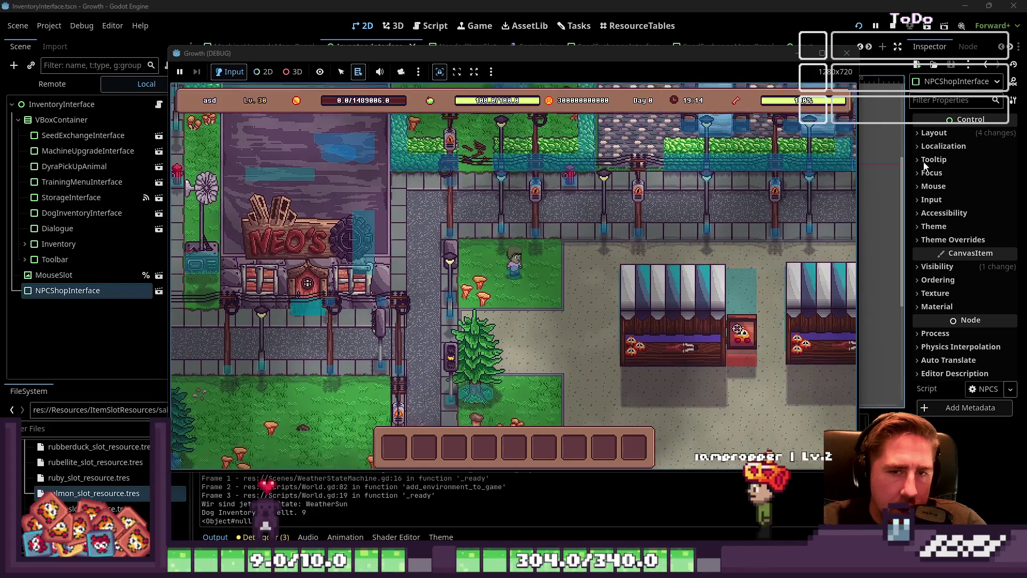
key(d)
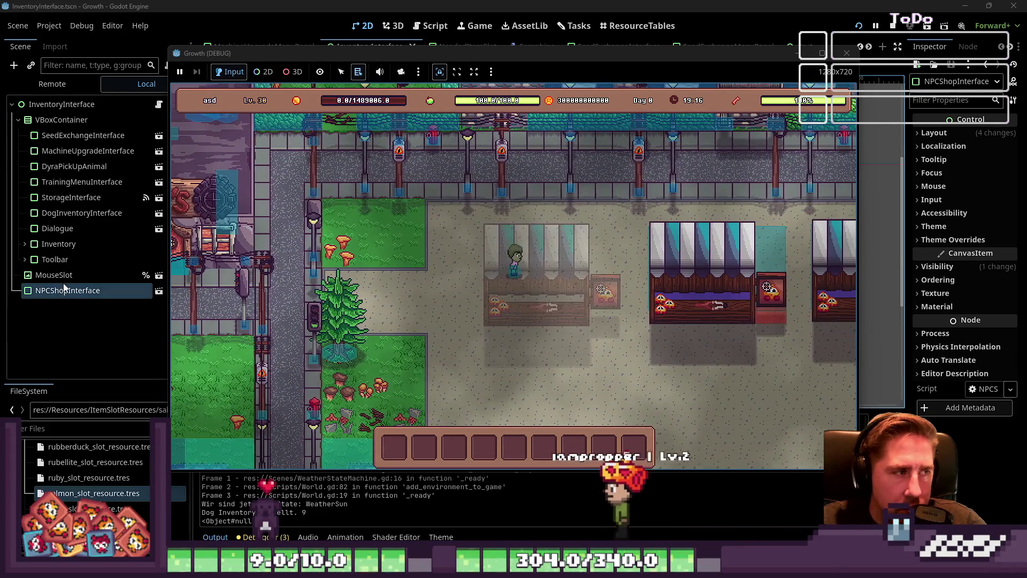
key(d)
key(w)
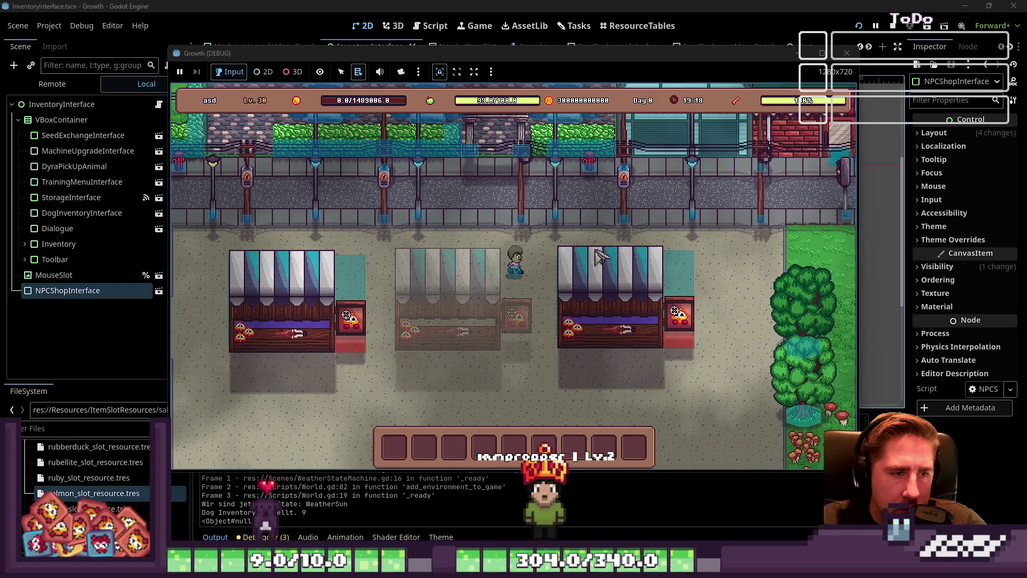
key(d)
key(w)
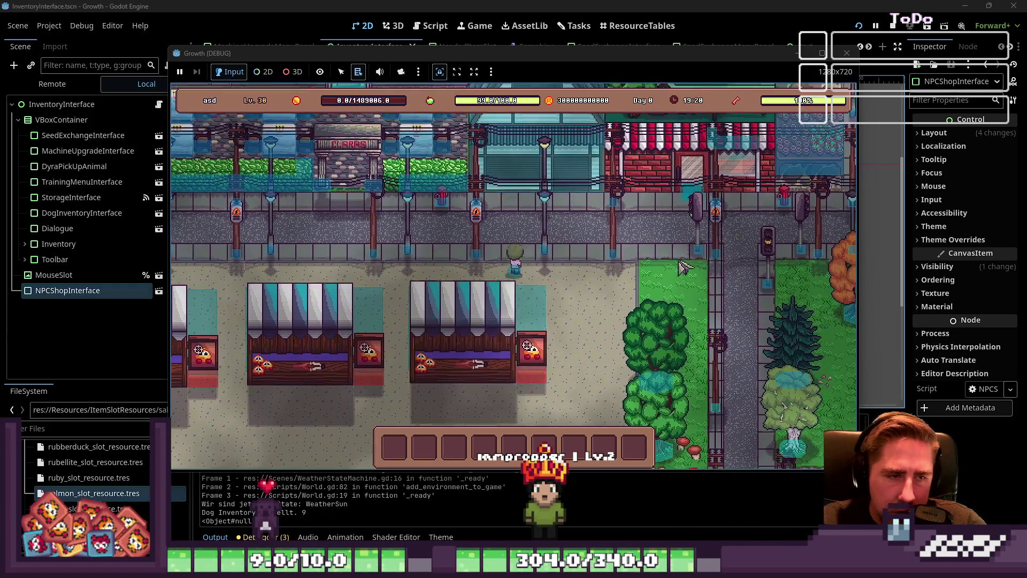
key(w)
key(d)
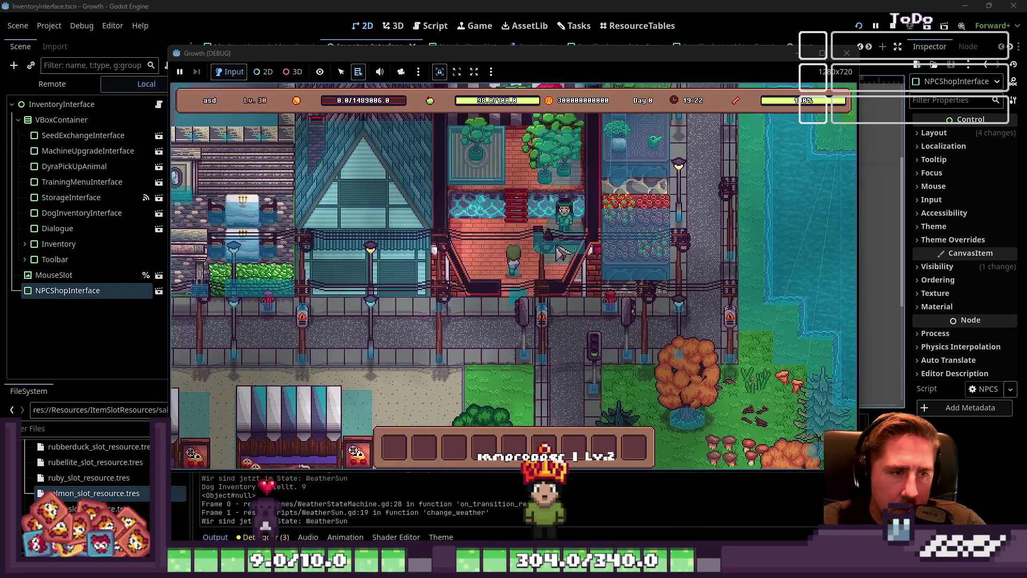
Talk to Seraphina and choose Shop twice to verify the NPC Shop panel, then stop the game.
key(e)
click(540, 356)
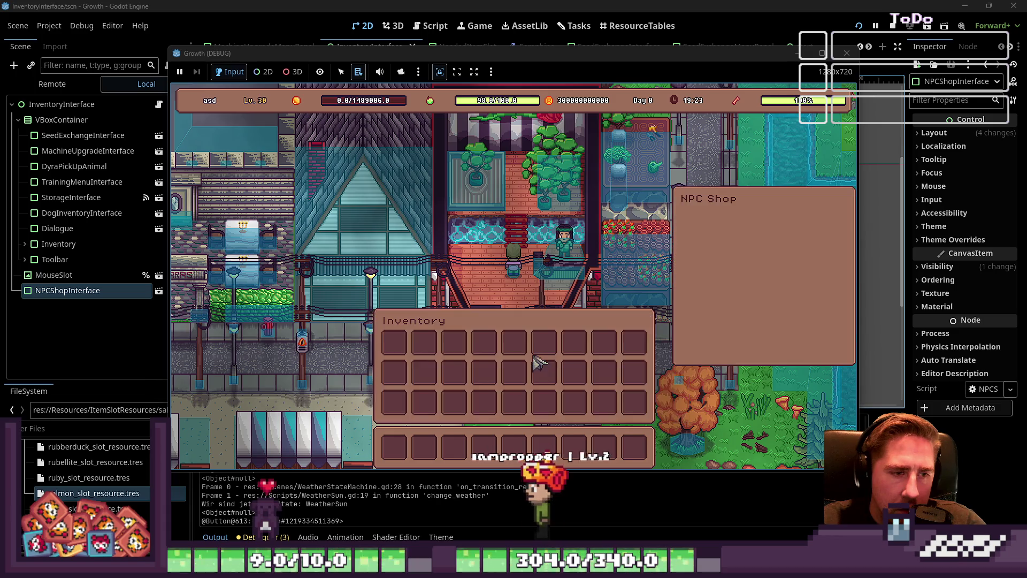
key(Escape)
key(e)
click(548, 361)
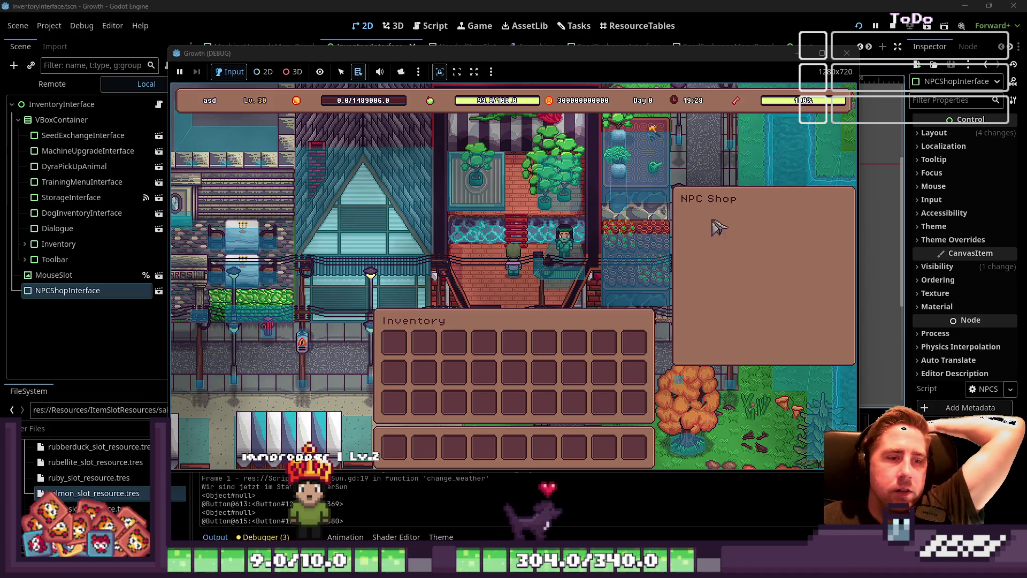
click(847, 52)
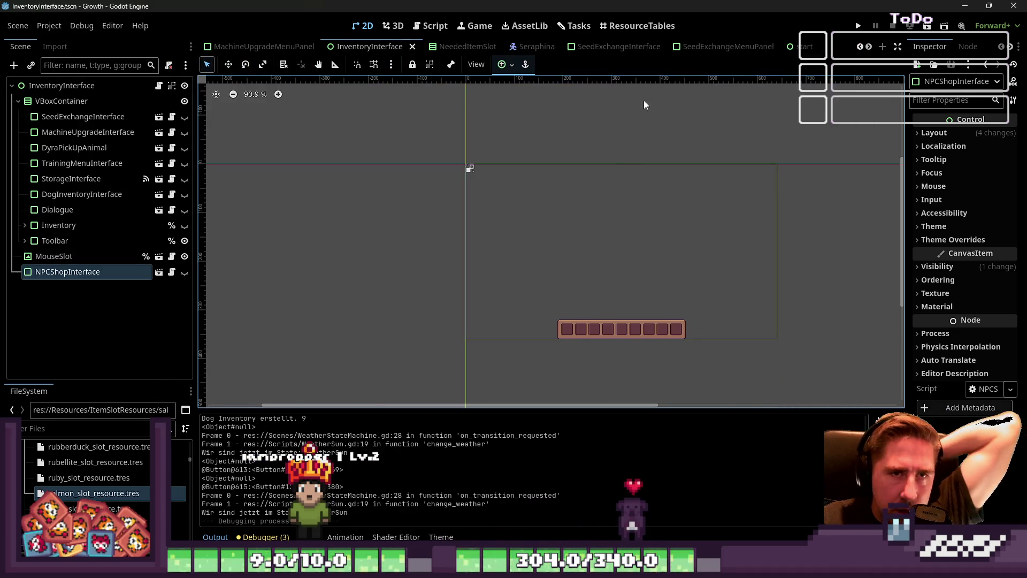
Open the NPCShopInterface scene and its attached script.
scroll(746, 48, down, 5)
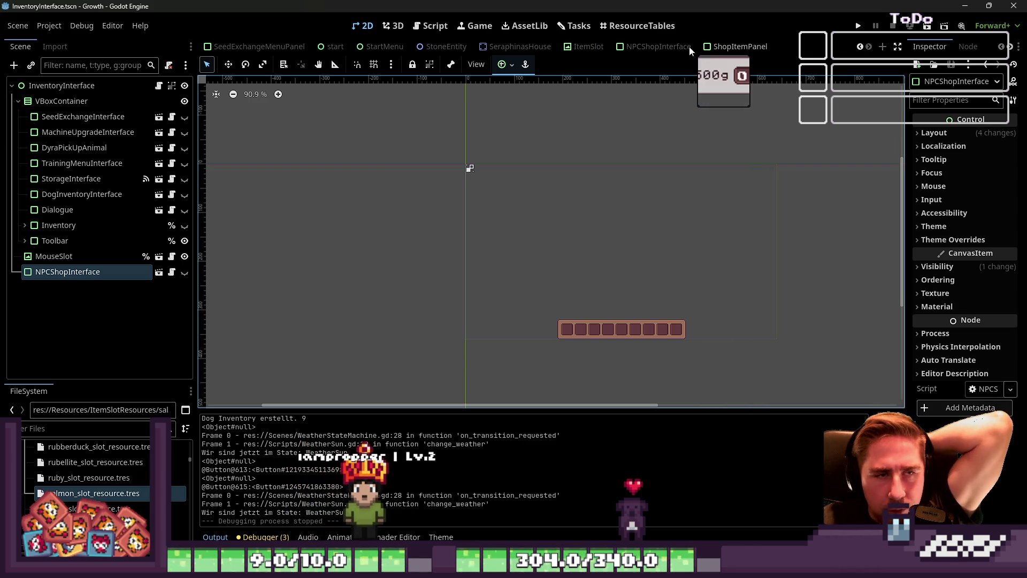
click(686, 48)
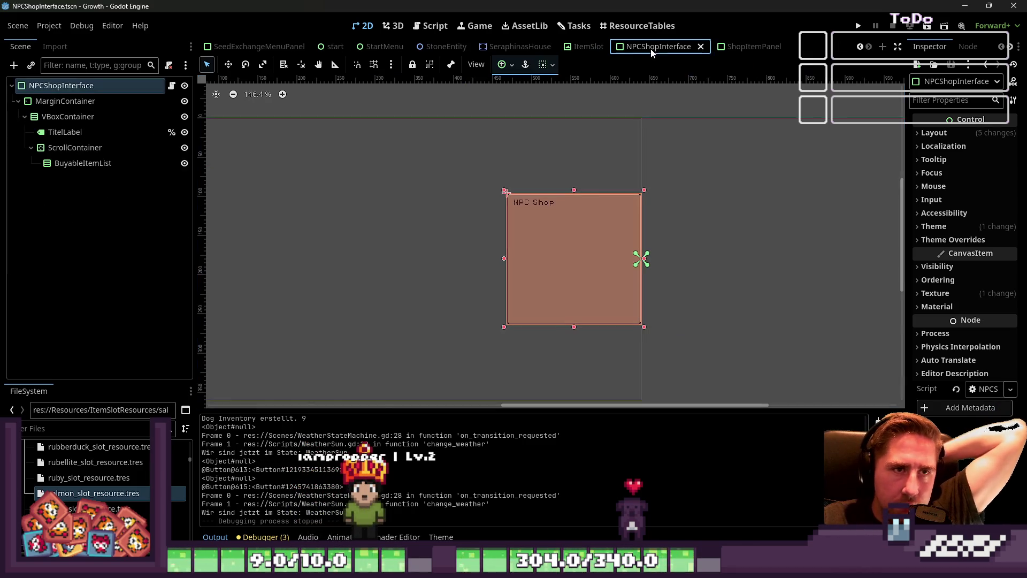
click(171, 86)
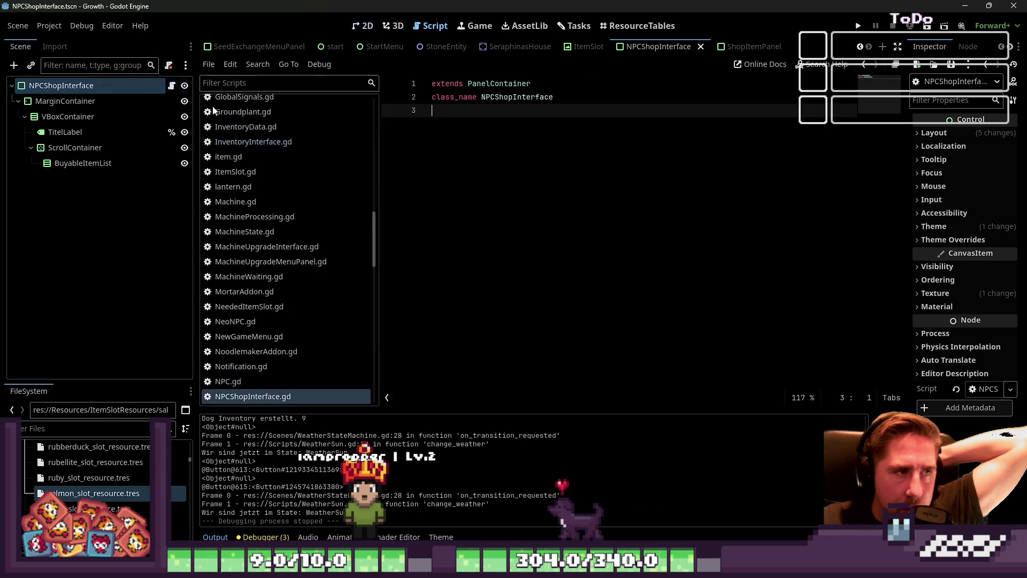
key(Return)
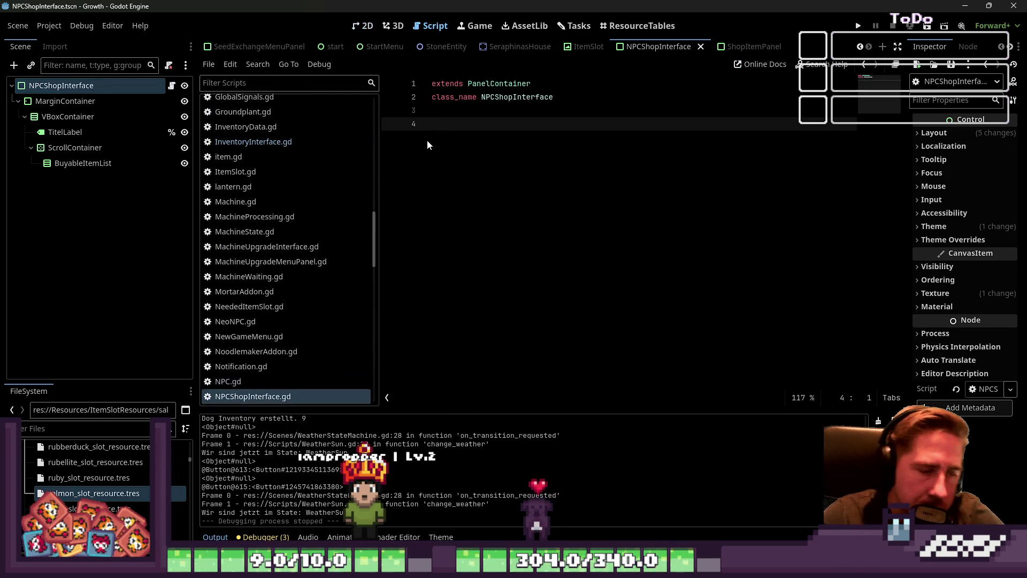
text(@export)
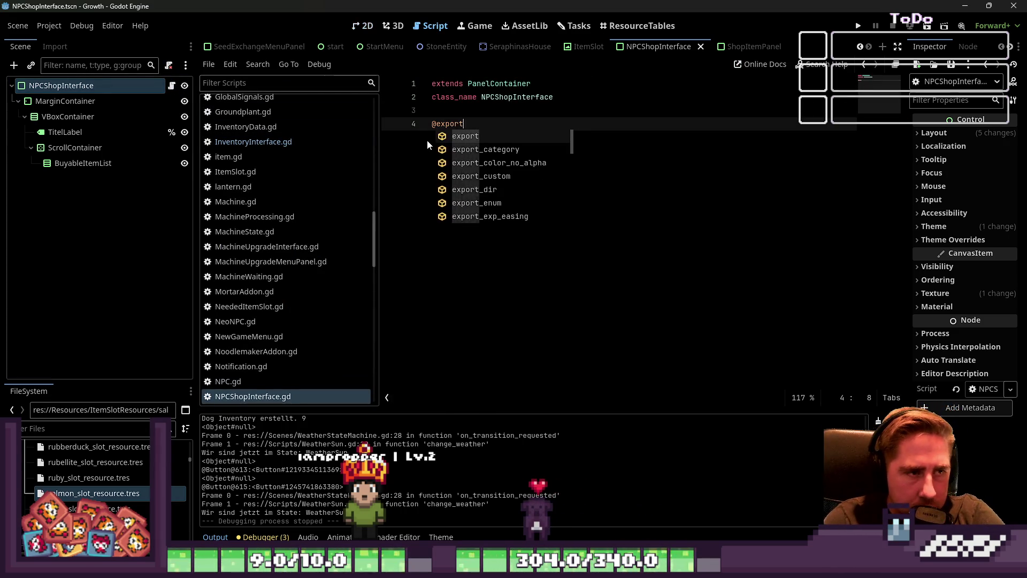
key(BackSpace)
key(BackSpace)
key(BackSpace)
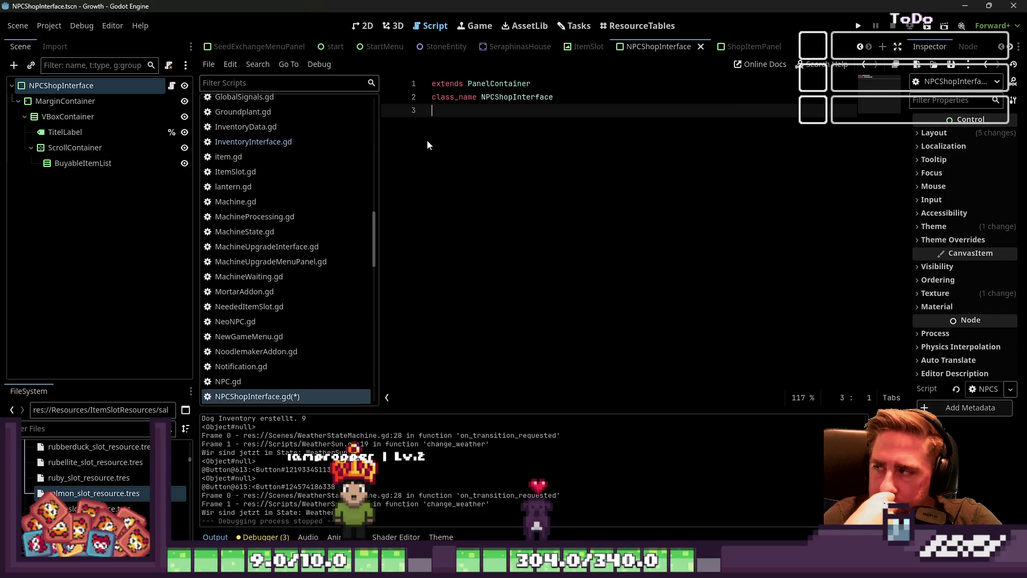
key(BackSpace)
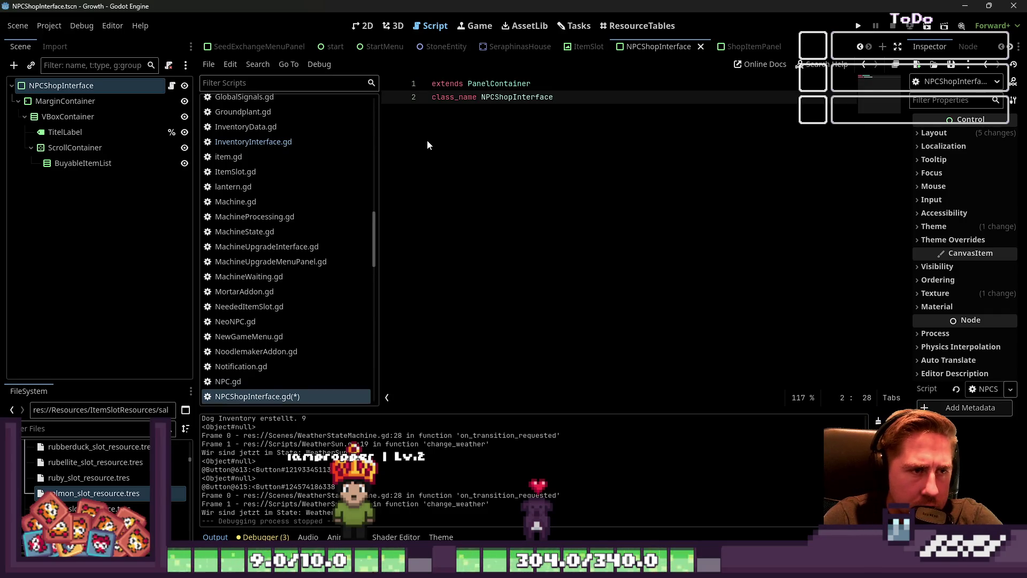
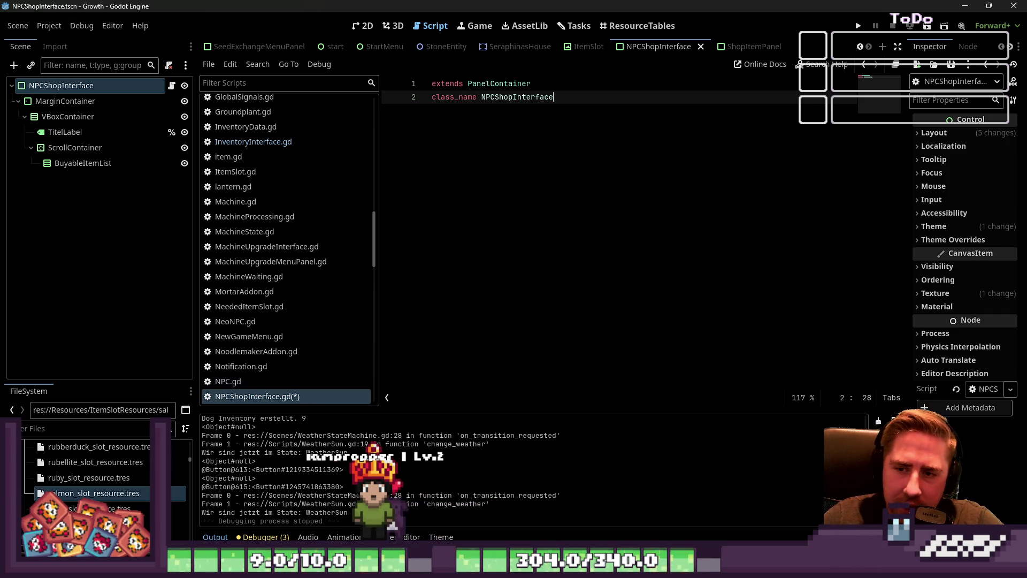
Add blank lines below class_name NPCShopInterface, inspect the root and VBoxContainer nodes, and narrow the Scene dock.
key(Return)
key(Return)
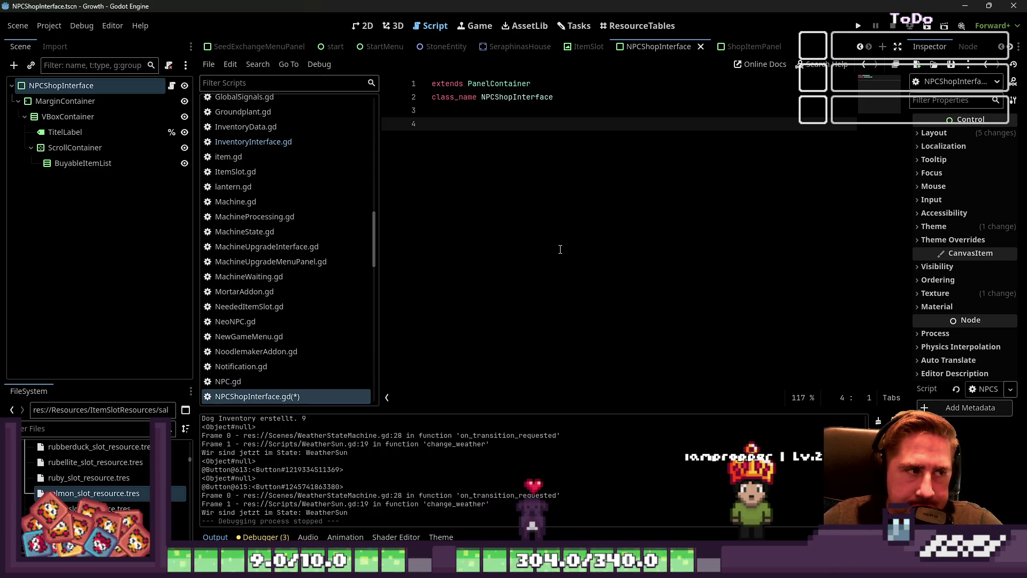
click(82, 163)
click(85, 87)
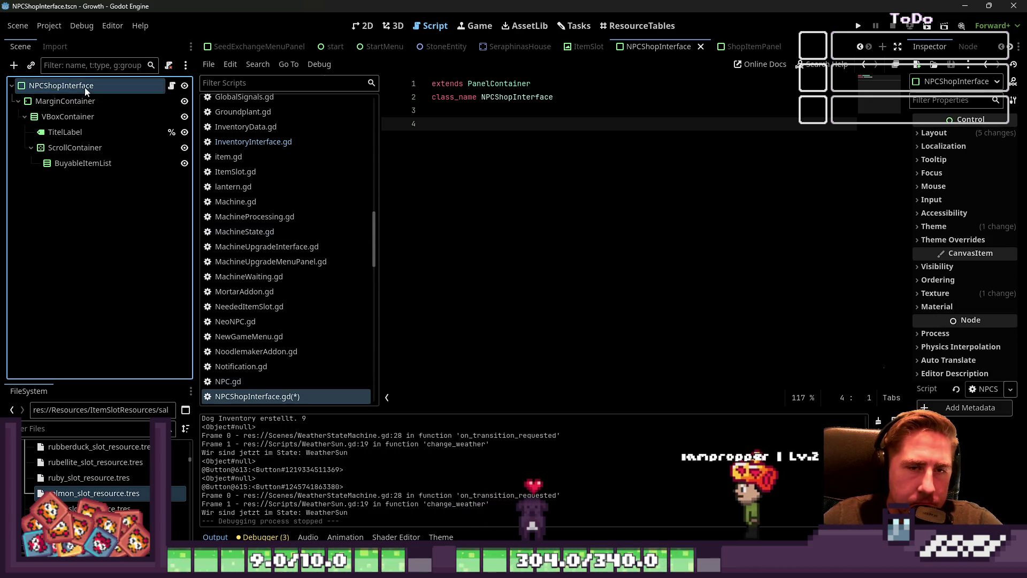
click(84, 116)
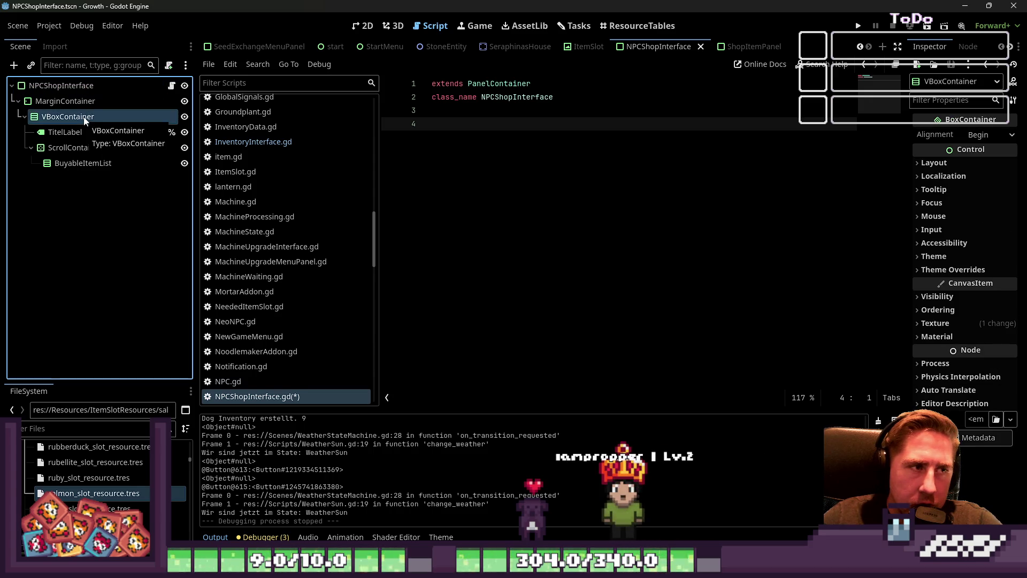
click(98, 81)
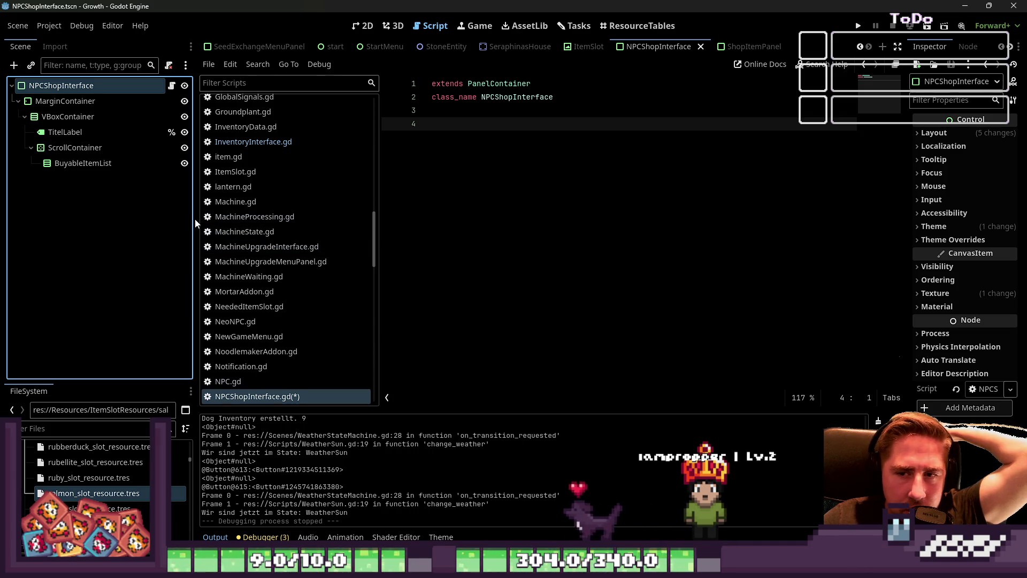
mouse_move(197, 221)
mouse_down()
mouse_move(142, 220)
mouse_move(184, 221)
mouse_up()
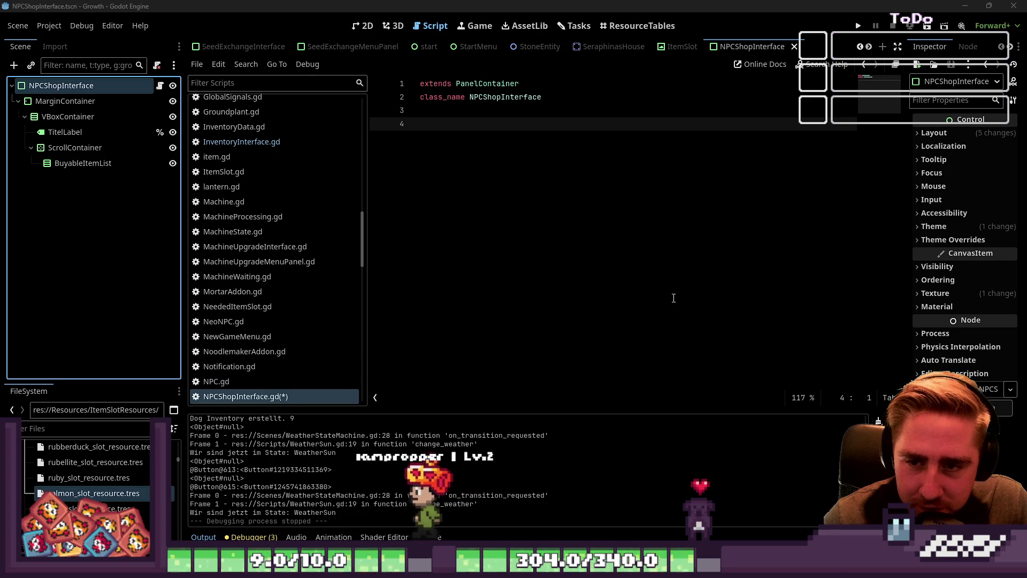
key(F5)
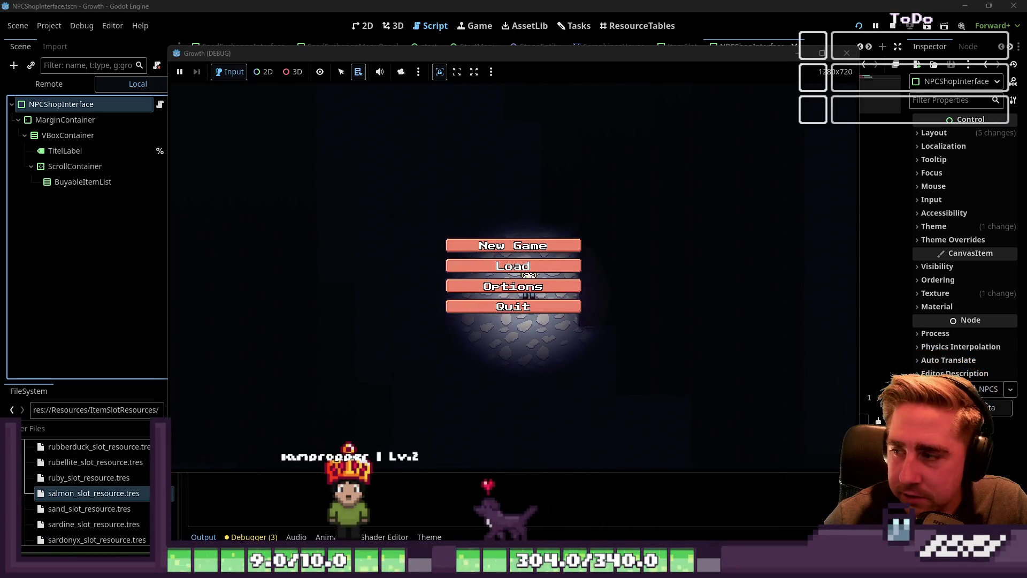
click(550, 266)
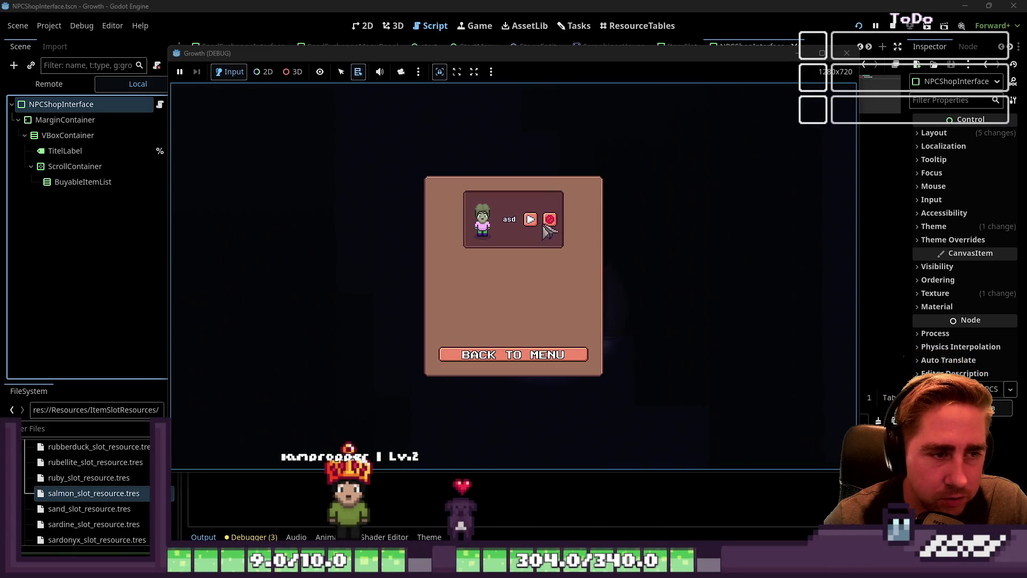
click(549, 221)
click(523, 355)
click(515, 253)
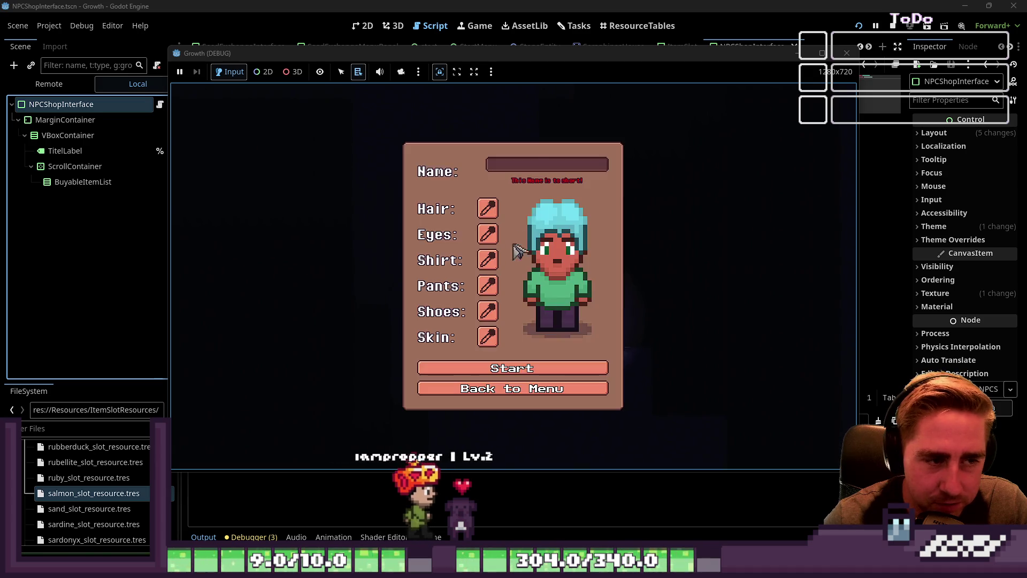
text(sad)
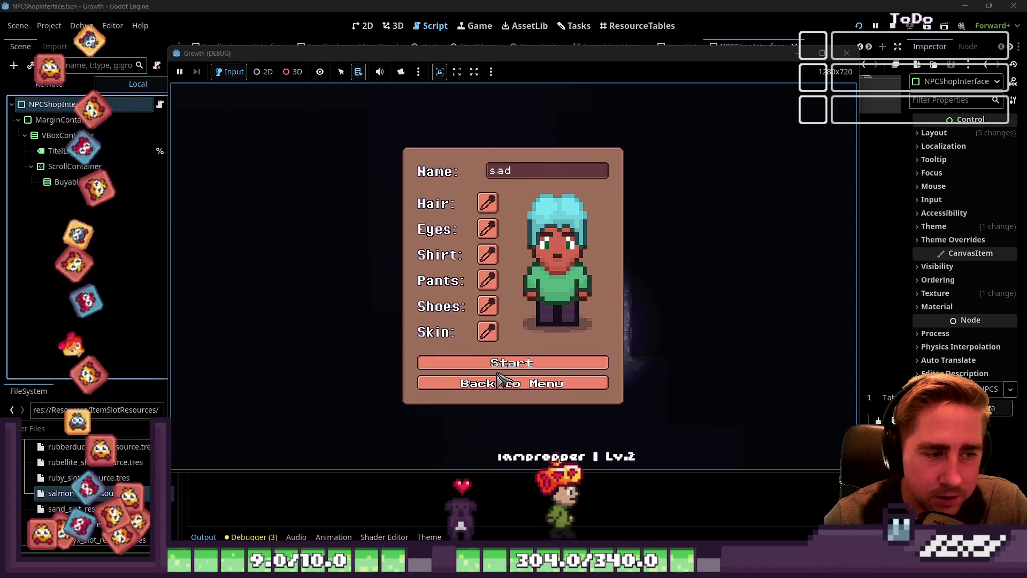
click(501, 365)
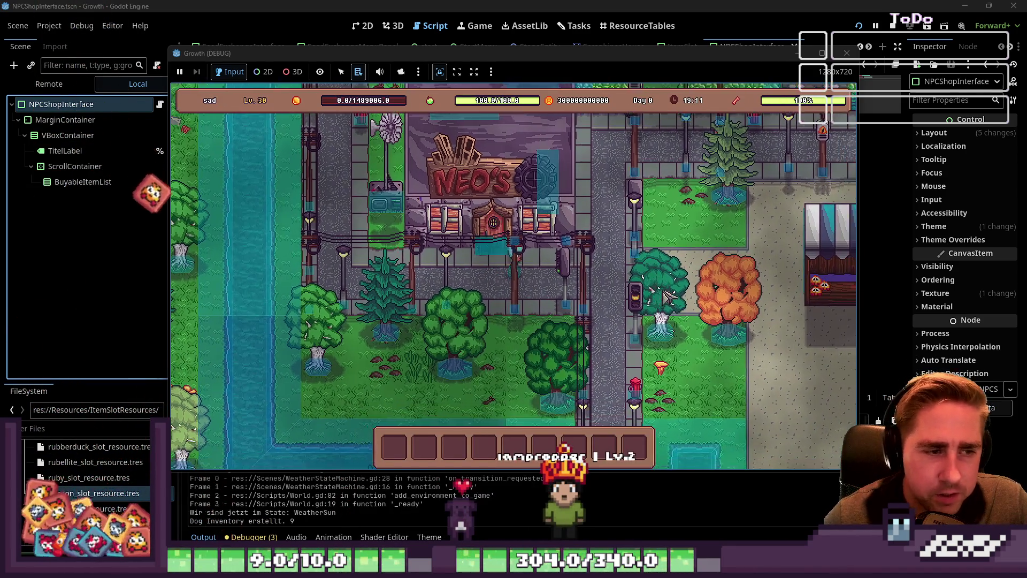
key(w)
key(d)
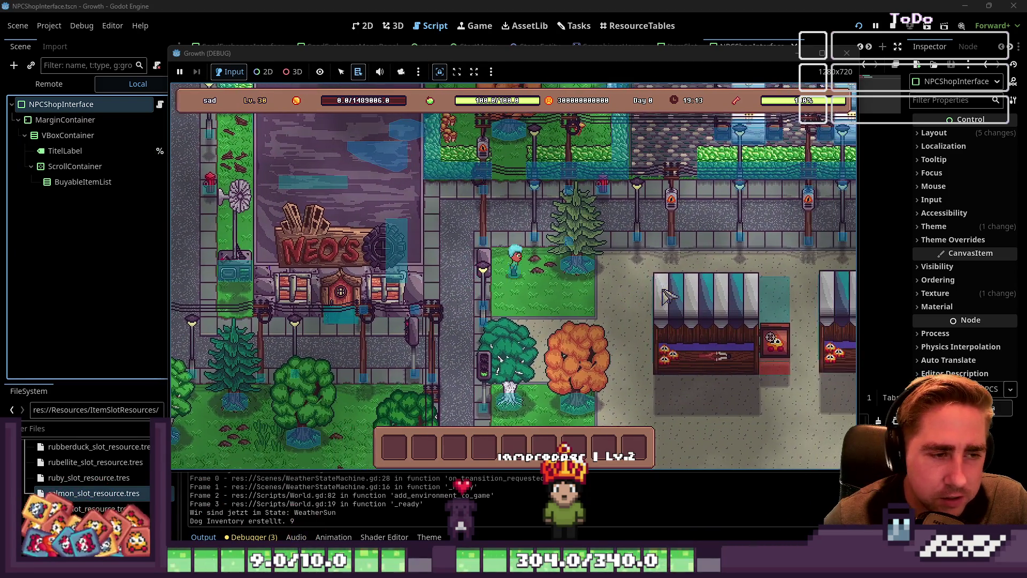
key(d)
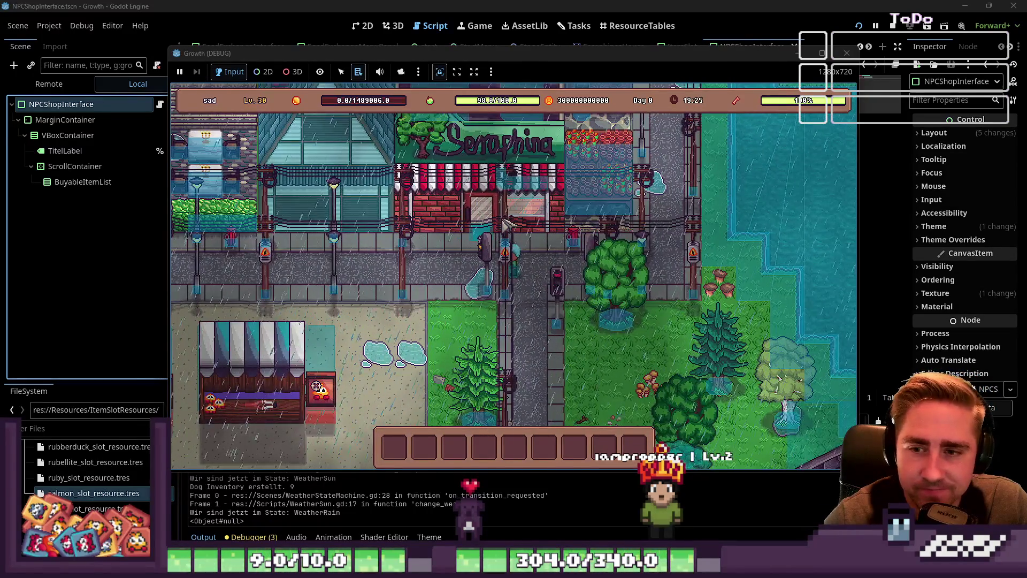
key(w)
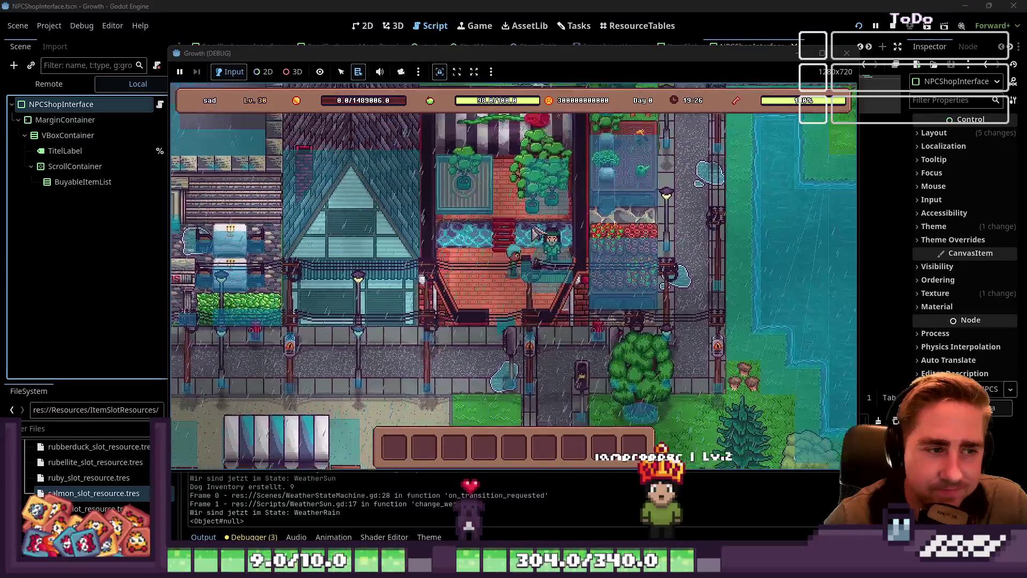
click(551, 250)
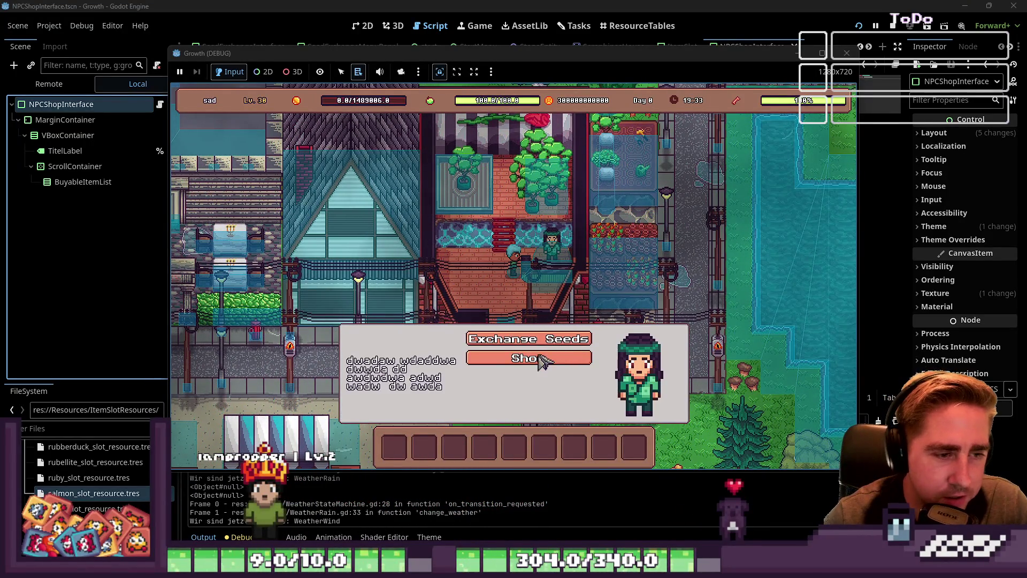
click(538, 359)
key(Escape)
key(e)
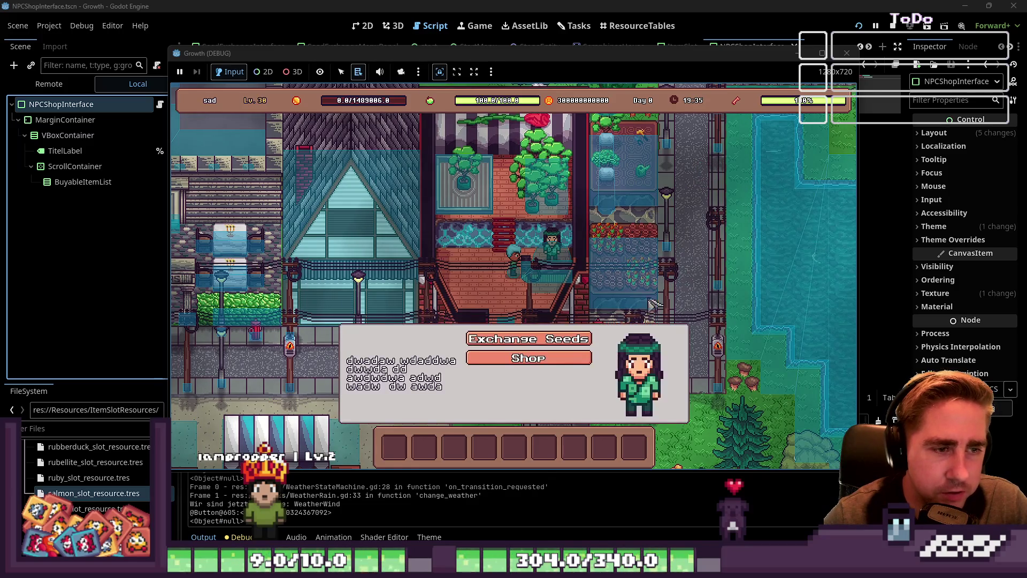
key(Return)
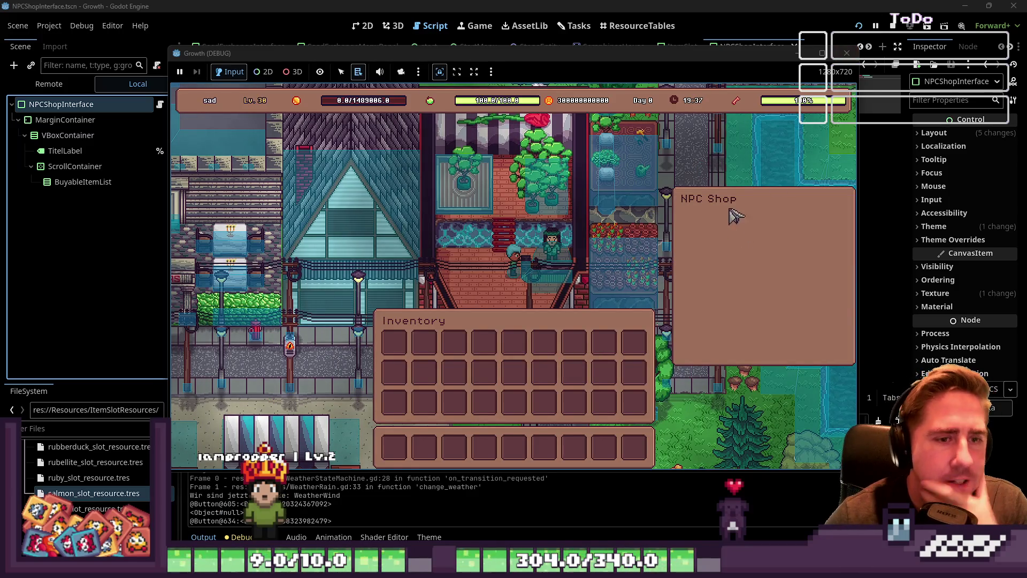
click(847, 53)
click(564, 150)
key(Return)
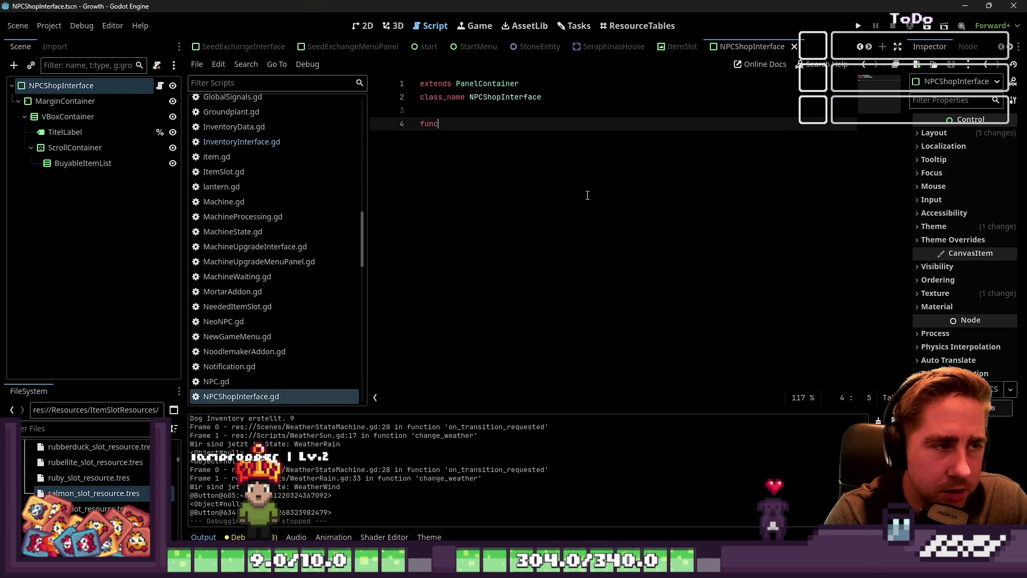
Insert the _ready() stub via autocomplete and begin the set_shop_item_panels header.
key(Return)
key(Return)
key(Return)
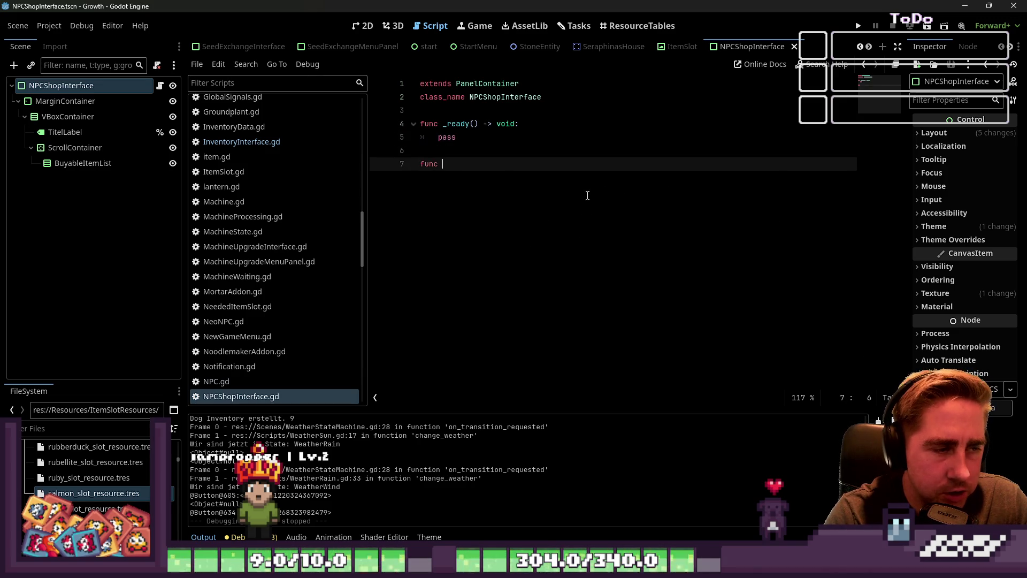
text(set)
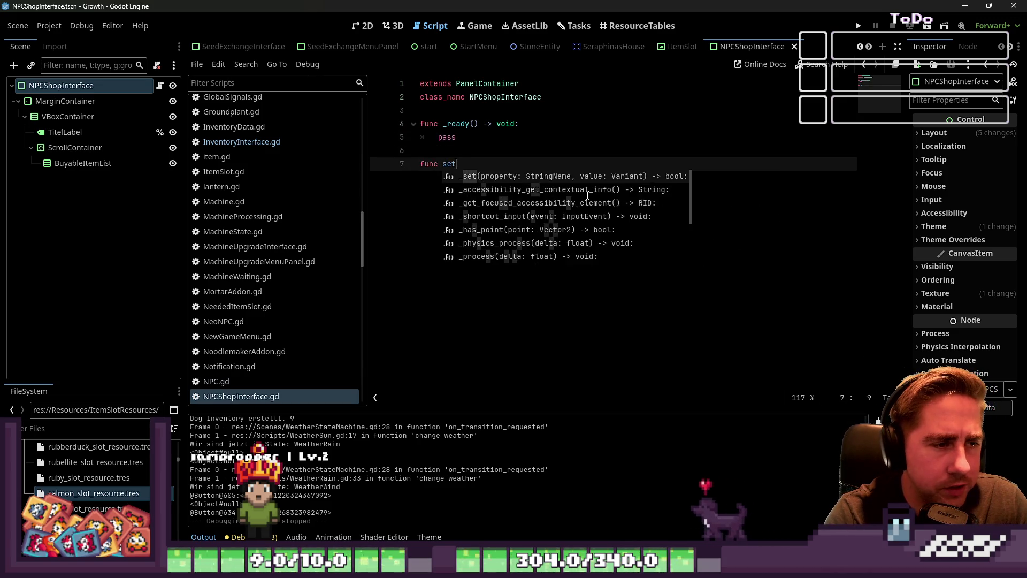
text(_)
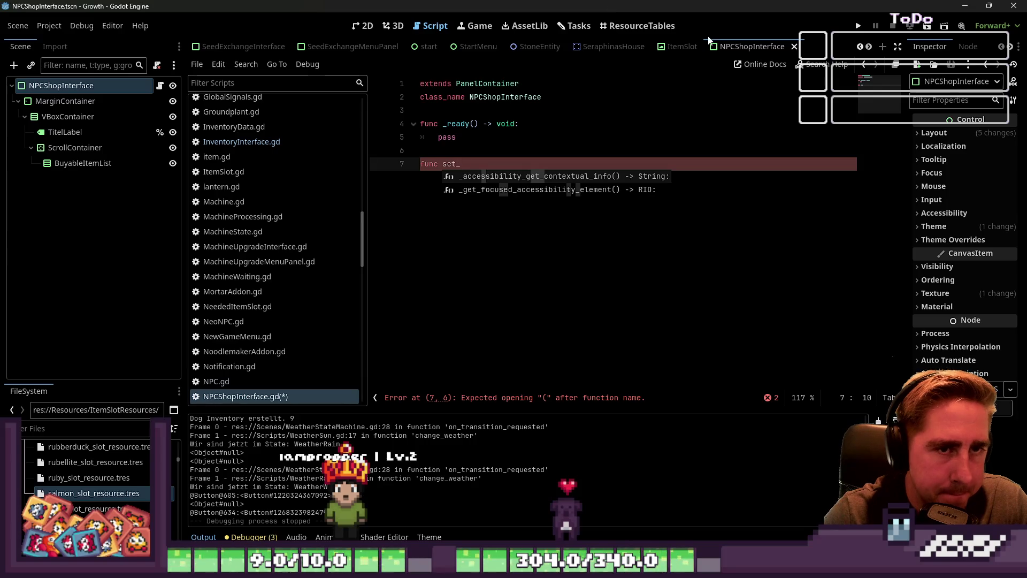
scroll(709, 43, down, 1)
click(493, 164)
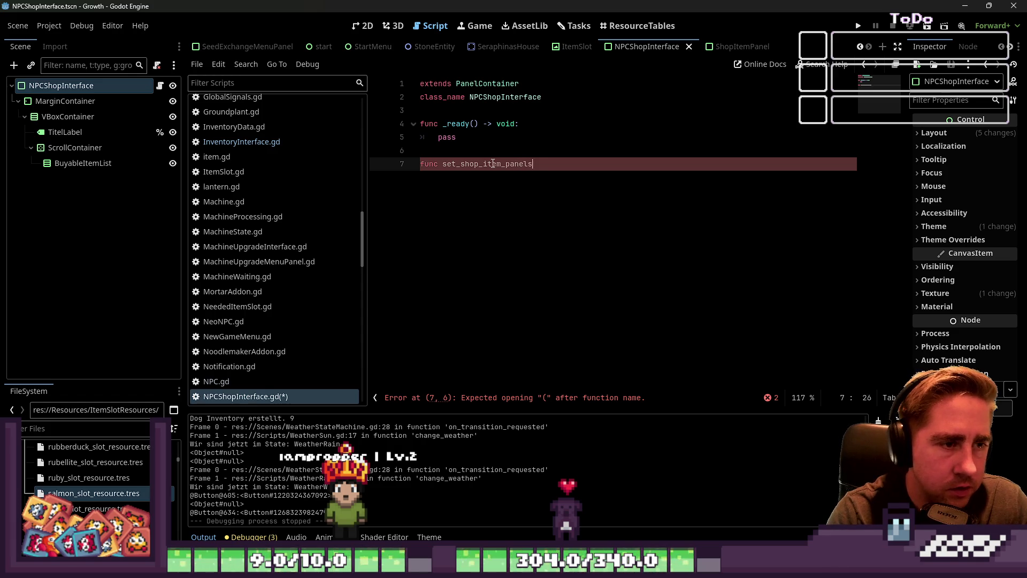
Finish set_shop_item_panels() -> void with a pass body, caret back inside its parentheses.
text(-> void:)
key(Return)
text(pass)
key(Up)
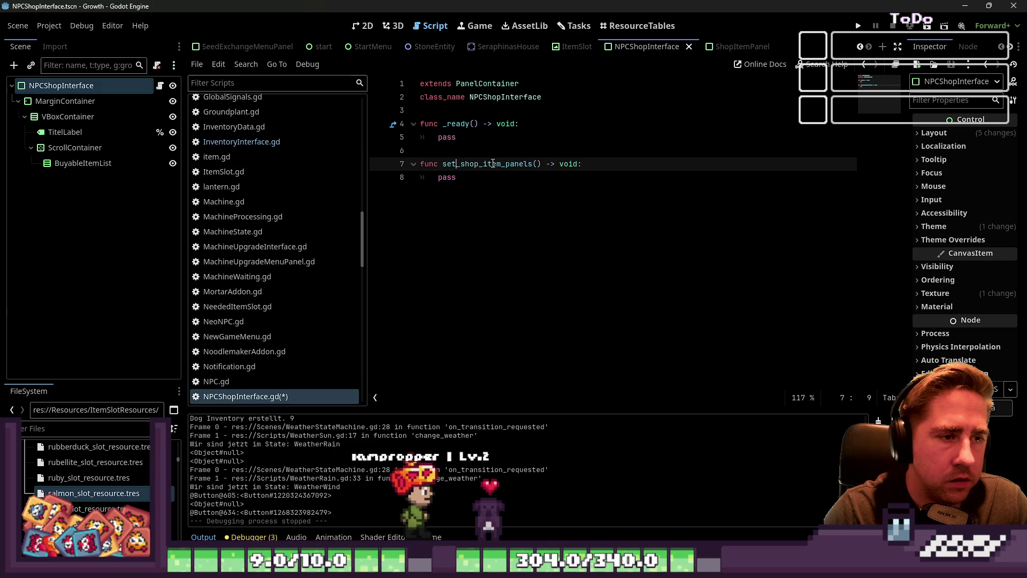
key(ctrl+Right)
key(Right)
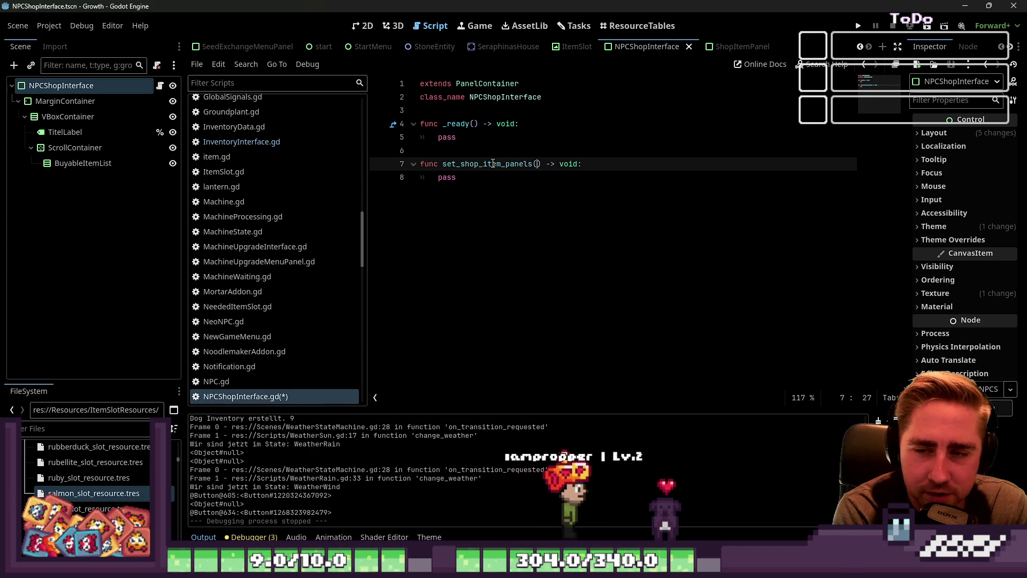
Tidy the blank lines below the pass line of set_shop_item_panels.
click(480, 188)
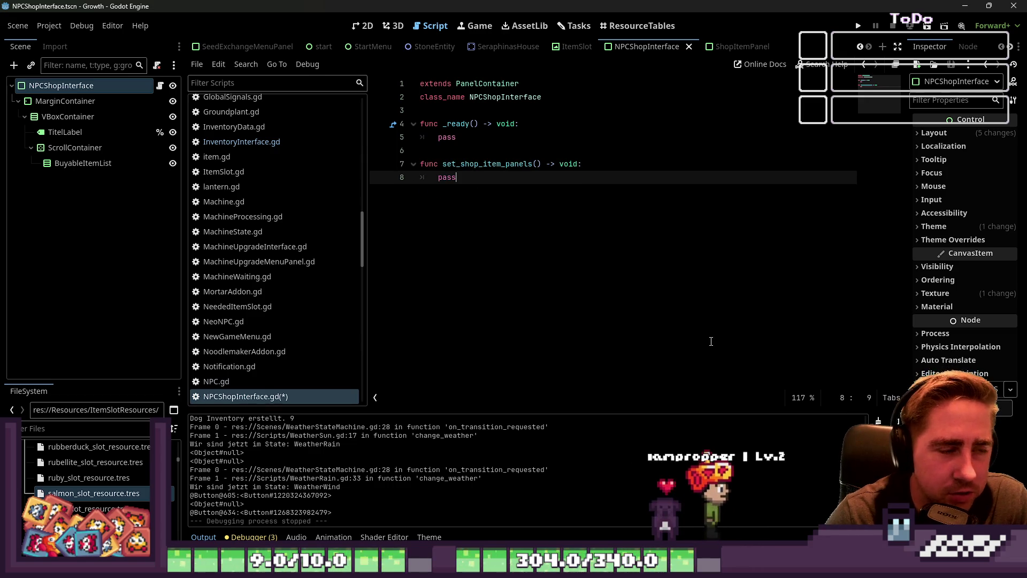
key(Return)
key(BackSpace)
key(Return)
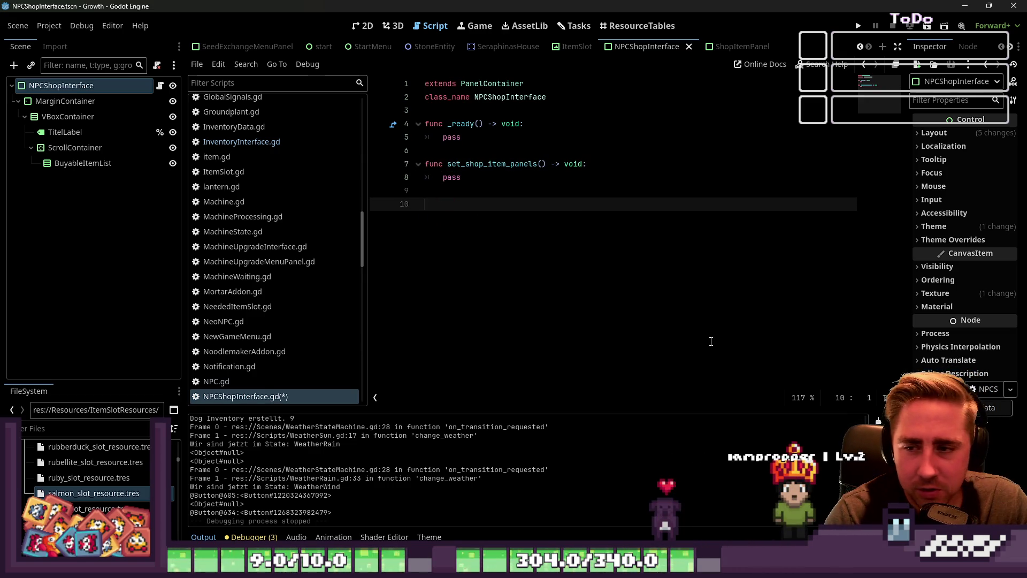
key(ctrl+shift+k)
key(ctrl+shift+k)
key(Up)
key(Down)
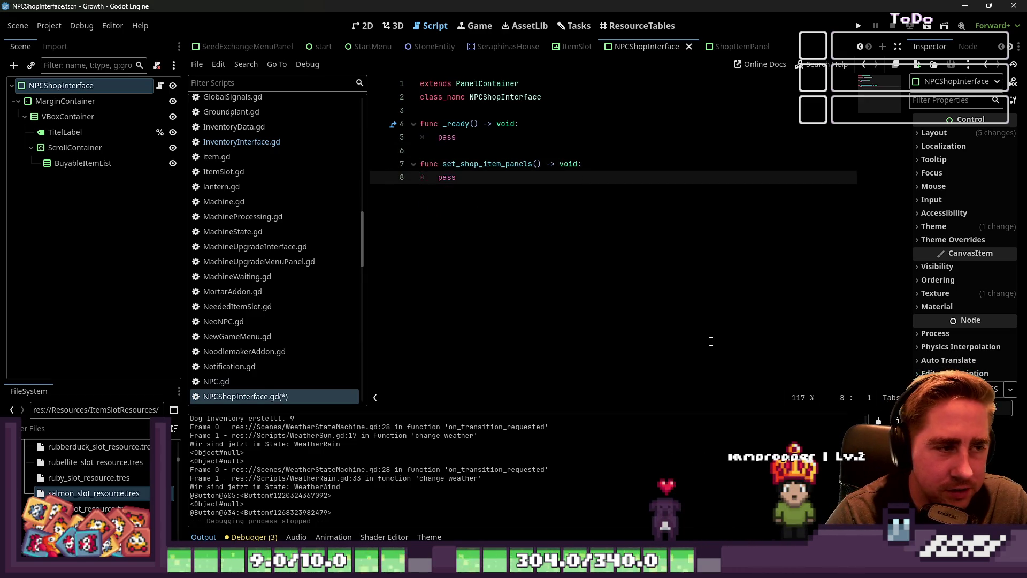
key(Return)
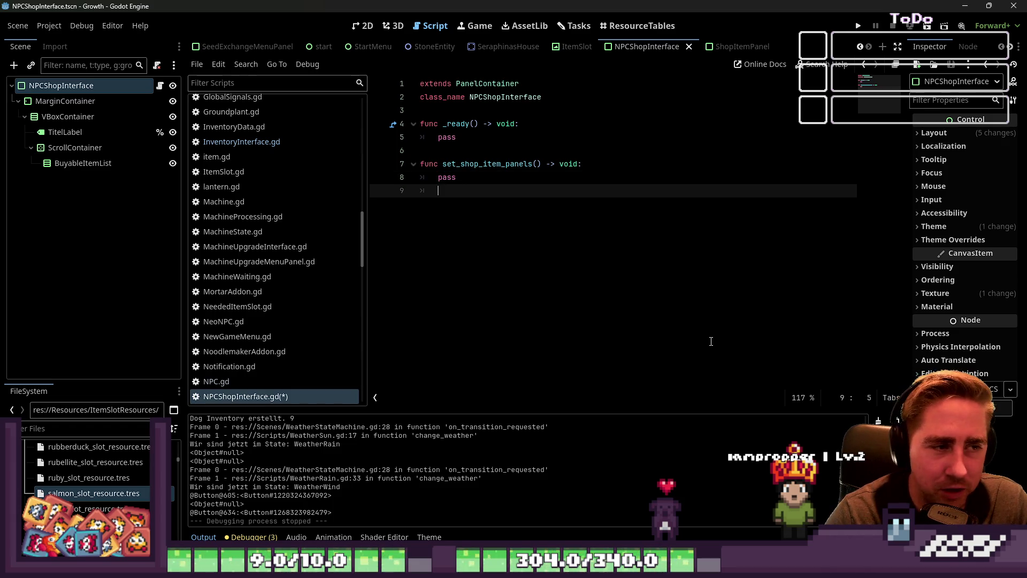
key(BackSpace)
key(Return)
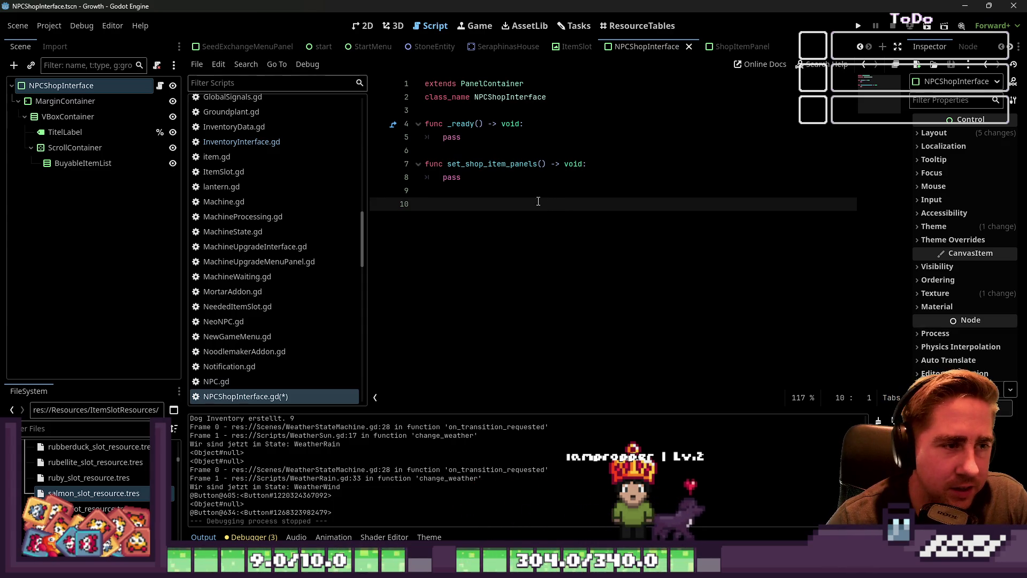
Give the ShopArray parameter the type Array[SlotData] and save the script.
double_click(533, 169)
click(543, 165)
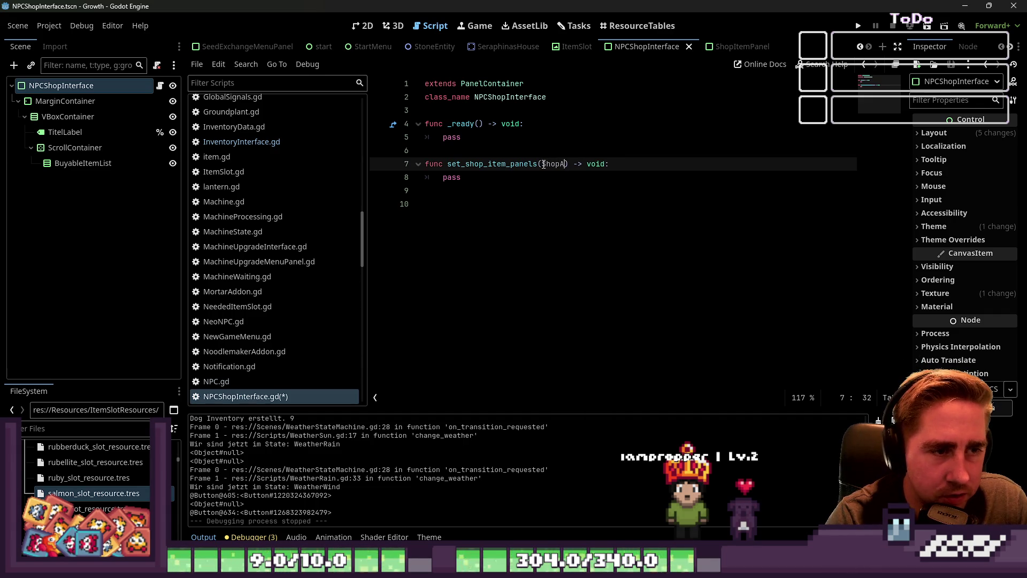
text(Array[)
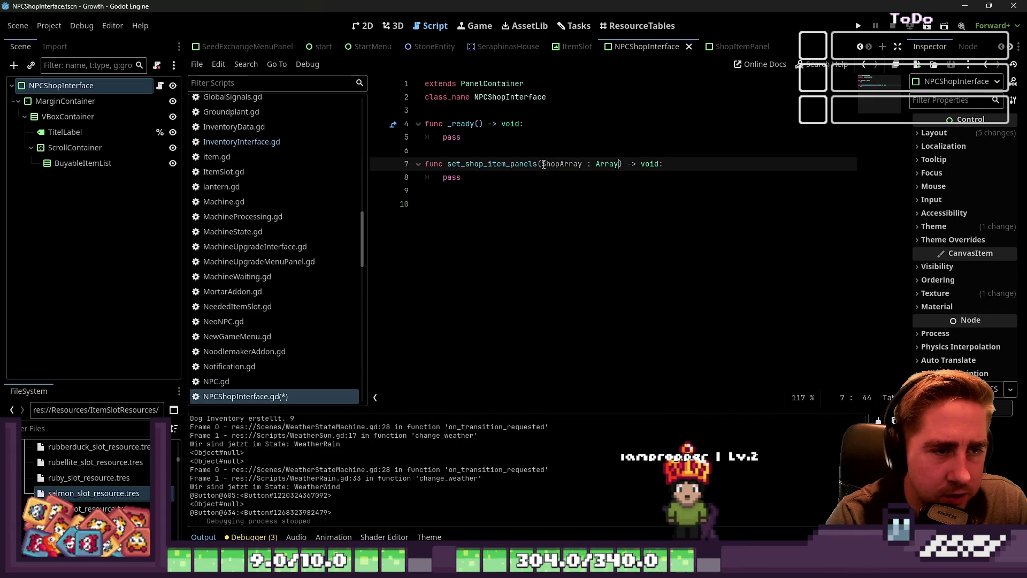
text(SlotData)
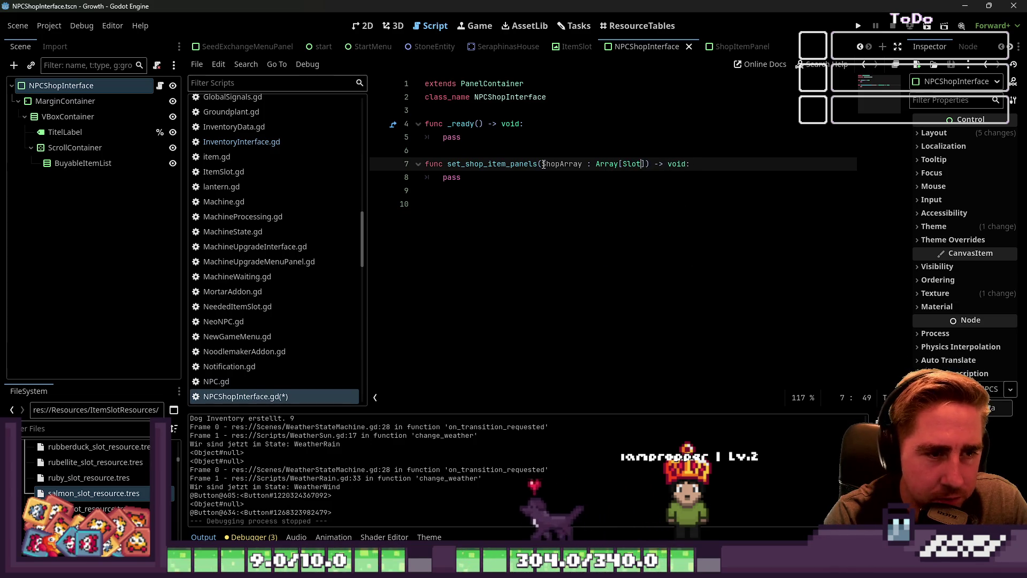
key(Down)
key(Down)
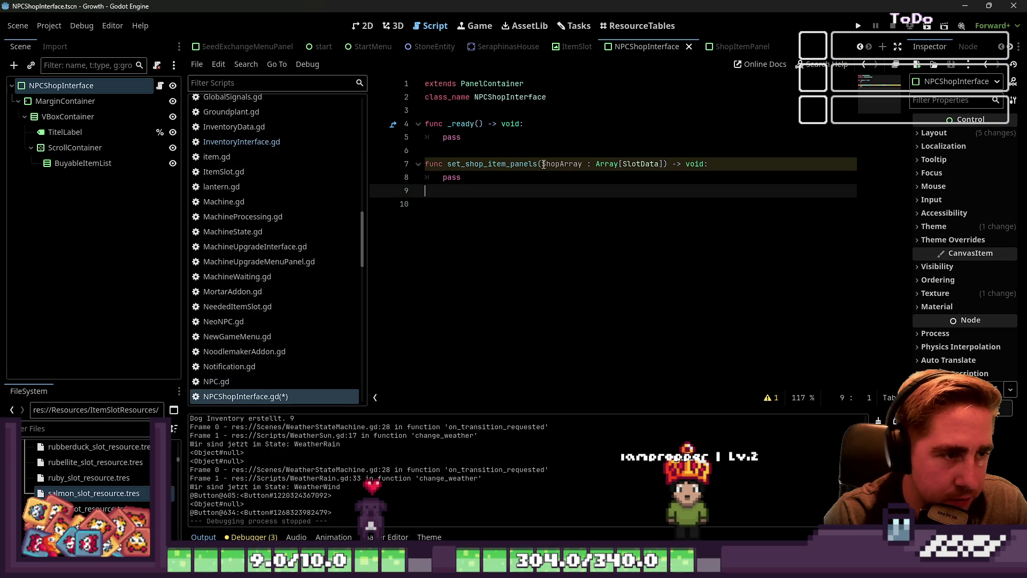
key(Up)
key(shift+Home)
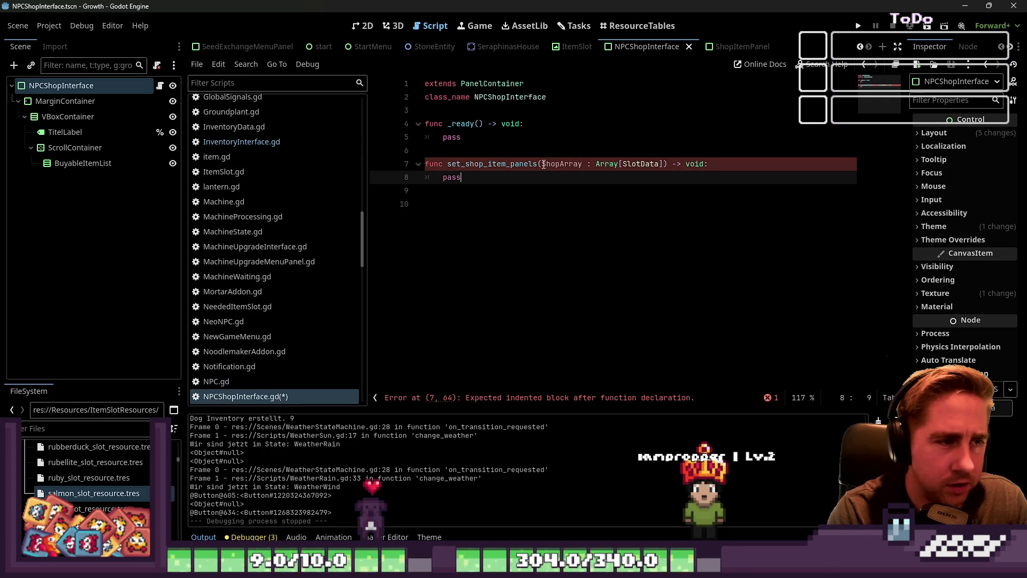
key(Return)
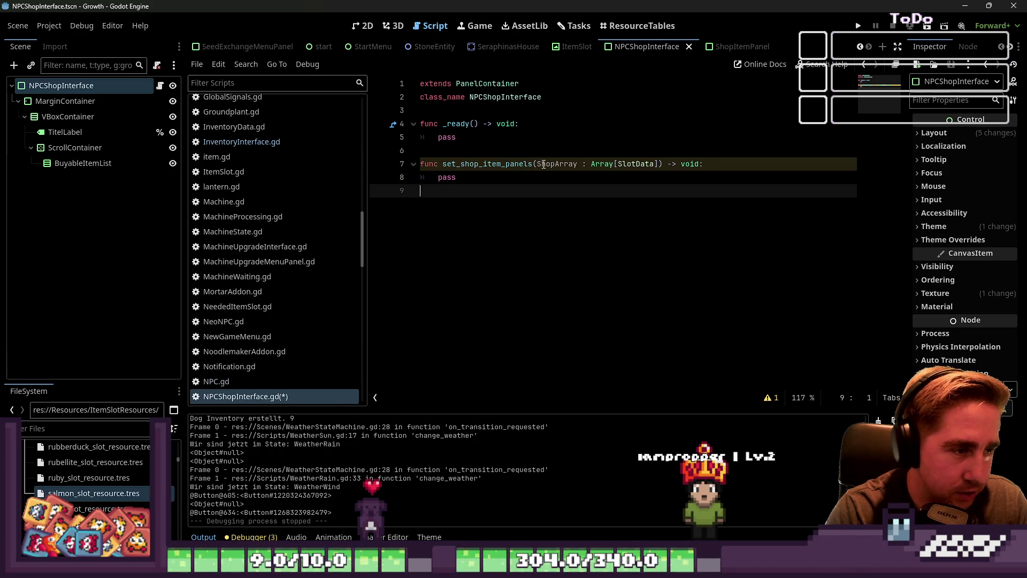
key(ctrl+s)
Delete the trailing blank line and open an empty line below class_name.
key(Up)
key(Up)
key(End)
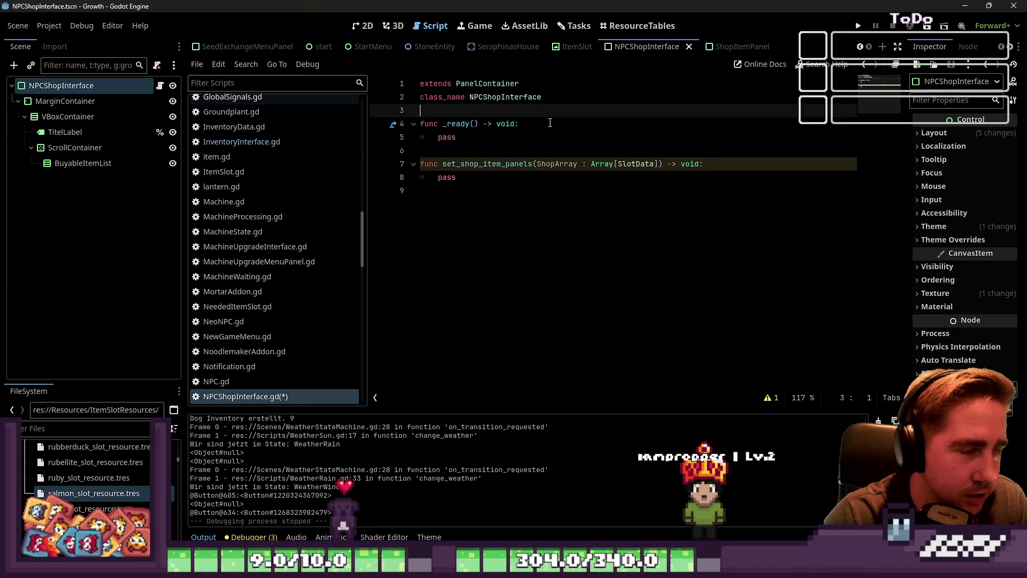
key(Down)
key(Down)
key(Down)
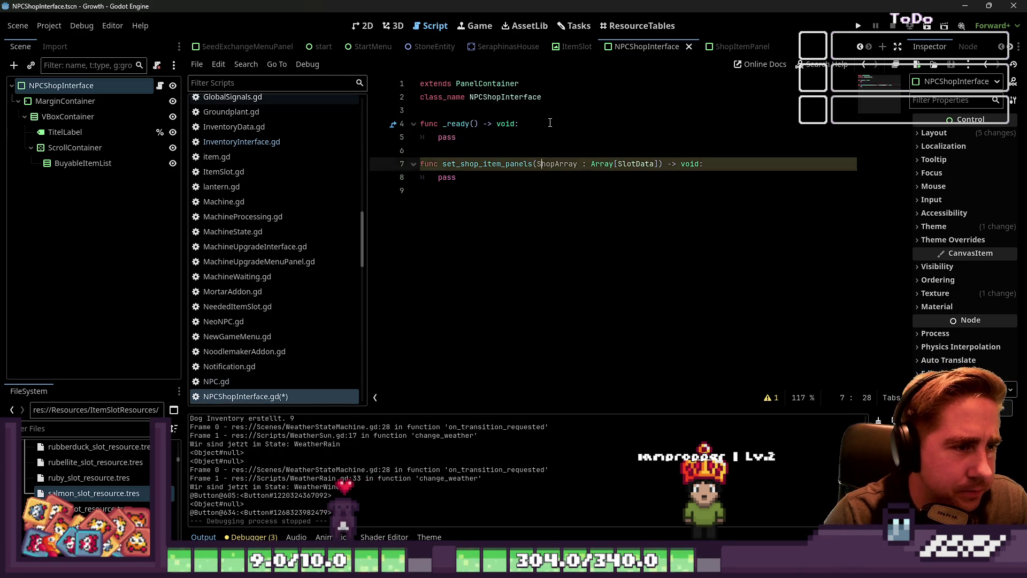
key(BackSpace)
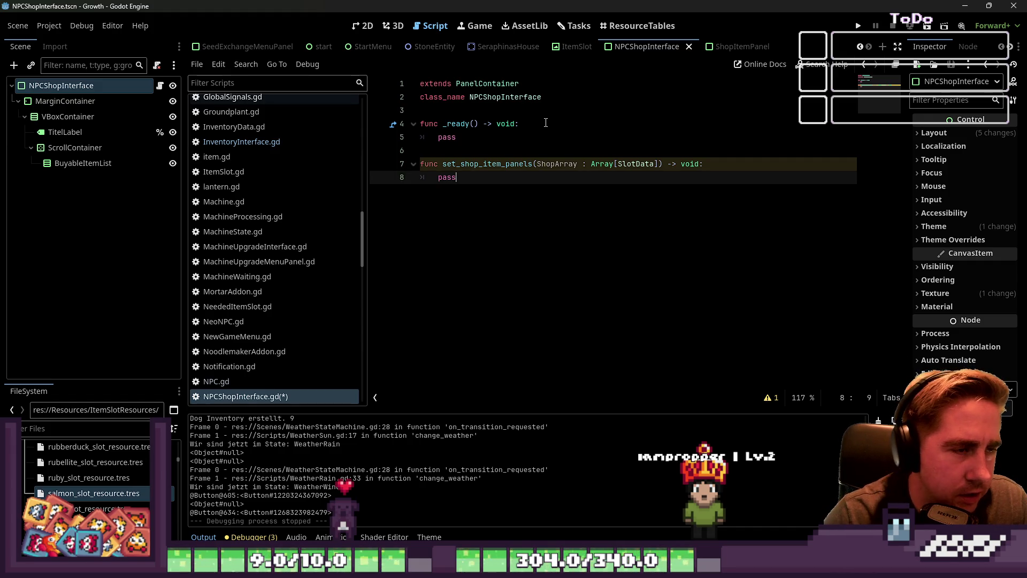
click(554, 114)
key(Return)
key(Return)
key(Up)
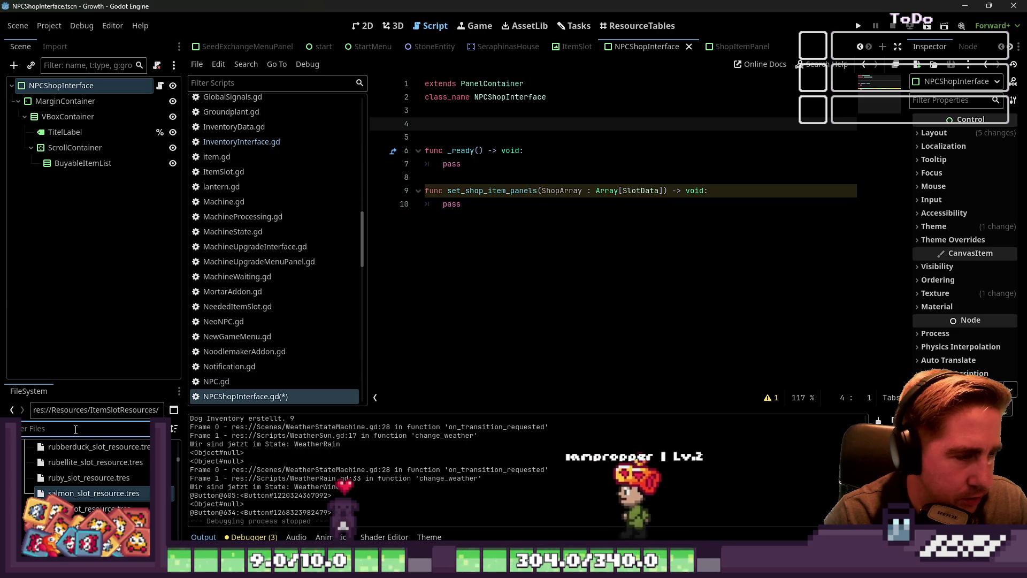
Filter FileSystem for ShopItemP and drop ShopItemPanel.tscn in as the SHOP_ITEM_PANEL preload constant.
click(107, 432)
text(blueShopItemP)
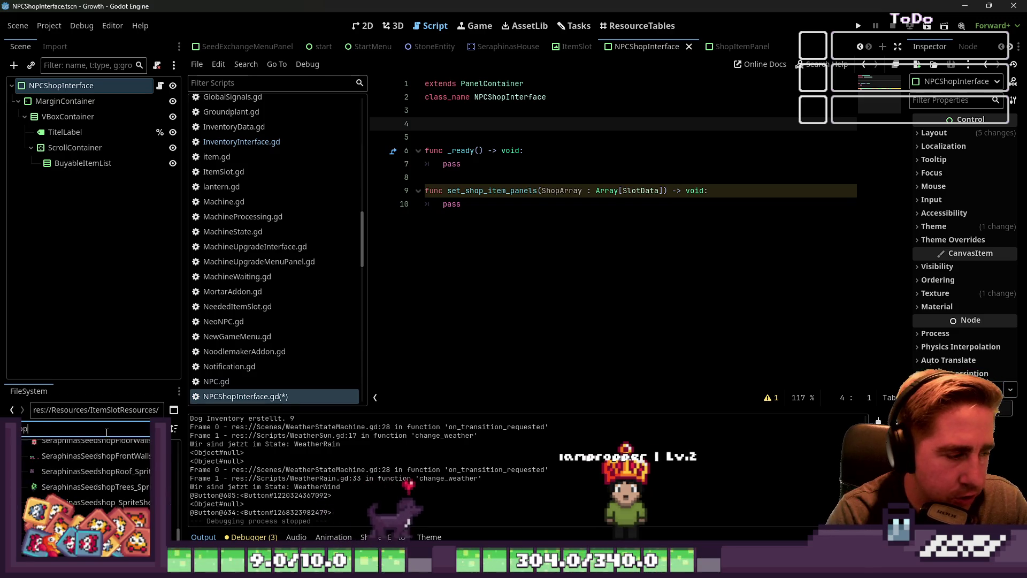
mouse_move(76, 496)
mouse_down()
mouse_move(467, 242)
mouse_move(451, 131)
mouse_up()
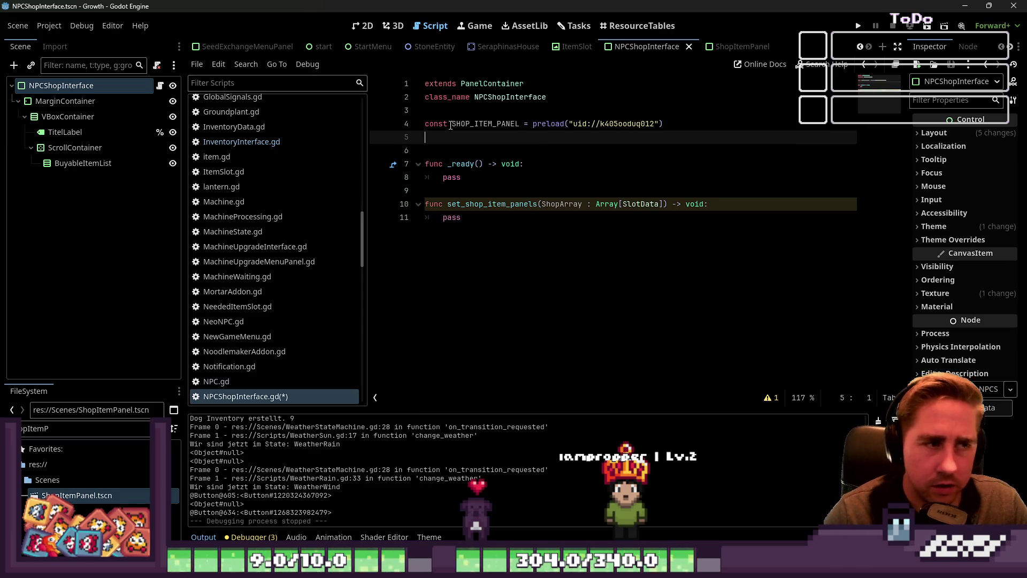
key(BackSpace)
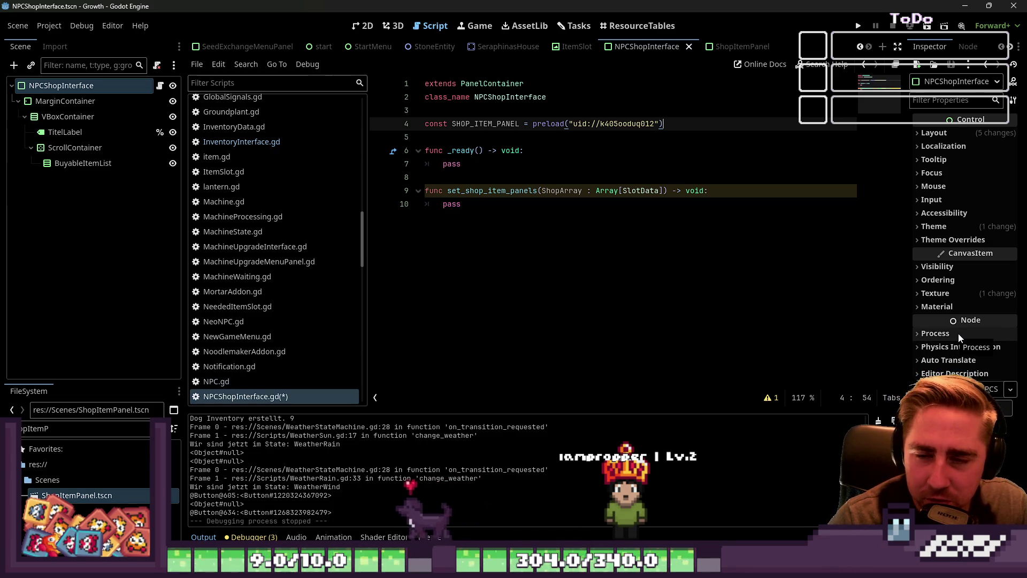
click(494, 126)
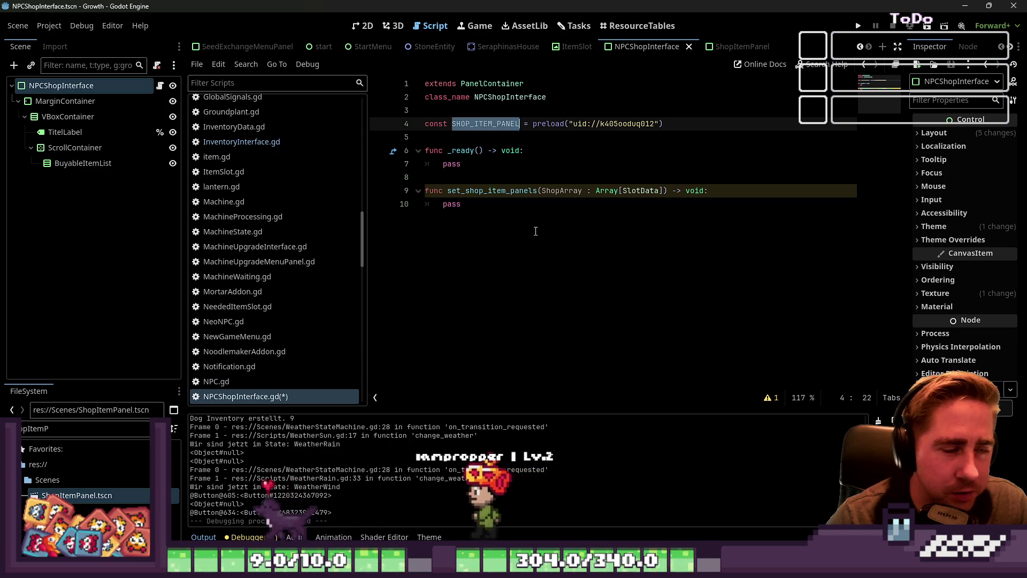
Place the caret in the body of set_shop_item_panels.
click(534, 229)
click(518, 122)
click(520, 206)
Replace pass with a 'for item in ShopArray:' loop header.
key(BackSpace)
key(BackSpace)
key(BackSpace)
text(for item in )
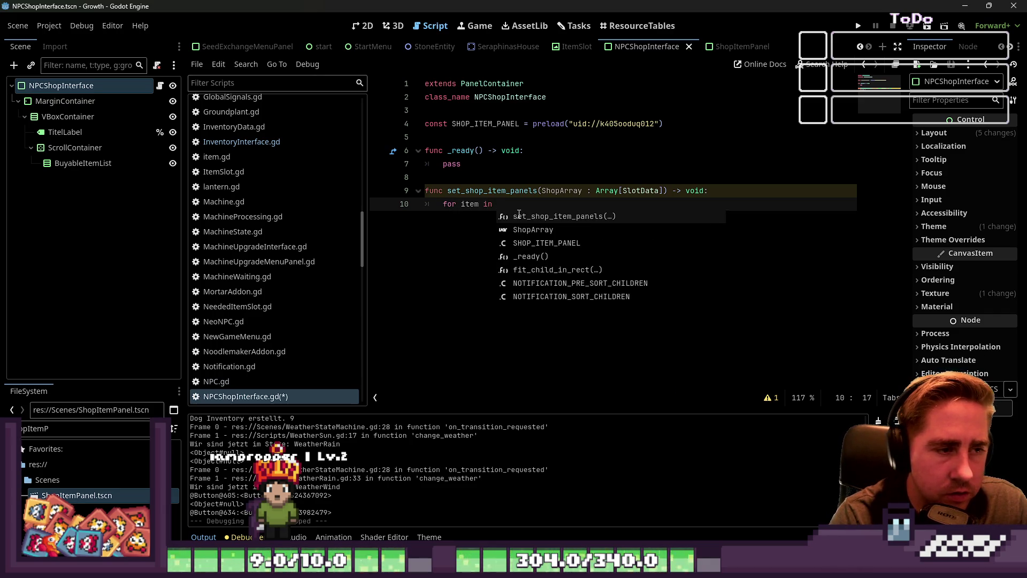
text(ShopA)
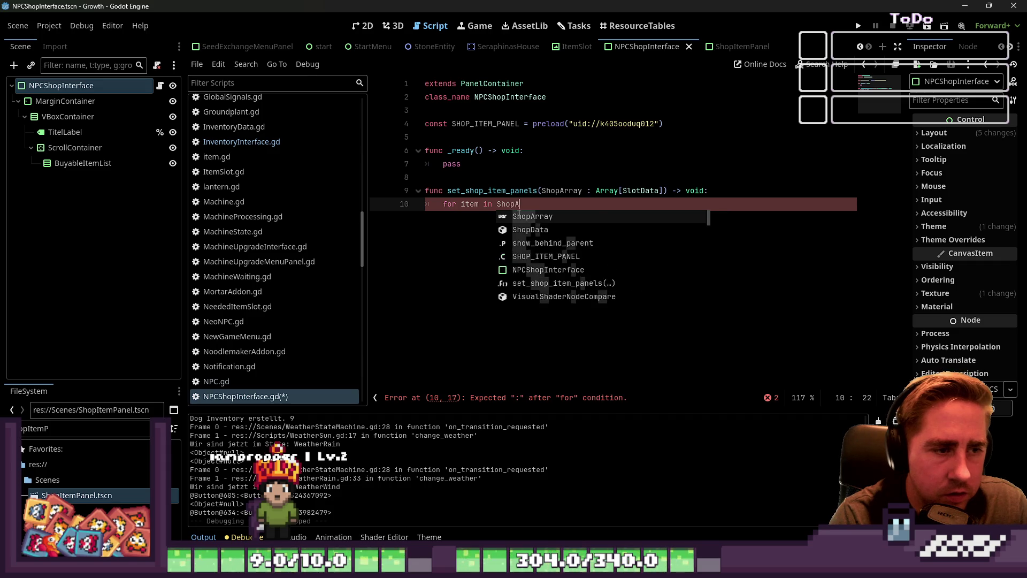
key(Return)
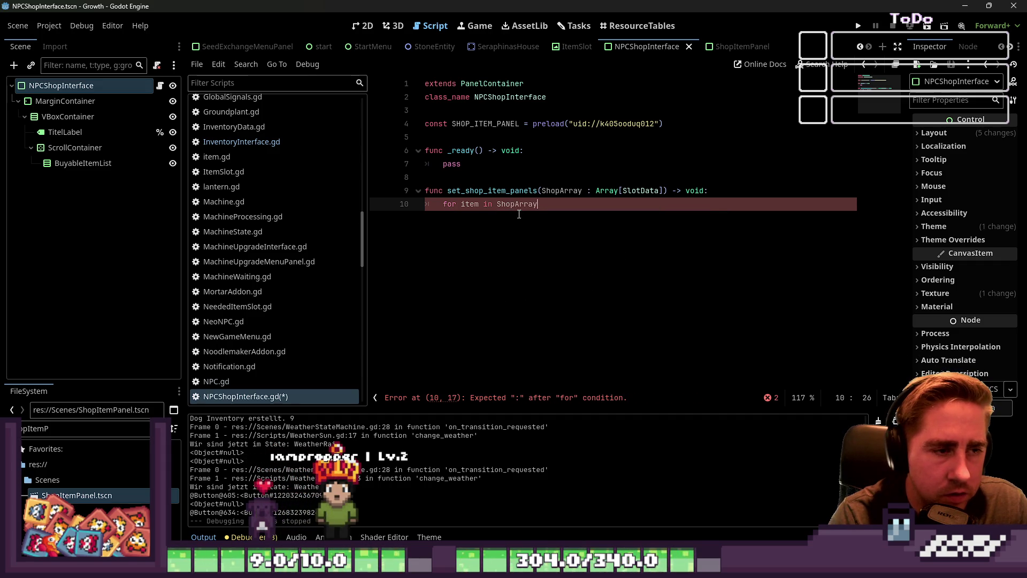
key(BackSpace)
text(:)
key(Return)
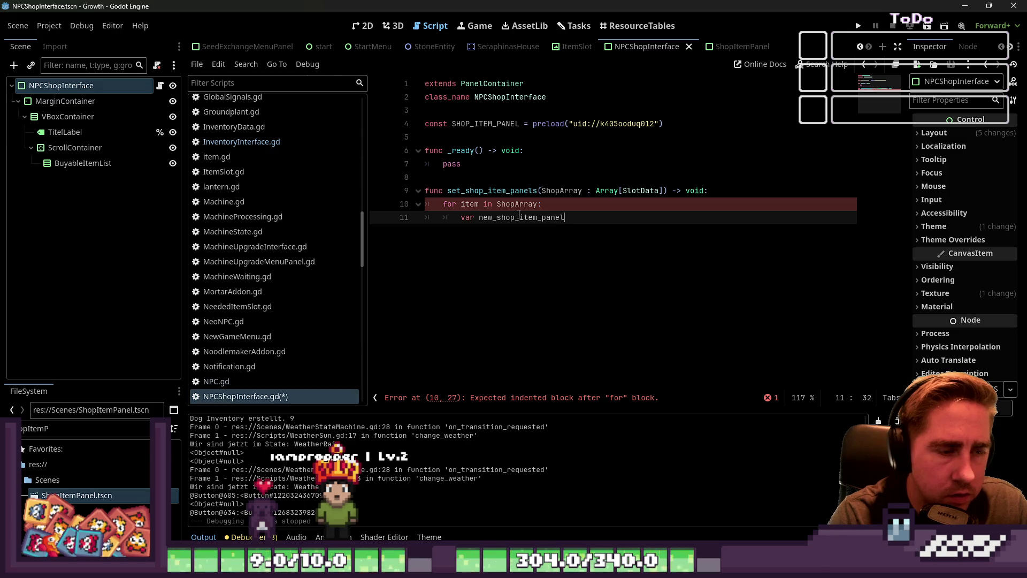
Declare new_shop_item_panel = SHOP_ITEM_PANEL.instantiate() in the loop and save the script.
text(:)
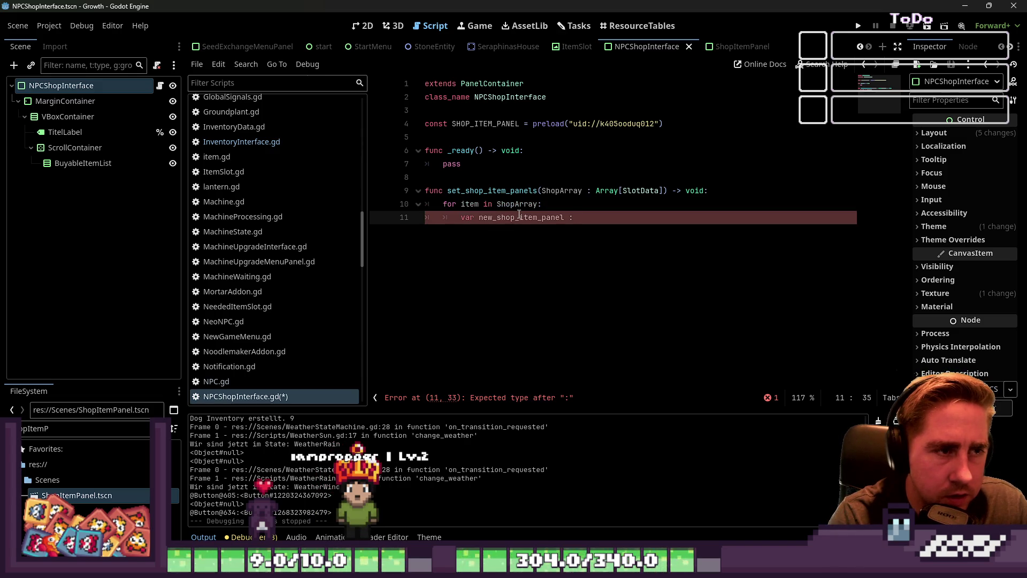
text(pItemPa)
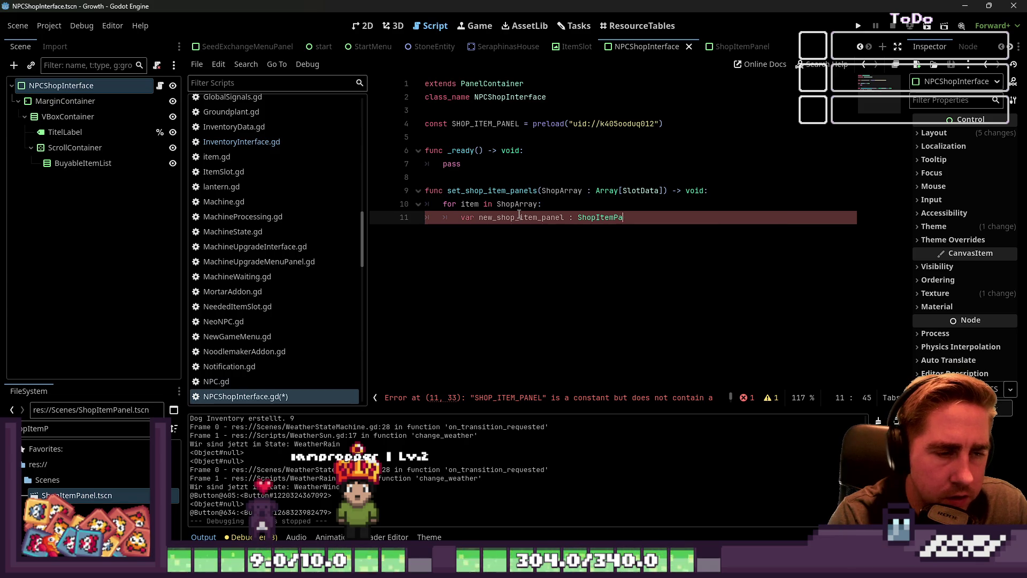
text( = SHOP_ITEM_PANEL)
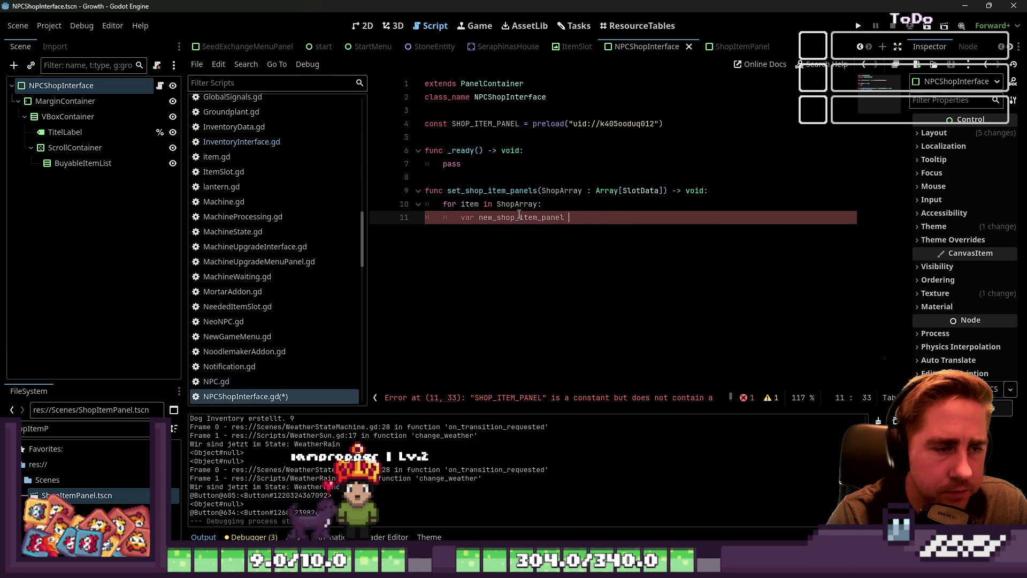
text(.instantiate(PackedScene.GEN_EDIT_STATE_DISABLED)
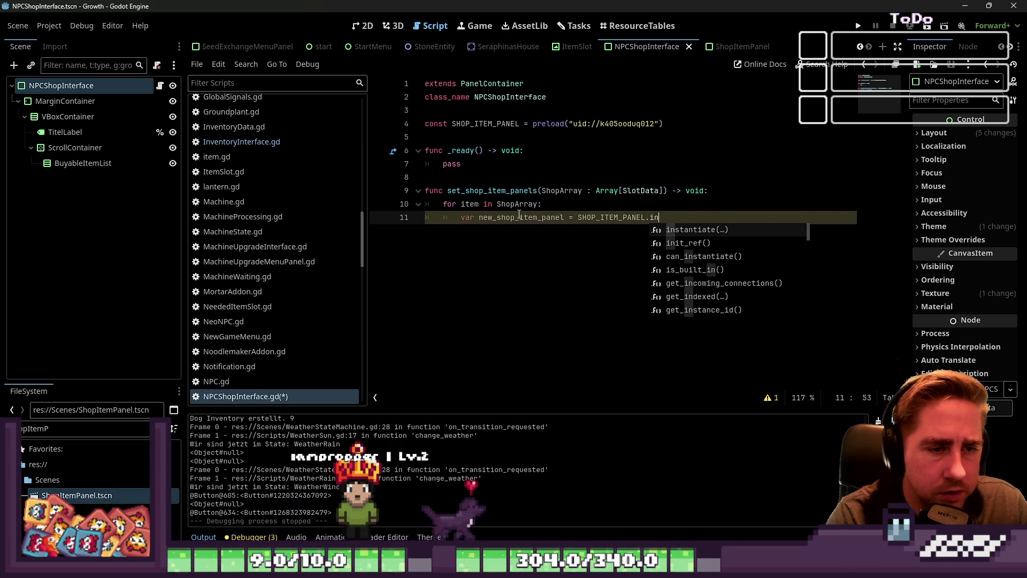
key(ctrl+BackSpace)
key(ctrl+BackSpace)
key(ctrl+BackSpace)
key(End)
key(Return)
key(ctrl+s)
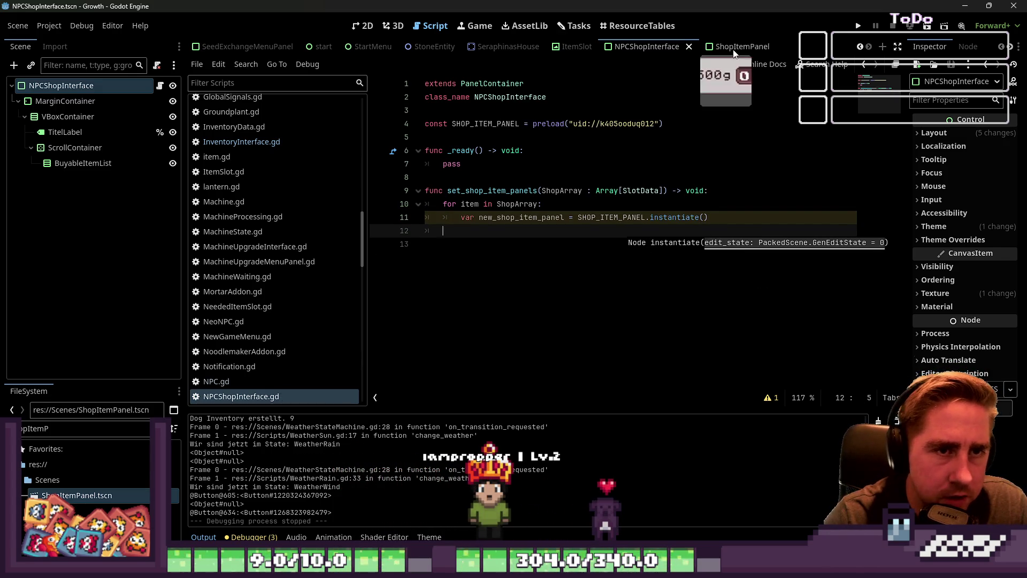
click(733, 47)
click(86, 102)
Attach a new script to the ShopItemPanel root at res://Scripts/ShopItemPanel.gd.
click(55, 86)
click(157, 65)
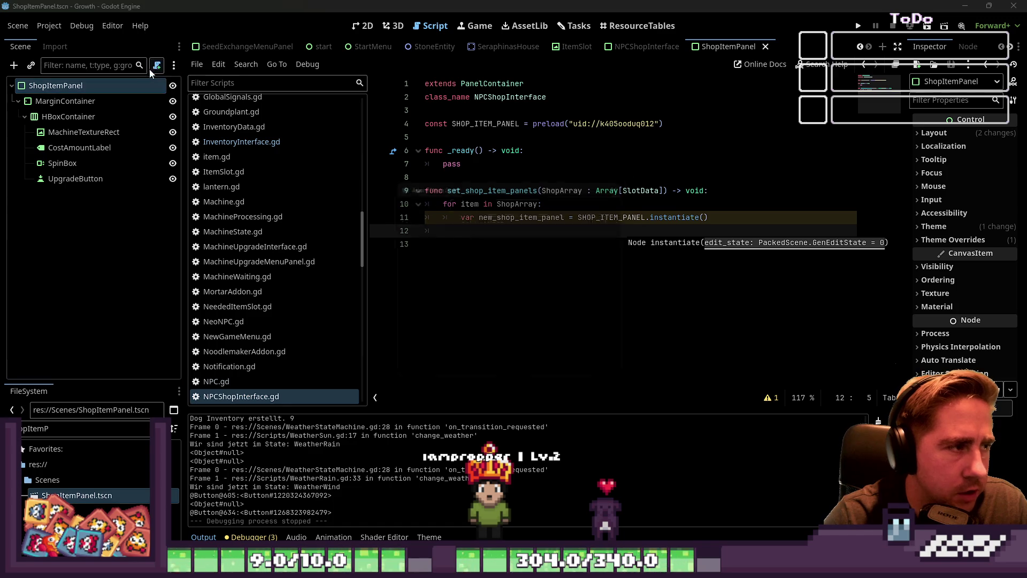
key(Escape)
click(59, 83)
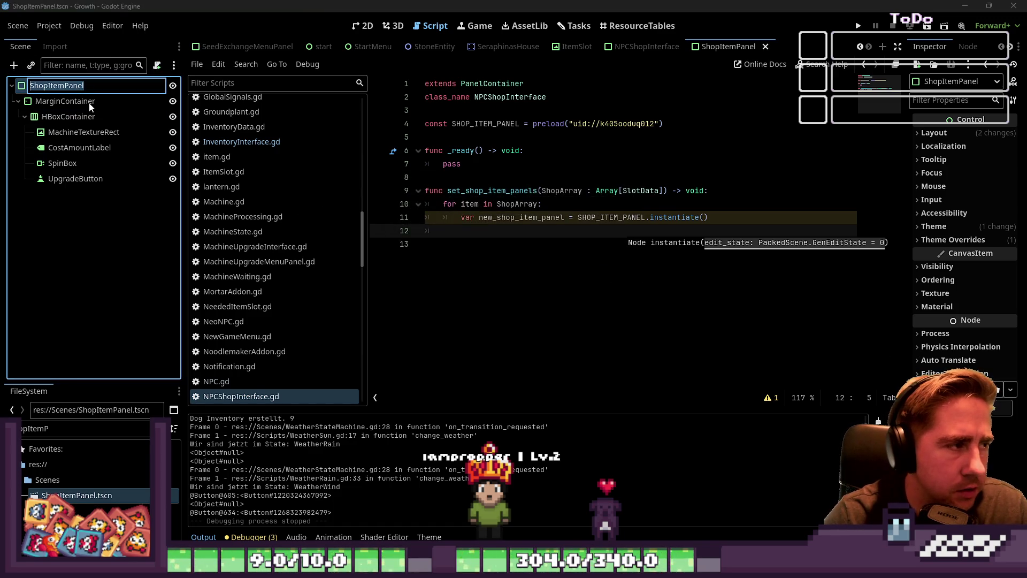
click(159, 67)
key(Left)
key(Left)
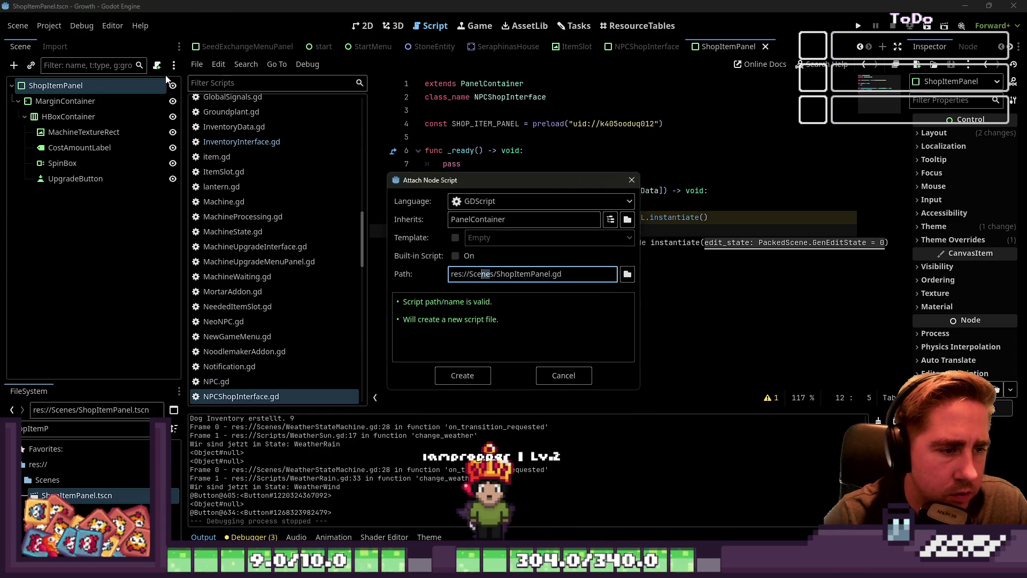
key(BackSpace)
key(BackSpace)
key(BackSpace)
text(pript)
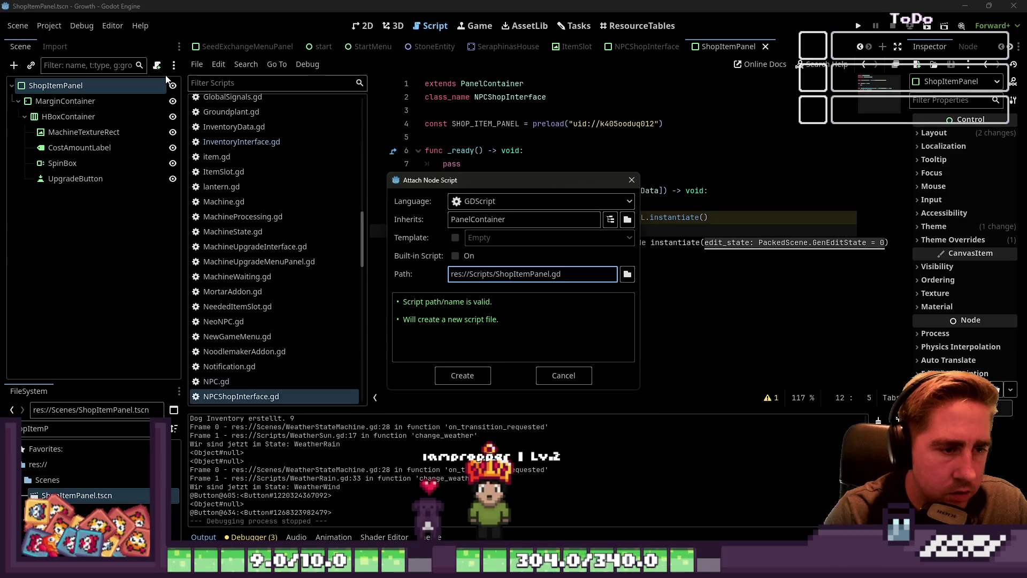
key(Return)
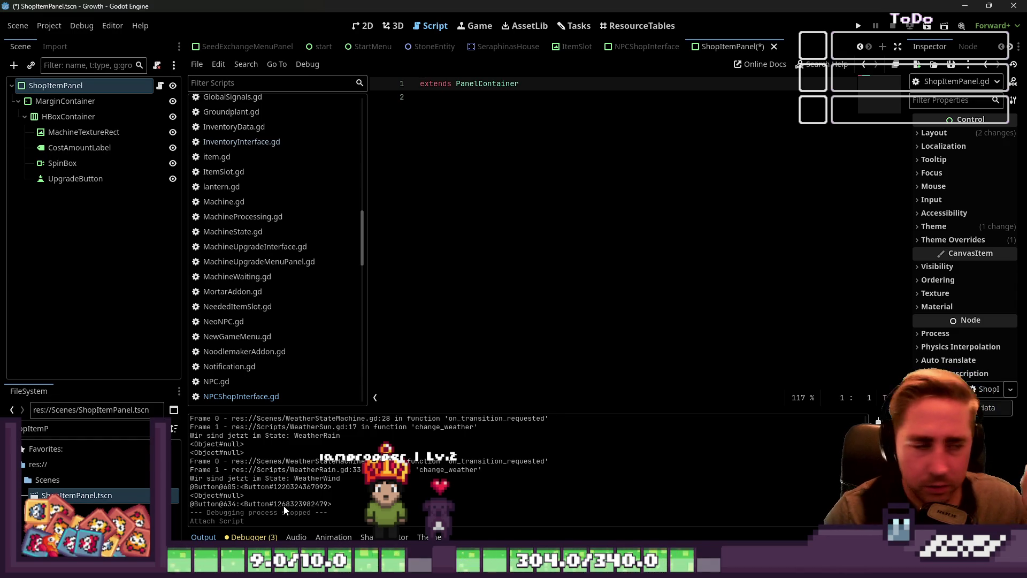
scroll(251, 289, up, 10)
scroll(292, 208, down, 15)
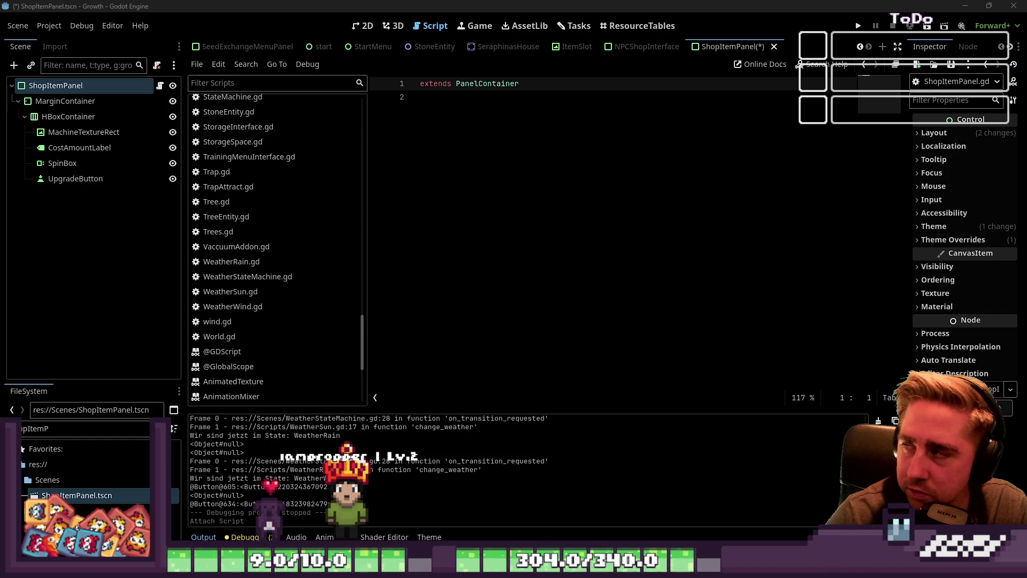
key(alt+Tab)
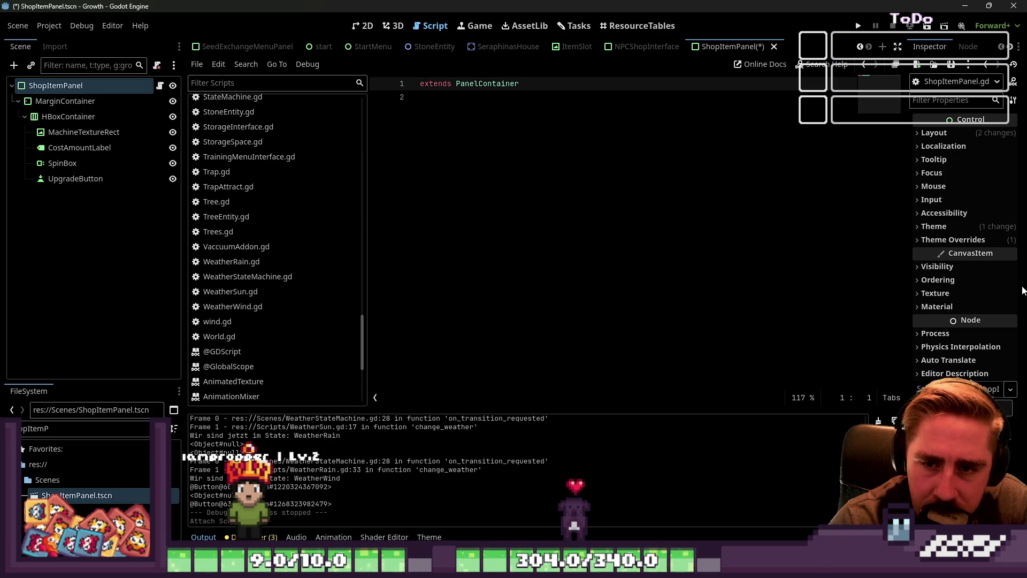
key(F5)
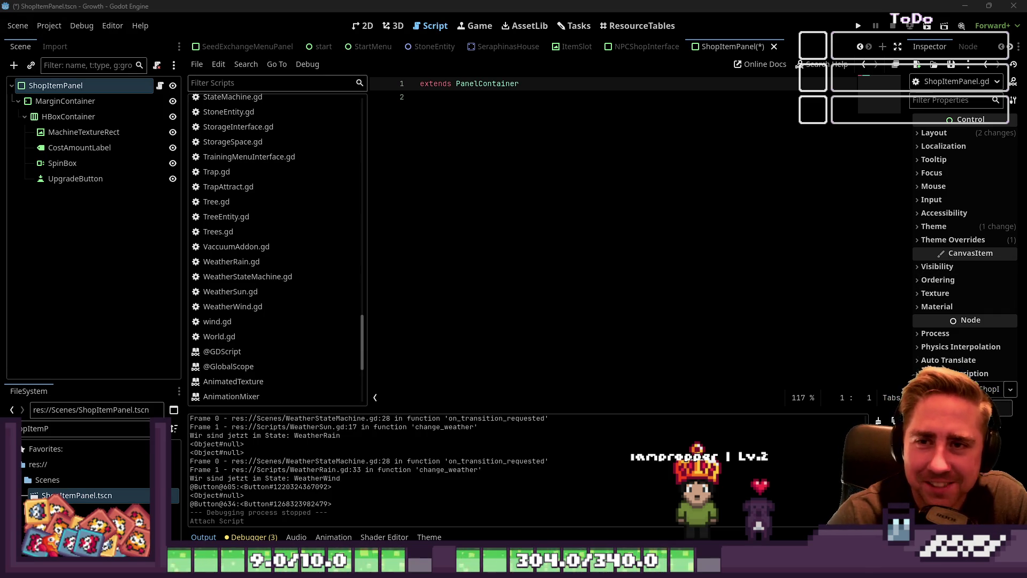
key(F6)
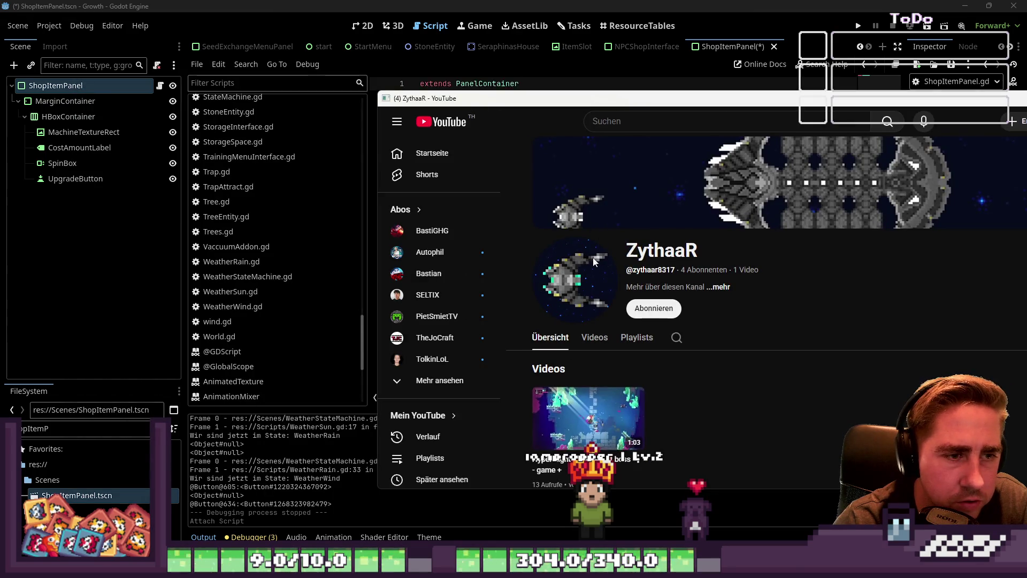
Move the YouTube channel window off the Godot editor onto the second monitor.
click(787, 140)
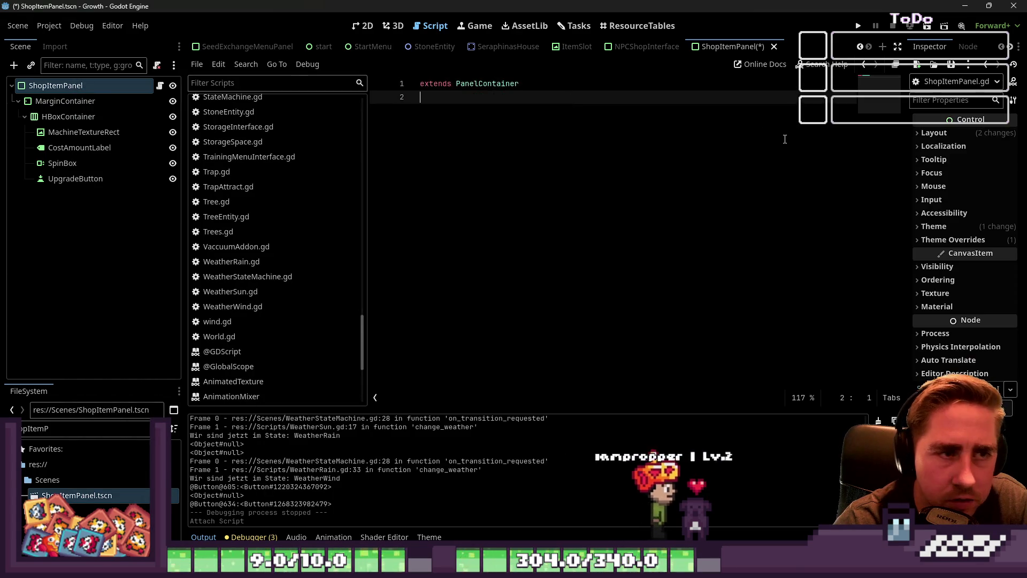
mouse_move(696, 567)
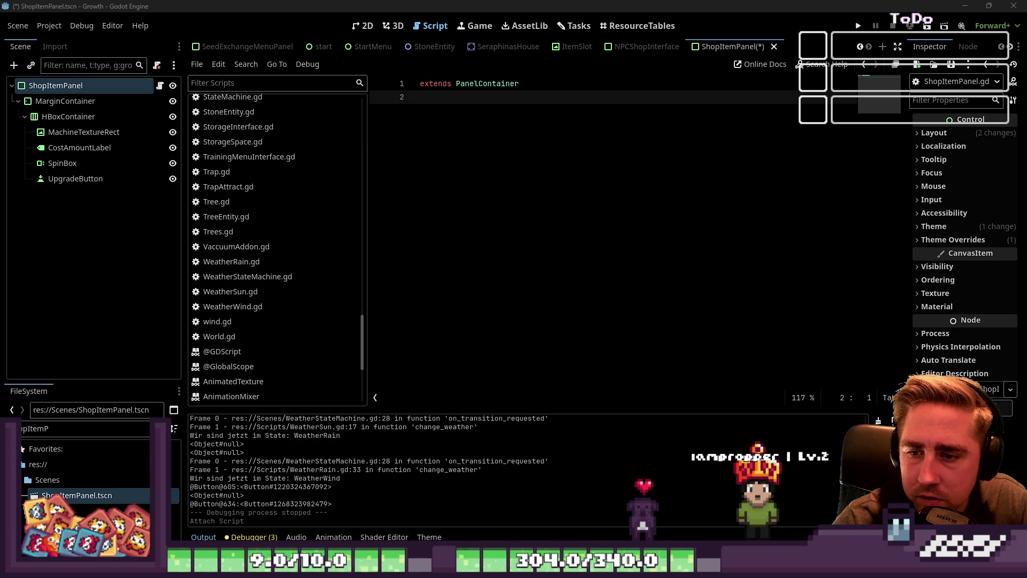
key(alt+Tab)
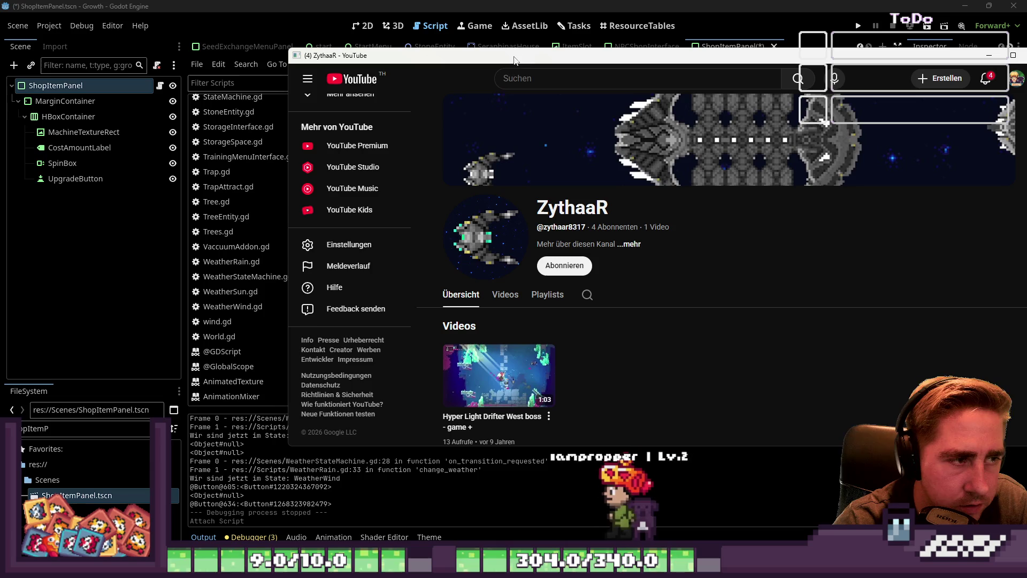
drag(482, 55, 1026, 109)
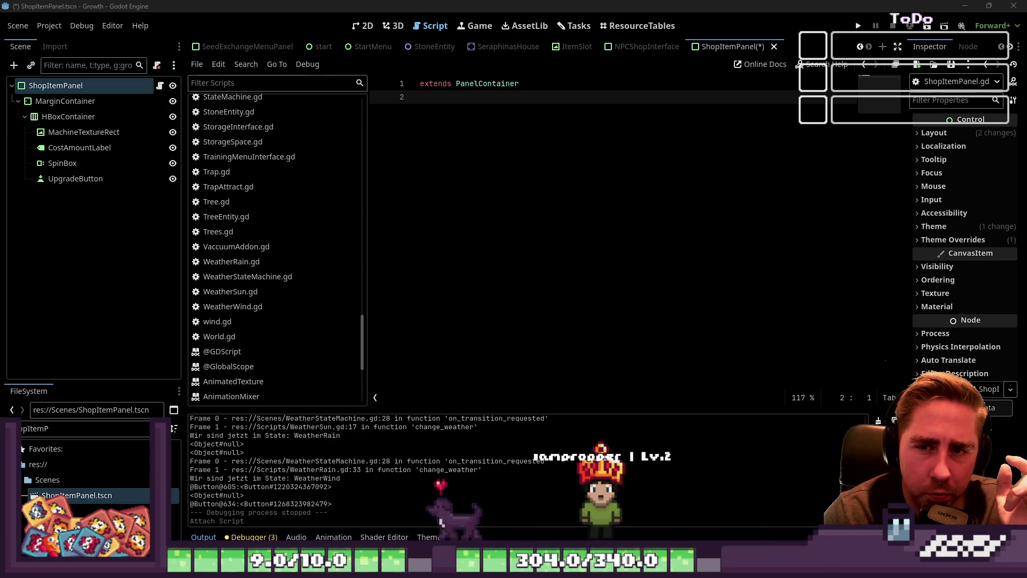
click(978, 105)
mouse_move(979, 106)
mouse_down()
mouse_move(701, 95)
mouse_move(600, 73)
mouse_move(620, 65)
mouse_up()
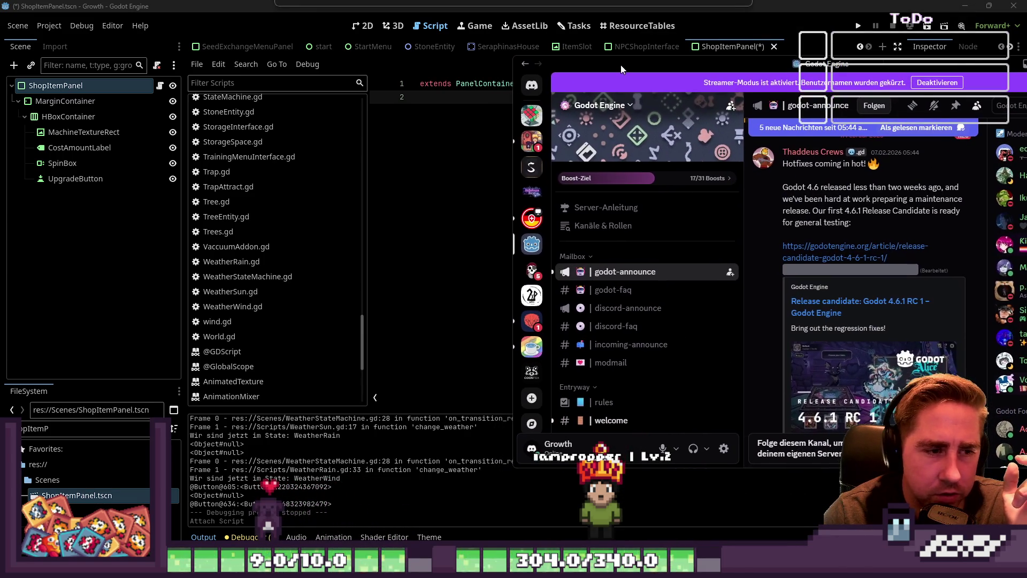
Browse Discord's beginner-help and quick-help channels, then return to the Godot editor.
scroll(635, 276, down, 4)
scroll(637, 274, down, 2)
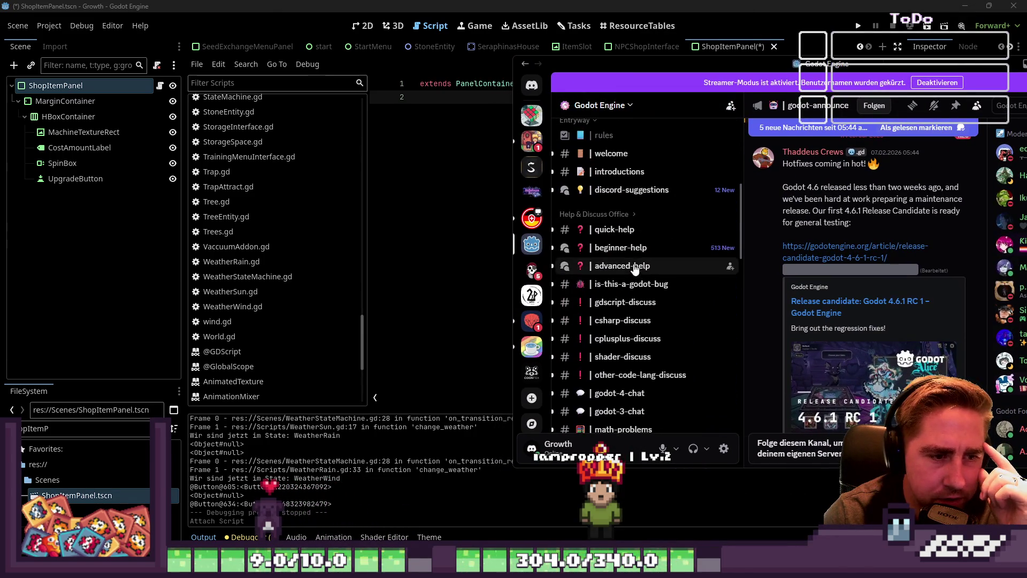
mouse_move(653, 266)
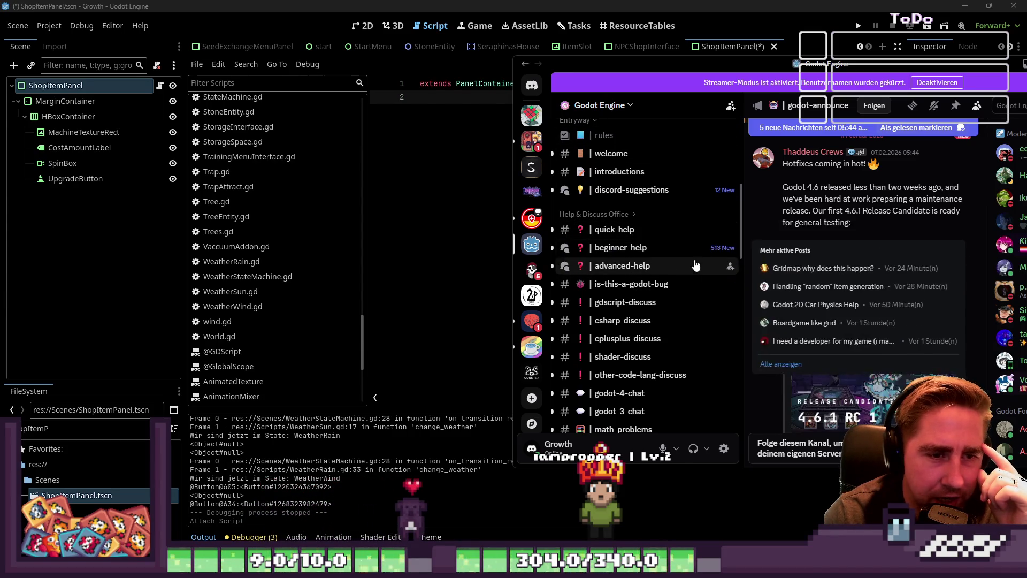
click(720, 248)
scroll(825, 260, down, 5)
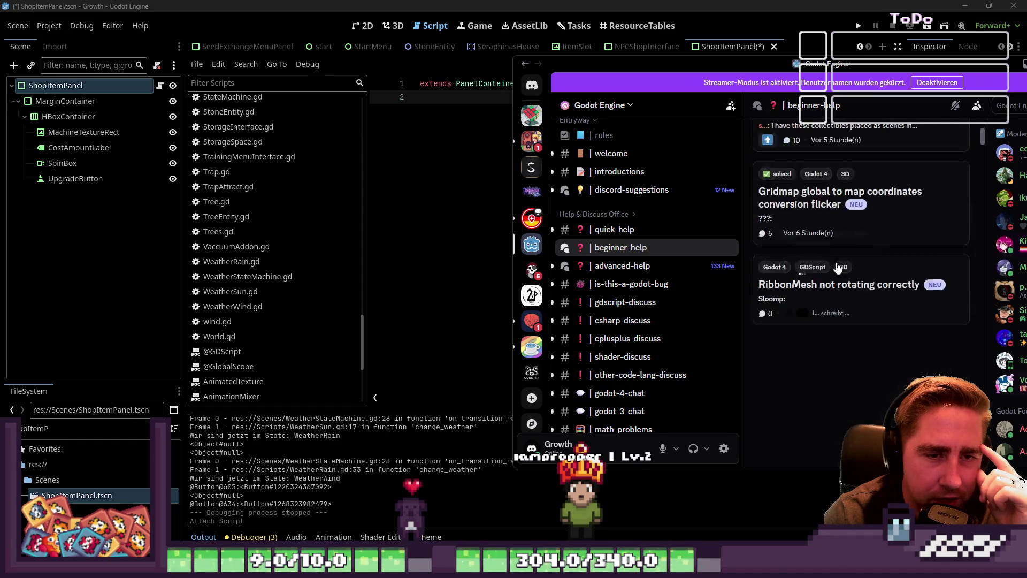
click(615, 229)
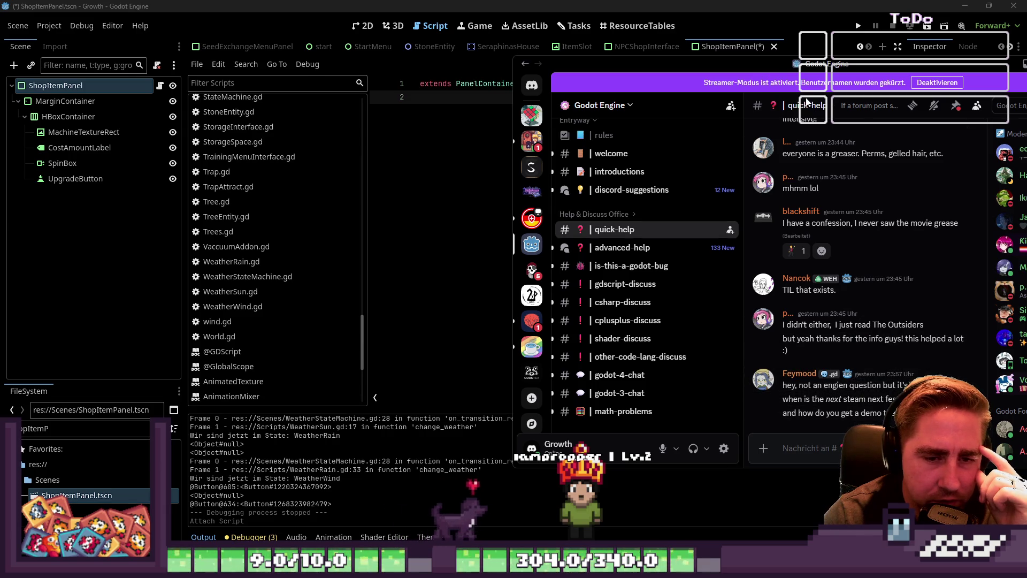
key(alt+Tab)
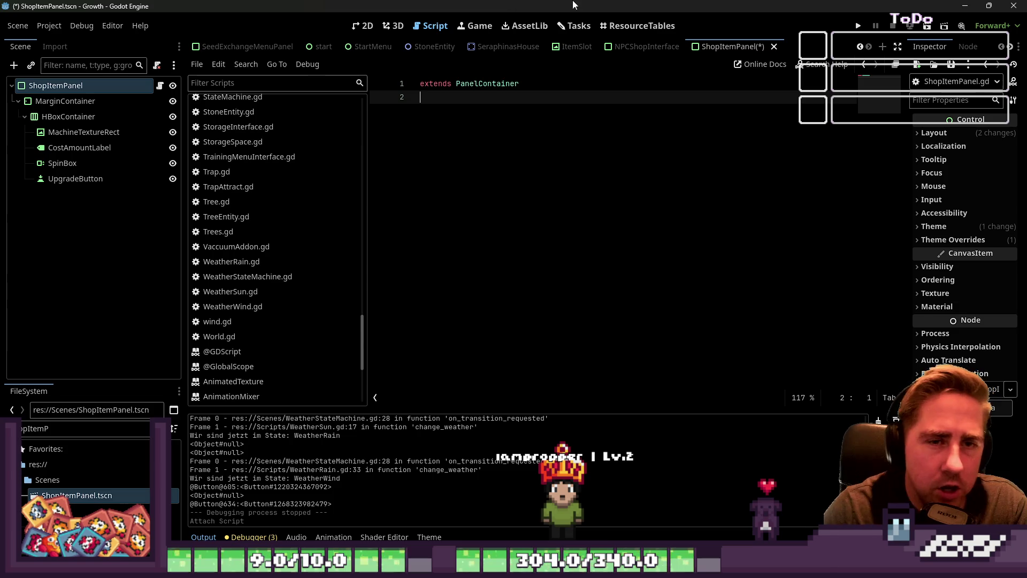
click(824, 65)
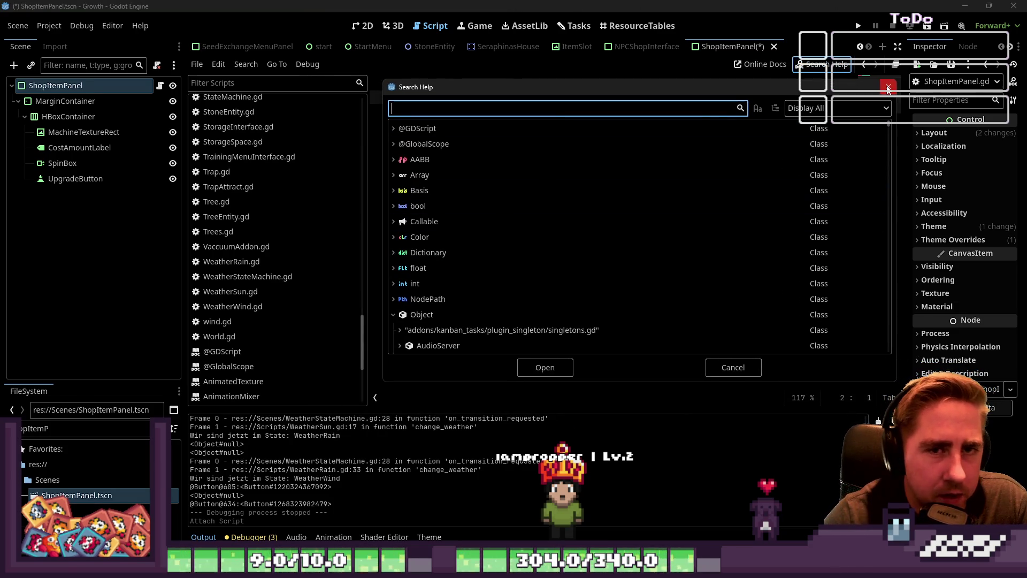
click(810, 68)
click(810, 68)
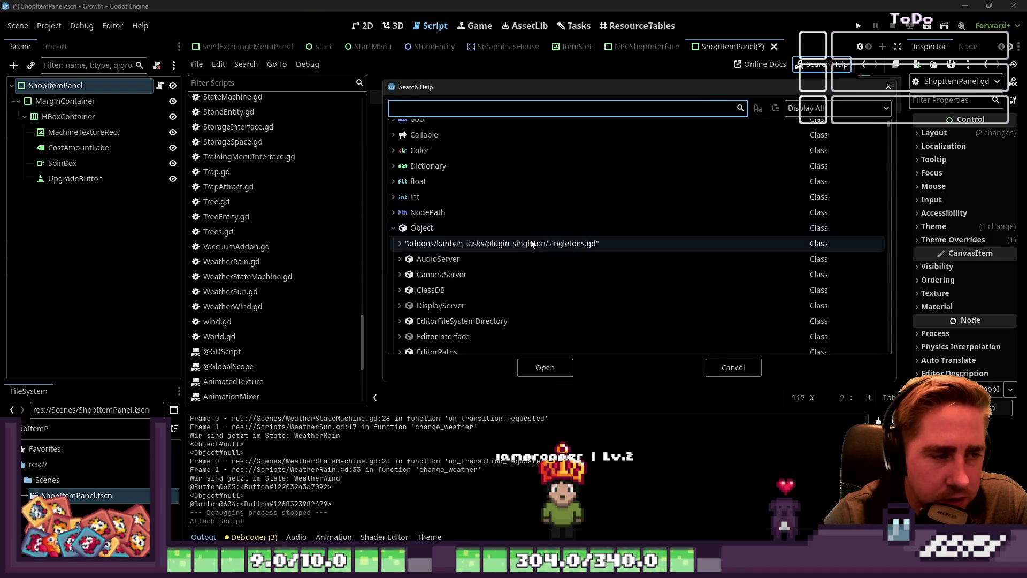
scroll(546, 232, down, 3)
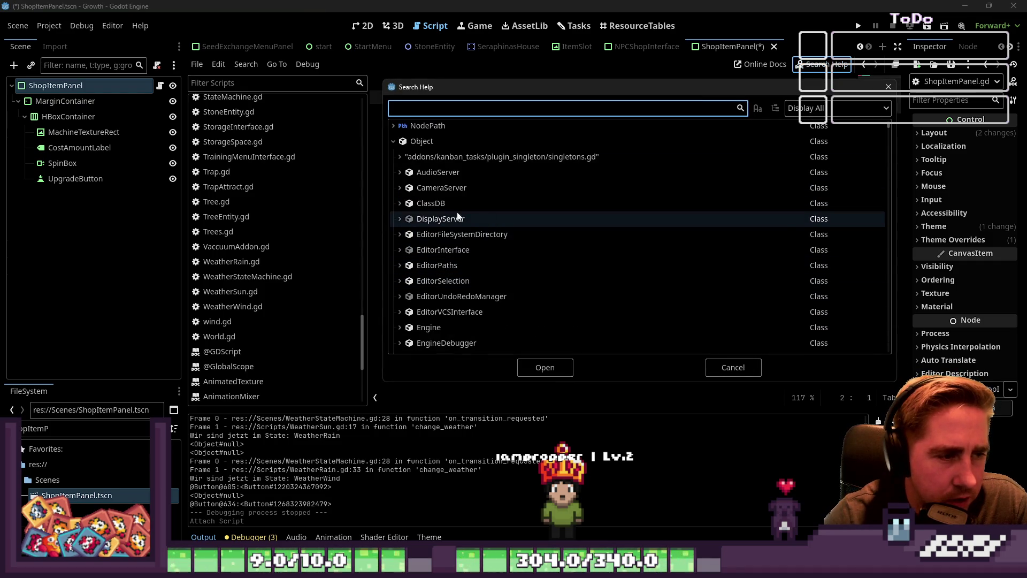
drag(681, 79, 681, 2)
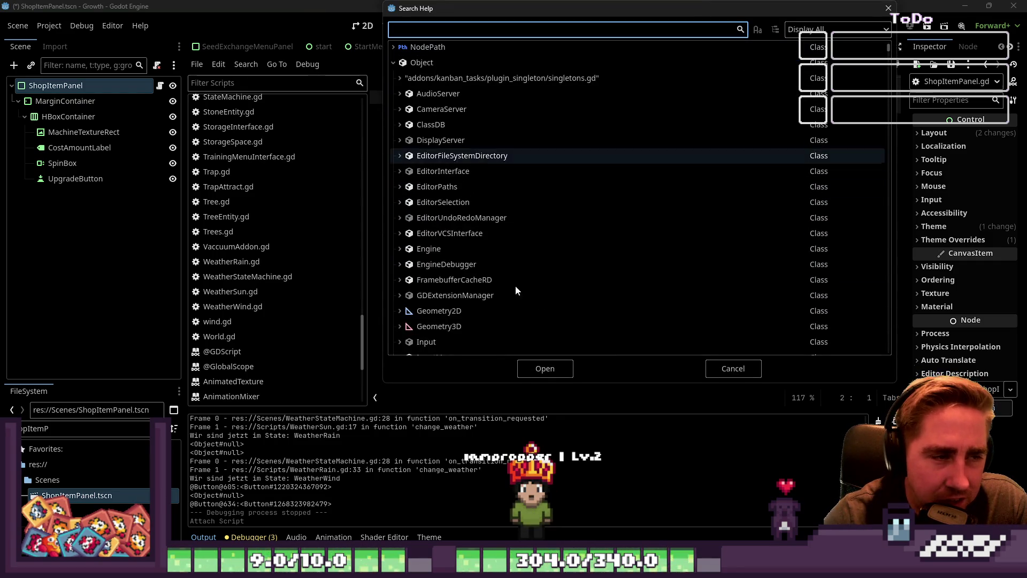
drag(568, 383, 568, 573)
scroll(481, 267, down, 8)
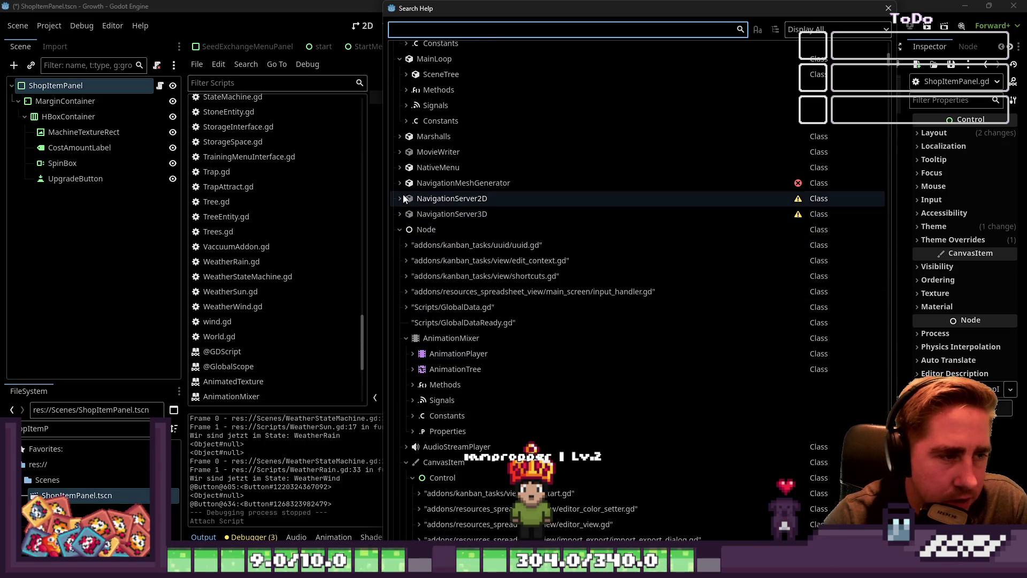
scroll(406, 150, up, 10)
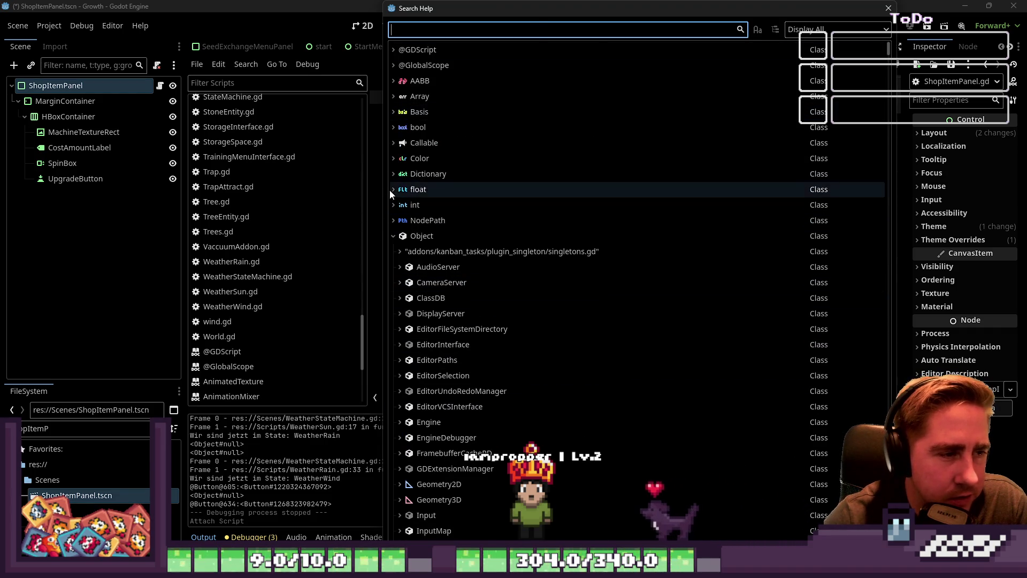
click(394, 236)
click(395, 236)
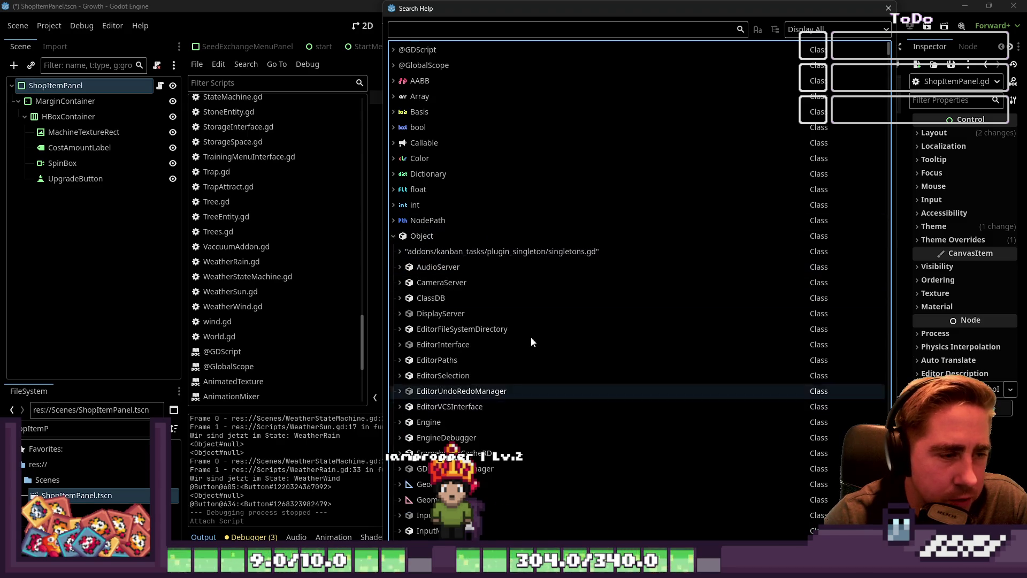
scroll(520, 316, down, 5)
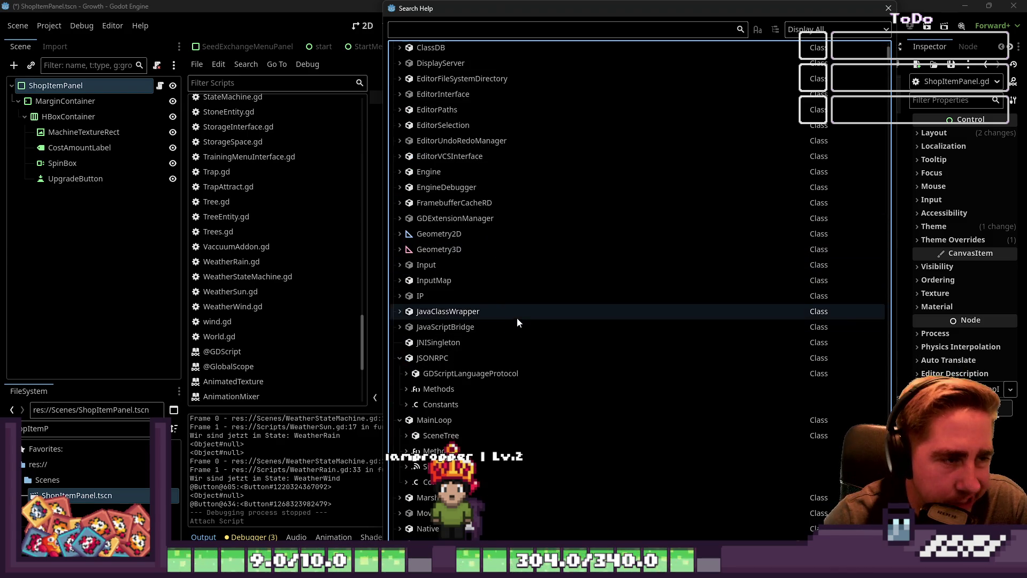
scroll(529, 247, down, 15)
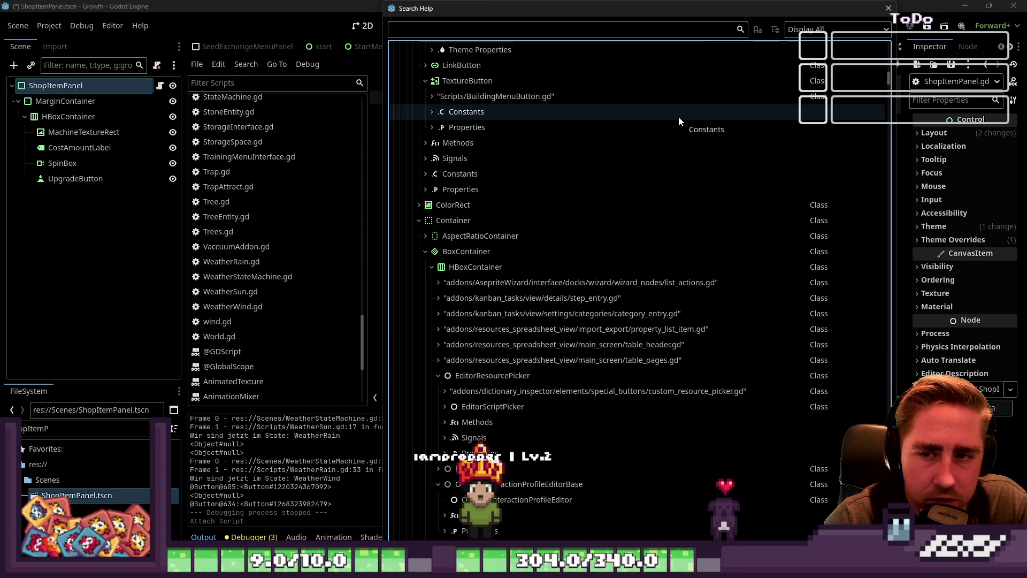
click(888, 9)
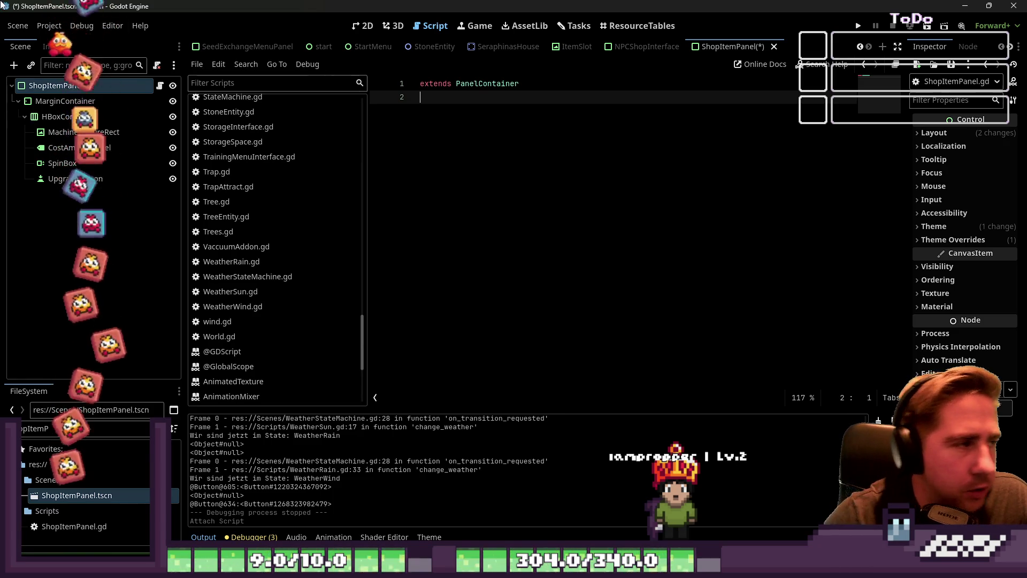
Add class_name ShopItemPanel to ShopItemPanel.gd and save.
click(91, 88)
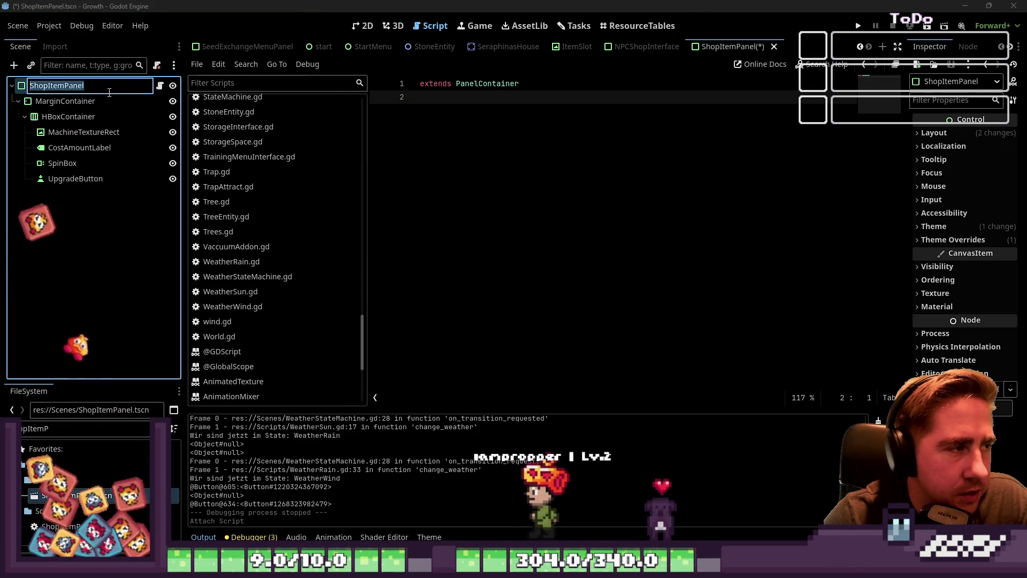
text(class_name ShopItemPanel)
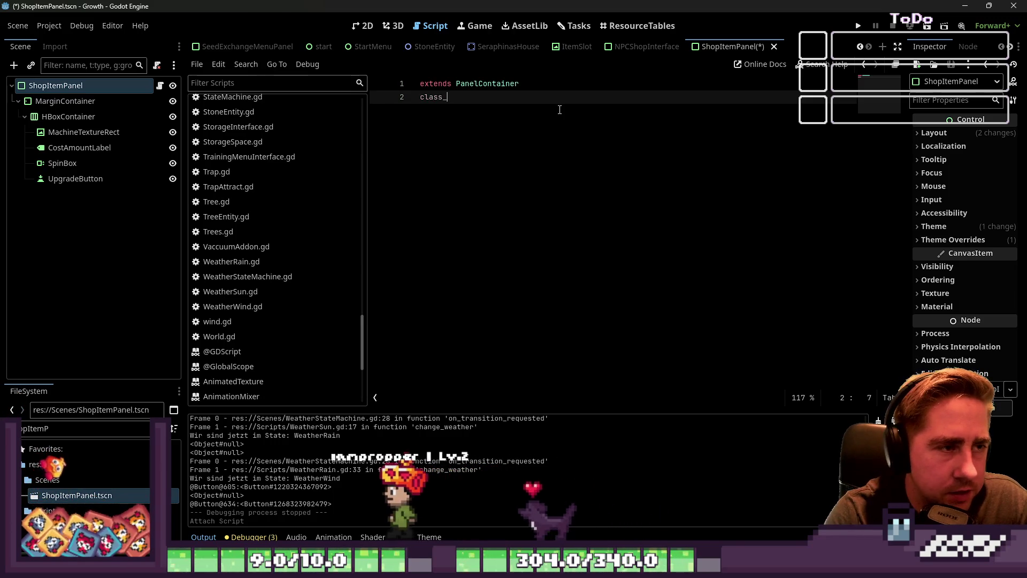
key(ctrl+s)
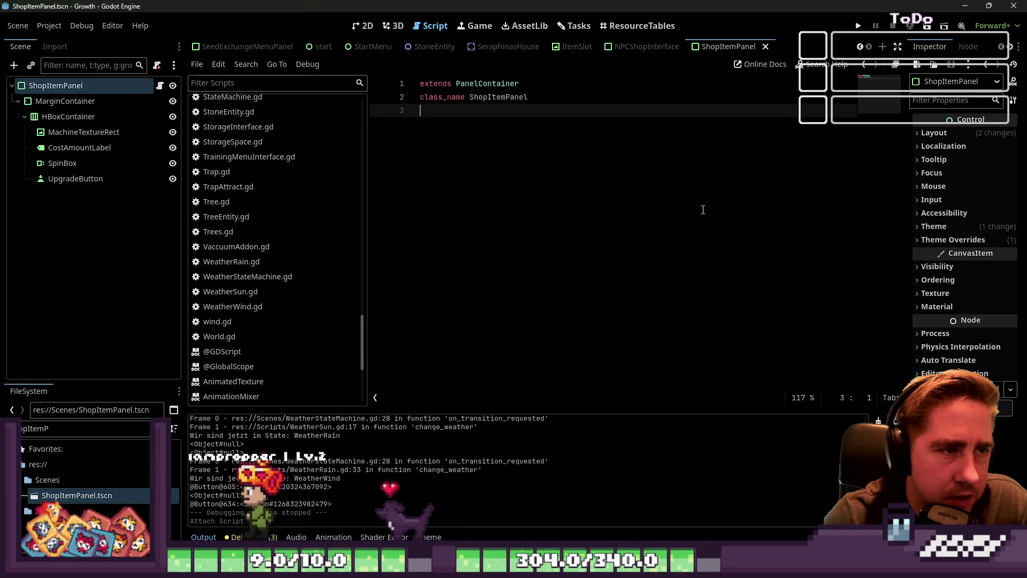
In NPCShopInterface, type new_shop_item_panel as ShopItemPanel and start a .set_item call.
click(620, 47)
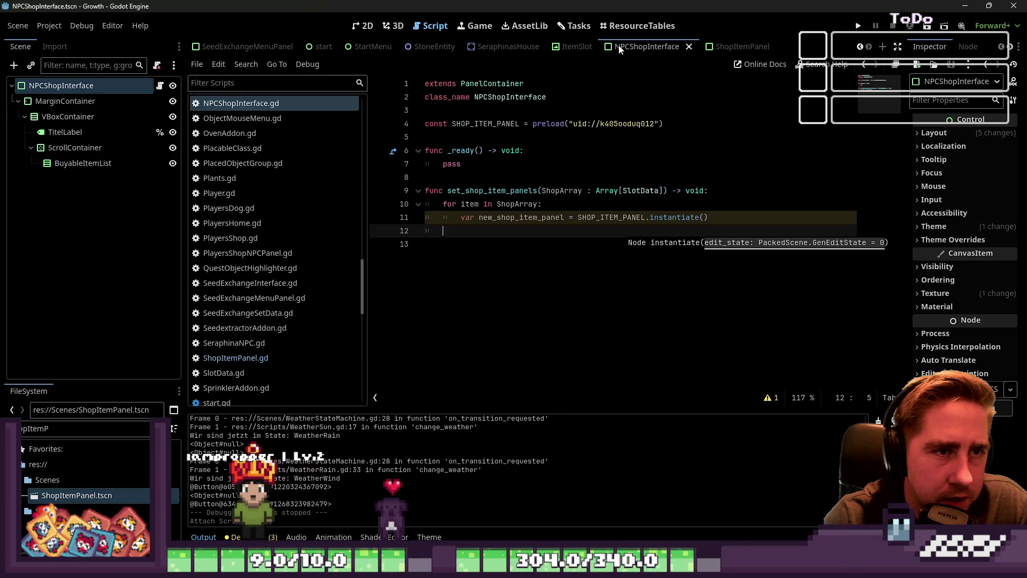
click(567, 217)
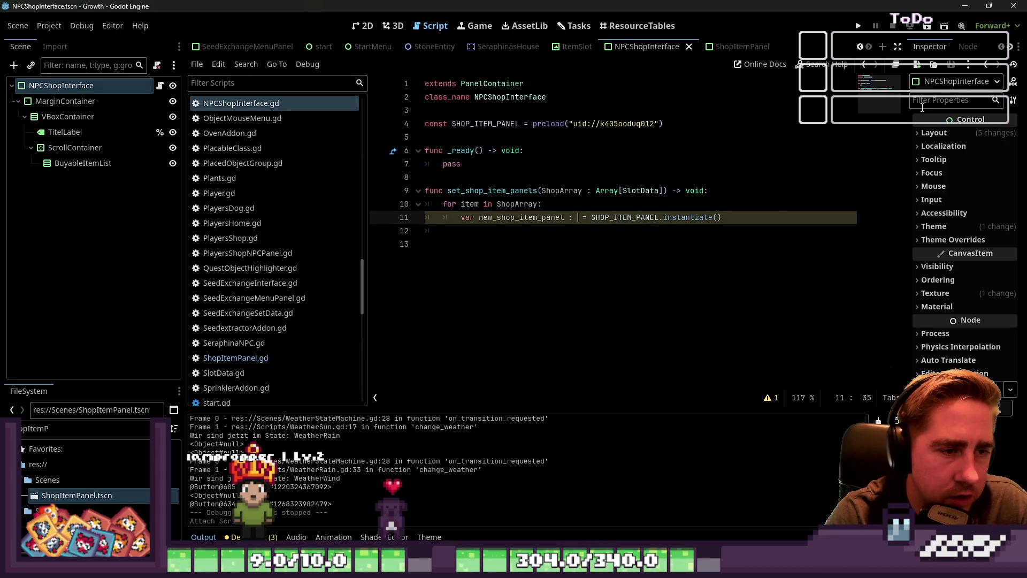
text(ShopItemPanel)
key(Down)
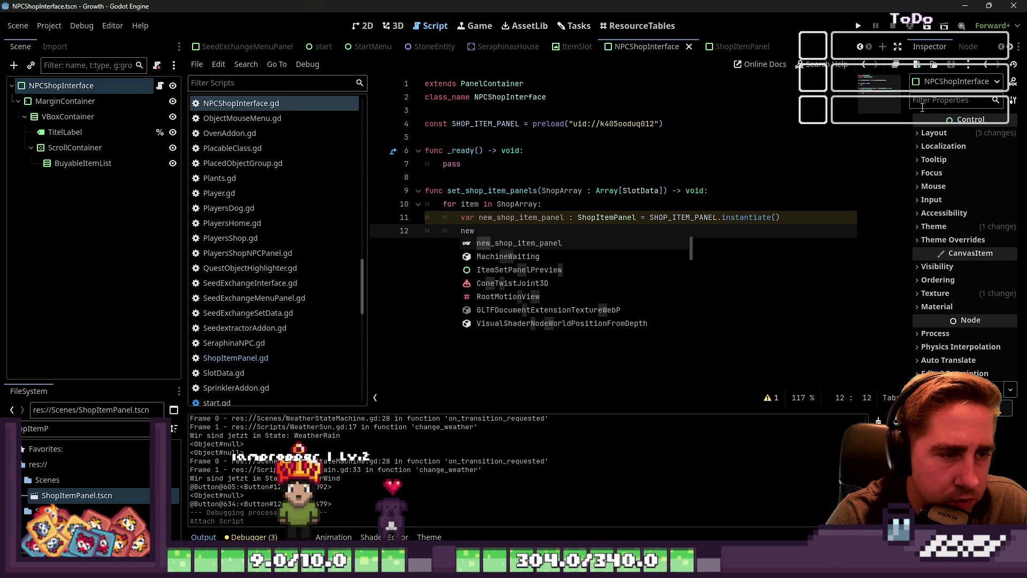
key(Return)
text(.set)
text(_item)
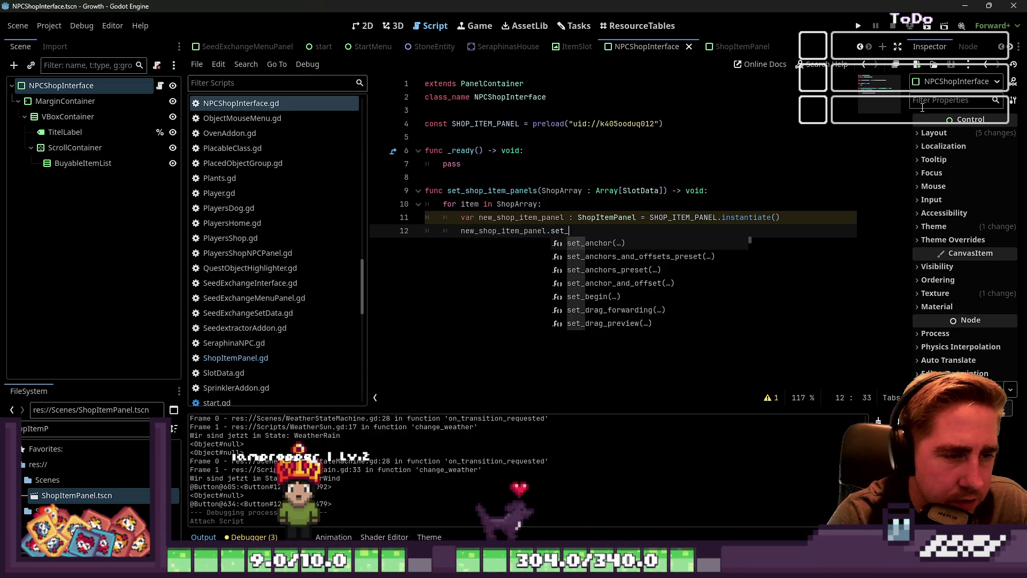